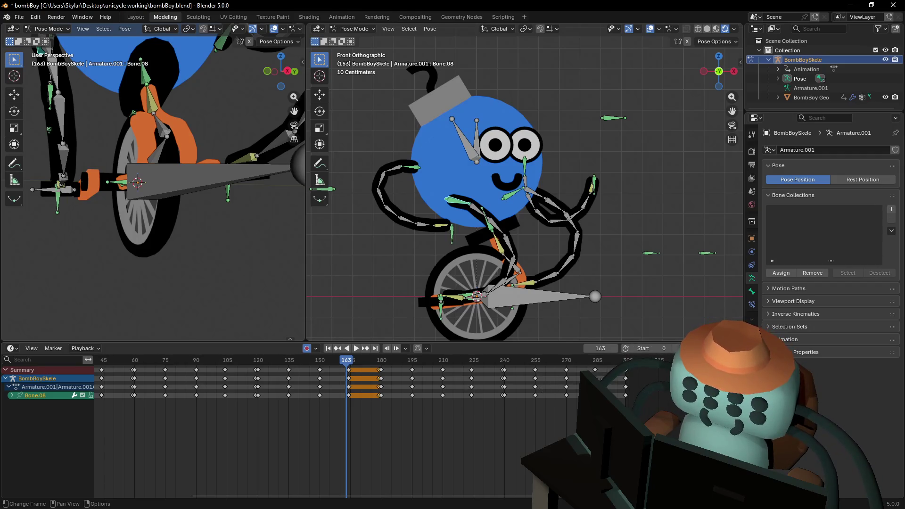
Play through the animation, then pan the Dope Sheet back to the frame-0 keyframes.
drag(359, 371, 626, 376)
key(Escape)
mouse_move(673, 388)
middle_down()
mouse_move(399, 392)
mouse_move(396, 372)
middle_up()
drag(395, 369, 391, 363)
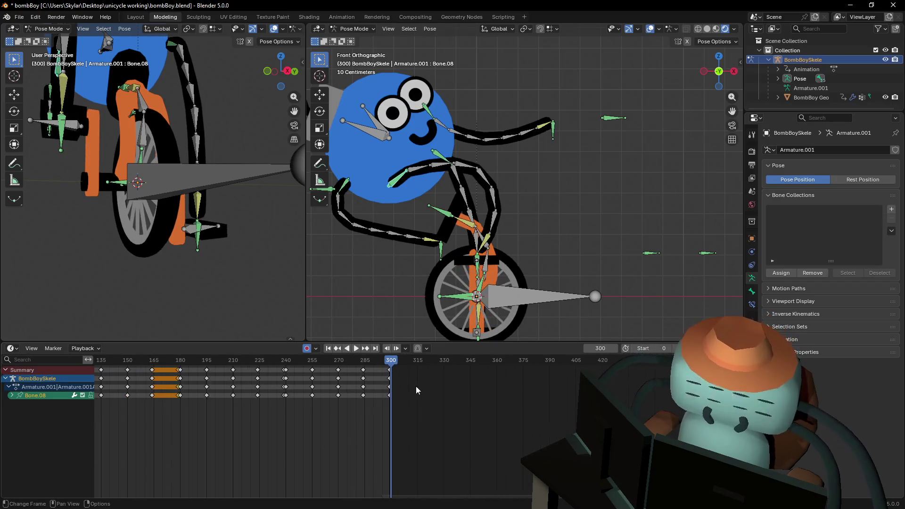
scroll(416, 391, up, 1)
scroll(519, 212, down, 3)
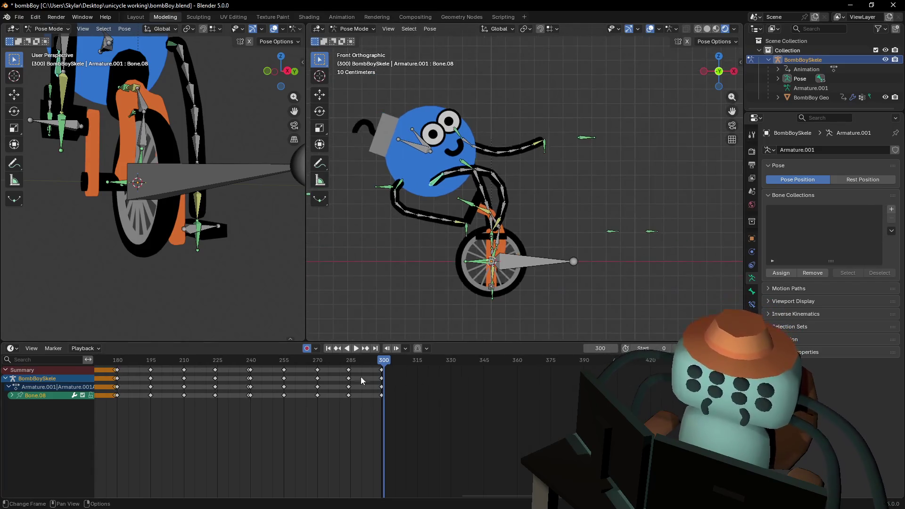
middle_drag(414, 392, 603, 391)
scroll(381, 446, down, 1)
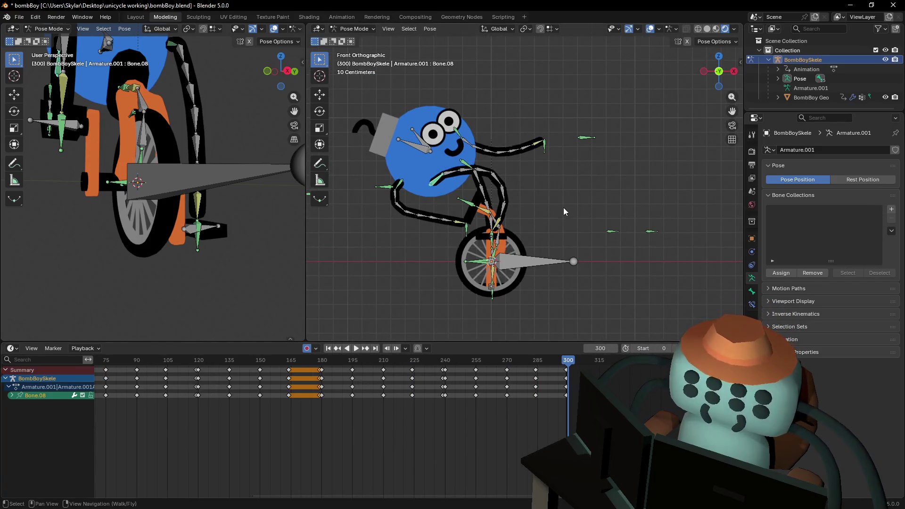
shift+middle_drag(563, 207, 595, 229)
middle_drag(251, 414, 467, 395)
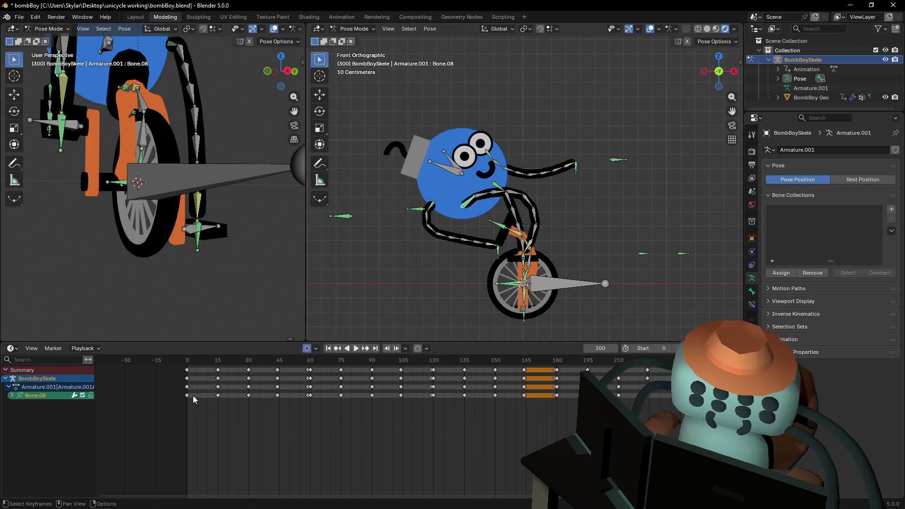
Select the frame-0 keyframes, paste them at frame 300, and select every bone.
click(188, 370)
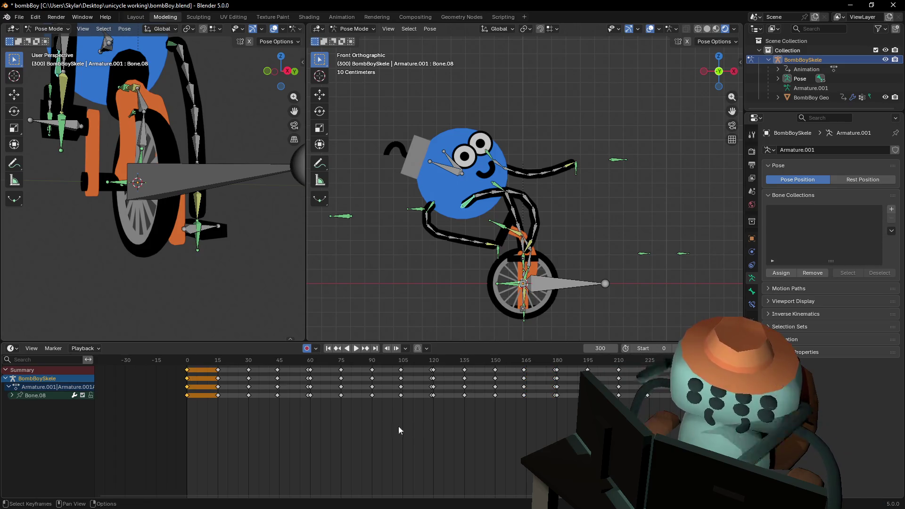
ctrl+scroll(564, 408, right, 10)
key(ctrl+v)
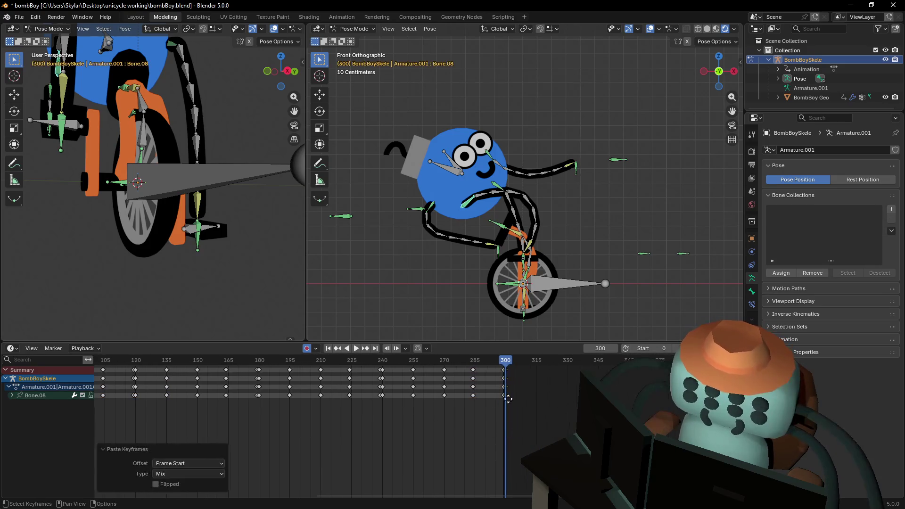
key(a)
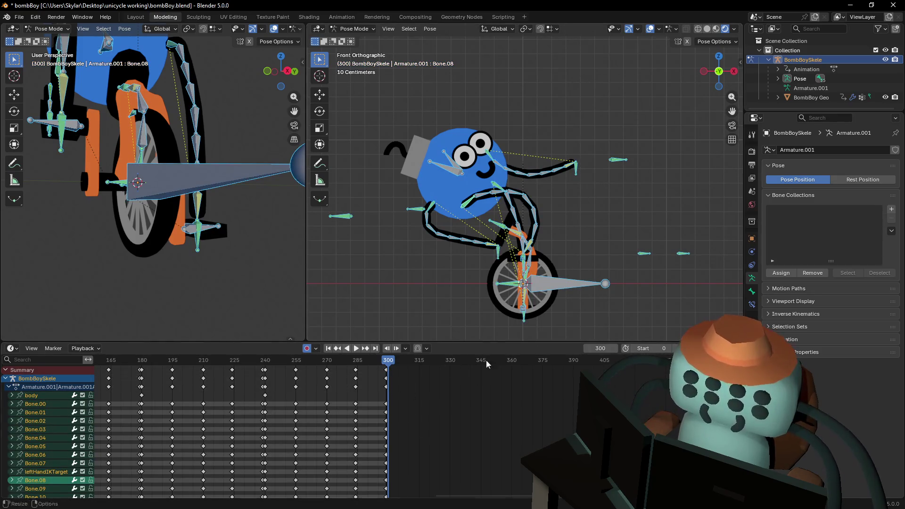
scroll(439, 402, up, 2)
scroll(437, 403, up, 2)
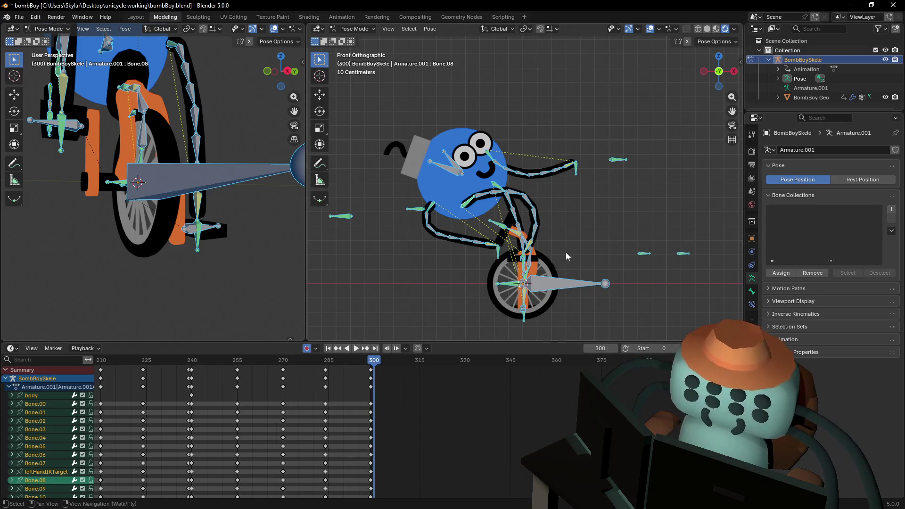
shift+middle_drag(566, 252, 549, 262)
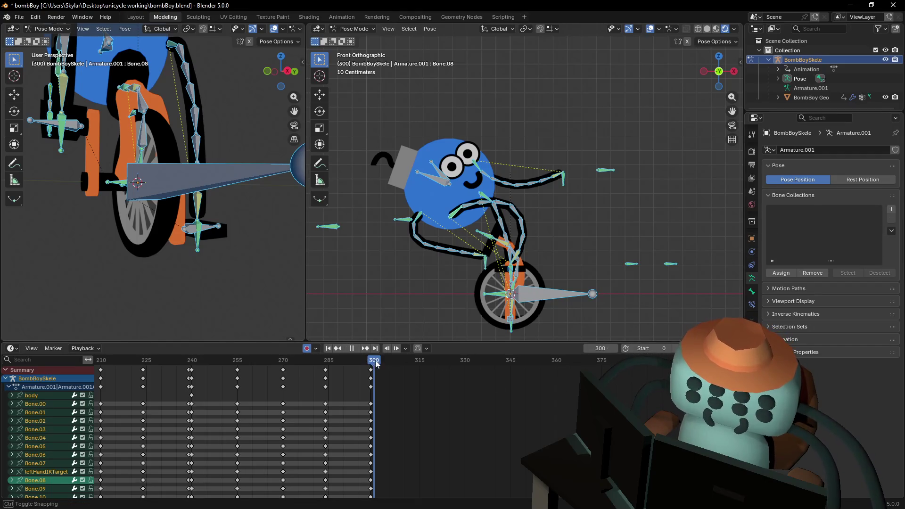
middle_drag(448, 391, 389, 418)
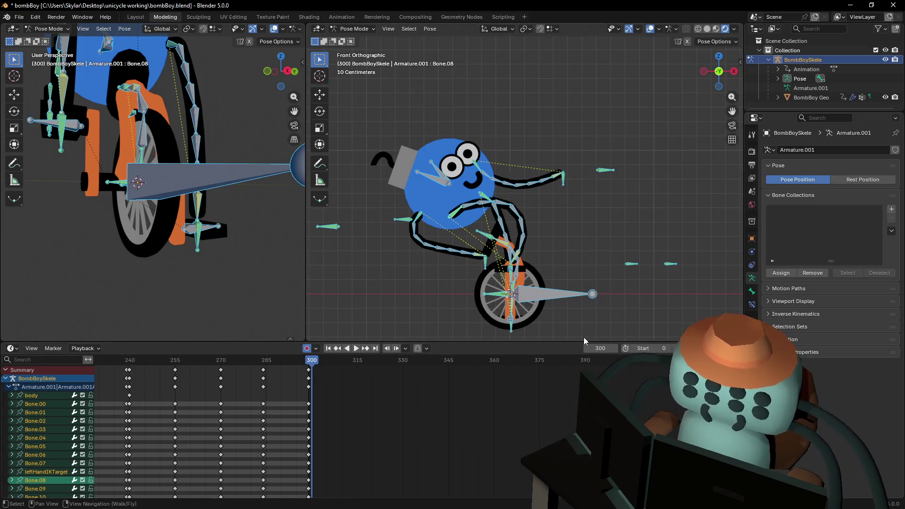
shift+middle_drag(590, 208, 575, 221)
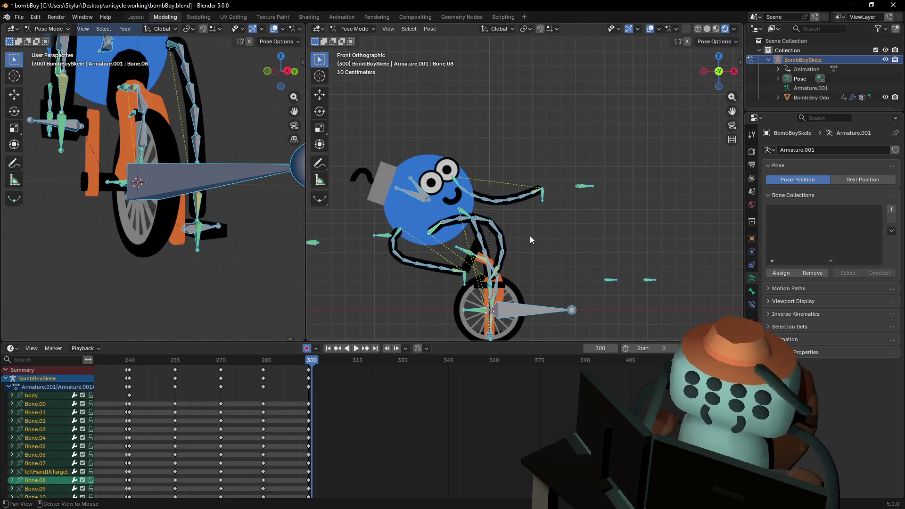
Reset the selected bones to their straight rest pose with Alt+R.
key(alt+r)
ctrl+scroll(524, 244, down, 2)
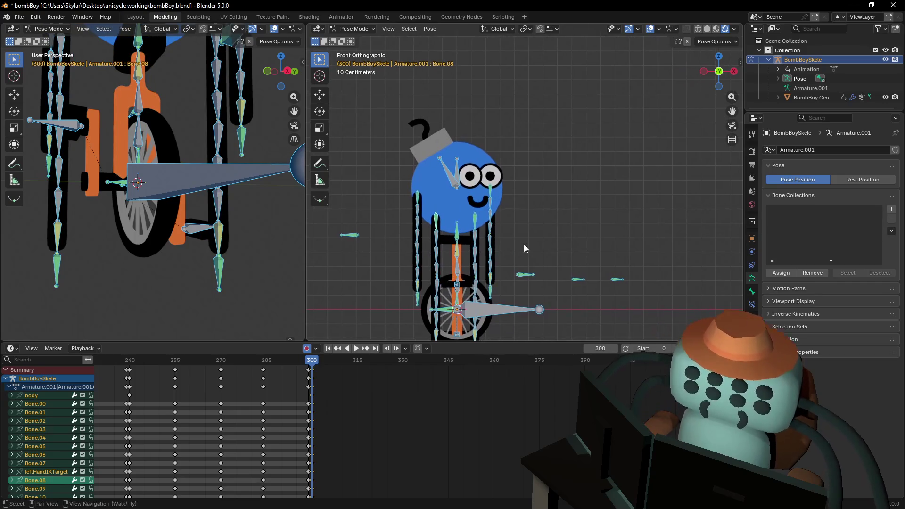
shift+scroll(520, 246, down, 3)
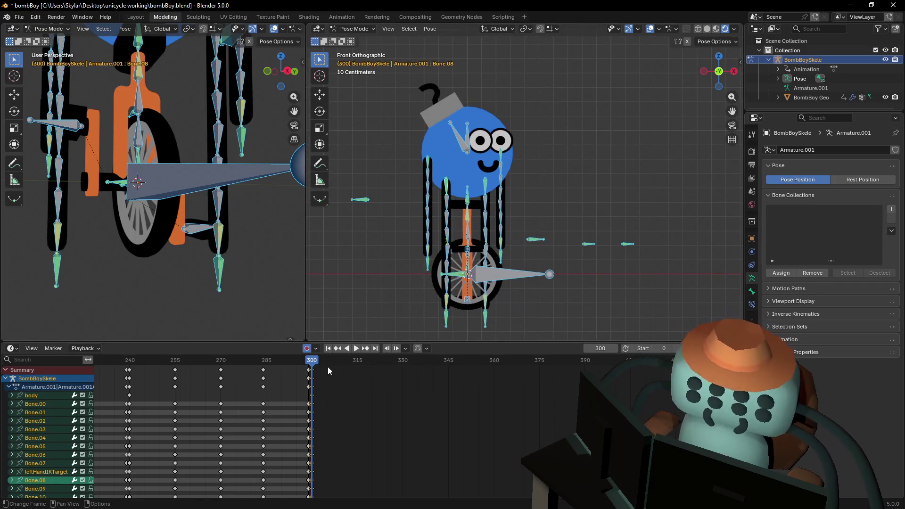
ctrl+scroll(471, 198, up, 1)
shift+scroll(452, 174, up, 1)
Deselect all bones and switch from Pose Mode to Object Mode.
key(alt+a)
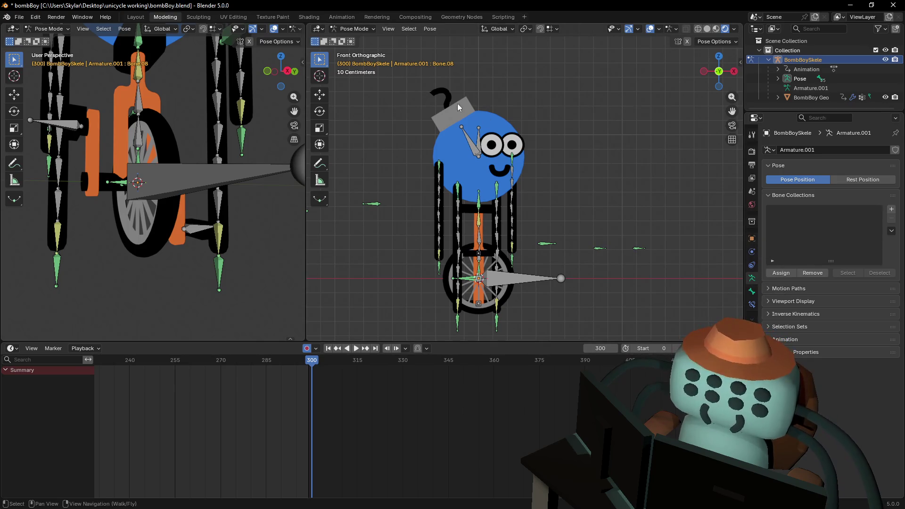
click(353, 29)
click(350, 43)
click(473, 111)
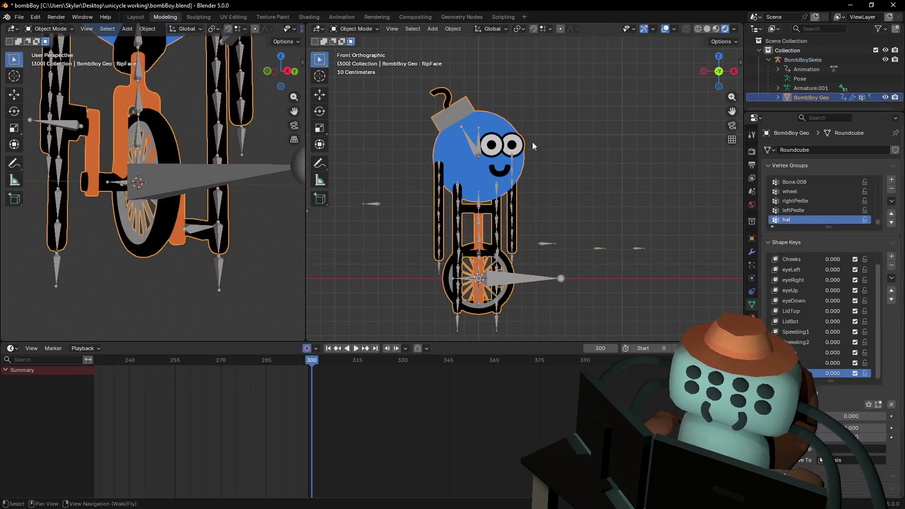
mouse_move(832, 270)
mouse_down()
mouse_move(879, 270)
mouse_move(848, 269)
mouse_up()
key(Escape)
scroll(378, 372, up, 2)
scroll(423, 399, left, 3)
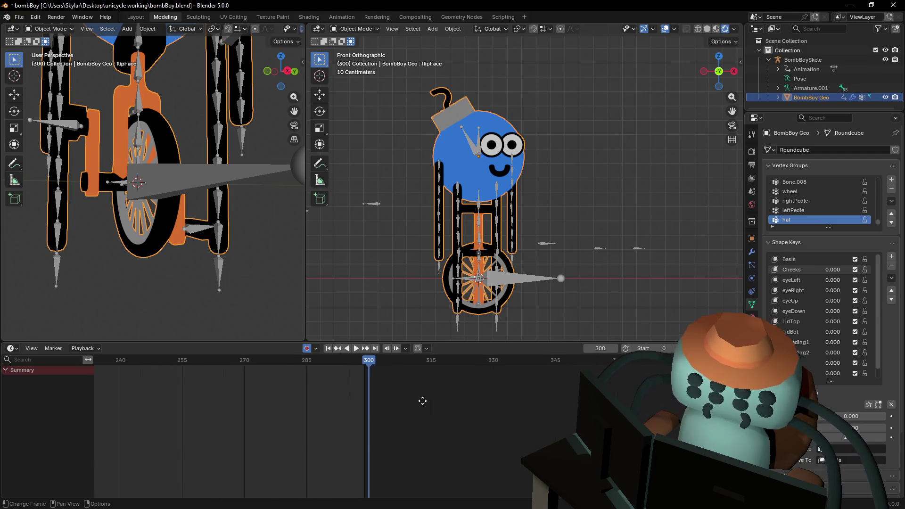
click(817, 268)
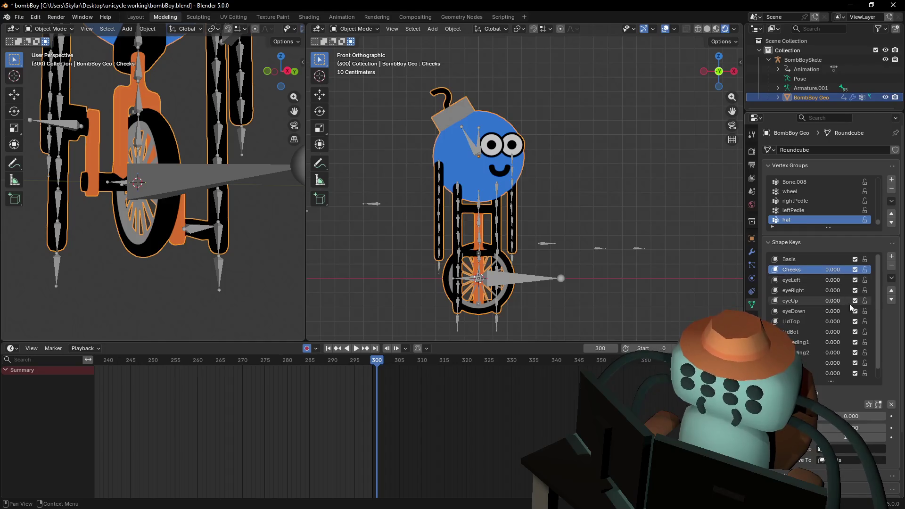
scroll(478, 176, up, 1)
key(Tab)
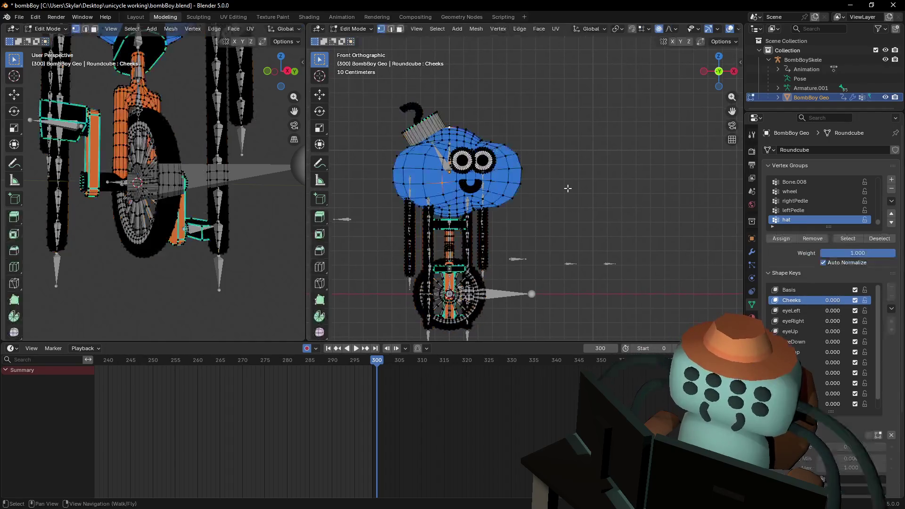
scroll(448, 170, up, 2)
shift+middle_drag(448, 170, 550, 199)
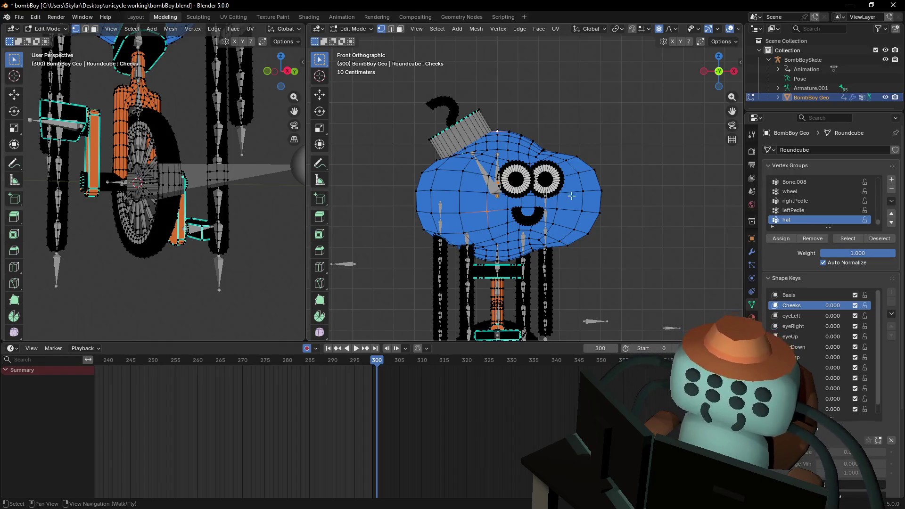
scroll(558, 196, down, 1)
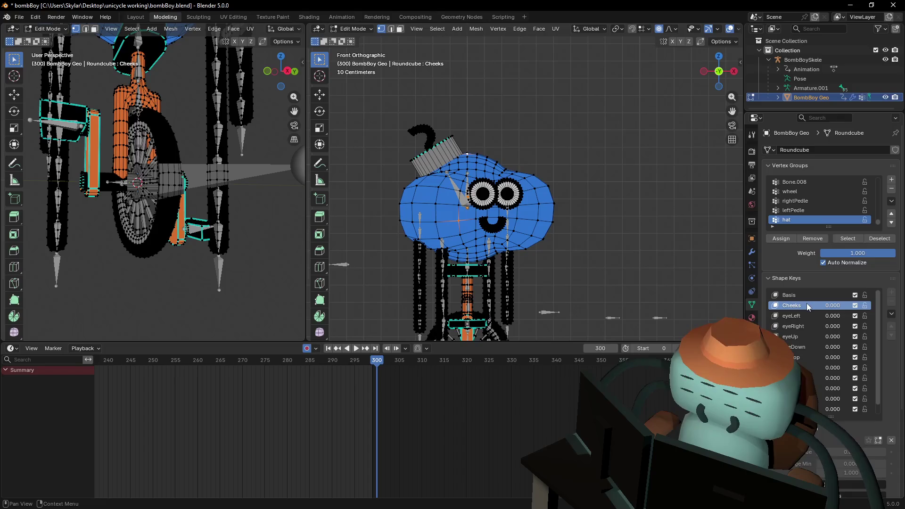
Add a new shape key, Key 12, and move it up to sit just below Basis.
key(Tab)
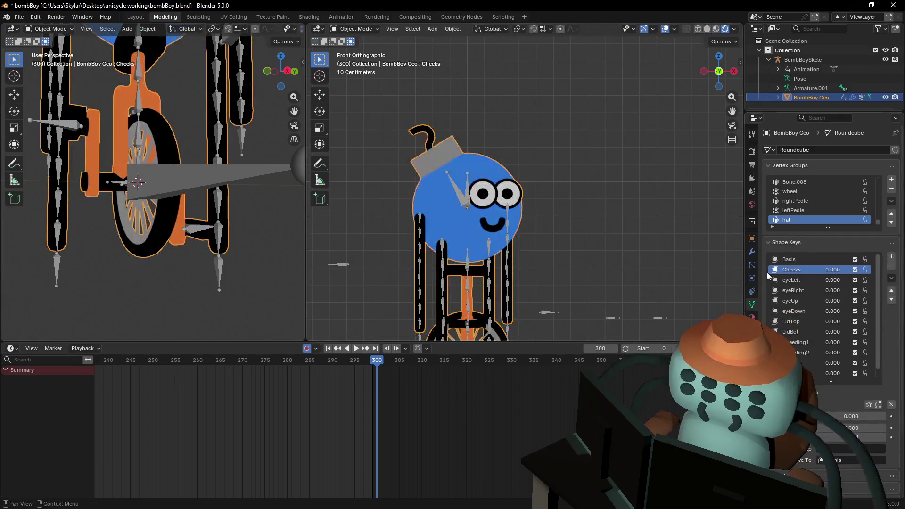
scroll(810, 283, down, 1)
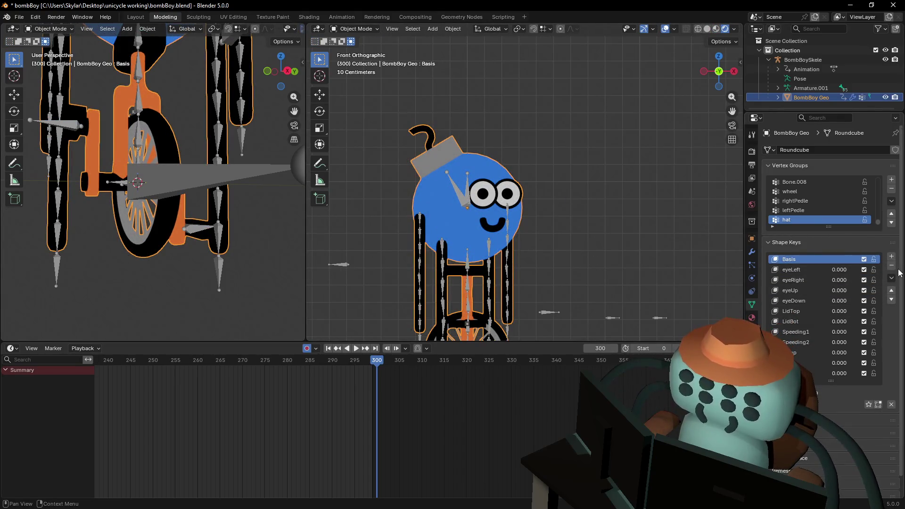
click(892, 257)
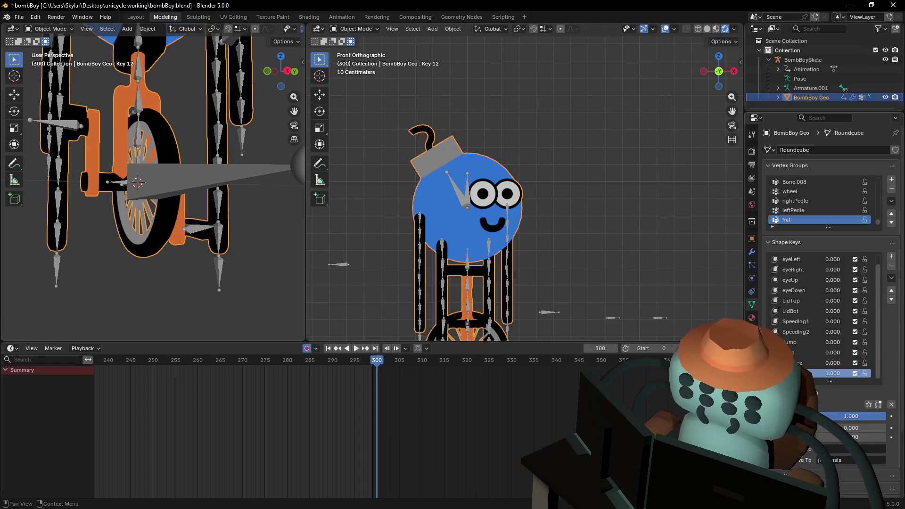
mouse_move(830, 372)
mouse_down()
mouse_move(805, 259)
mouse_move(801, 375)
mouse_up()
click(891, 291)
click(891, 290)
click(891, 290)
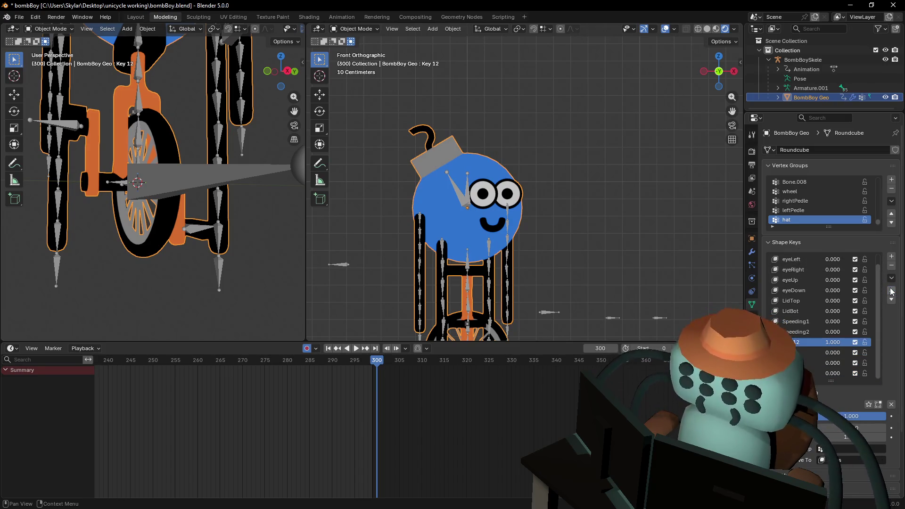
click(892, 290)
click(892, 290)
click(891, 291)
click(891, 291)
click(891, 290)
click(892, 290)
scroll(885, 295, up, 1)
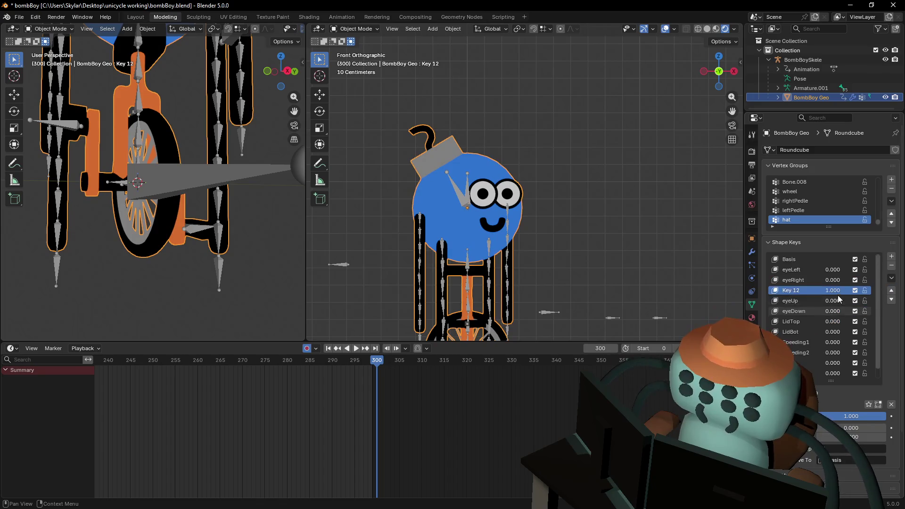
click(891, 290)
click(892, 290)
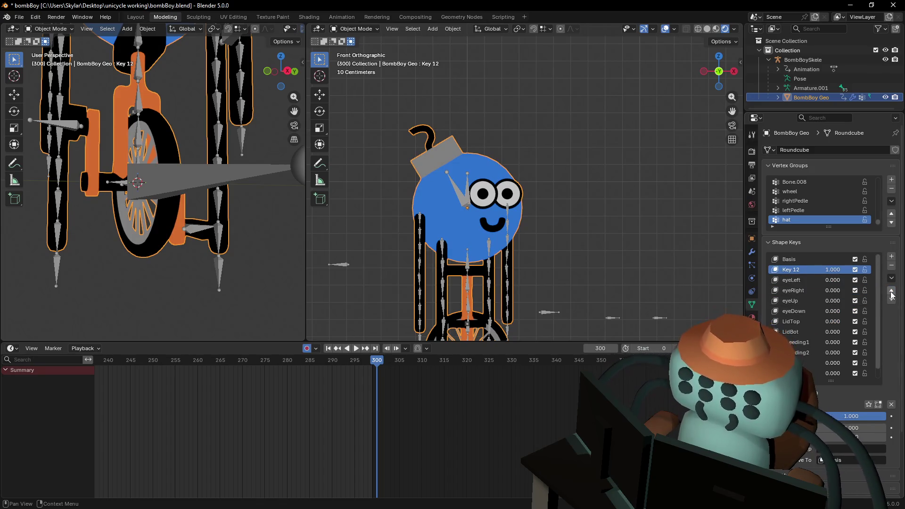
Rename Key 12 to Cheeks and enter Edit Mode on the mesh.
double_click(792, 270)
text(Chee)
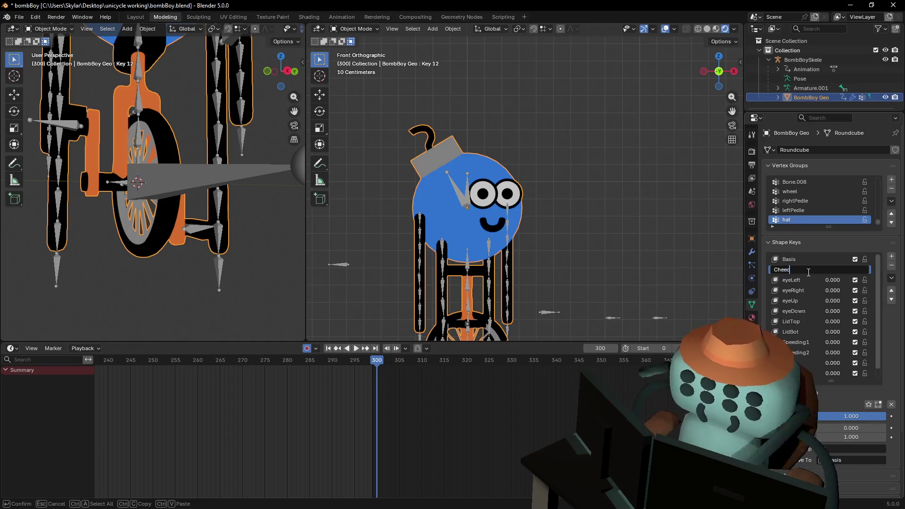
text(ks)
key(Return)
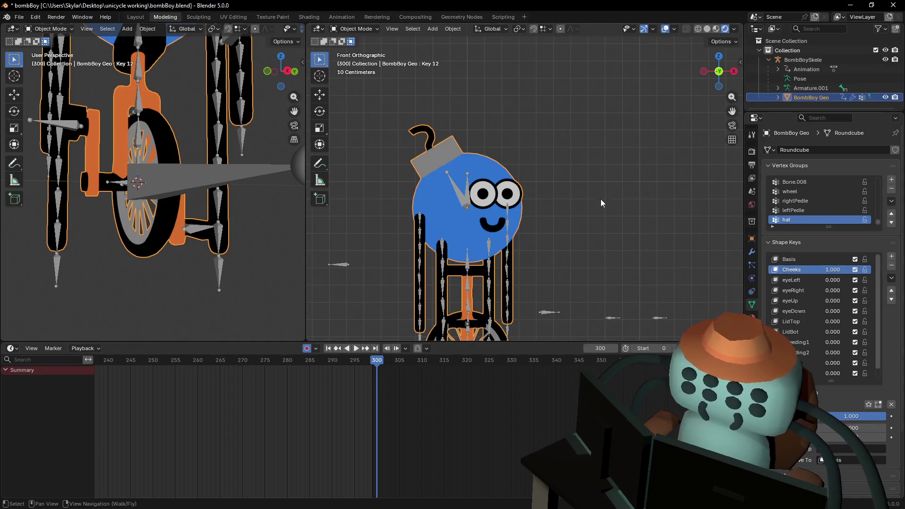
key(Tab)
In face select mode, select a 2x2 patch of faces on each cheek of the head.
scroll(586, 211, up, 2)
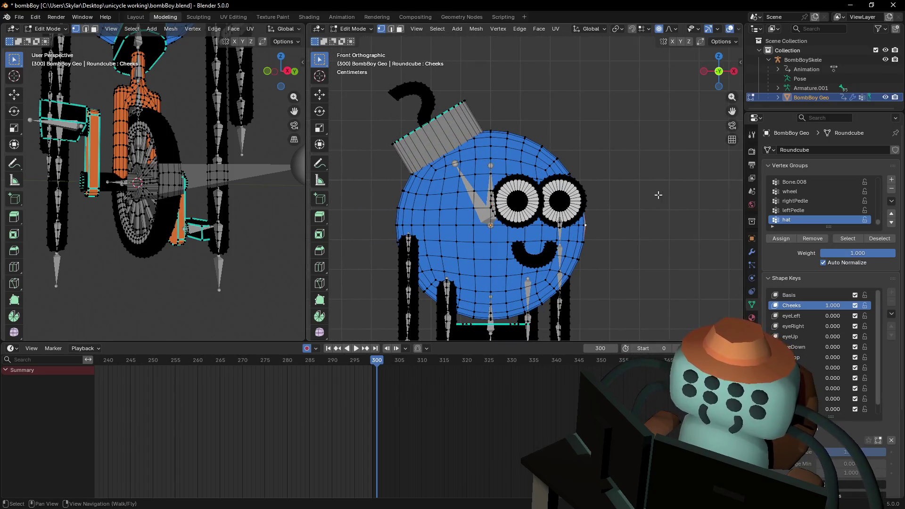
mouse_move(659, 195)
middle_down()
mouse_move(636, 197)
mouse_move(652, 196)
middle_up()
key(3)
click(526, 185)
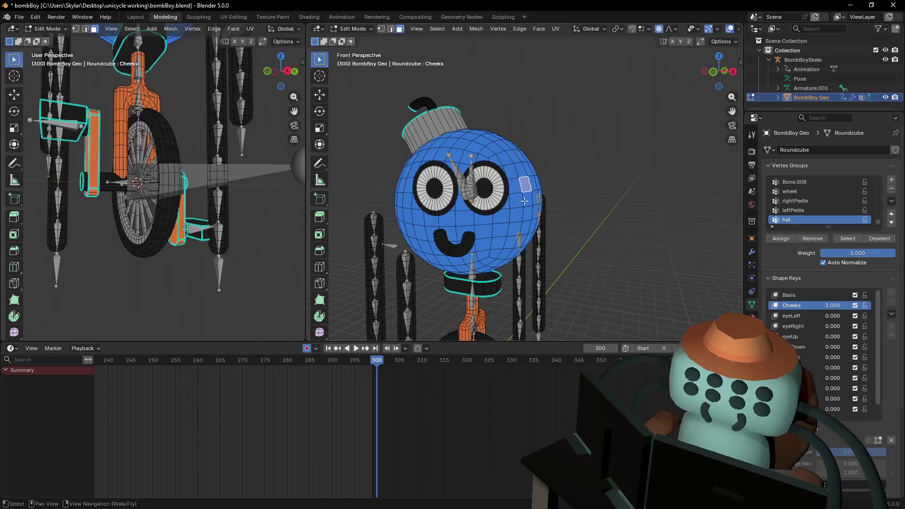
shift+click(513, 186)
shift+click(514, 201)
shift+click(527, 200)
key(shift+grave)
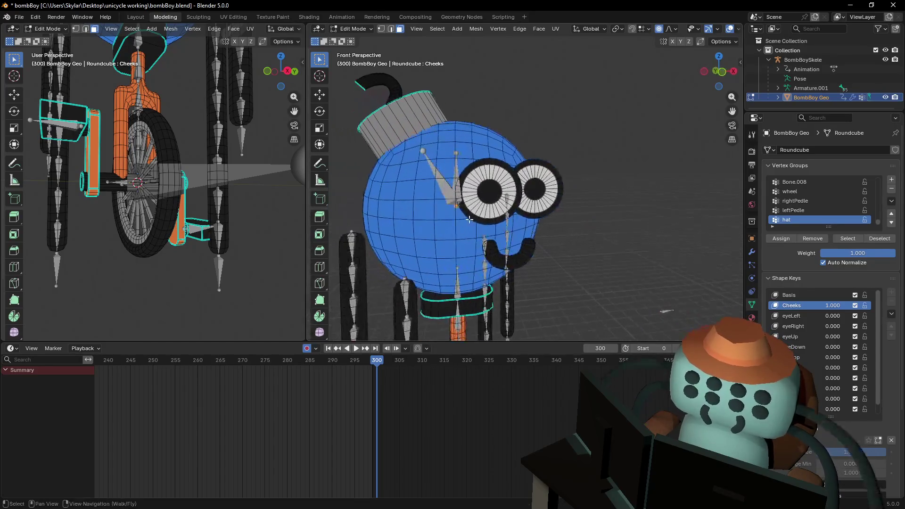
click(404, 197)
shift+click(401, 215)
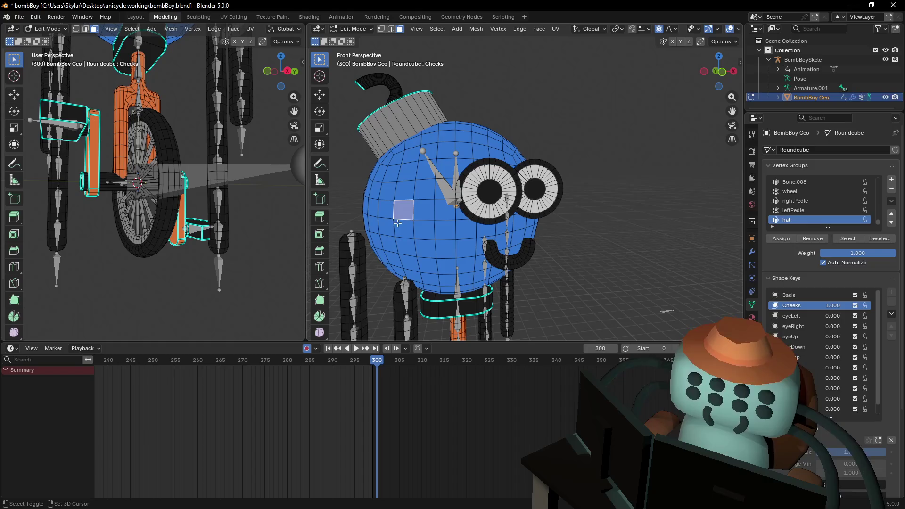
shift+click(402, 231)
shift+click(422, 230)
shift+click(422, 212)
Back the view away from the head and drag the timeline border down to enlarge the 3D views.
key(shift+grave)
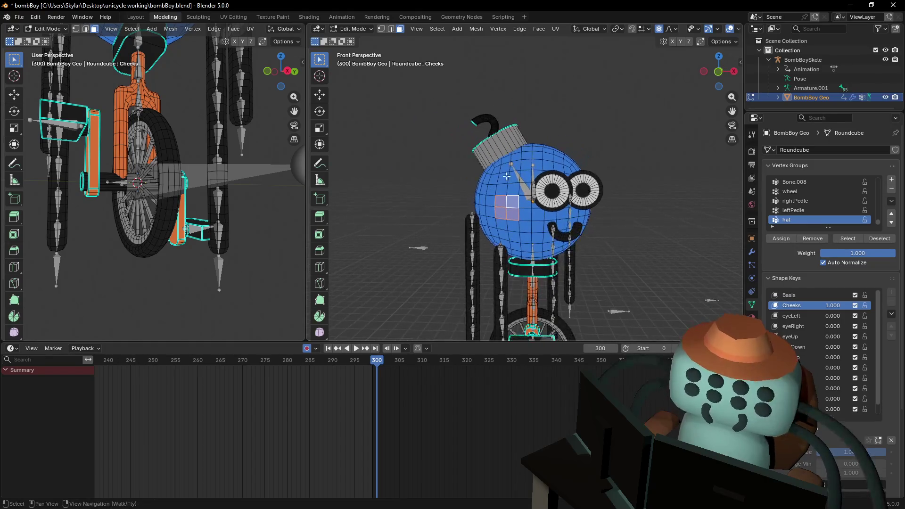
key(s)
click(578, 57)
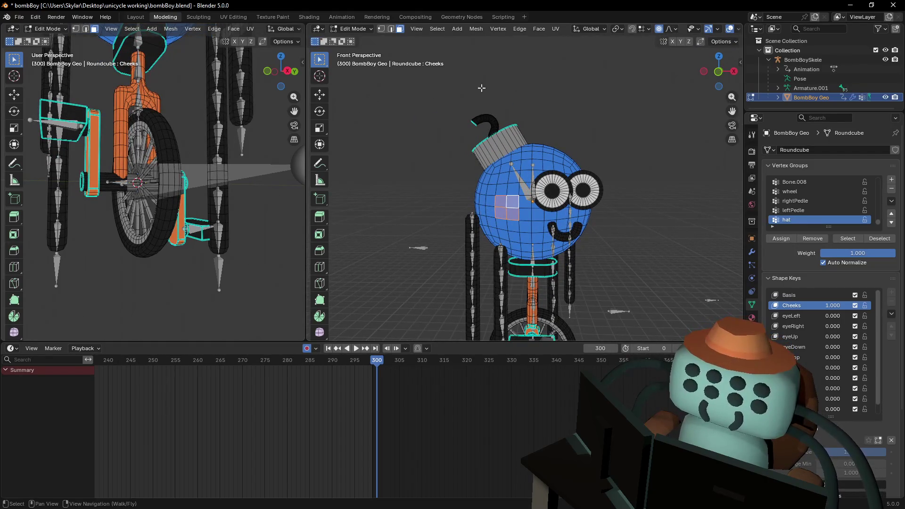
drag(332, 342, 331, 438)
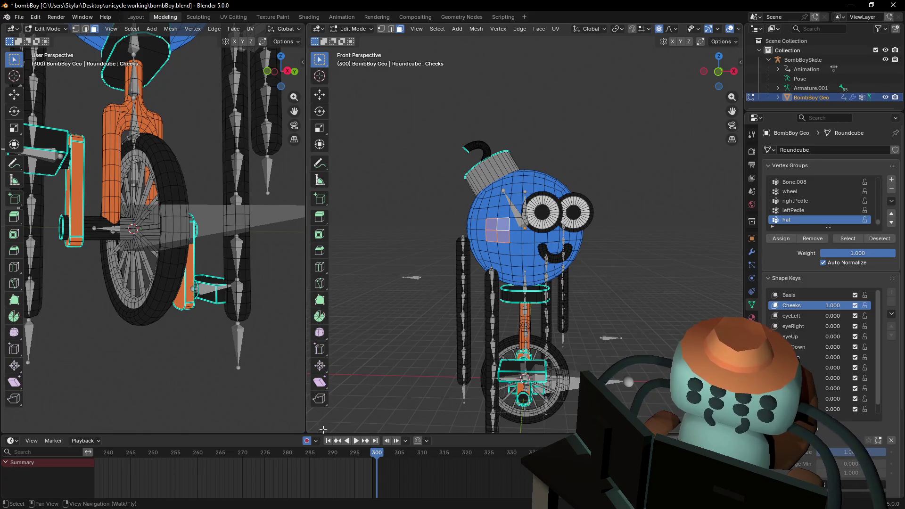
drag(323, 435, 323, 446)
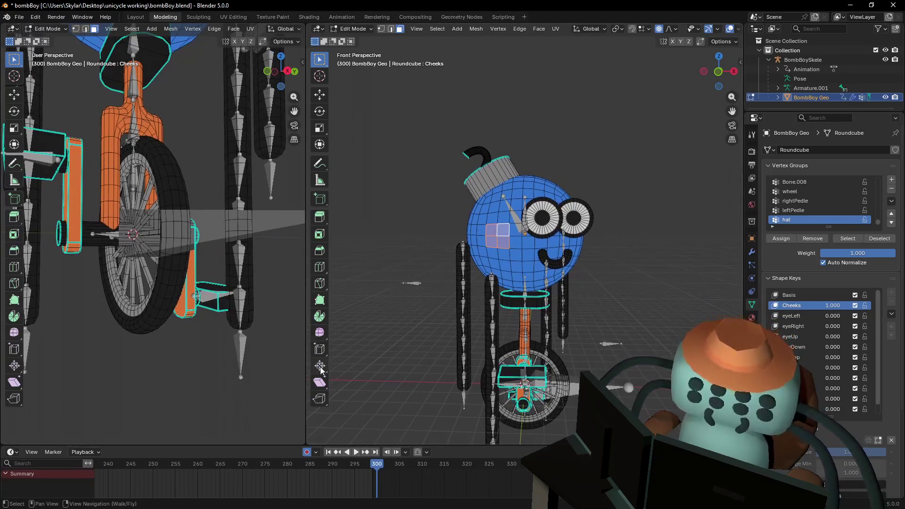
Try fattening the cheek faces outward, undoing each attempt, with proportional editing toggled off.
click(320, 366)
key(s)
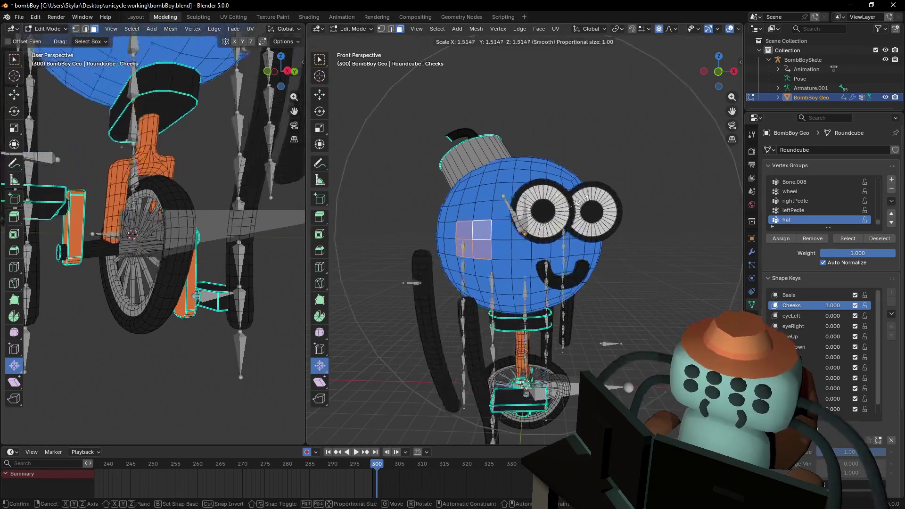
right_click(579, 201)
drag(579, 202, 636, 162)
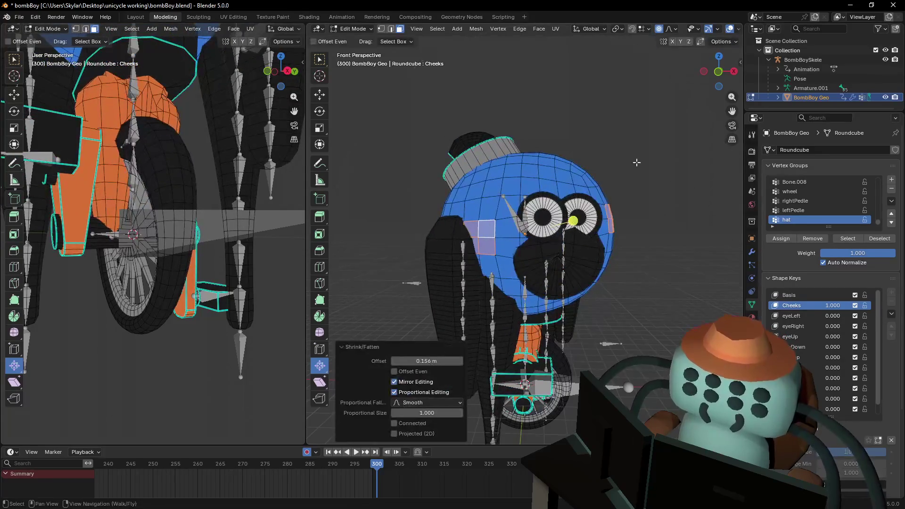
key(ctrl+z)
click(660, 31)
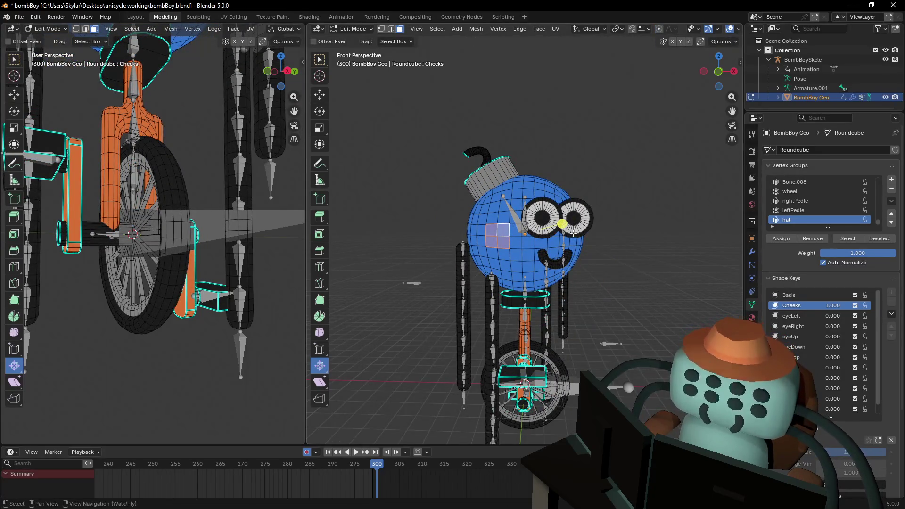
drag(572, 230, 620, 161)
key(ctrl+z)
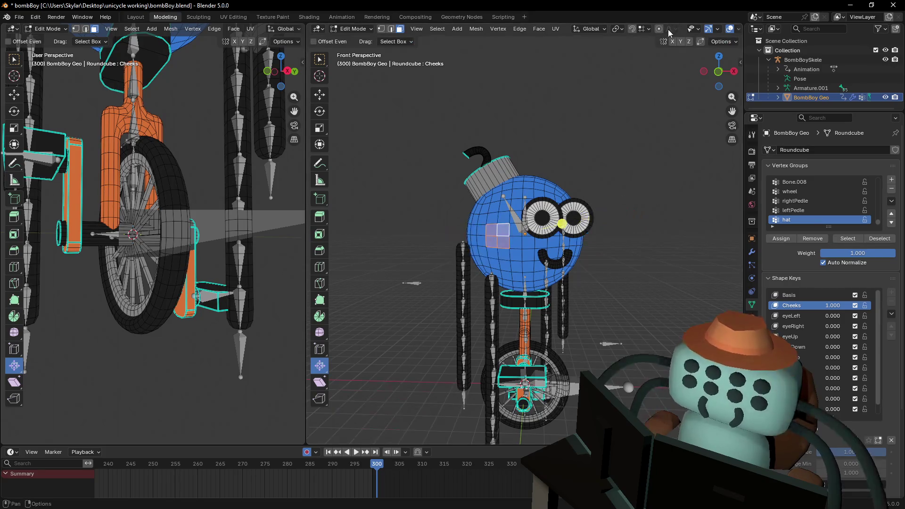
Adjust the proportional falloff size and test-scale the cheeks, cancelling each attempt.
click(667, 31)
click(684, 150)
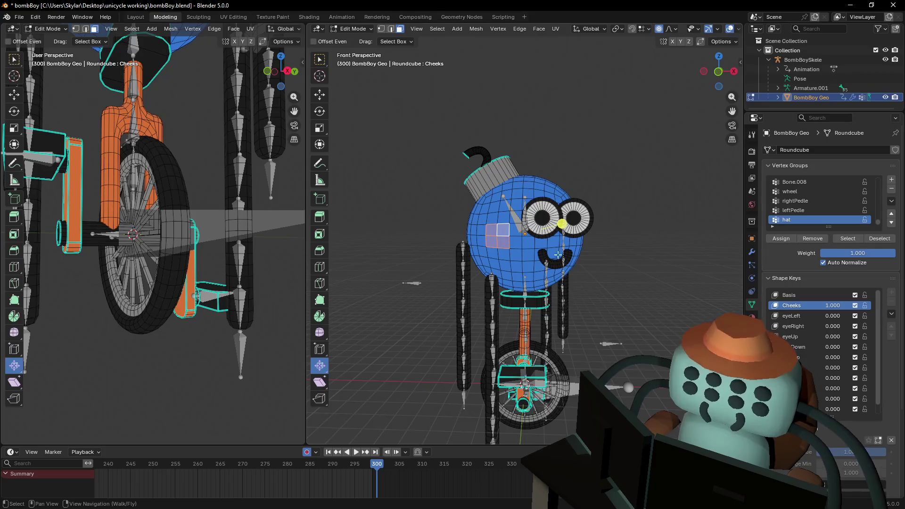
key(s)
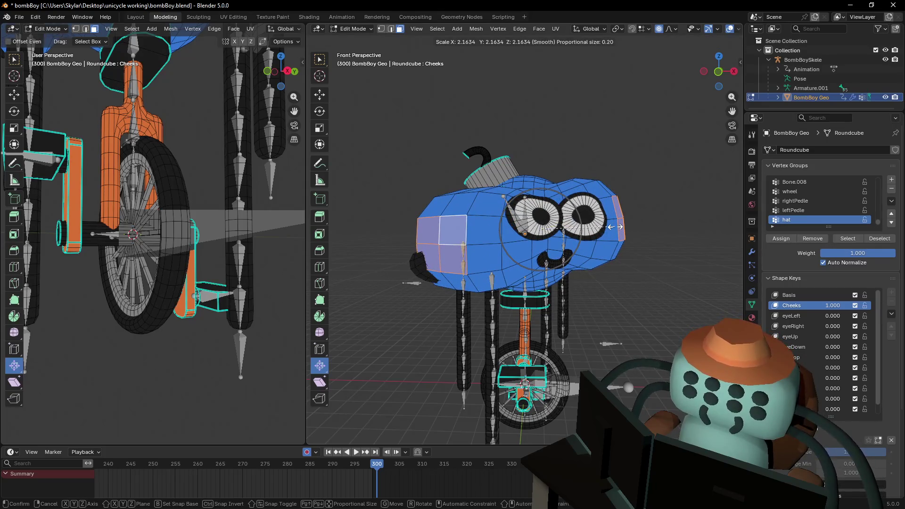
key(Escape)
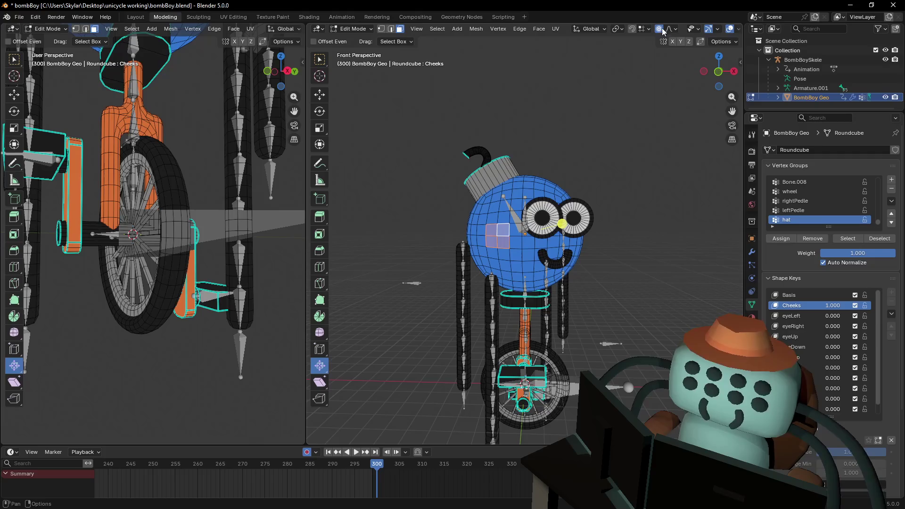
click(670, 30)
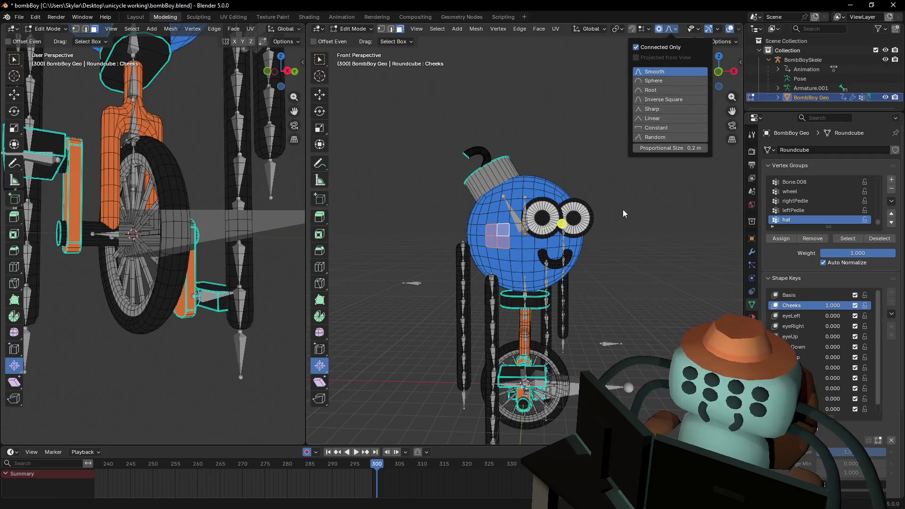
key(s)
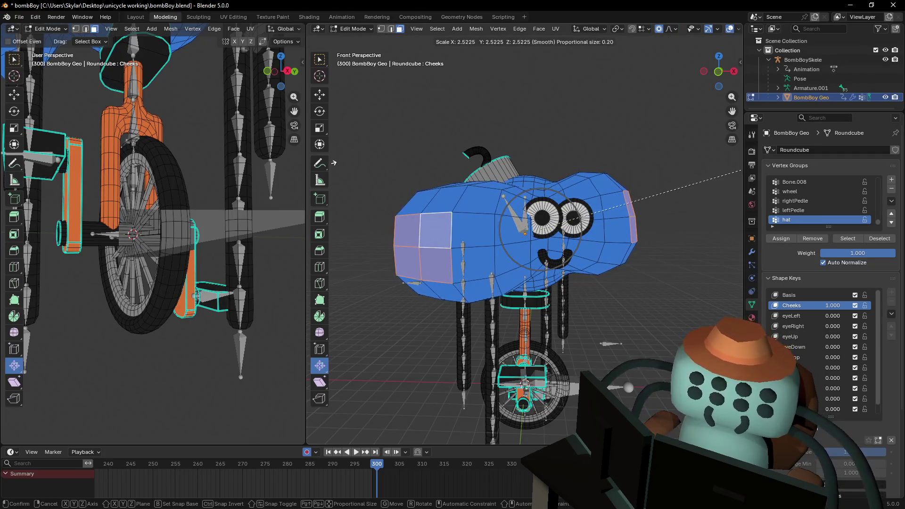
key(Escape)
Frame the selection and show the whole character in Front Orthographic view.
key(KP_Decimal)
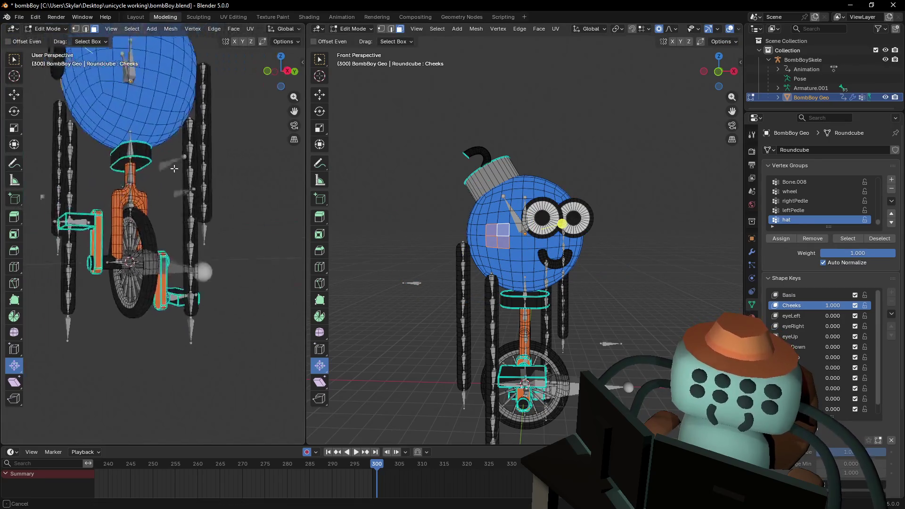
click(267, 71)
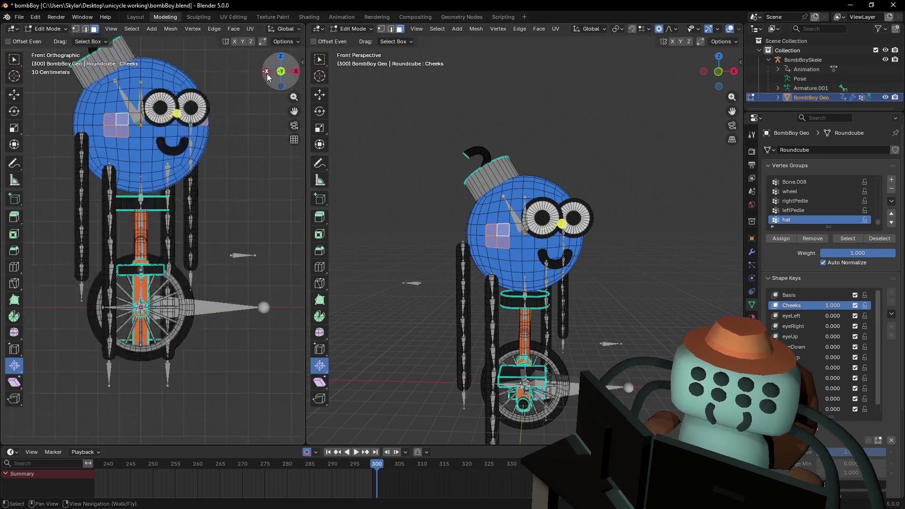
scroll(245, 118, down, 4)
key(s)
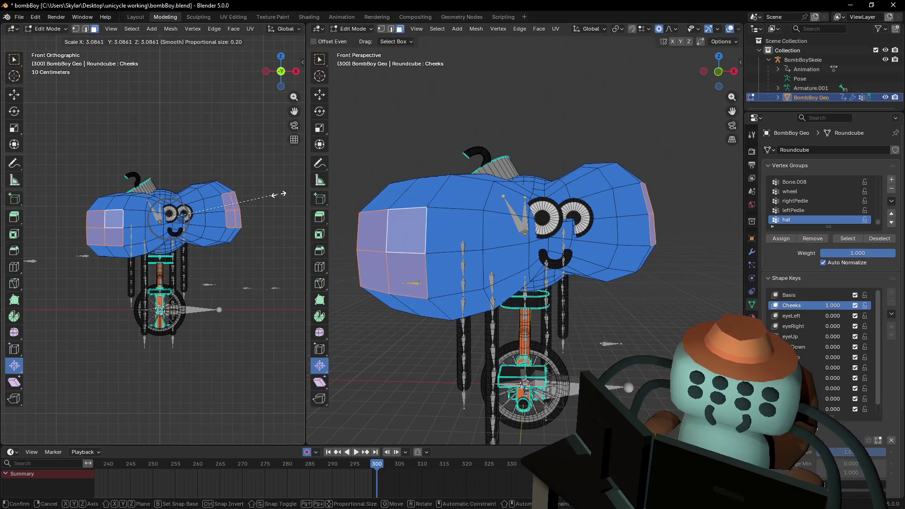
Scale the cheek patch by 1.299 with smooth proportional falloff.
key(Escape)
click(669, 29)
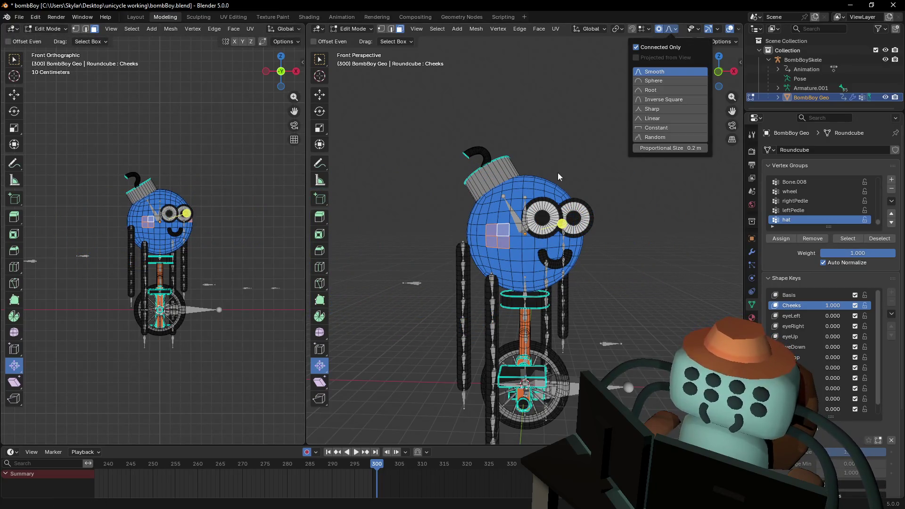
key(s)
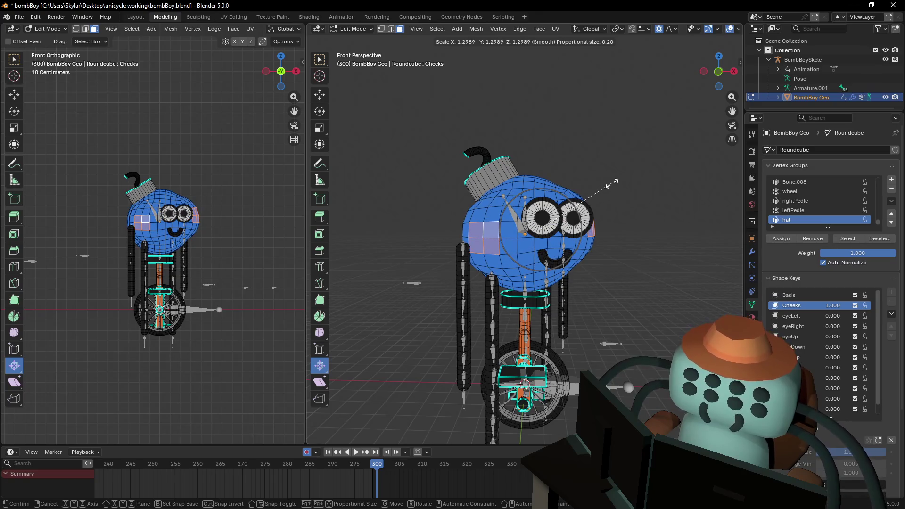
click(612, 183)
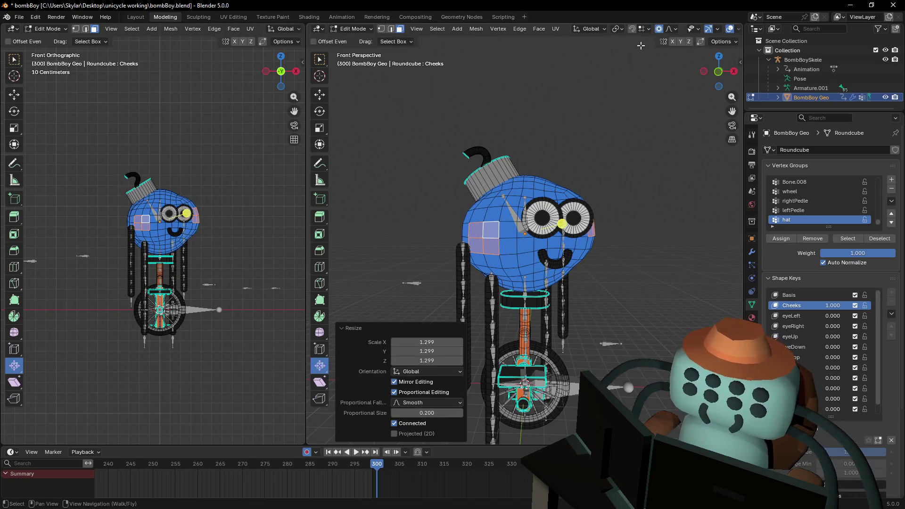
Set Proportional Size to 0.5 then 0.35 m, test-scaling each, and switch to vertex select mode.
click(672, 32)
click(671, 148)
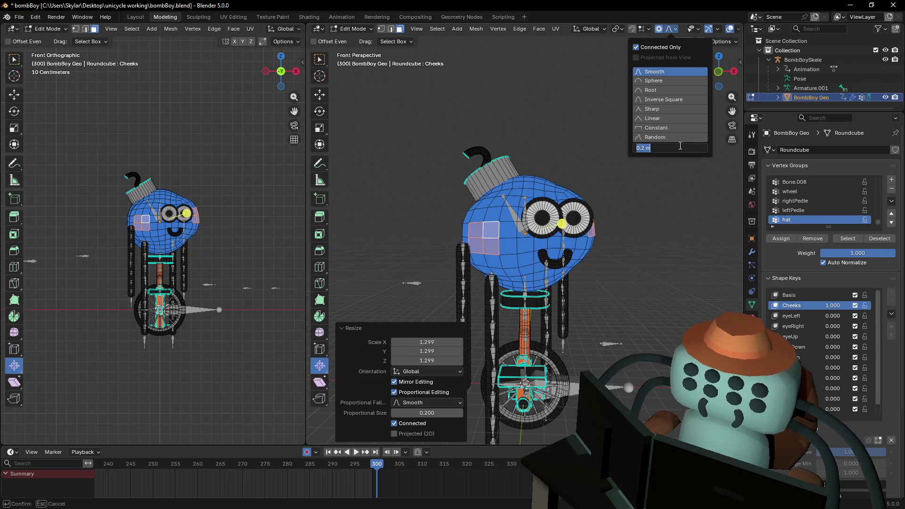
text(0.5)
key(Return)
key(s)
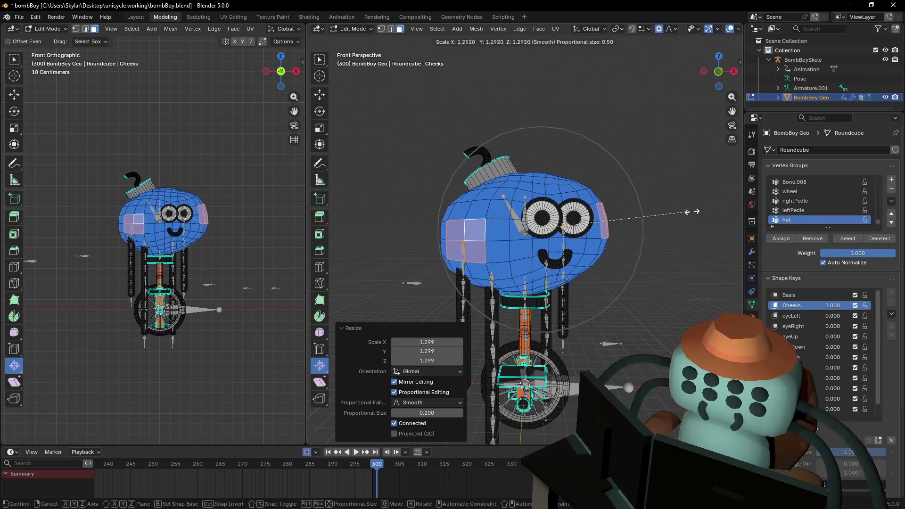
right_click(714, 199)
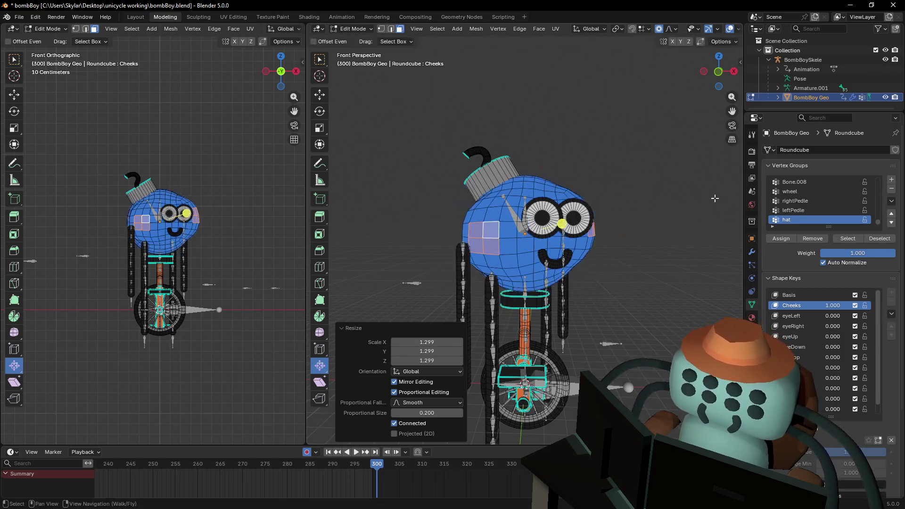
click(675, 32)
click(686, 147)
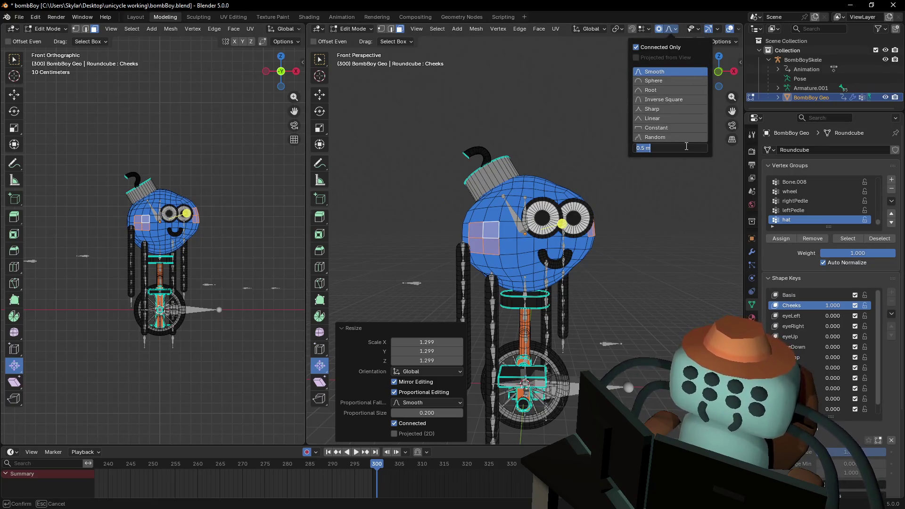
key(Return)
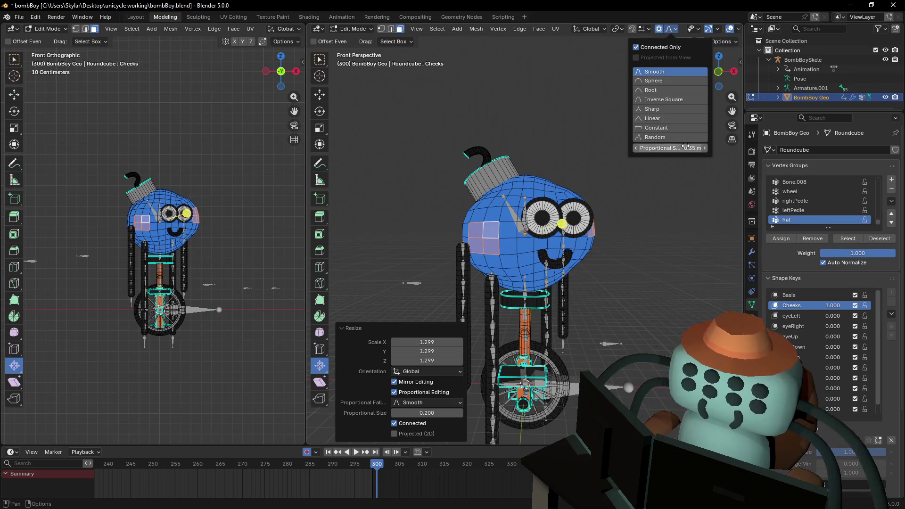
key(s)
right_click(599, 195)
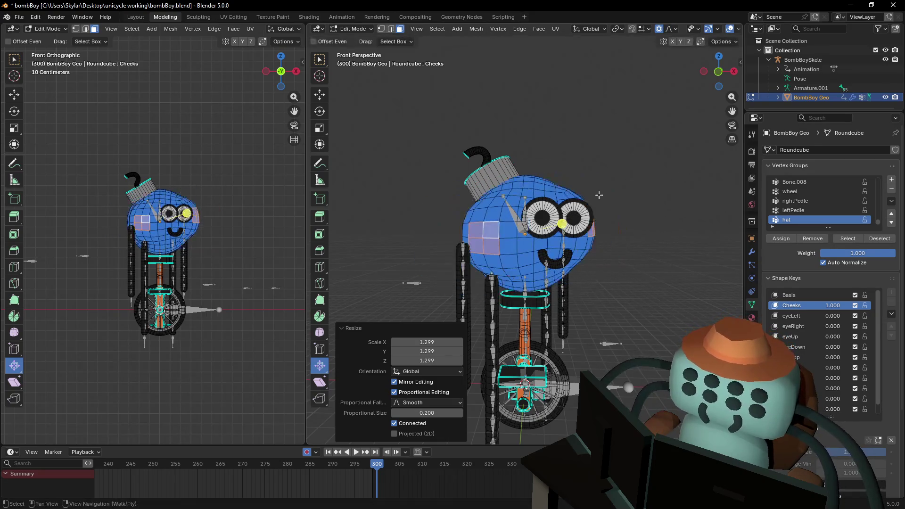
key(1)
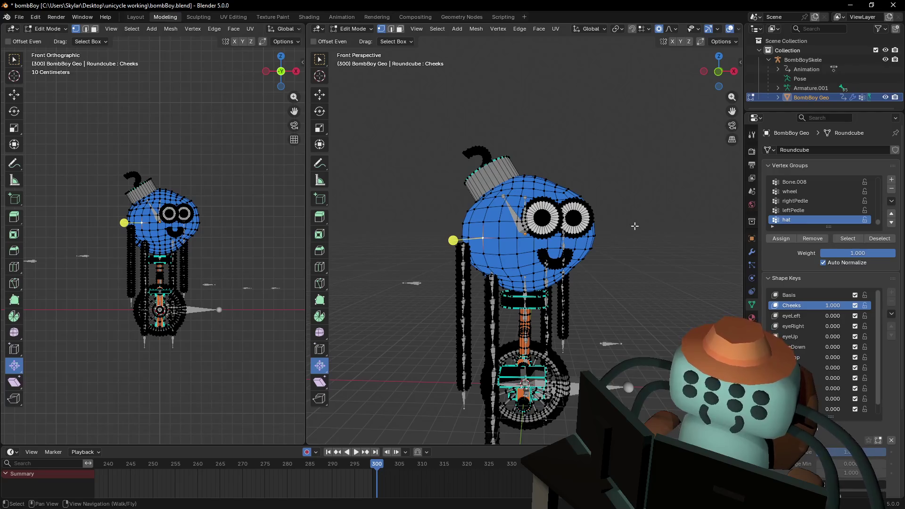
Scale the cheeks out by 3.19 and widen the head along the X axis.
key(s)
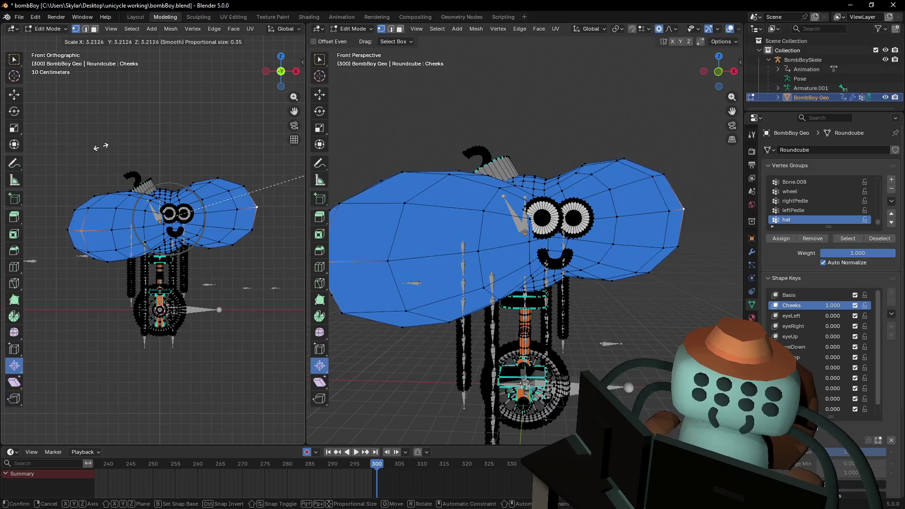
click(208, 182)
key(s)
key(x)
click(223, 185)
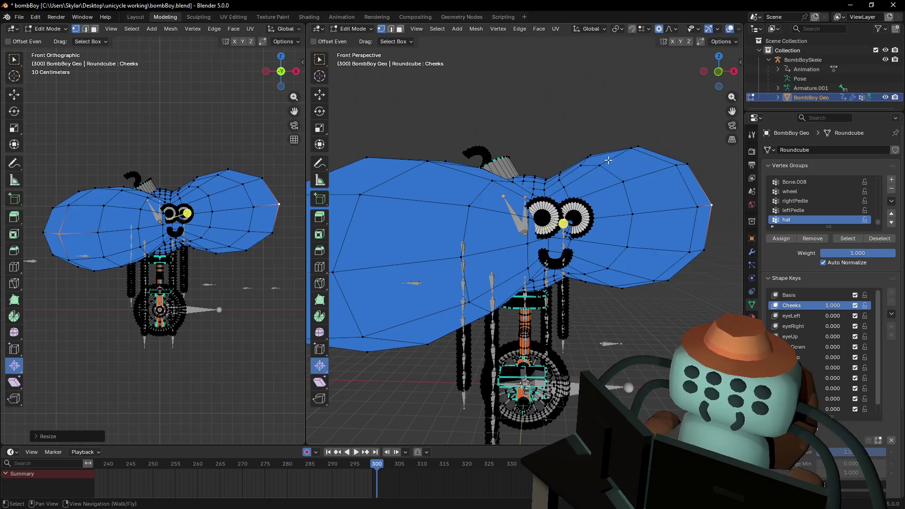
Undo the overly wide X stretch, rescale the cheeks to about 2.4, and select the whole head mesh.
key(shift+grave)
key(s)
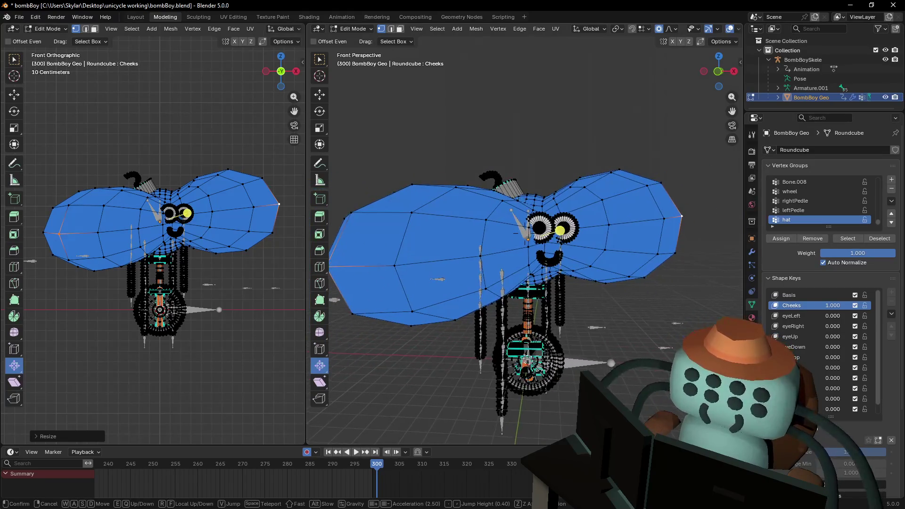
key(Return)
key(ctrl+z)
key(ctrl+z)
key(s)
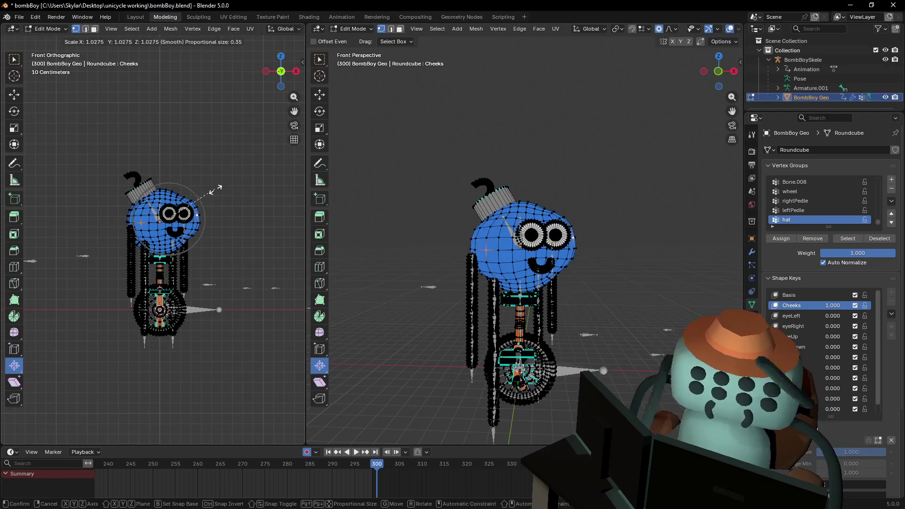
click(285, 161)
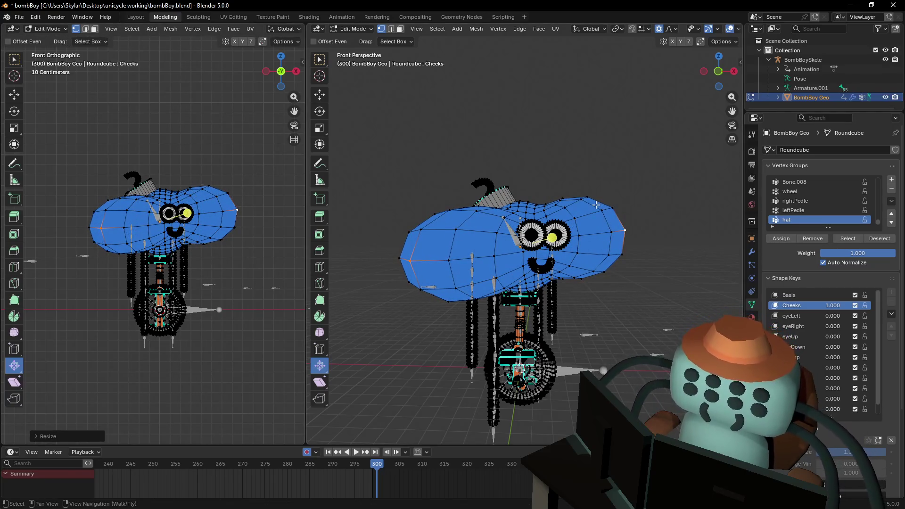
key(ctrl+l)
key(s)
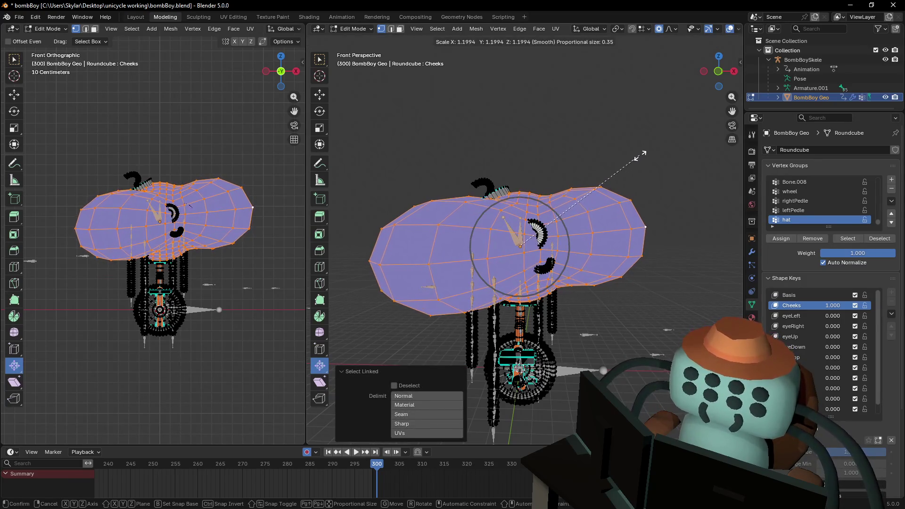
Confirm the proportional puff of the head and select both eye meshes.
click(629, 163)
scroll(585, 206, up, 2)
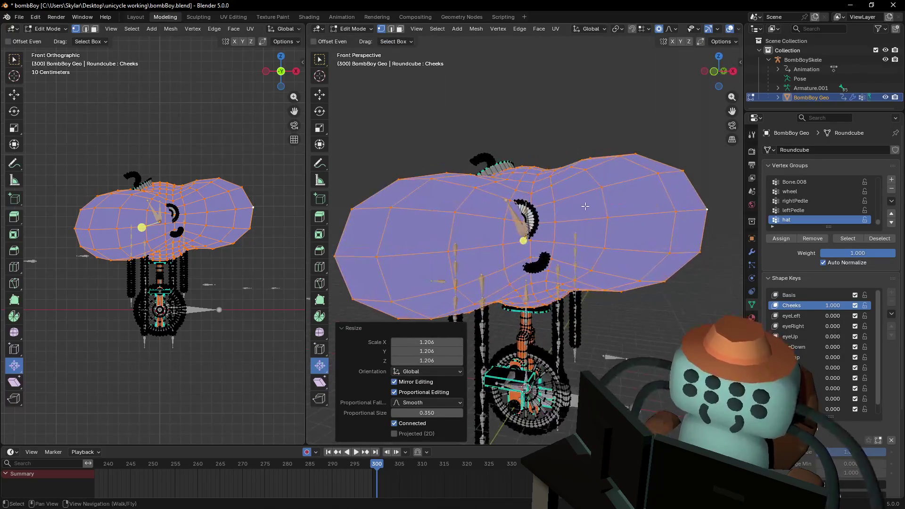
ctrl+middle_drag(585, 206, 556, 177)
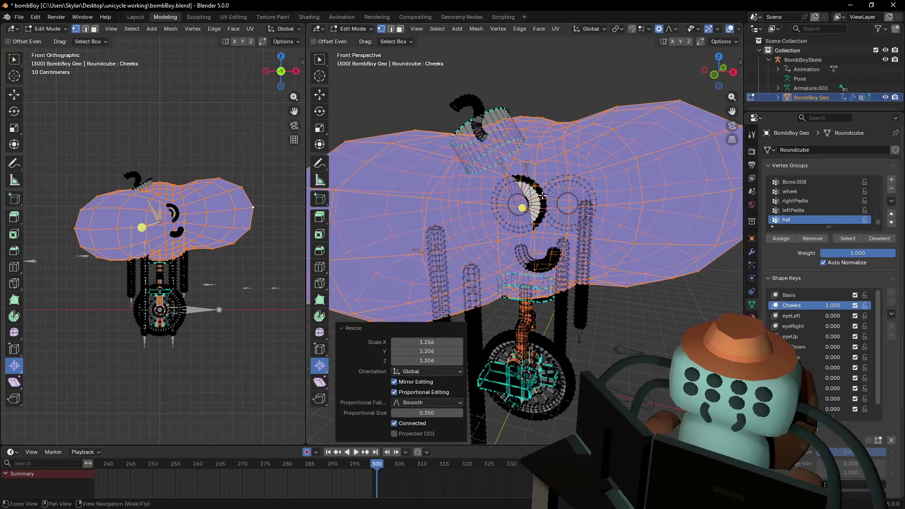
click(545, 195)
key(l)
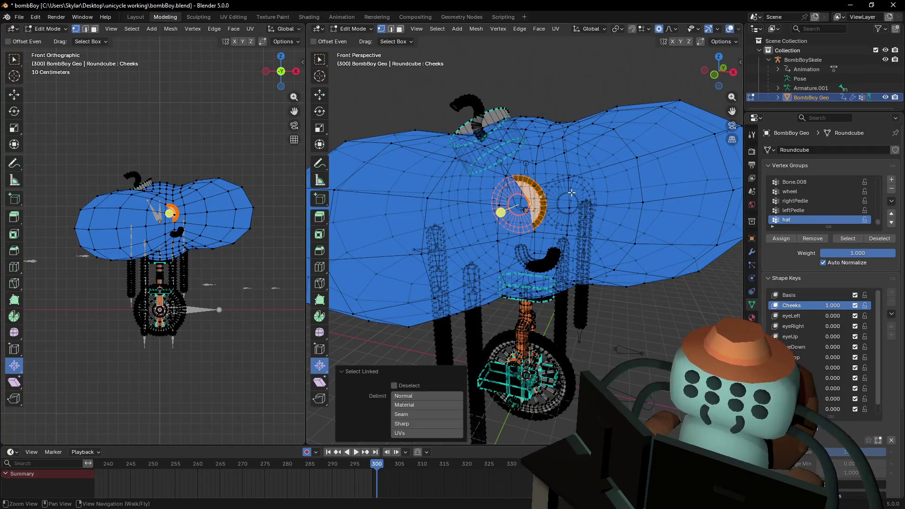
key(l)
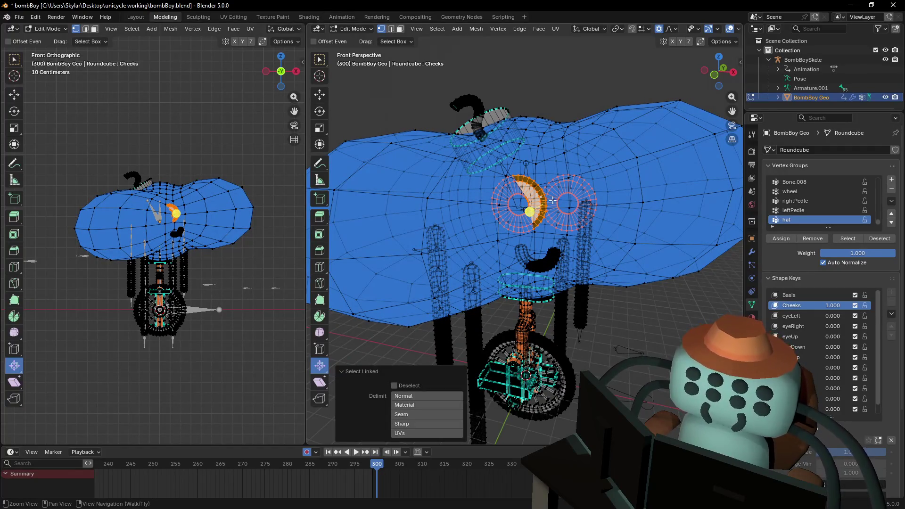
Push both eyes forward along Y onto the head surface and return to Object Mode.
mouse_move(580, 191)
middle_down()
mouse_move(542, 183)
mouse_move(580, 151)
middle_up()
key(g)
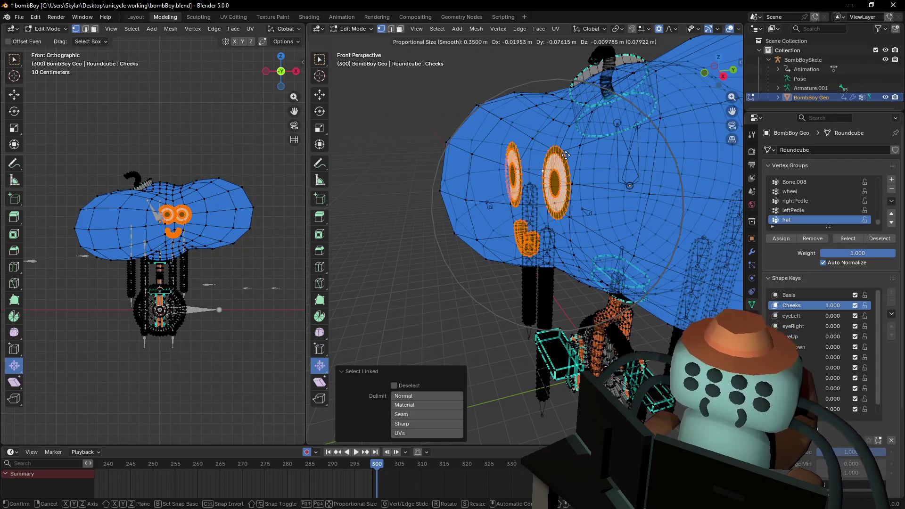
key(y)
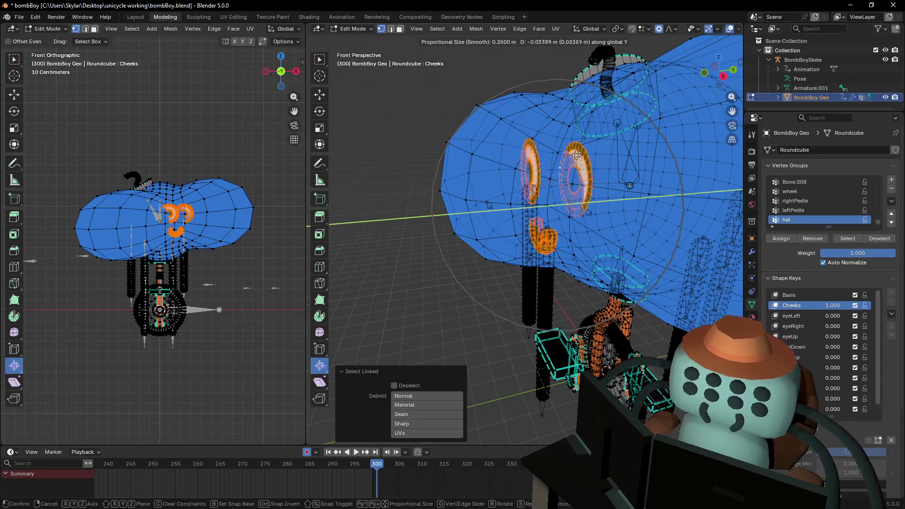
click(549, 155)
key(shift+grave)
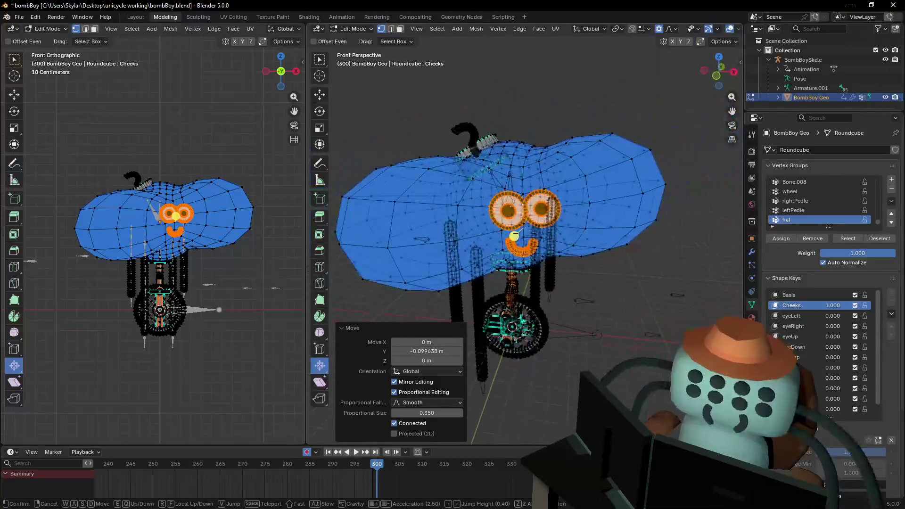
key(w)
key(e)
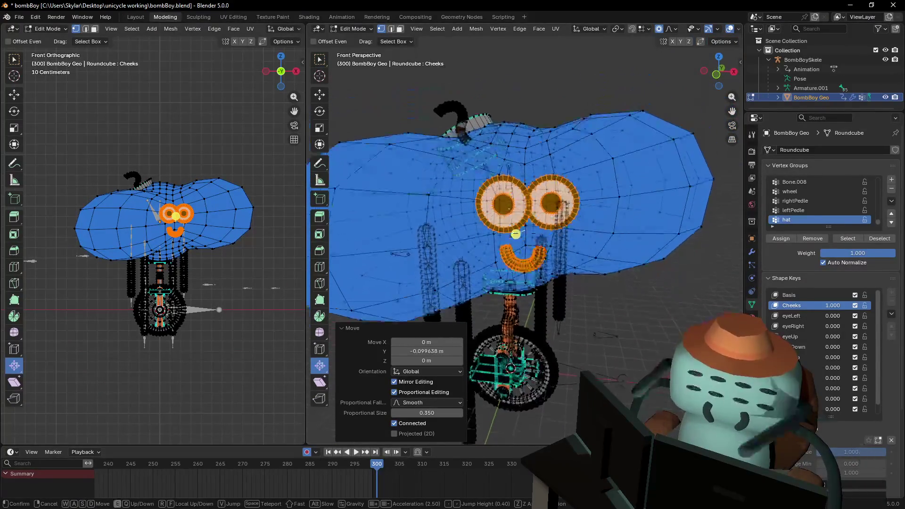
key(Tab)
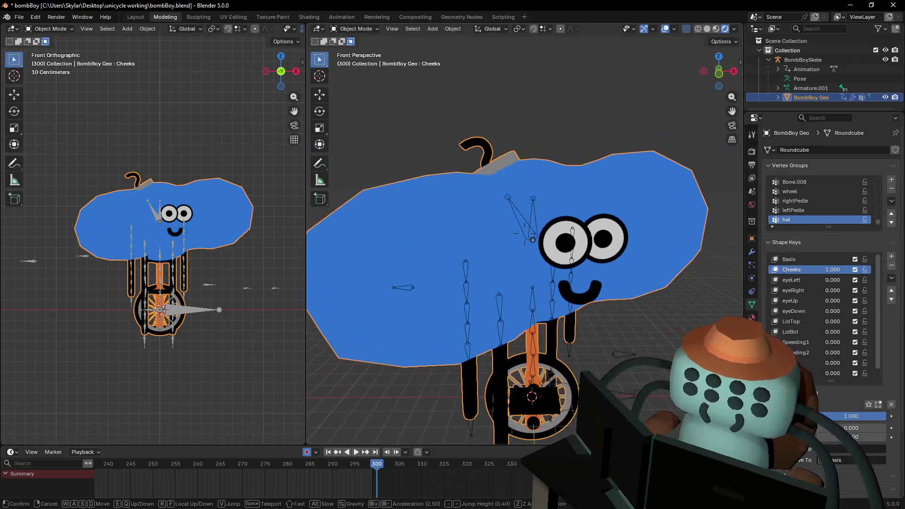
Select the hat mesh and move it up onto the enlarged head.
click(519, 171)
key(Tab)
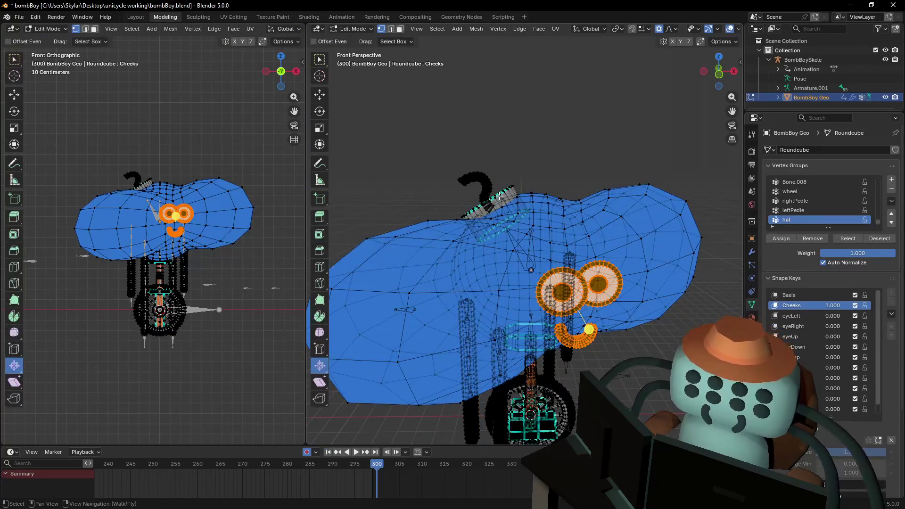
click(501, 195)
key(l)
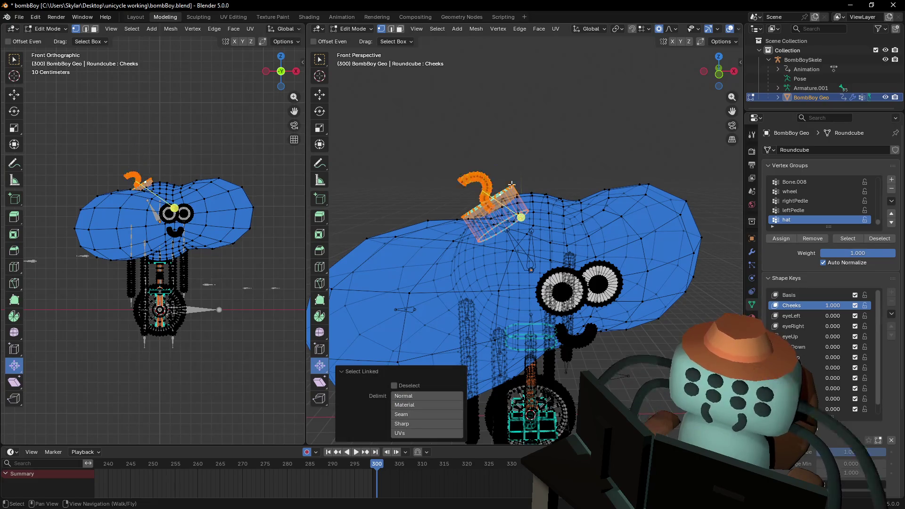
key(g)
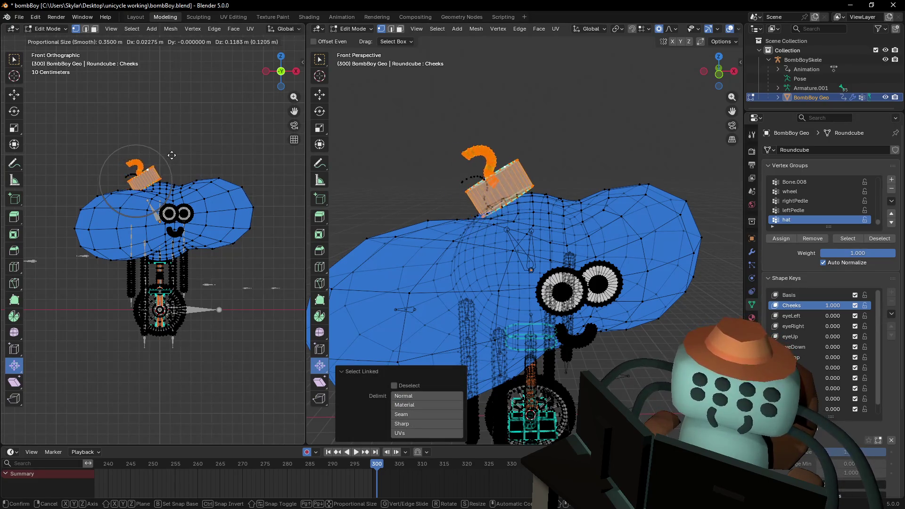
click(177, 152)
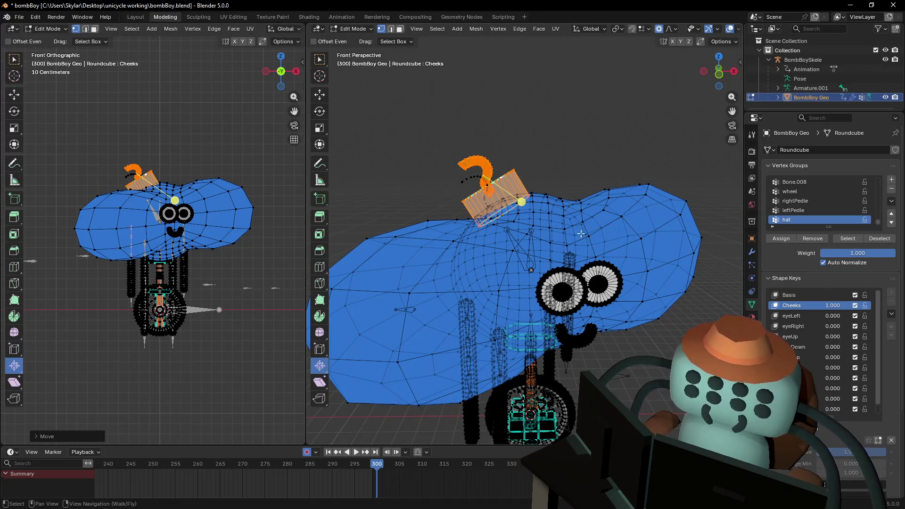
Vertex-slide a mouth-corner vertex along its edge, then return to Object Mode.
key(shift+grave)
key(w)
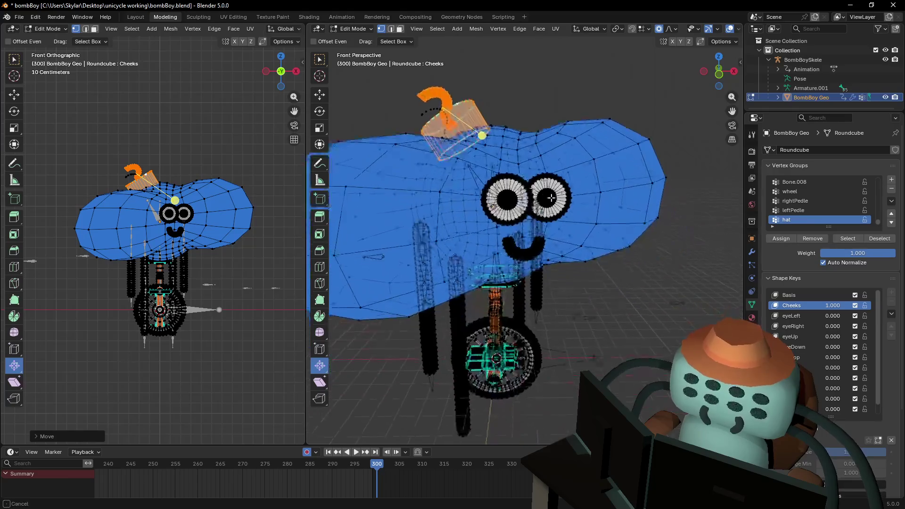
key(Escape)
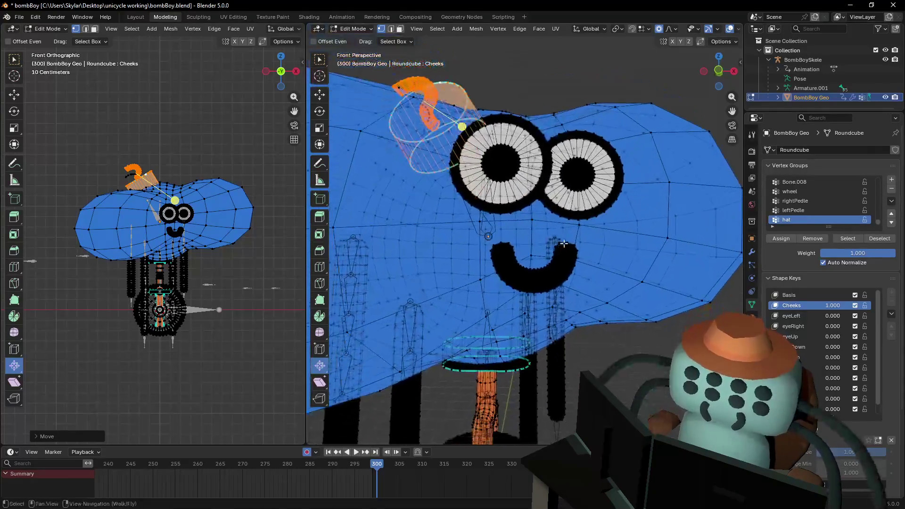
click(557, 271)
key(shift+v)
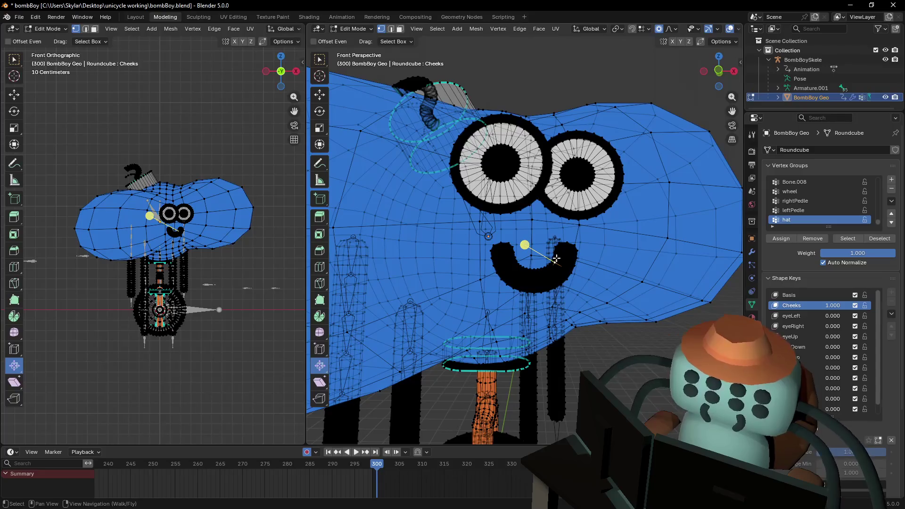
click(559, 257)
key(shift+v)
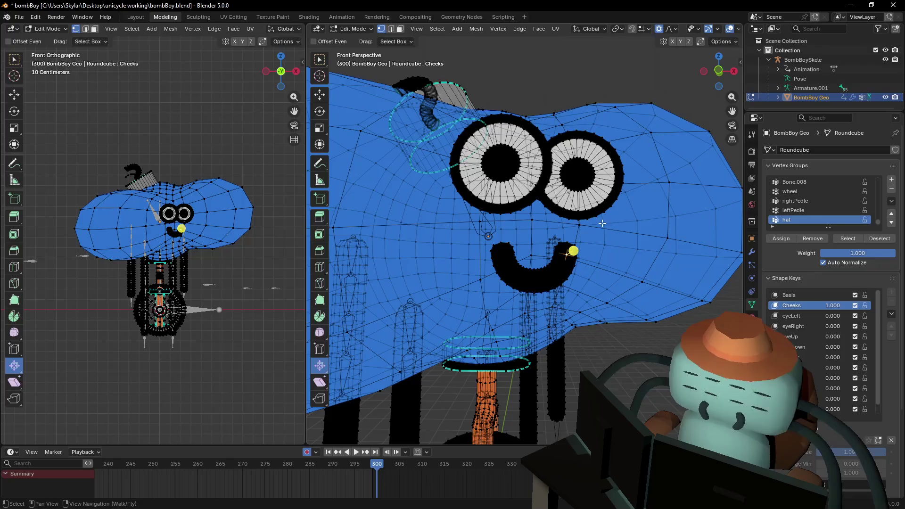
key(Tab)
key(shift+grave)
Select the blue head, enter Edit Mode, and make Basis the active shape key.
key(s)
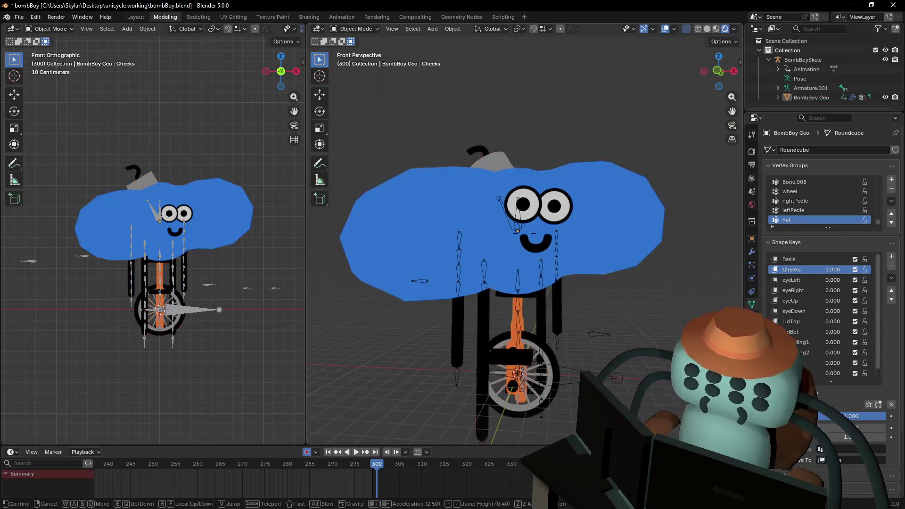
key(w)
click(584, 246)
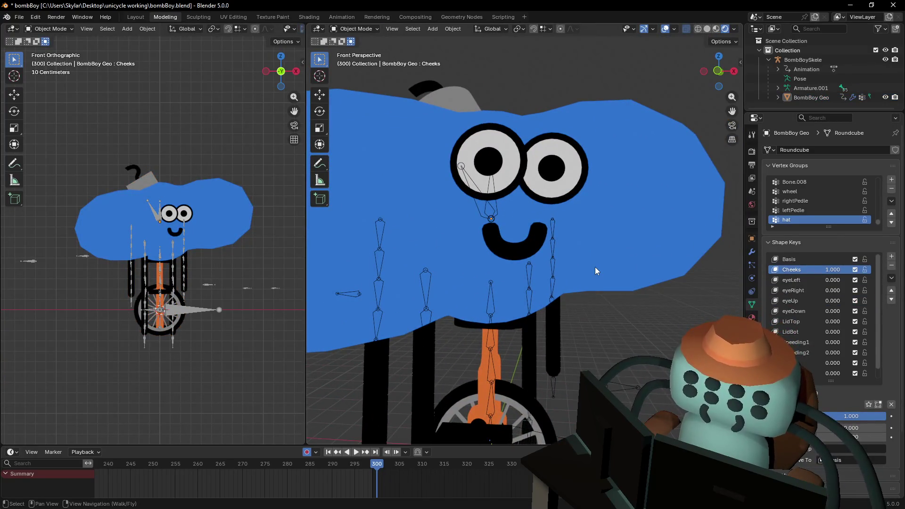
click(603, 245)
key(Tab)
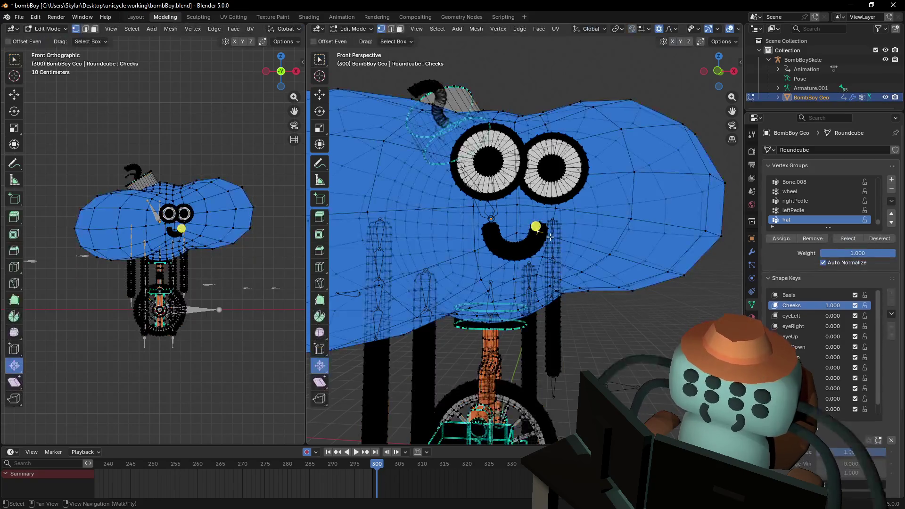
click(801, 295)
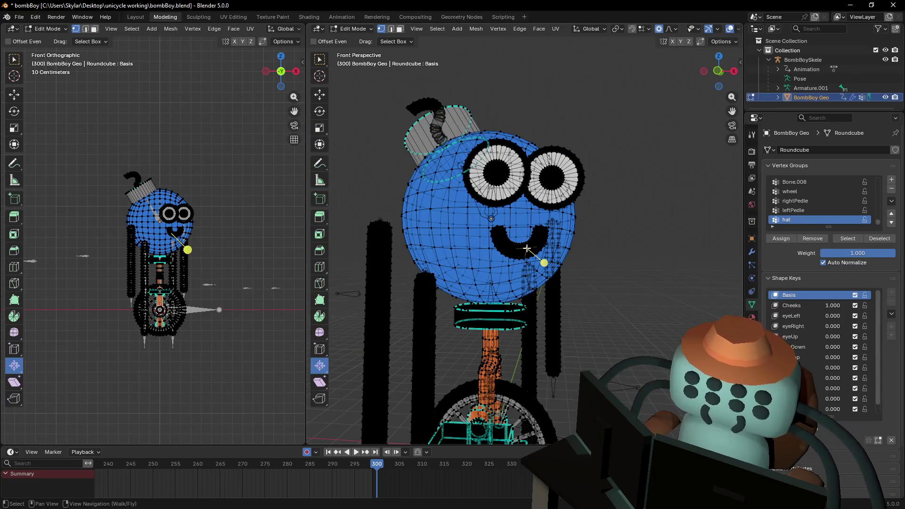
Select the old mouth with L and delete its vertices from the Basis head.
key(l)
scroll(546, 207, up, 4)
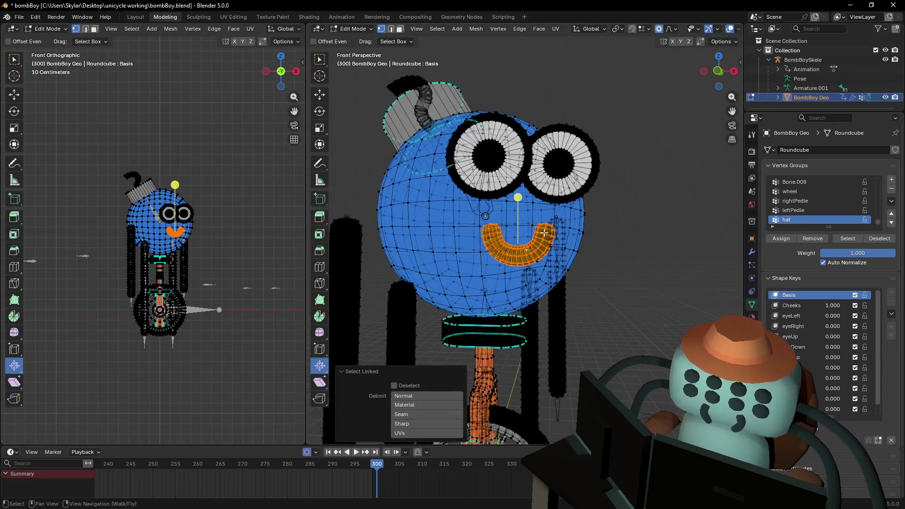
scroll(543, 243, up, 2)
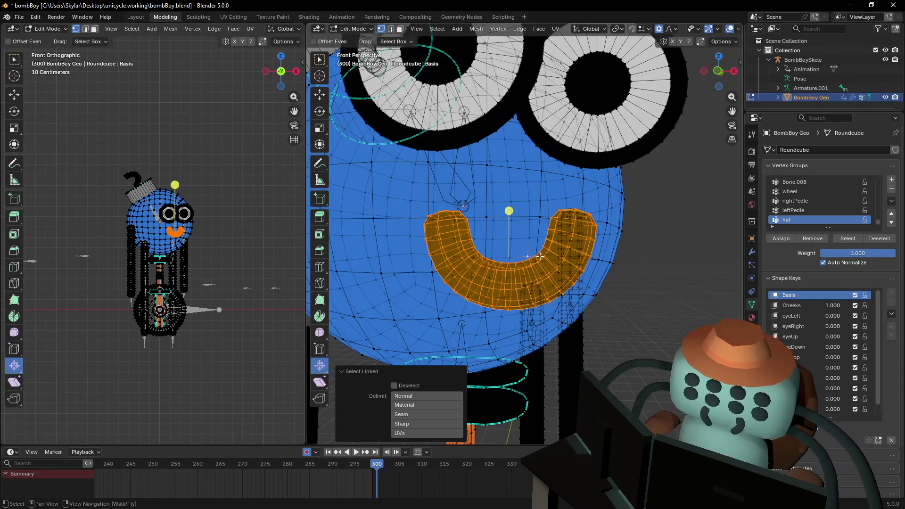
key(x)
click(527, 250)
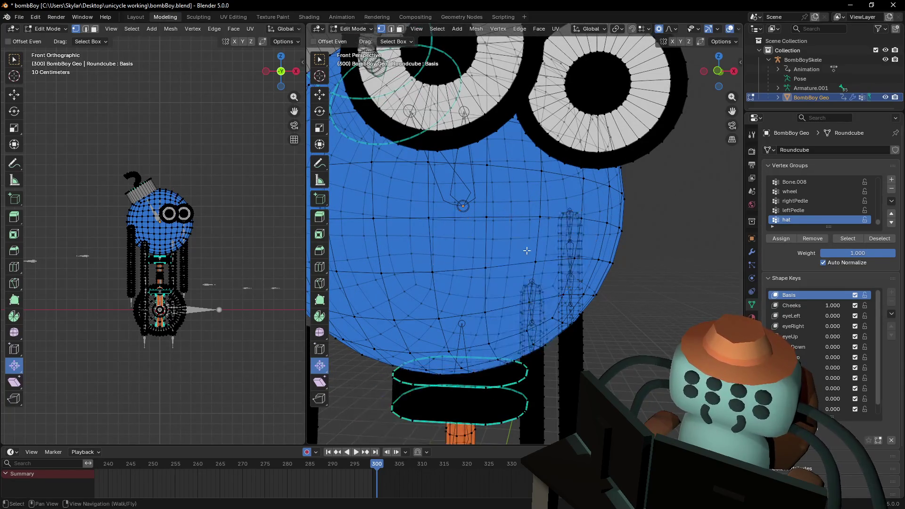
scroll(540, 241, down, 5)
scroll(613, 222, up, 4)
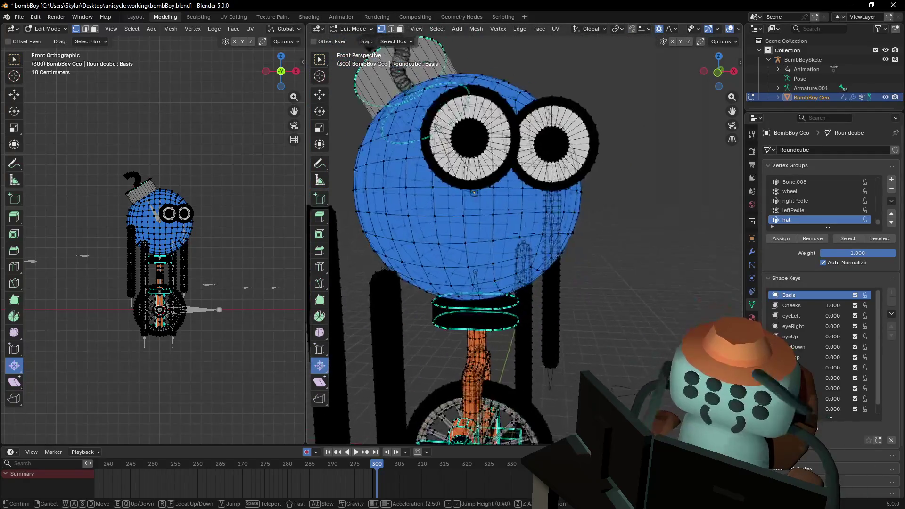
Toggle between Object and Edit Mode to confirm the mouth is gone, then bring up Add Mesh.
key(Tab)
key(Tab)
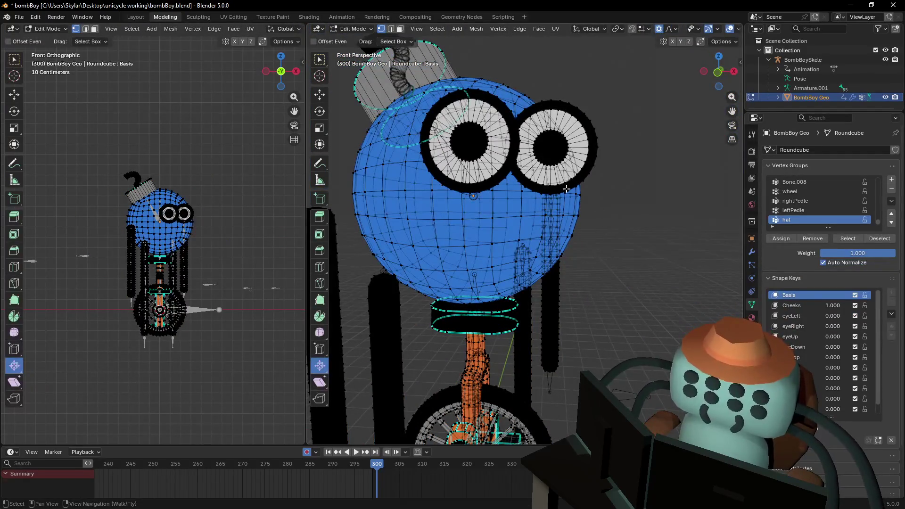
key(Tab)
scroll(594, 248, down, 3)
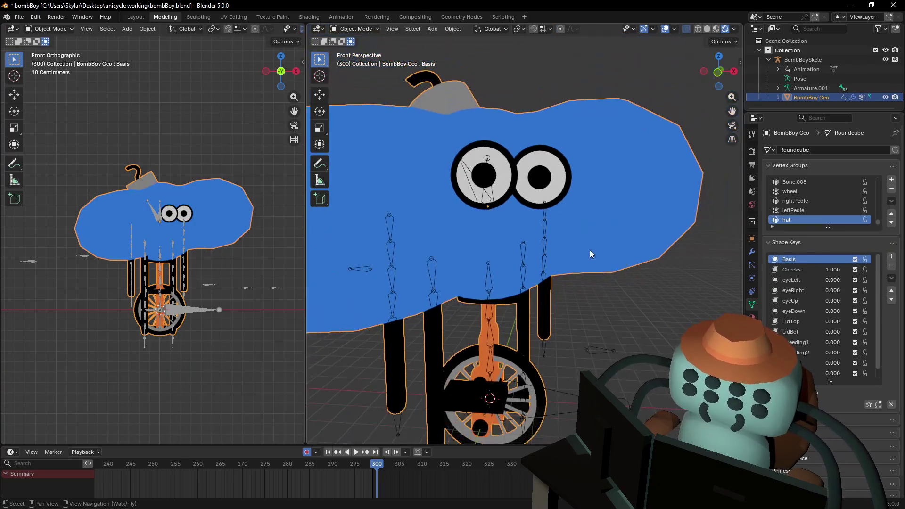
key(Tab)
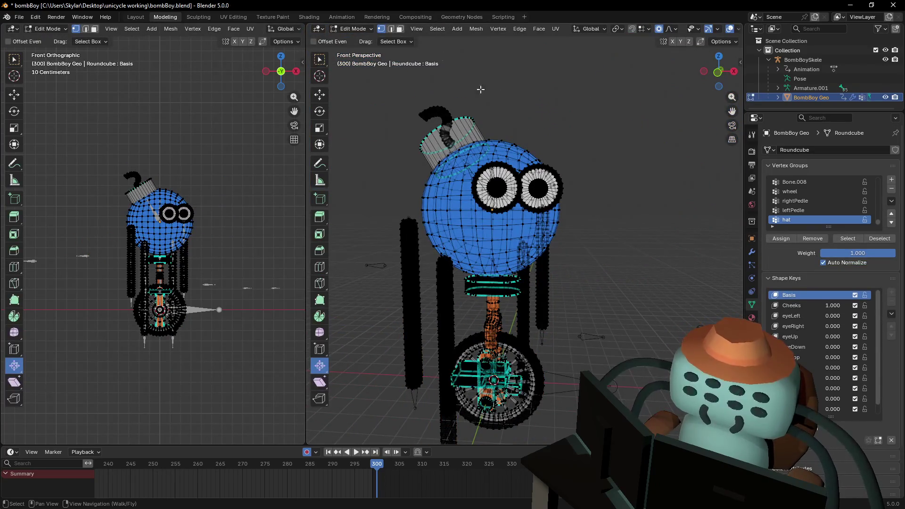
click(350, 30)
click(352, 40)
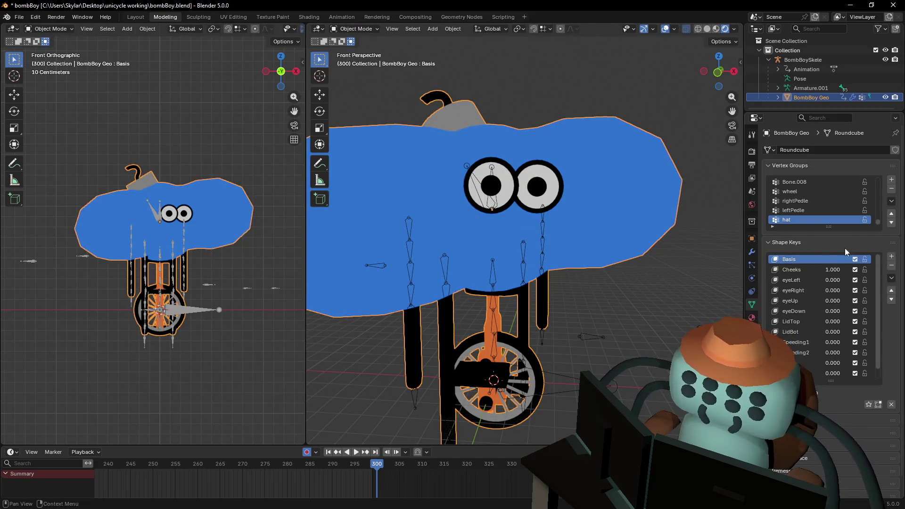
key(Tab)
key(shift+a)
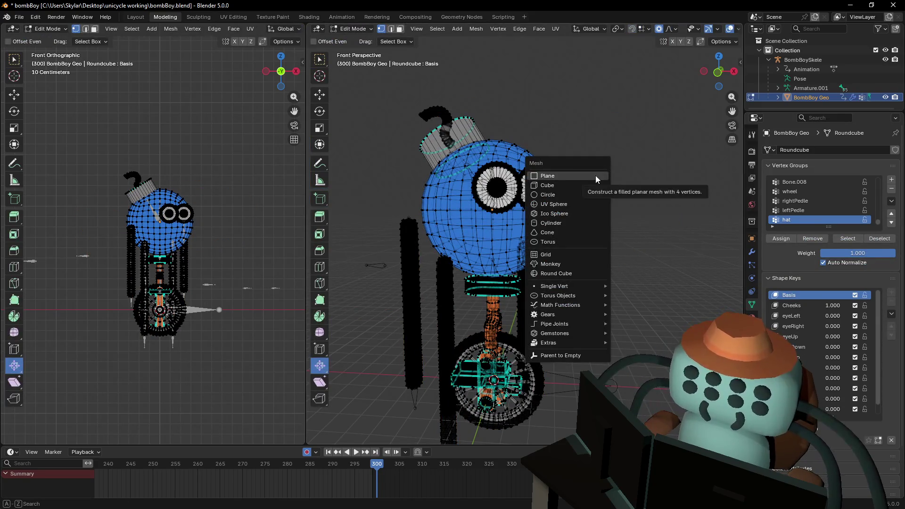
Add a plane and rotate it exactly 90° on X to stand it upright.
click(596, 180)
middle_drag(547, 249, 557, 249)
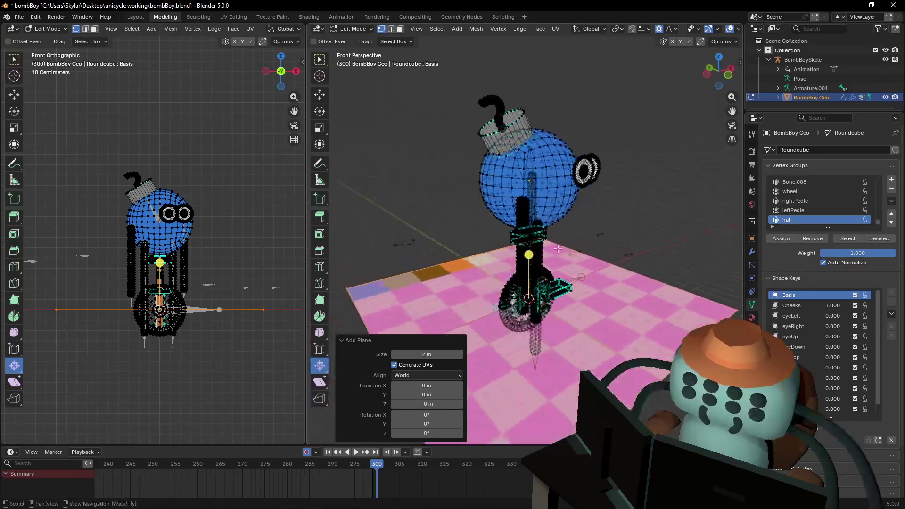
key(r)
key(x)
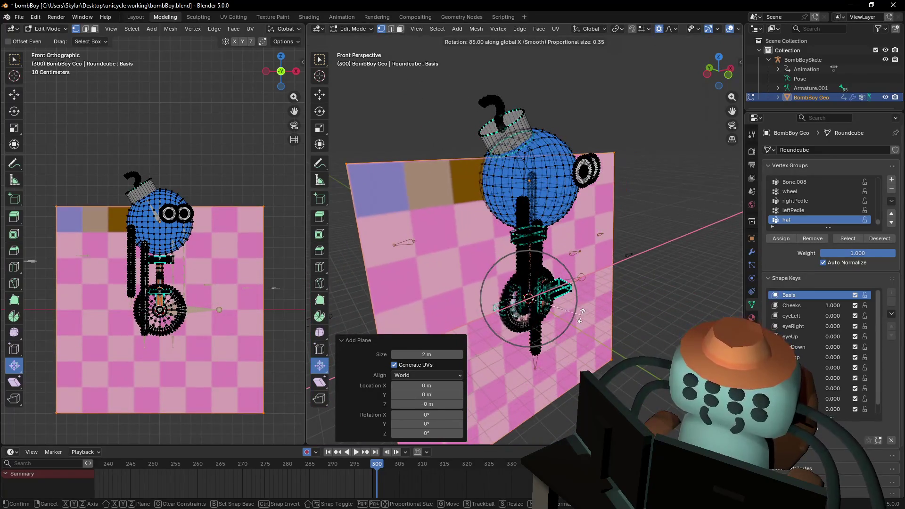
key(Return)
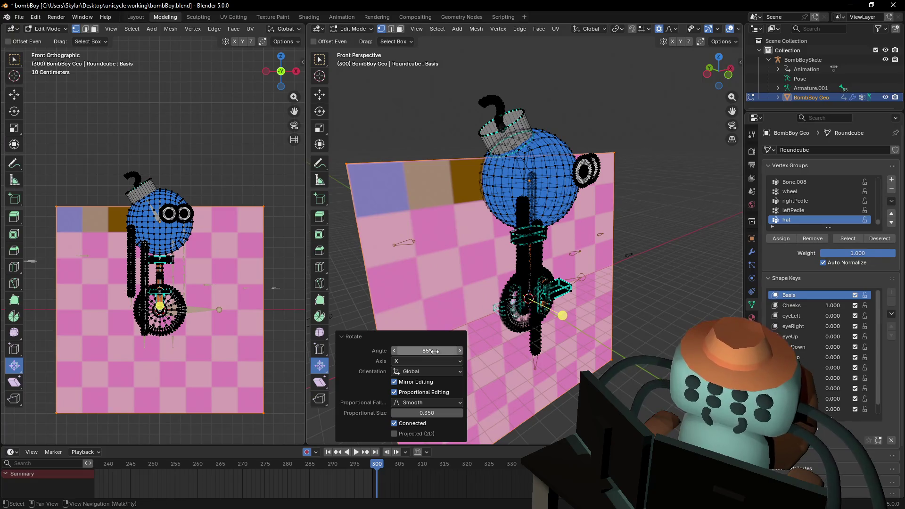
click(435, 351)
key(Return)
Scale the upright plane down to a small 0.069 square.
key(s)
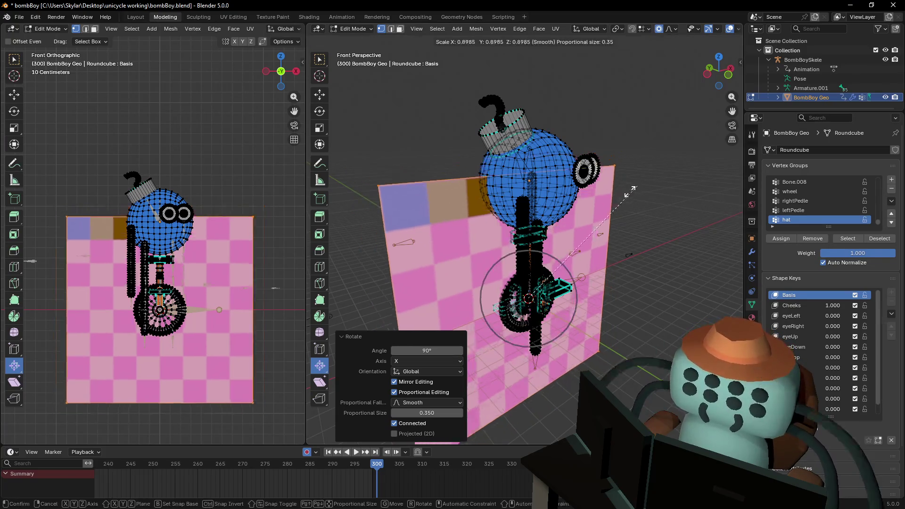
click(535, 297)
mouse_move(536, 297)
middle_down()
mouse_move(529, 309)
mouse_move(542, 289)
middle_up()
Raise the plane 0.84 m on Z to head height and move it onto the face.
key(w)
key(g)
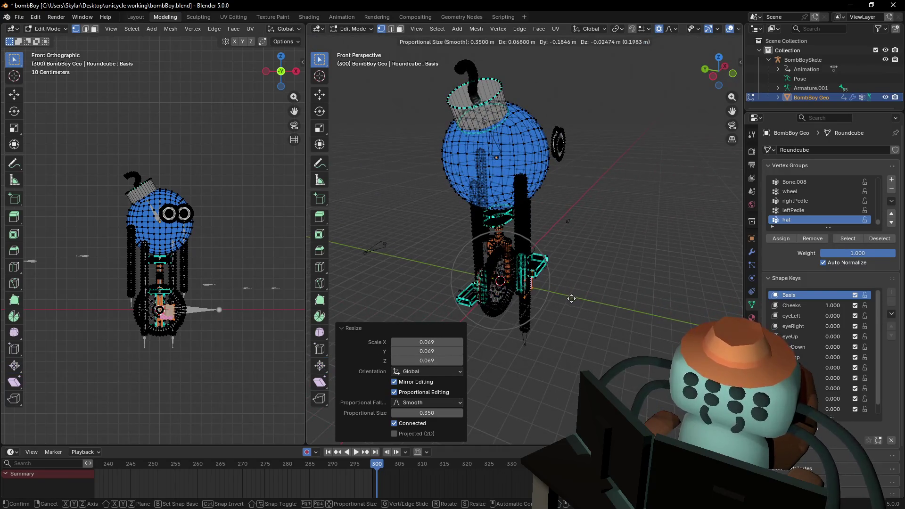
key(z)
click(552, 182)
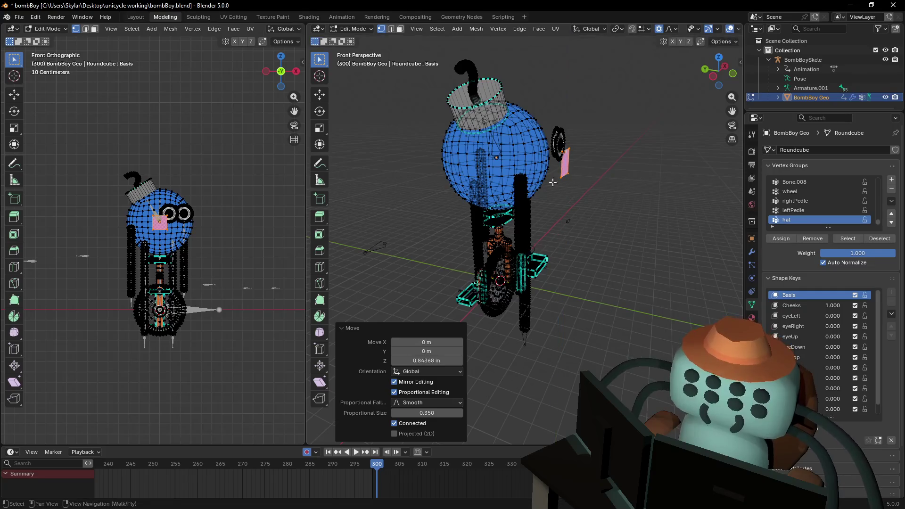
scroll(206, 239, up, 6)
key(g)
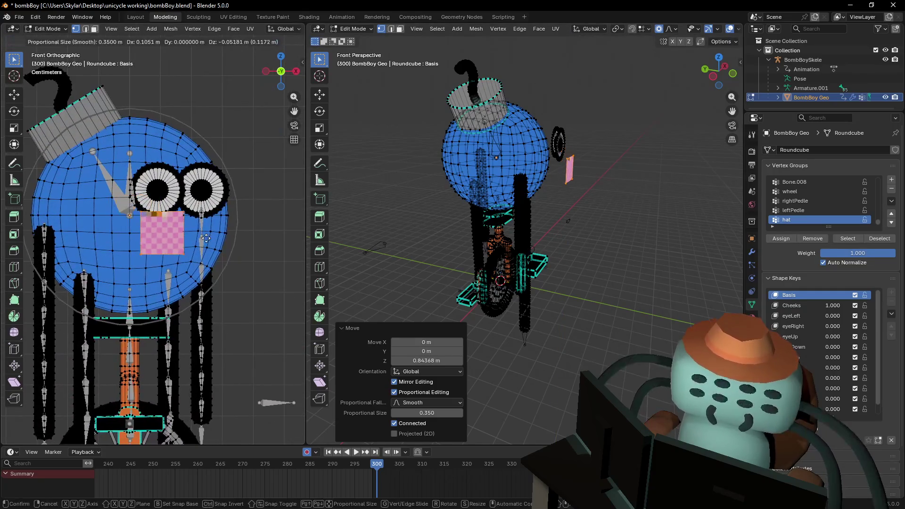
click(222, 245)
Stretch the plane along X into a wide mouth rectangle and settle it below the eyes.
key(s)
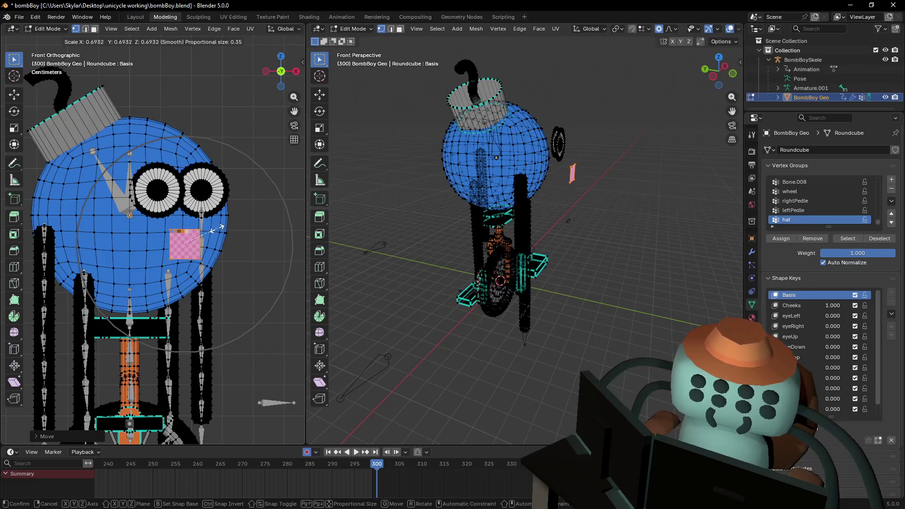
key(x)
click(238, 220)
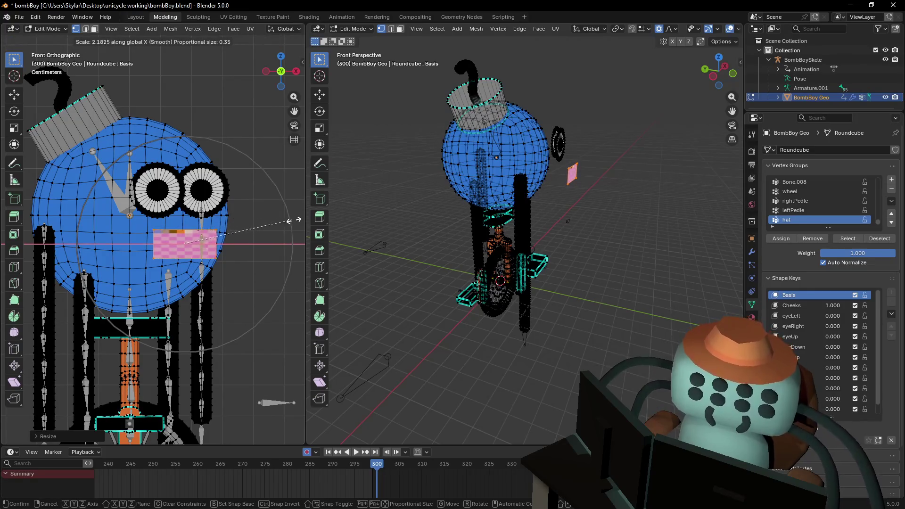
key(s)
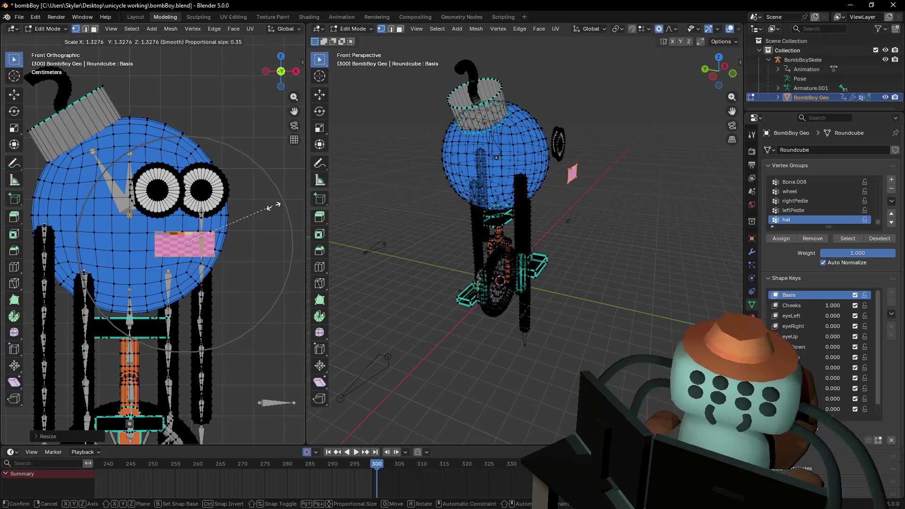
key(x)
click(255, 204)
key(g)
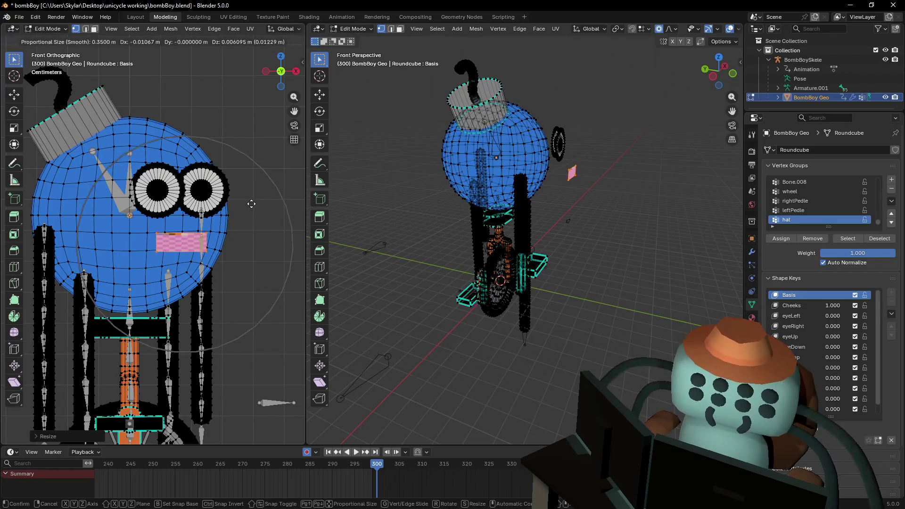
click(248, 203)
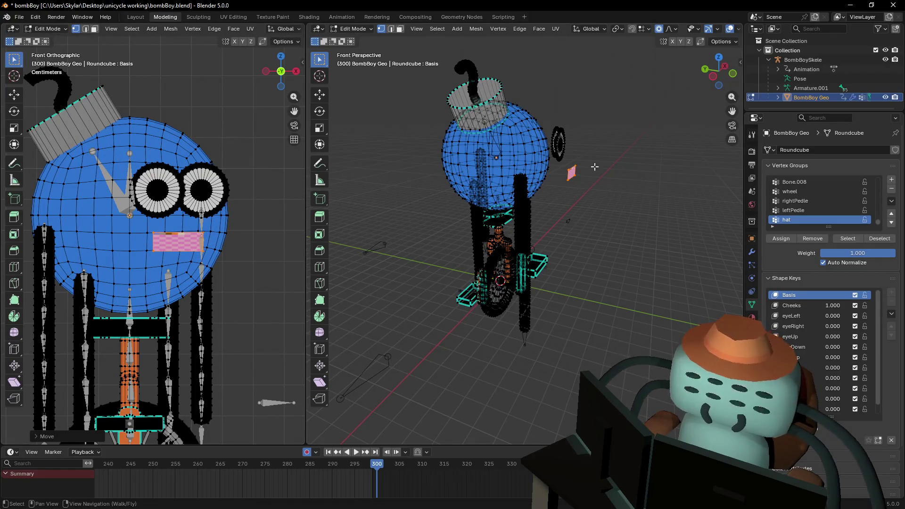
scroll(595, 166, up, 8)
Add a vertical loop cut across the mouth plane.
key(ctrl+r)
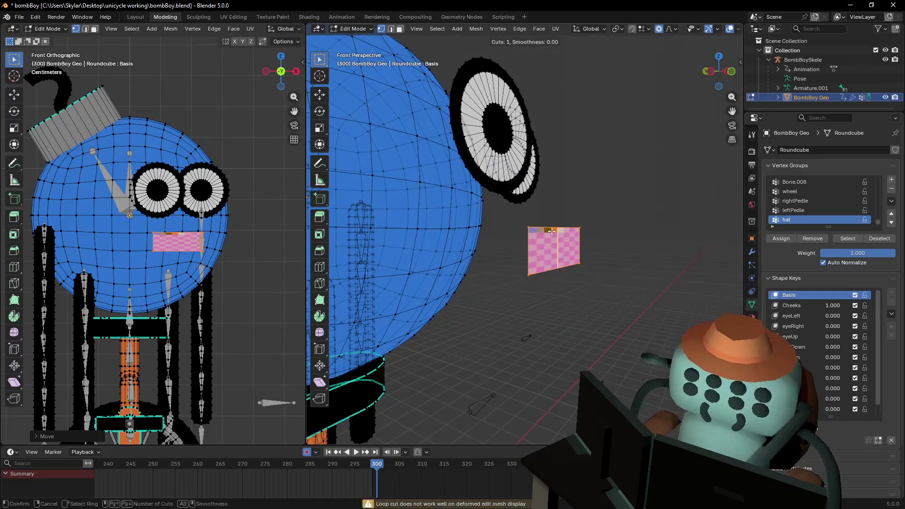
click(552, 231)
key(ctrl+r)
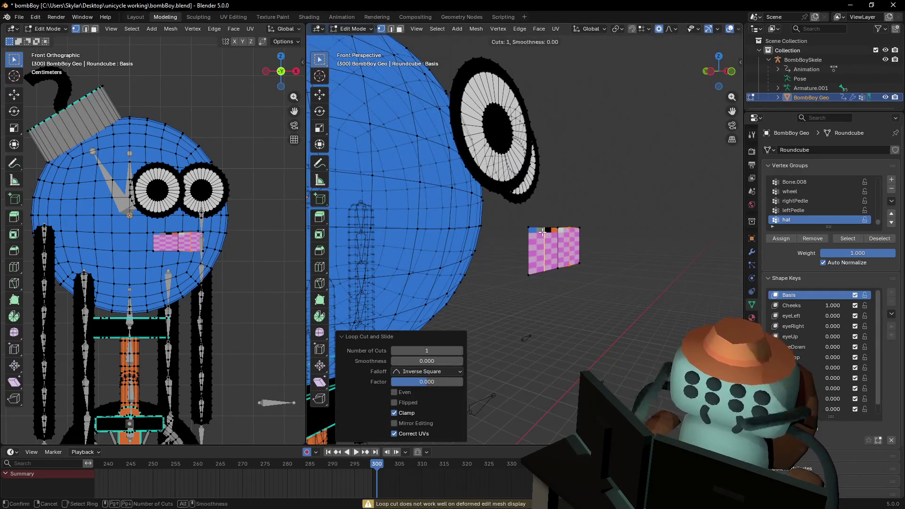
key(Escape)
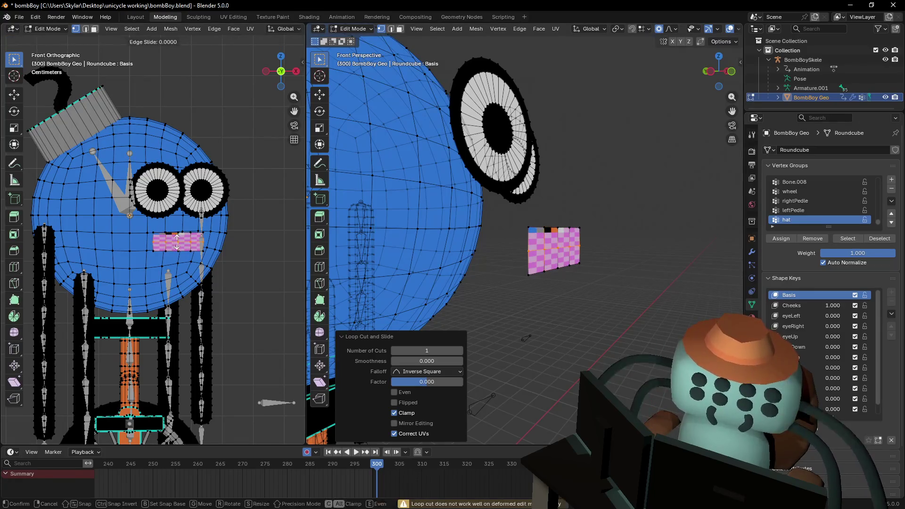
key(shift+grave)
key(Escape)
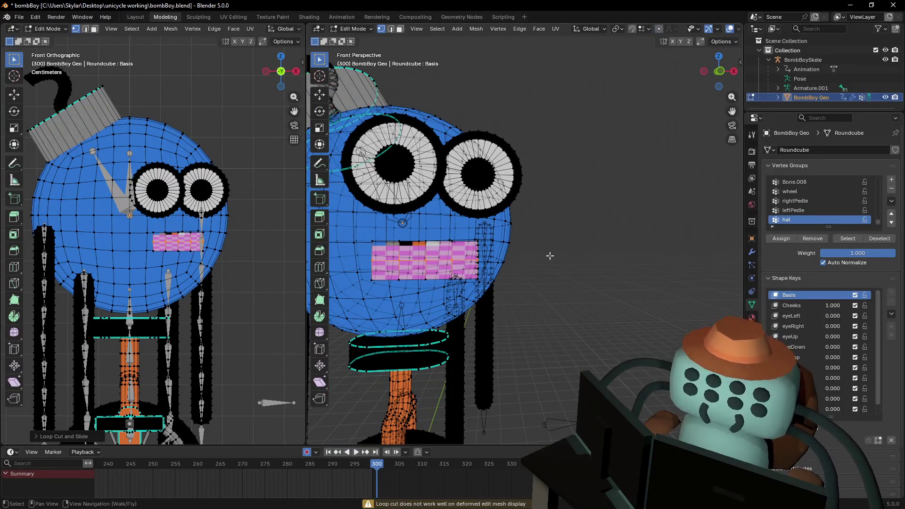
Undo an accidental 1.301 enlargement and add a centred horizontal loop cut.
key(s)
click(586, 250)
key(shift+grave)
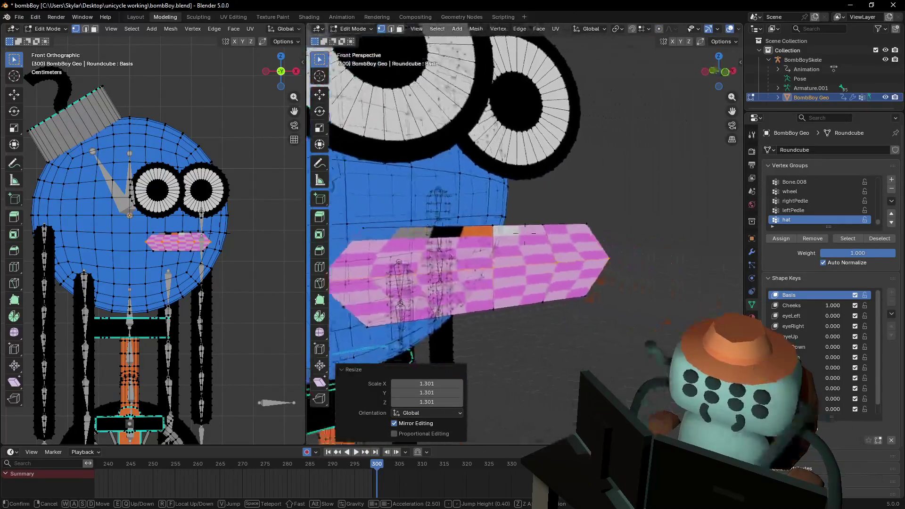
key(Escape)
key(ctrl+z)
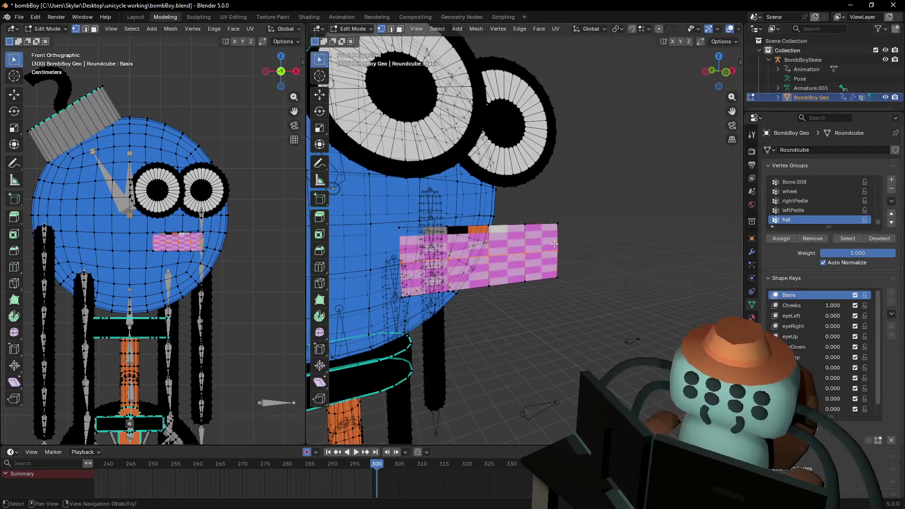
key(ctrl+r)
click(547, 266)
right_click(548, 266)
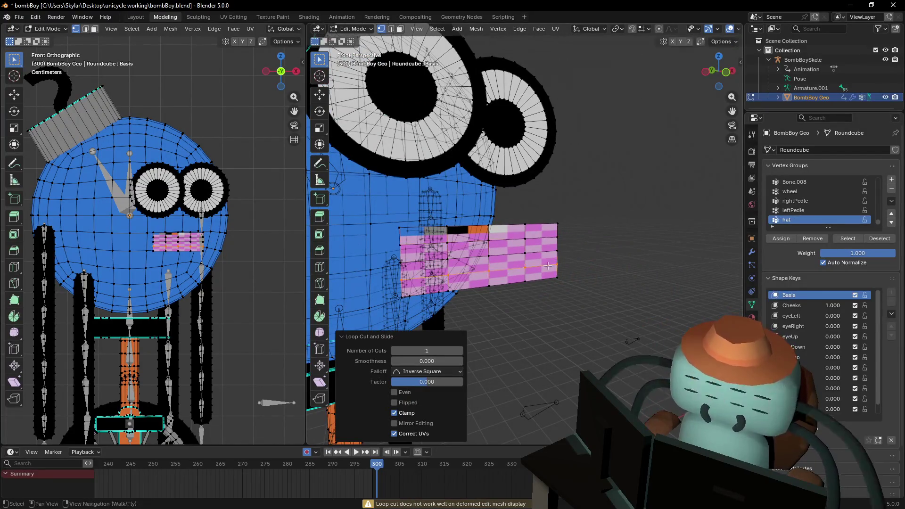
In face select mode, select all faces of the mouth plane with Ctrl+L.
key(3)
click(535, 245)
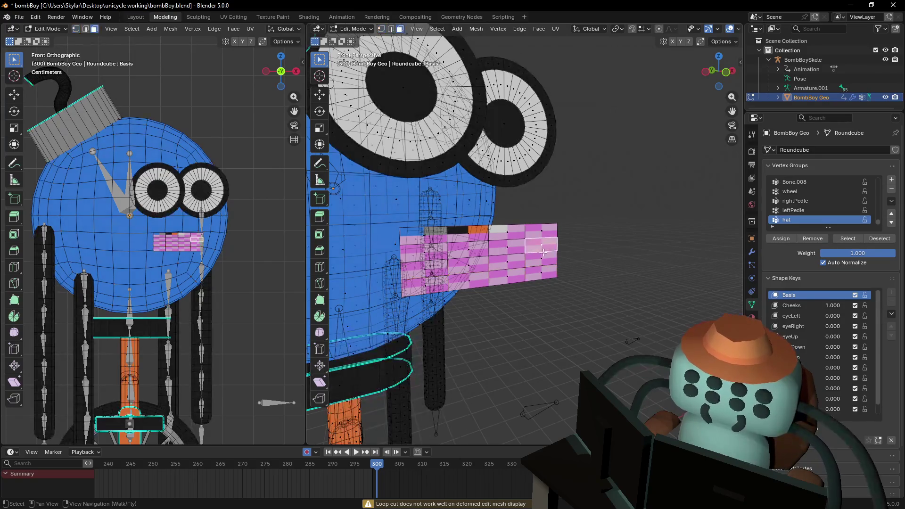
key(1)
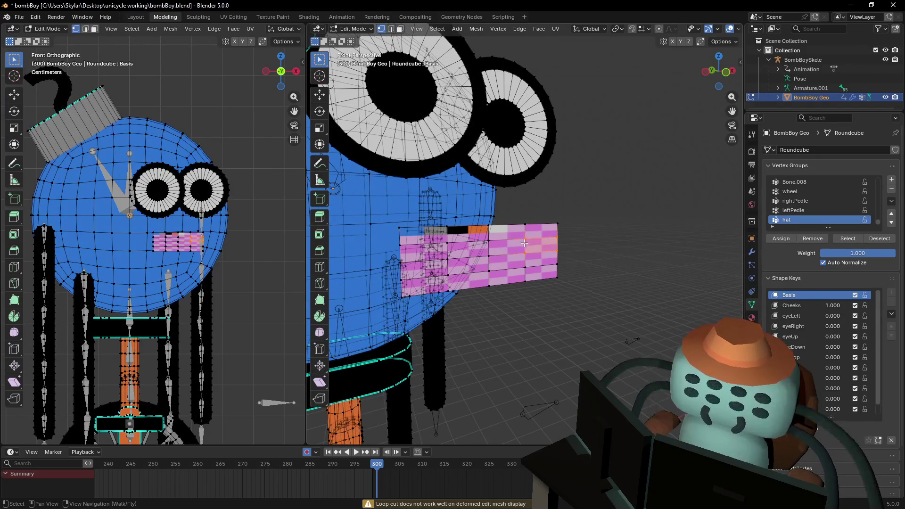
key(3)
click(538, 230)
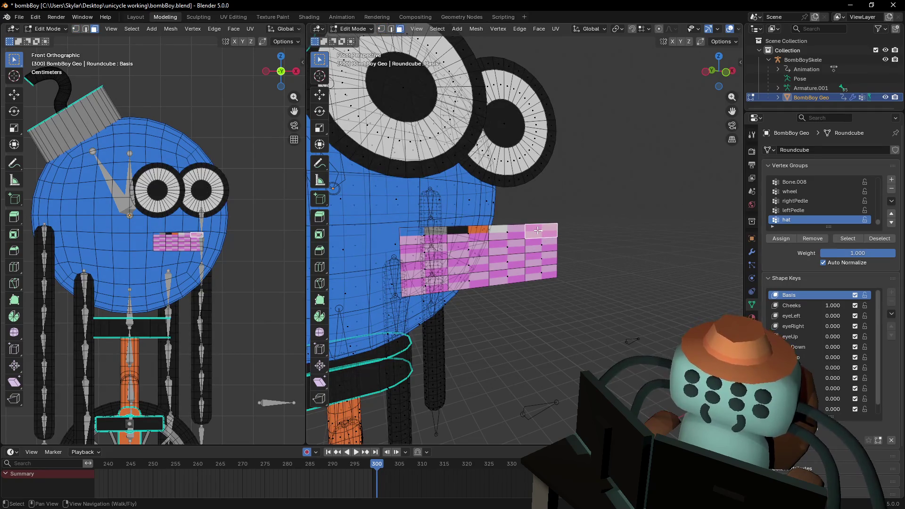
key(ctrl+l)
key(a)
click(542, 239)
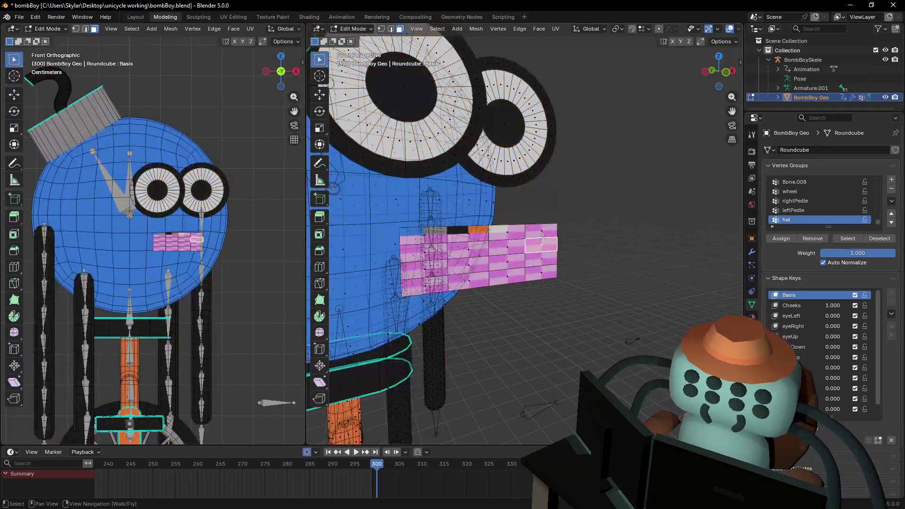
key(ctrl+l)
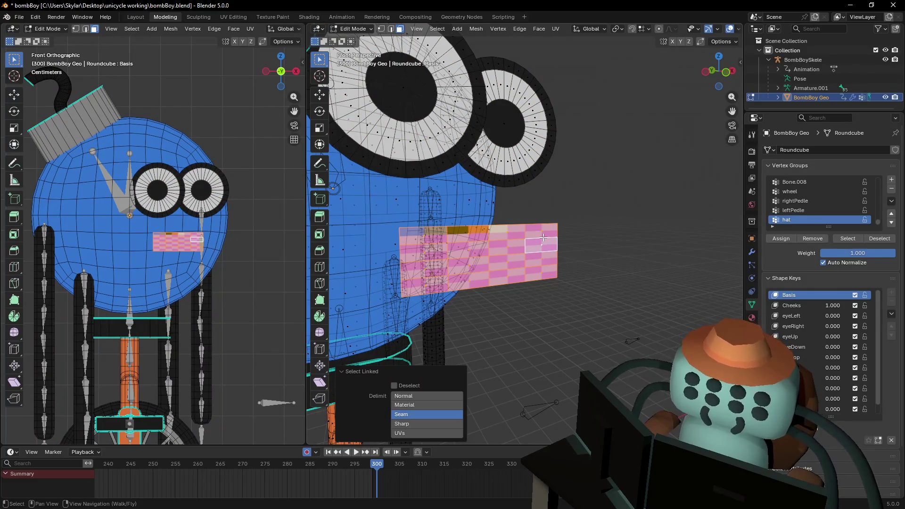
Dissolve the mouth's extra faces and reselect a mouth face.
key(x)
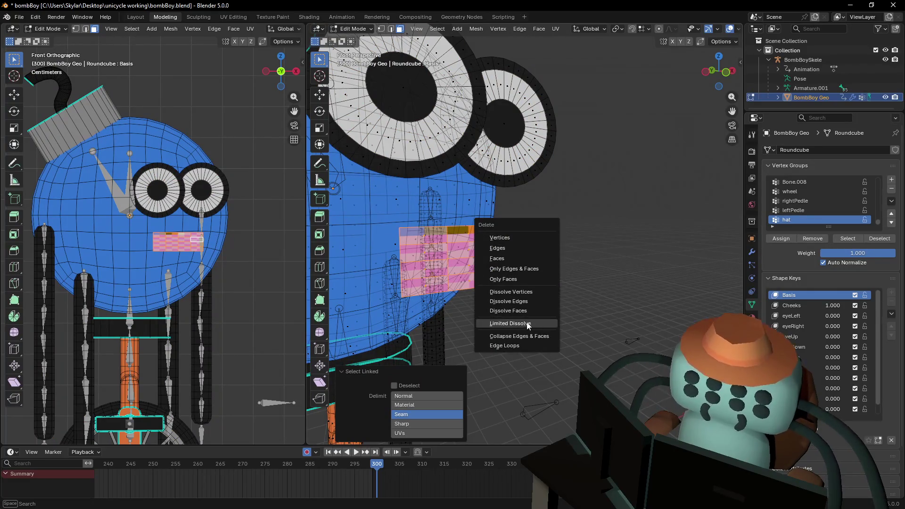
click(528, 324)
key(1)
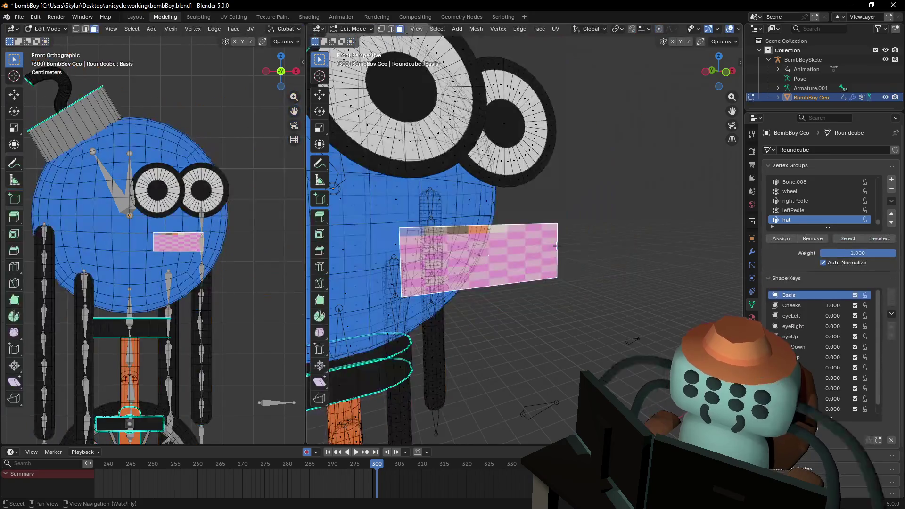
key(3)
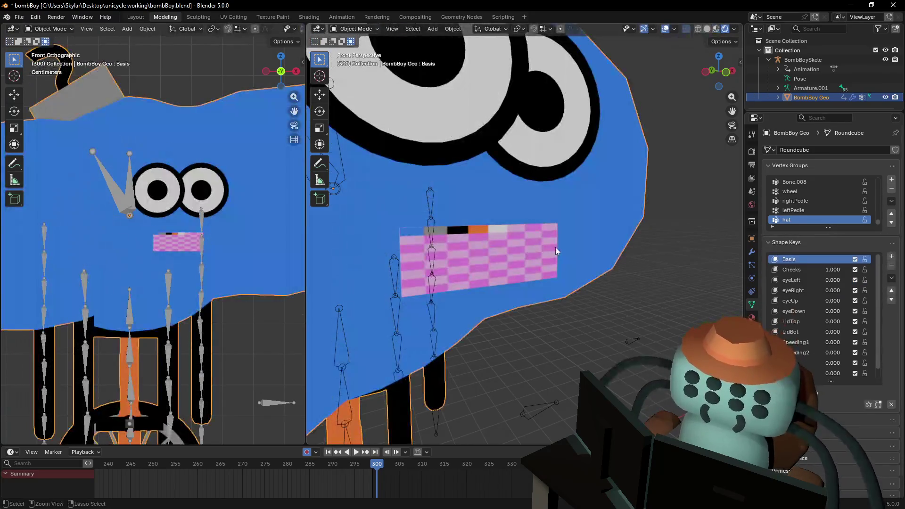
click(555, 247)
key(1)
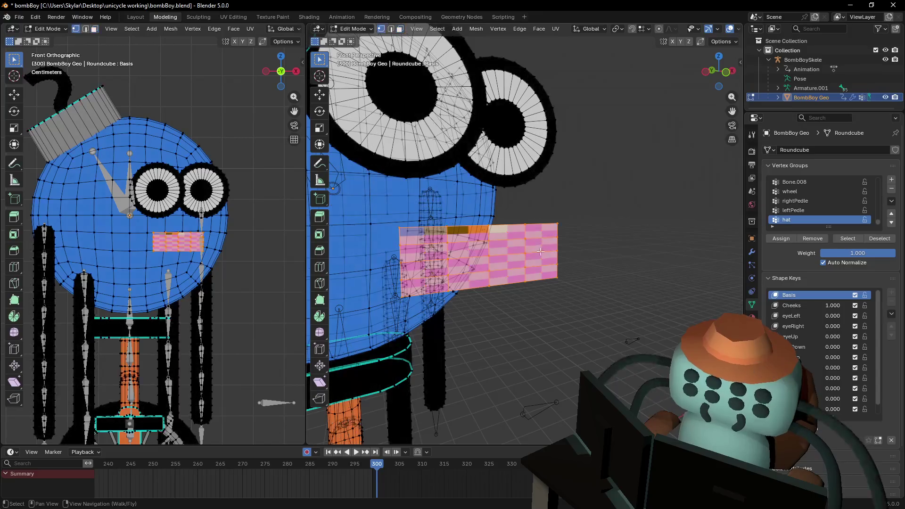
Box-select the mouth grid vertices, dissolve them, then undo the dissolve.
key(shift+grave)
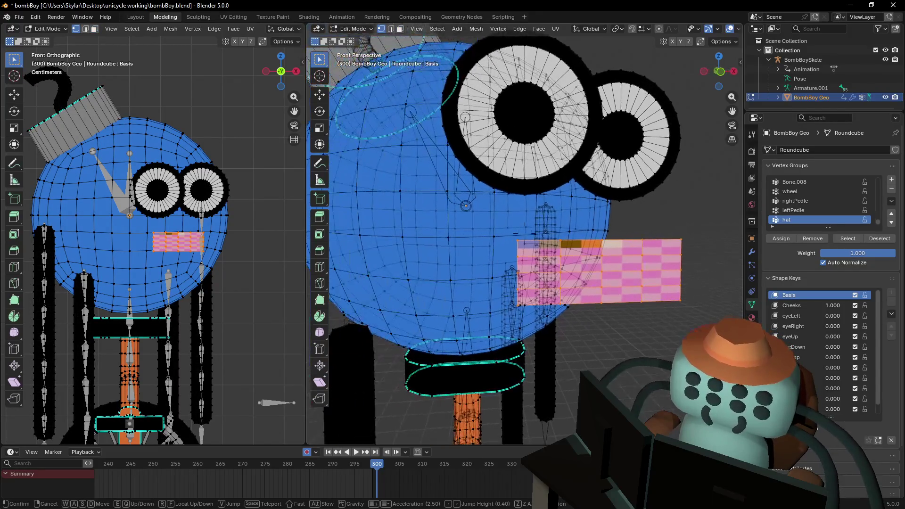
key(e)
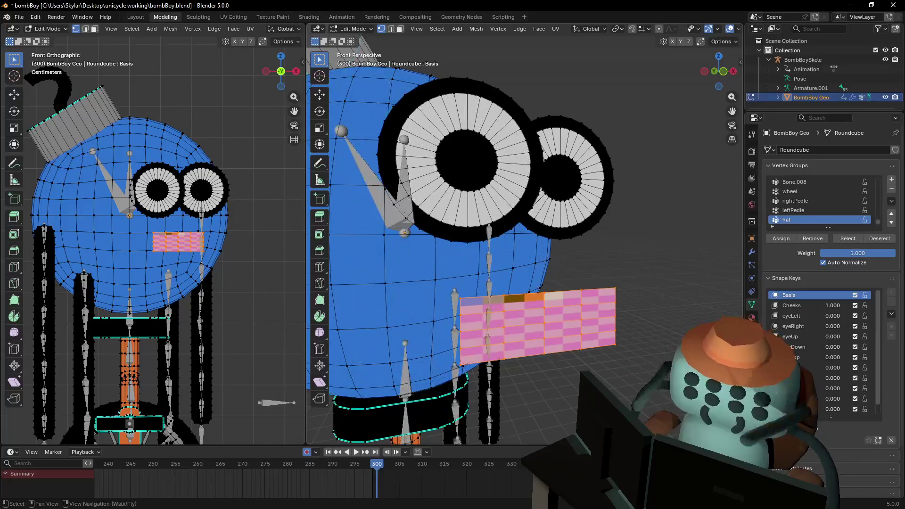
click(523, 222)
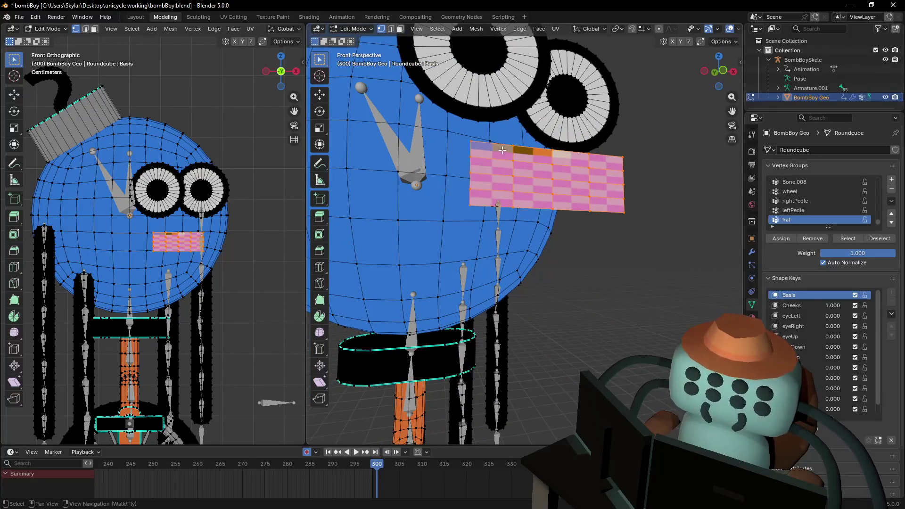
drag(495, 157, 596, 199)
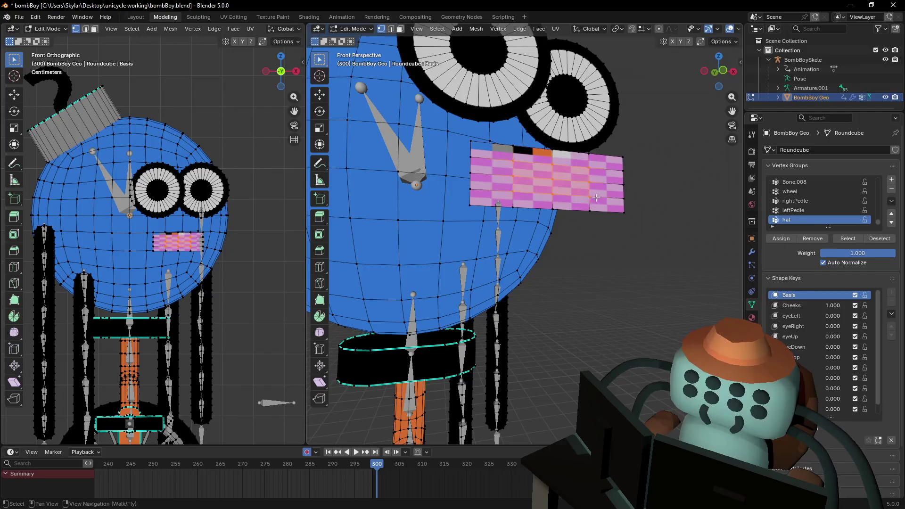
key(x)
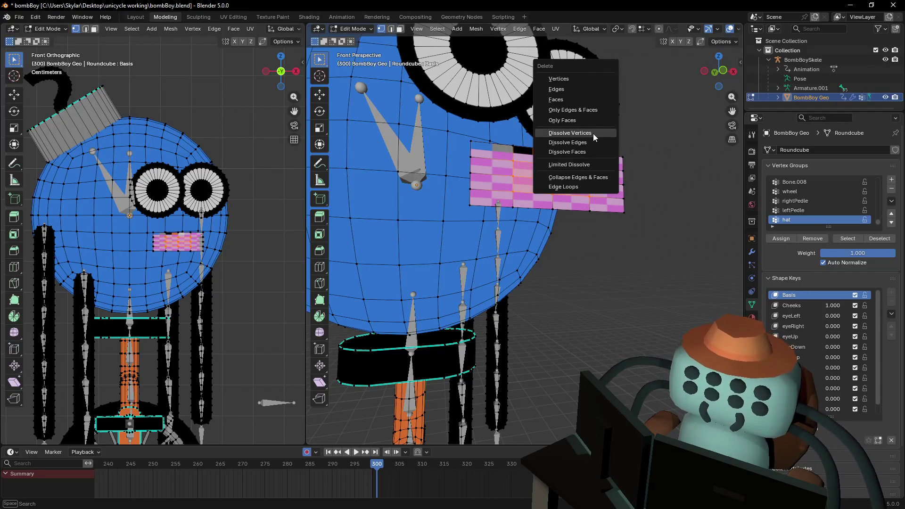
click(593, 134)
scroll(583, 167, up, 4)
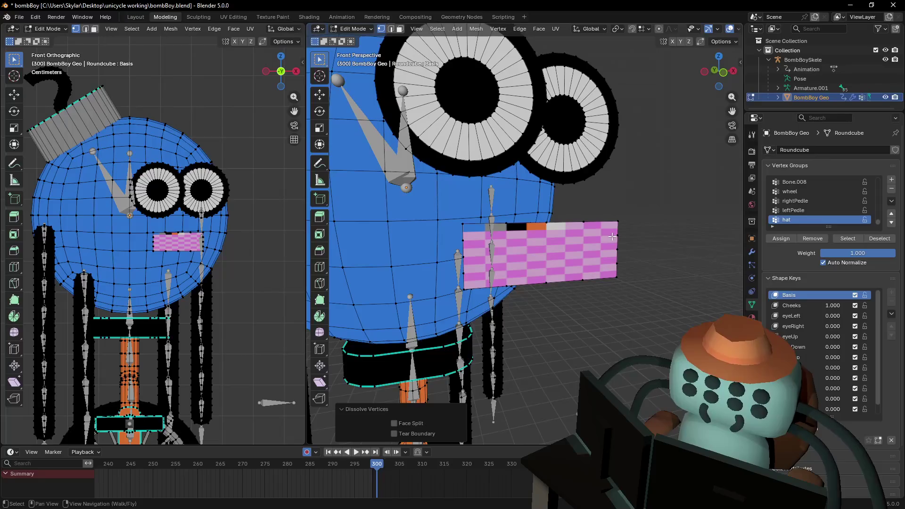
key(ctrl+z)
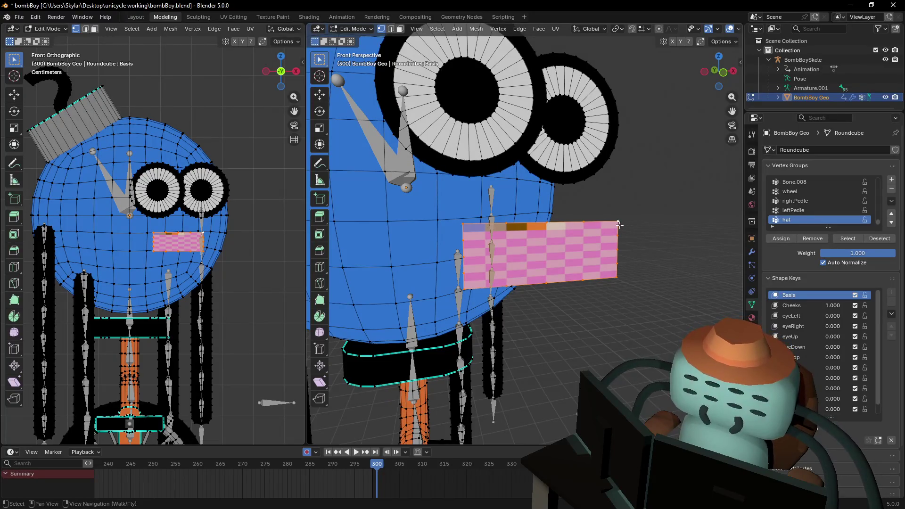
Round the mouth faces into a circle with LoopTools Circle.
right_click(636, 227)
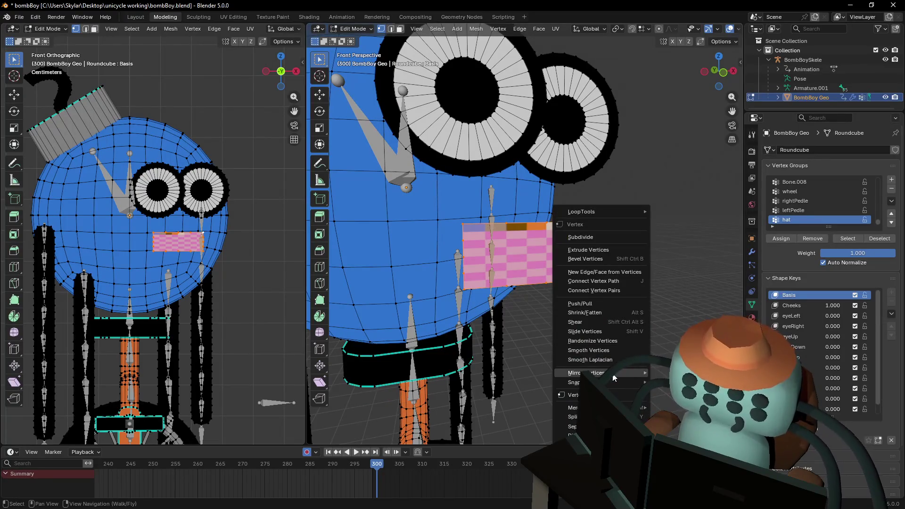
mouse_move(615, 380)
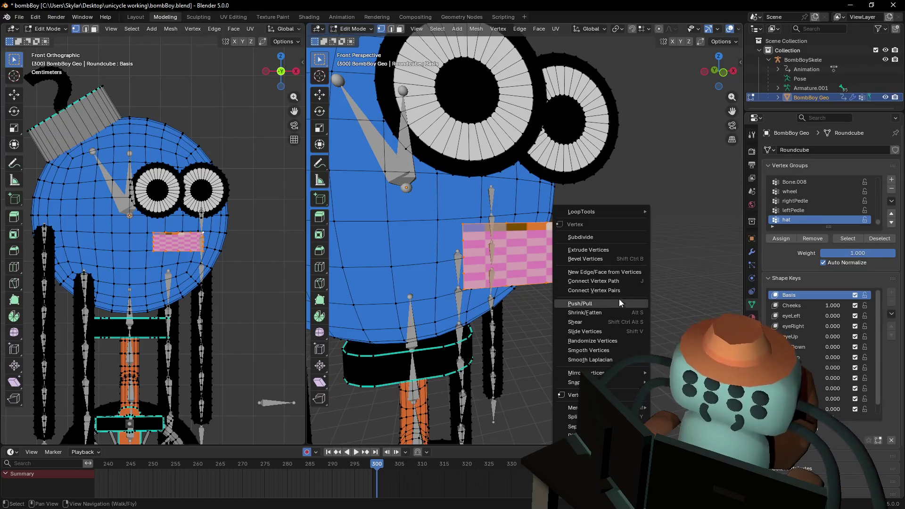
mouse_move(628, 211)
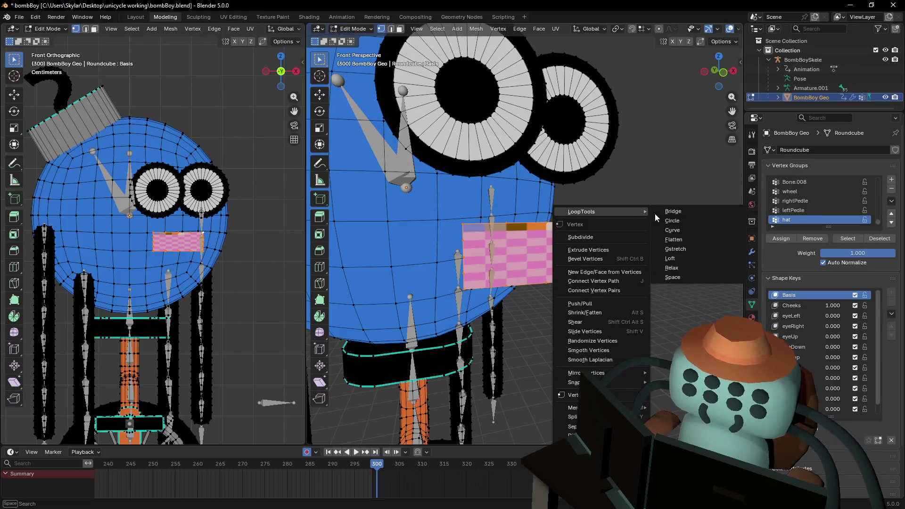
click(691, 221)
Flatten the circle to 0.228 on Z and raise it 0.019 m.
key(s)
key(z)
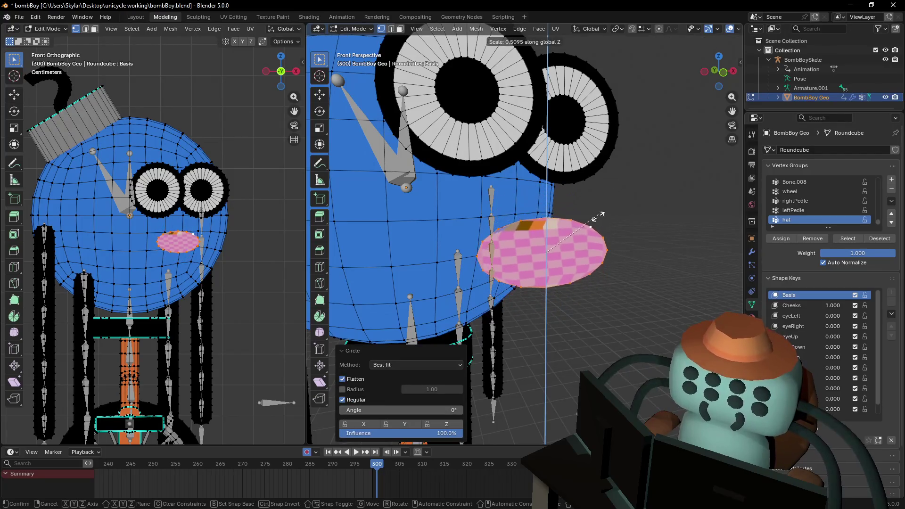
click(575, 255)
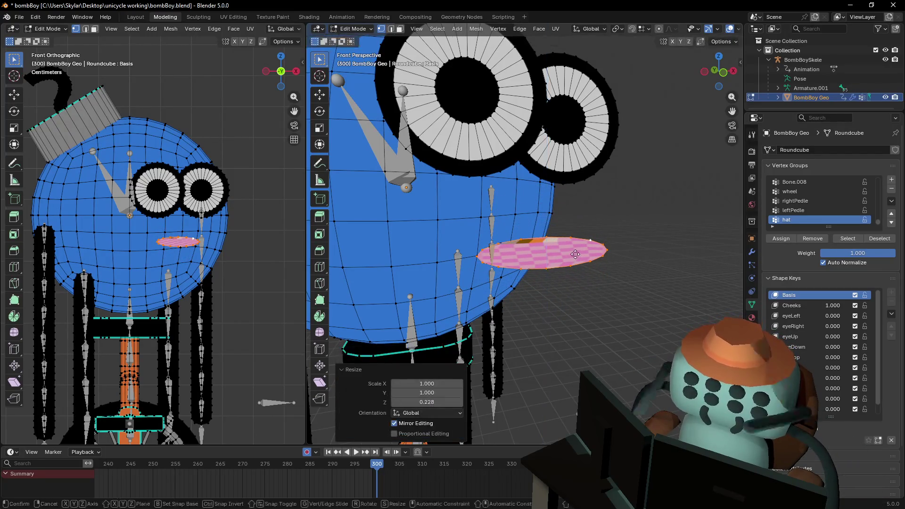
key(g)
key(z)
click(575, 247)
Fly the view in toward the face and select a vertex on the mouth's top edge.
key(shift+grave)
key(w)
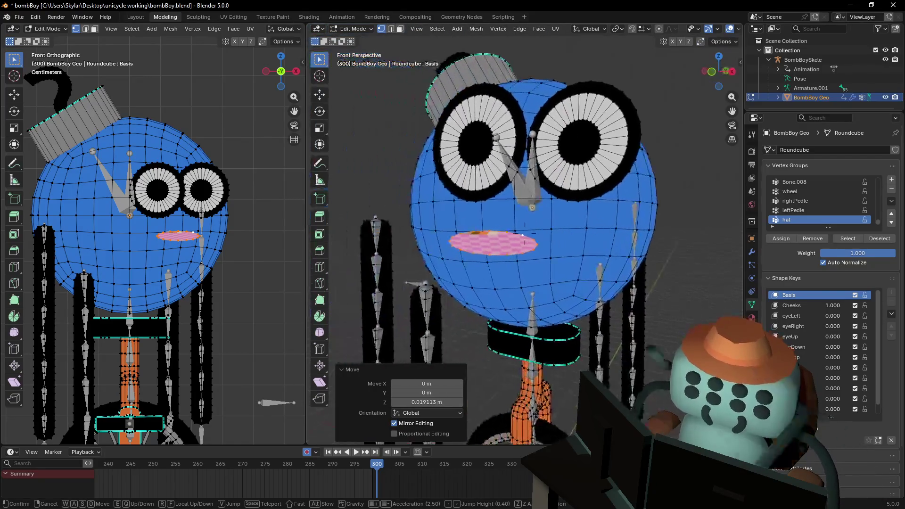
key(w)
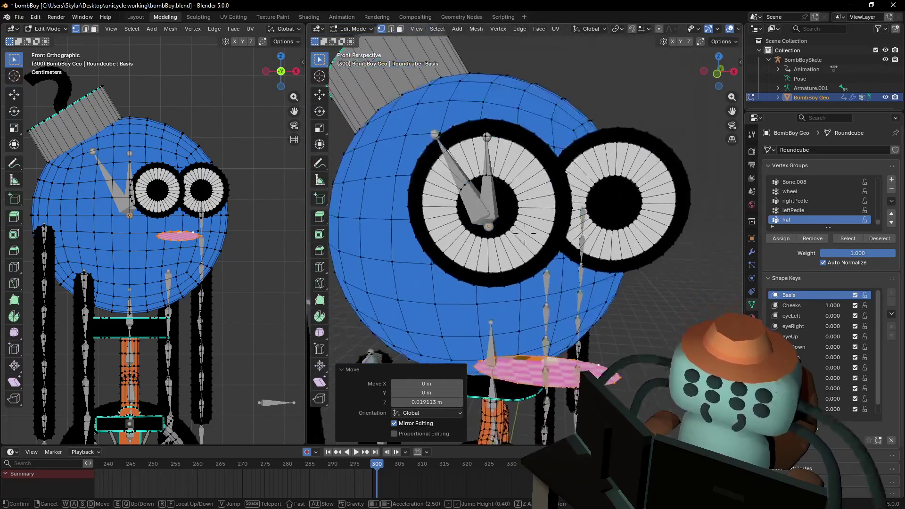
click(536, 170)
middle_drag(536, 169, 560, 193)
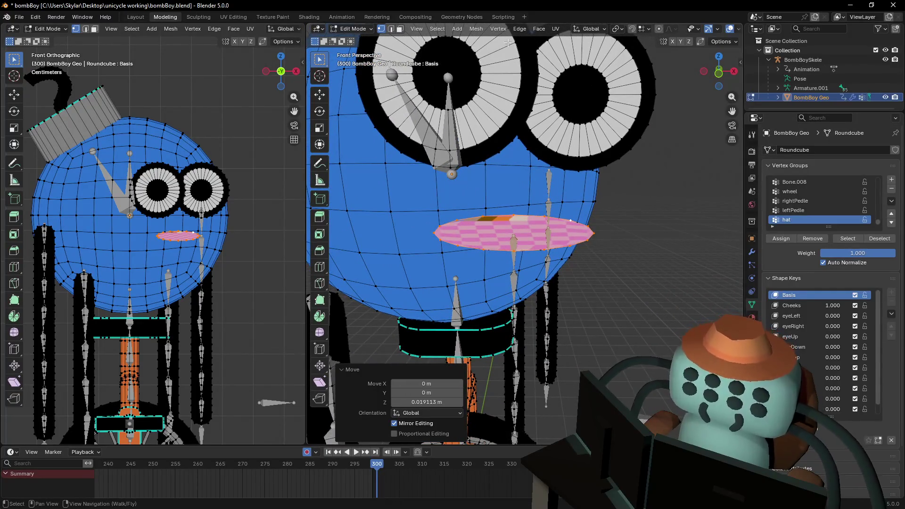
click(513, 218)
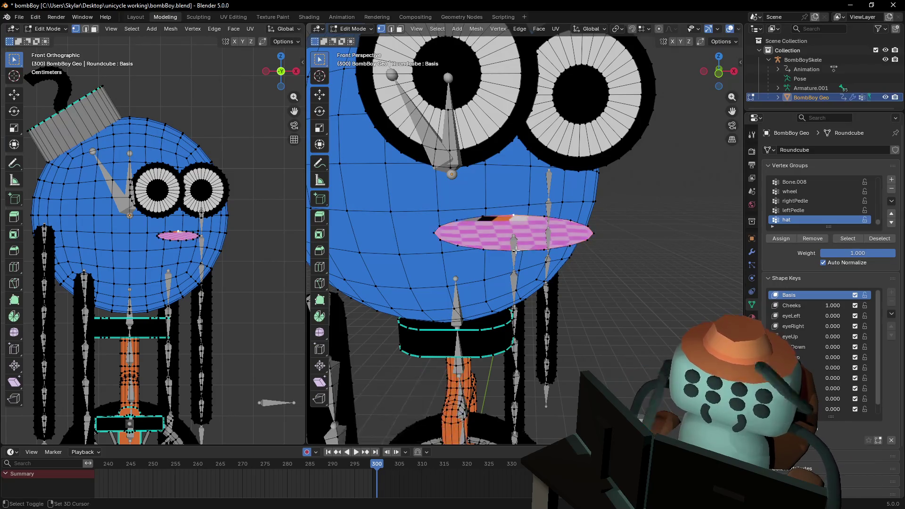
Turn on smooth proportional editing and squash the mouth thinner along Z.
key(s)
key(z)
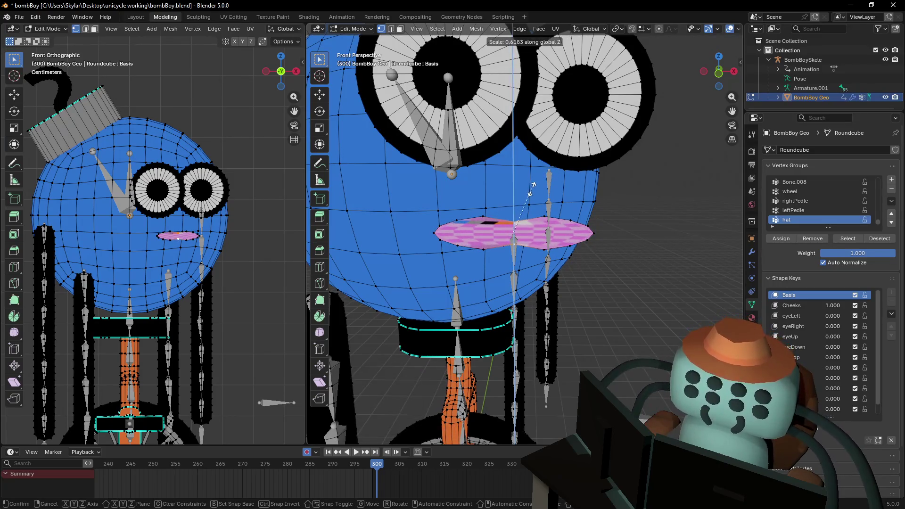
key(Escape)
click(658, 29)
key(s)
key(z)
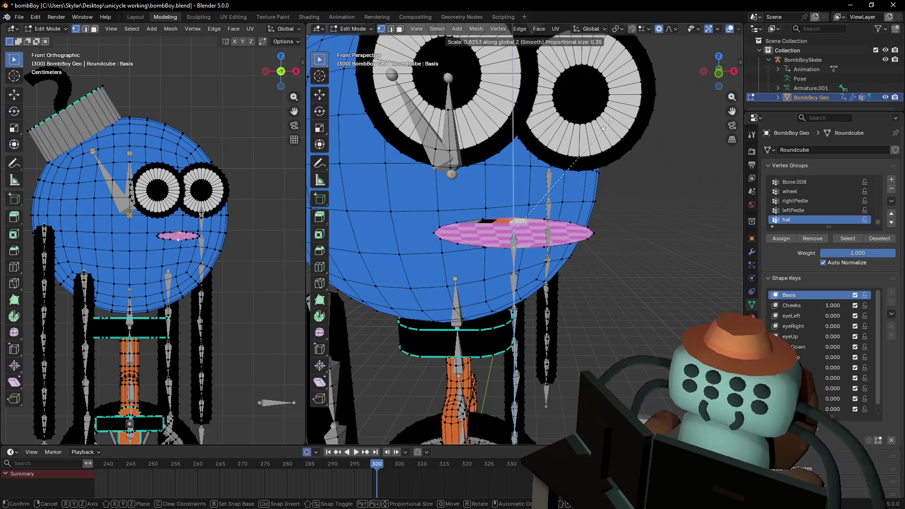
click(585, 146)
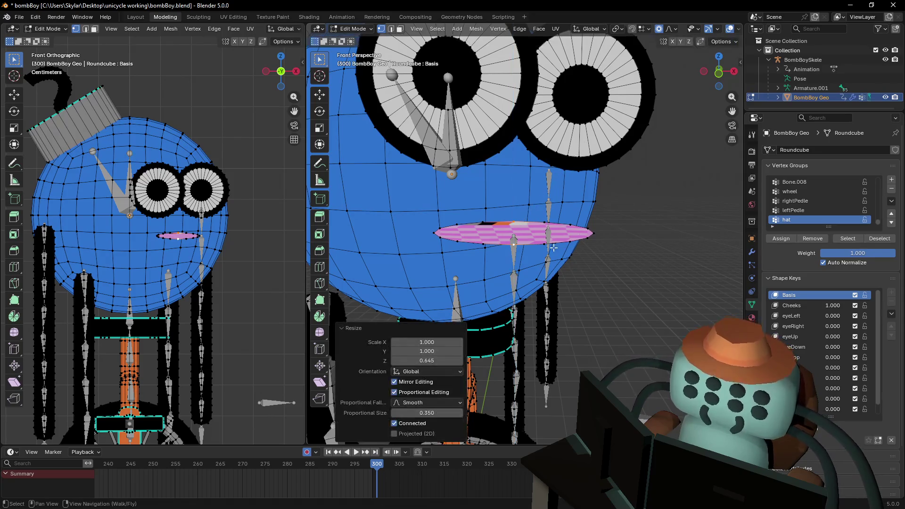
scroll(595, 227, up, 3)
Box-select the whole mouth, widen it along X and enlarge it slightly overall.
mouse_move(671, 263)
mouse_down()
mouse_move(642, 208)
mouse_move(631, 210)
mouse_up()
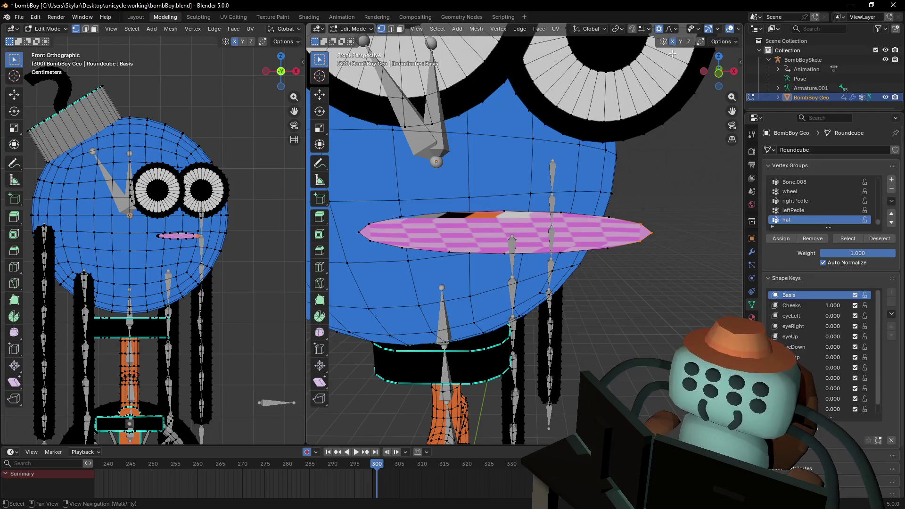
key(s)
key(Escape)
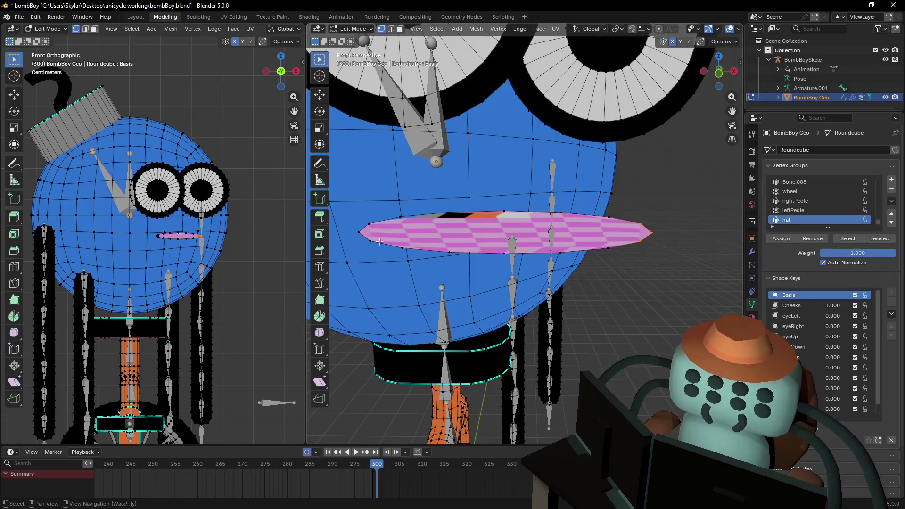
key(s)
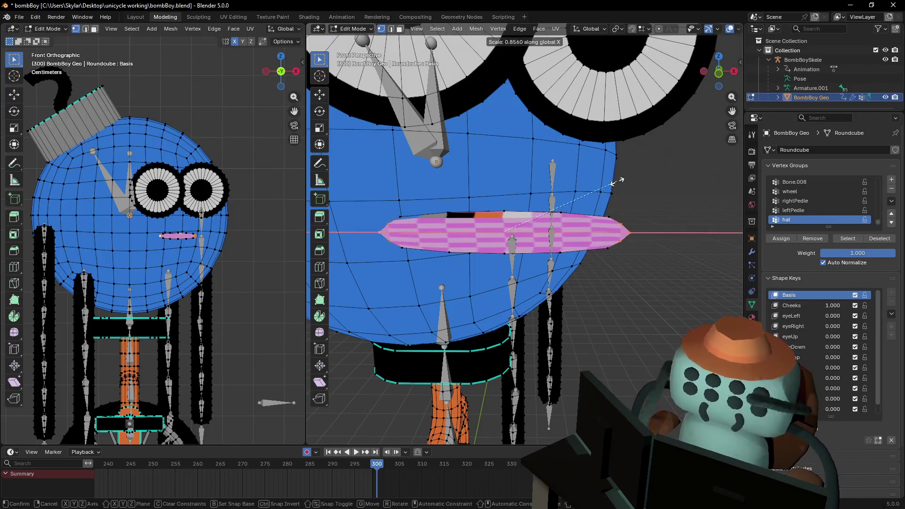
key(Escape)
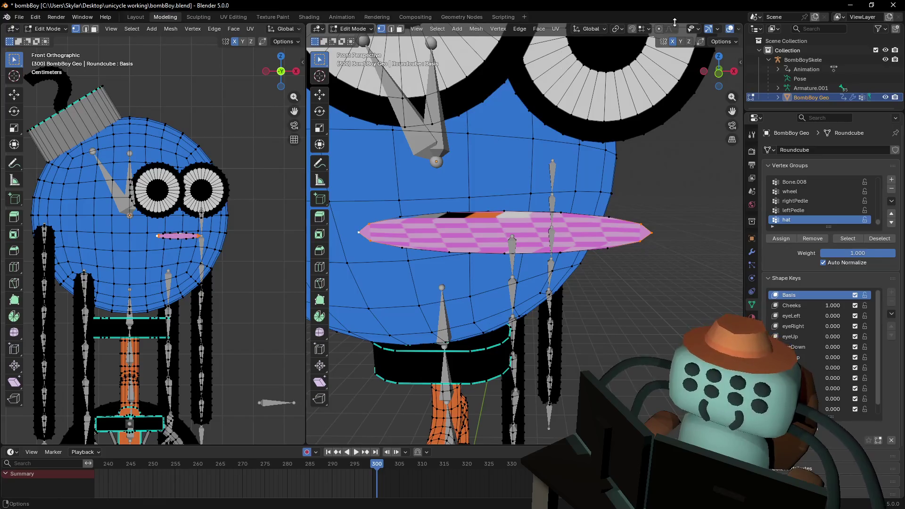
key(s)
key(x)
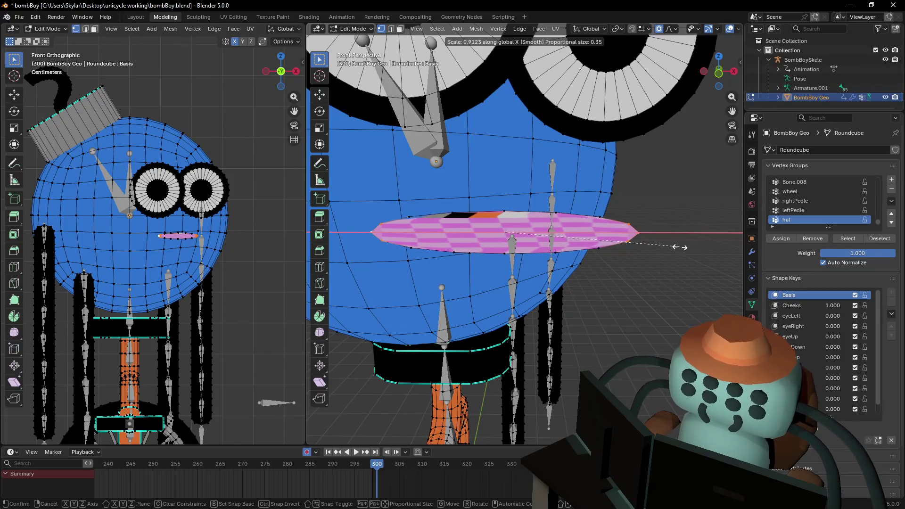
click(680, 151)
key(s)
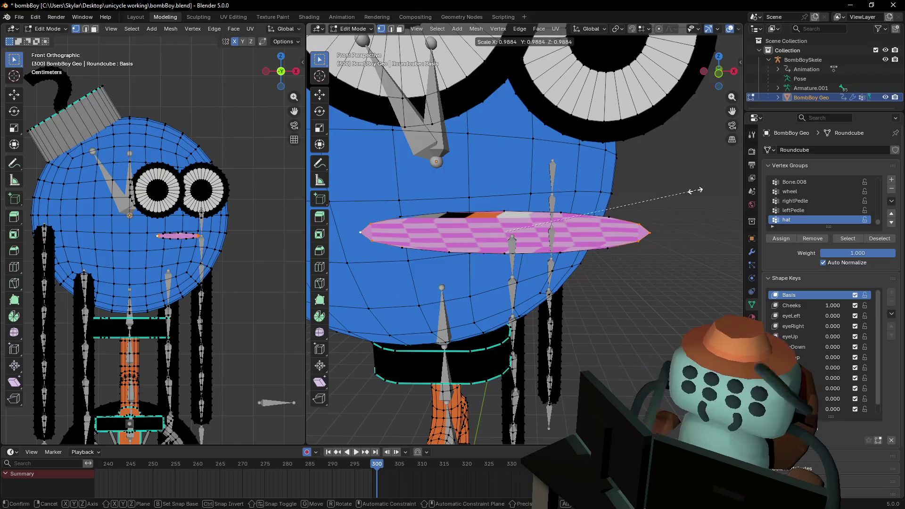
click(622, 71)
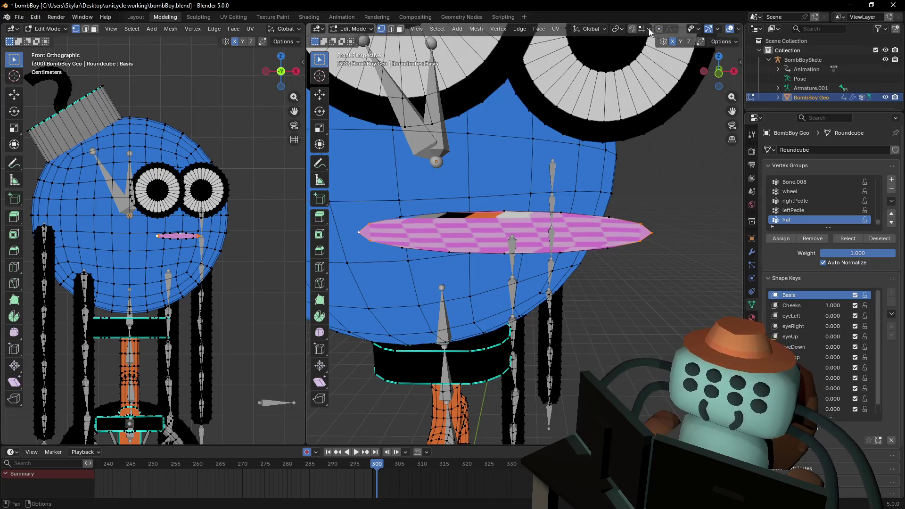
Set the pivot to Individual Origins and narrow the mouth to 0.565 along X.
click(604, 30)
click(616, 29)
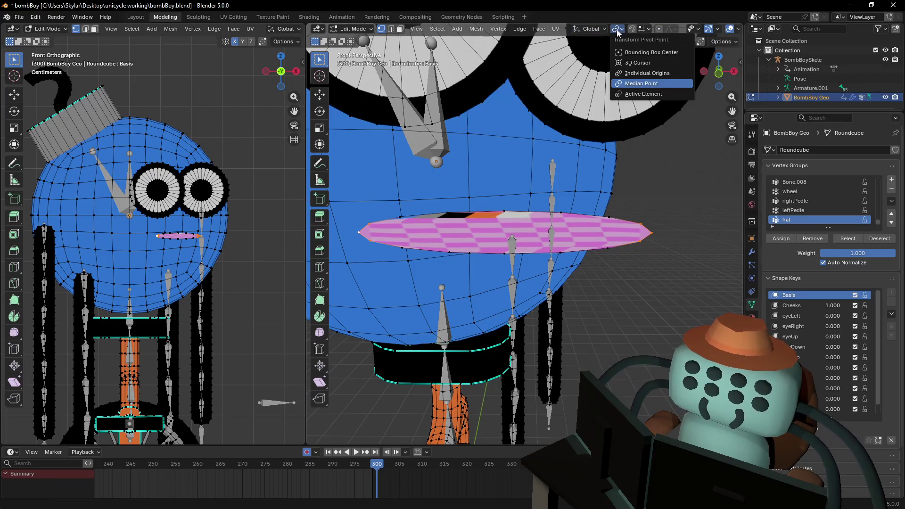
click(643, 76)
key(s)
key(x)
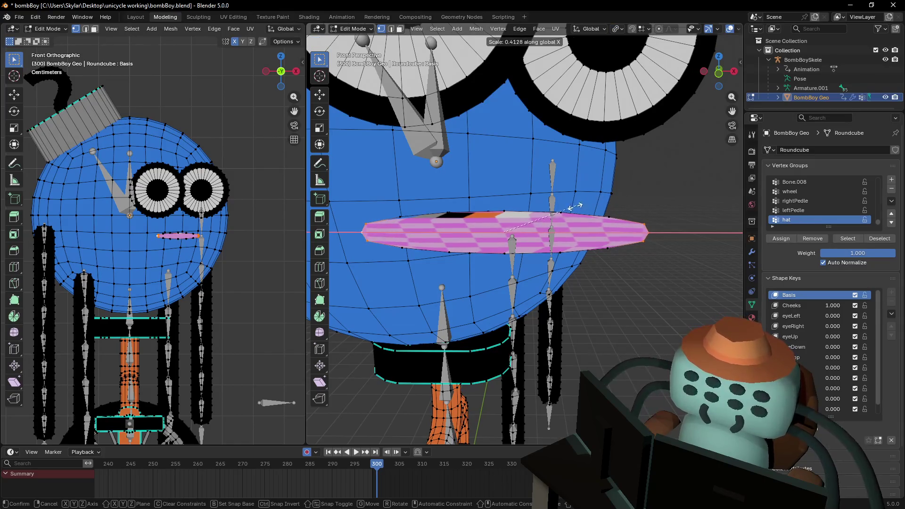
click(605, 207)
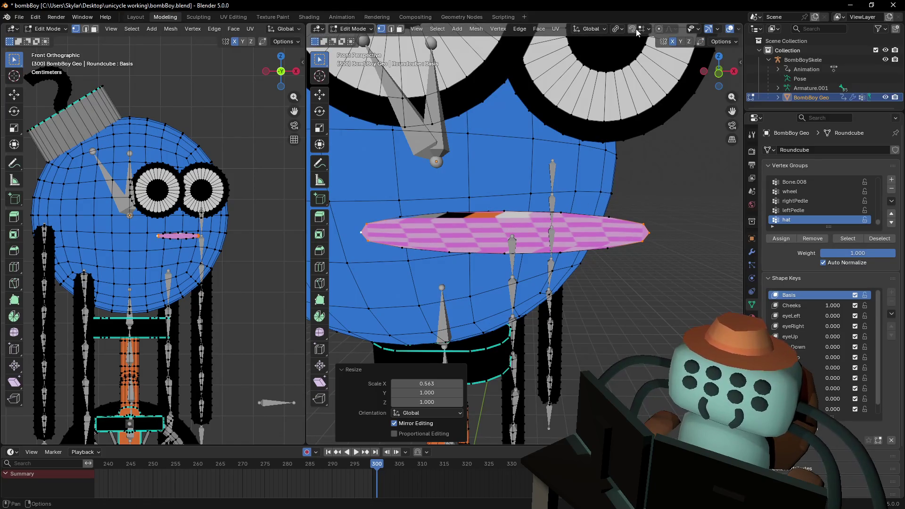
Shrink the whole mouth evenly to 0.879.
click(620, 31)
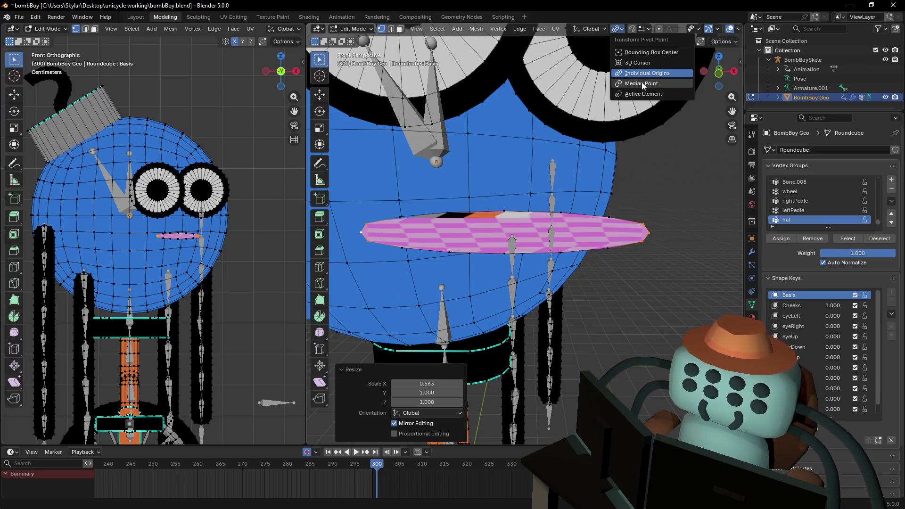
key(s)
click(664, 164)
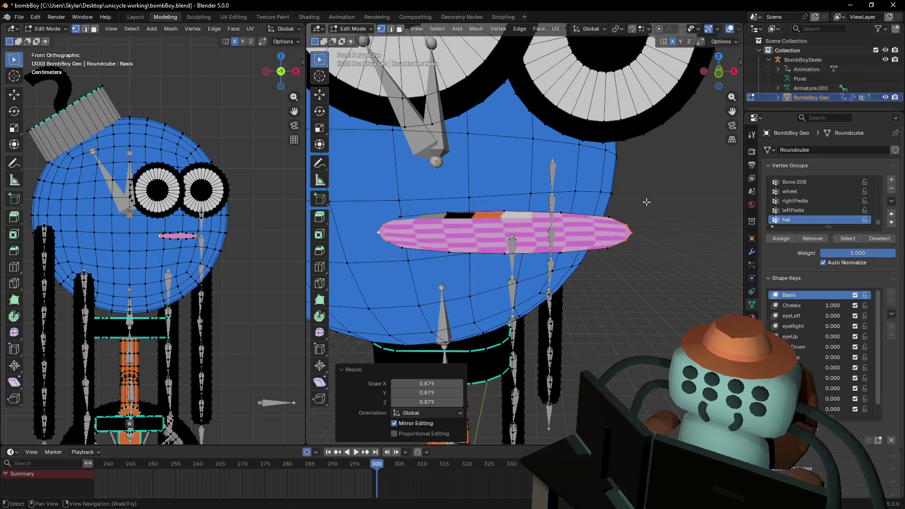
scroll(646, 219, down, 4)
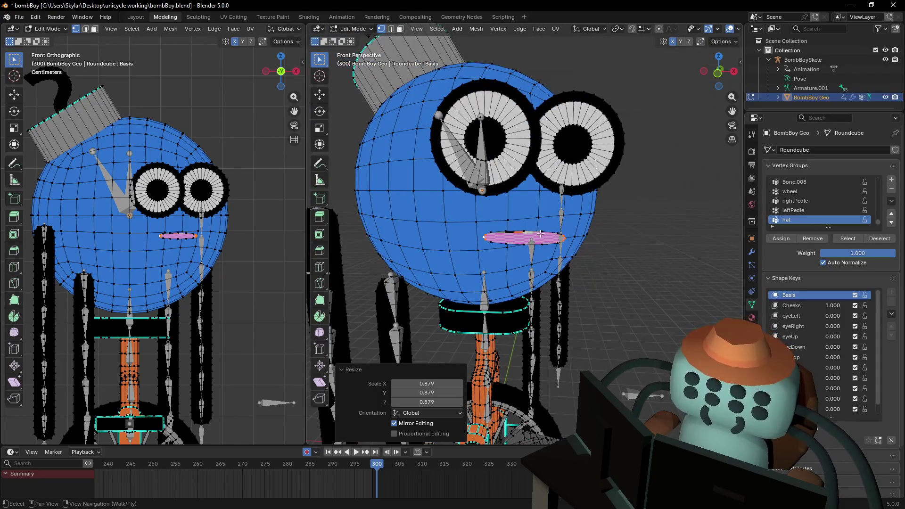
Select the whole linked mouth disc and switch to the Sculpting workspace.
click(541, 233)
key(l)
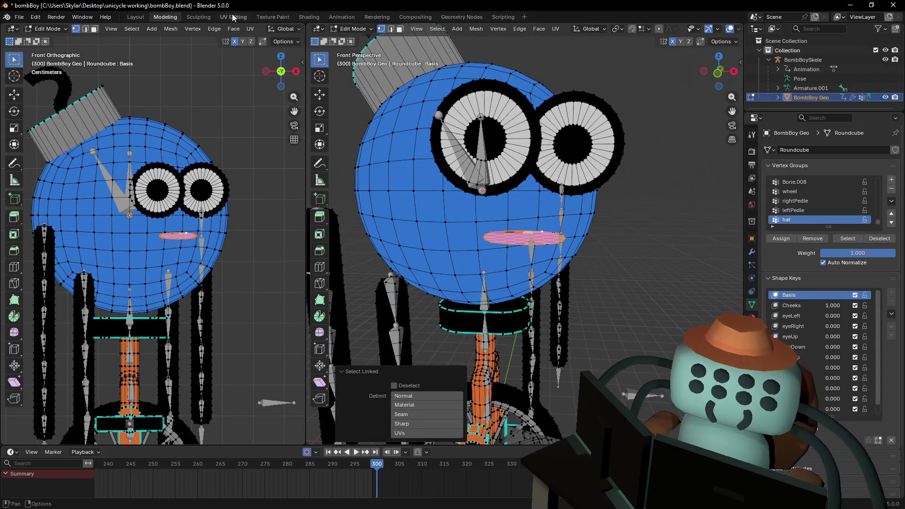
click(206, 17)
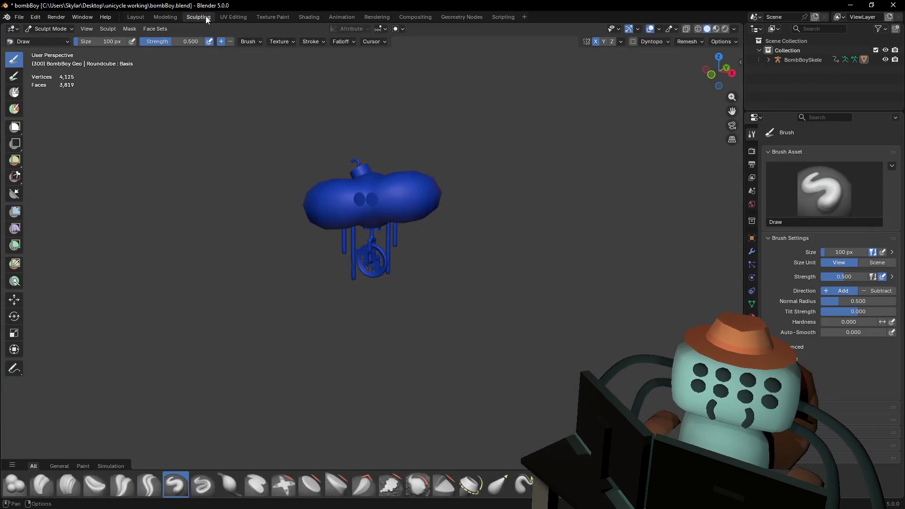
Leave Sculpting and move to the UV Editing workspace.
click(237, 13)
click(156, 16)
click(128, 16)
click(231, 15)
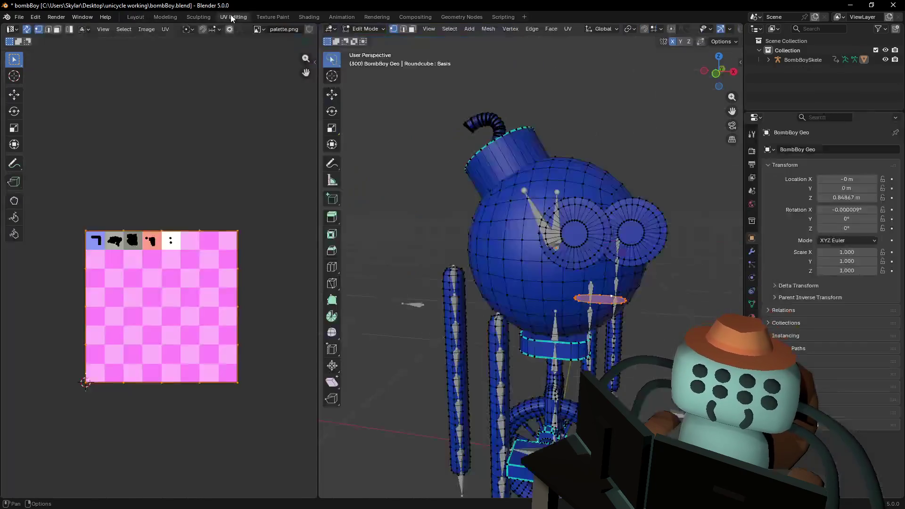
scroll(134, 255, up, 2)
Shrink the mouth's UV island onto the black palette square and return to Layout.
key(s)
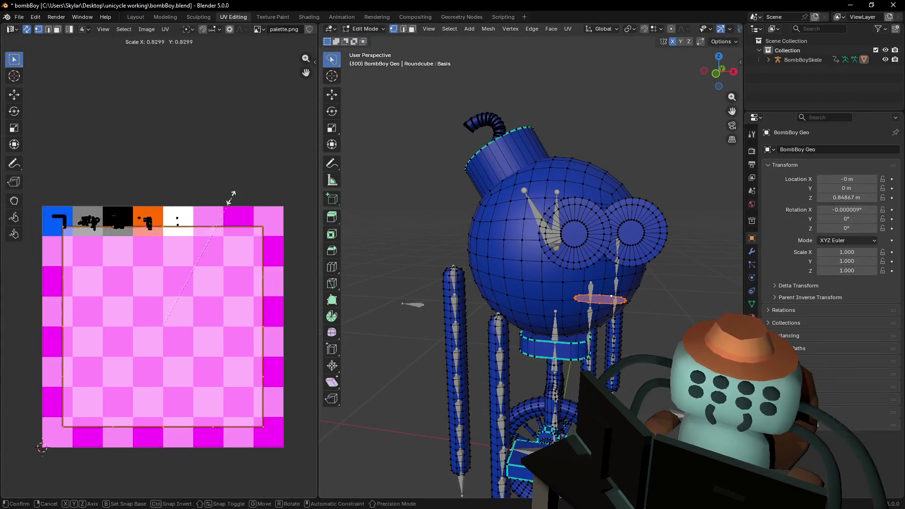
click(170, 316)
key(g)
click(127, 208)
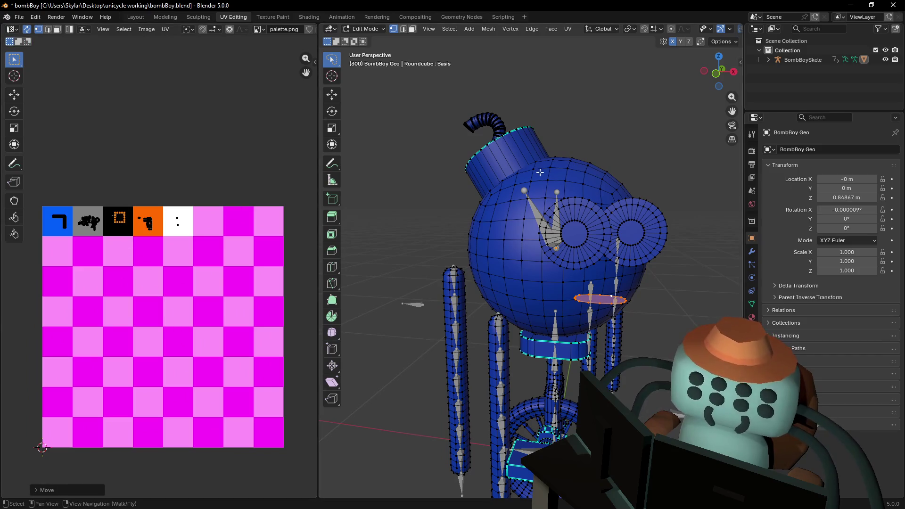
click(138, 19)
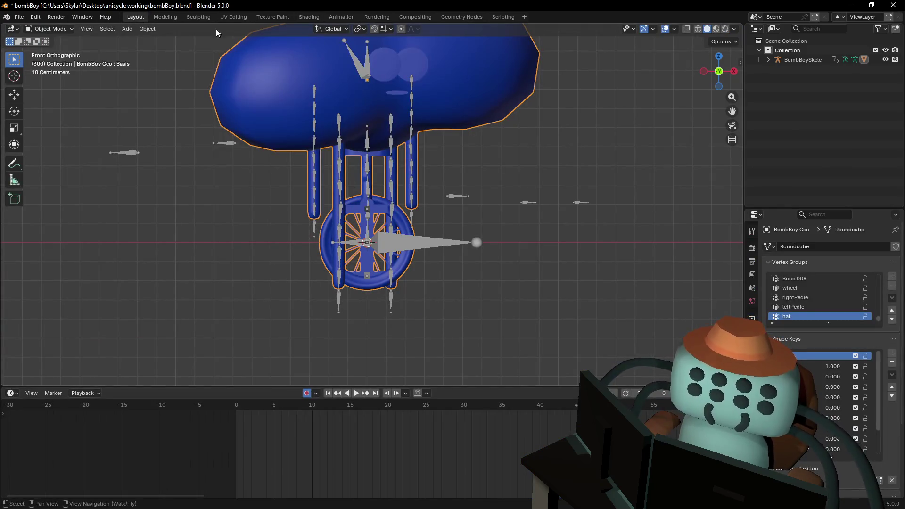
Switch to the Modeling workspace and fly the view in to inspect the mouth, then back out.
click(166, 17)
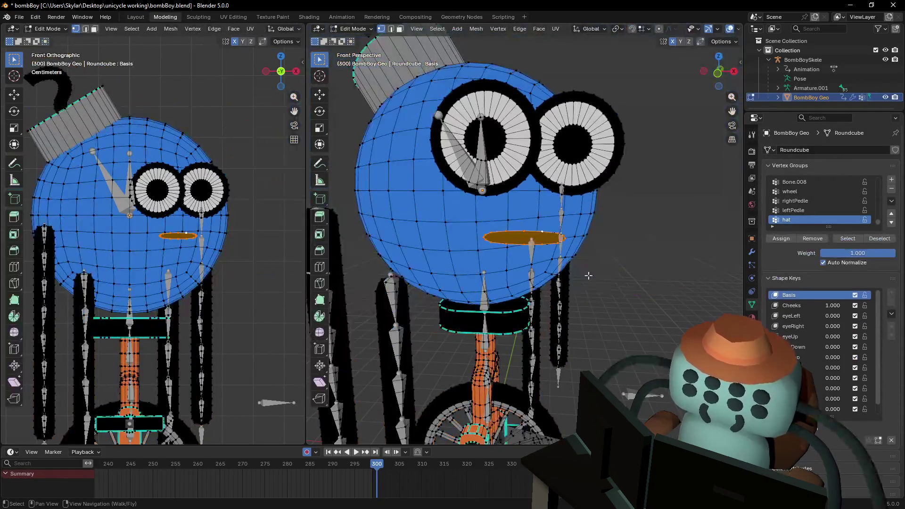
scroll(568, 193, up, 2)
middle_drag(568, 194, 580, 208)
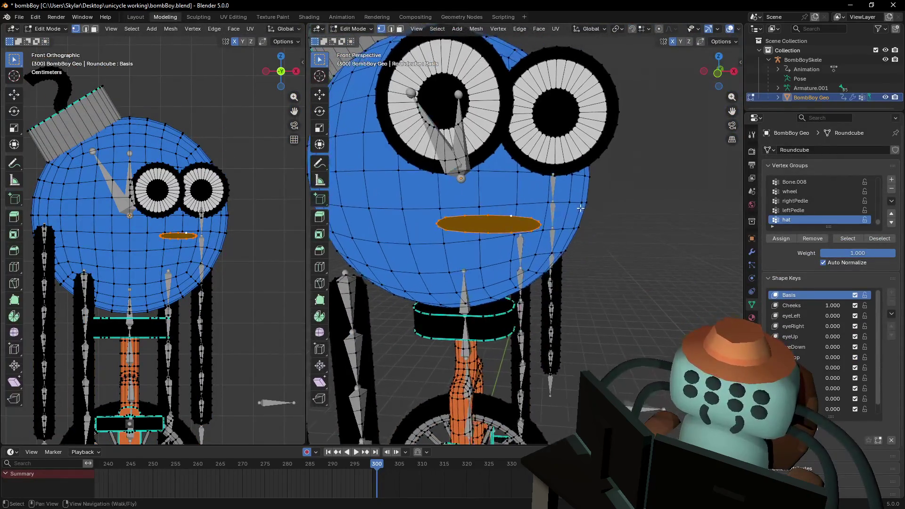
key(shift+grave)
key(w)
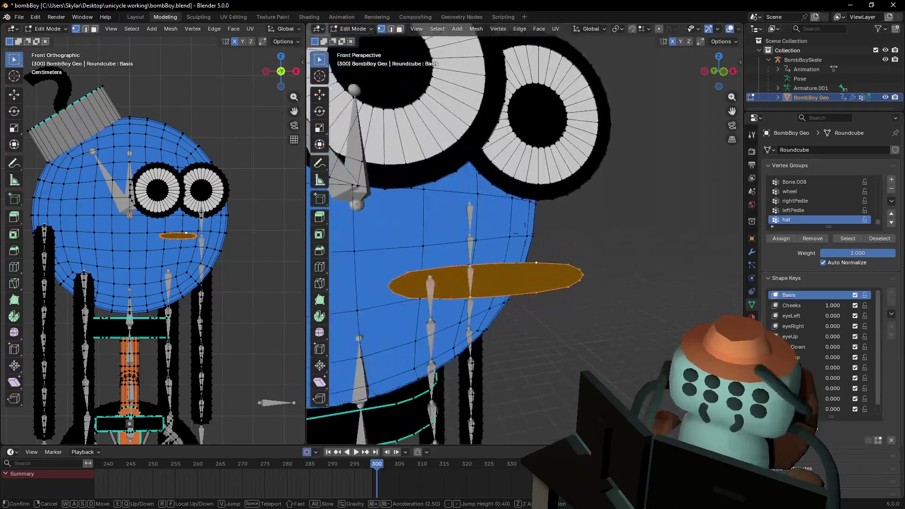
key(s)
click(555, 234)
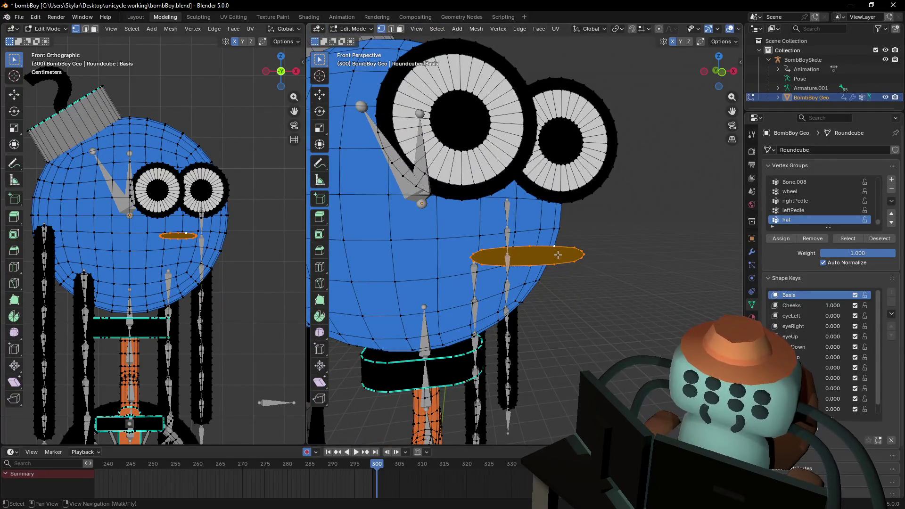
key(shift+grave)
key(s)
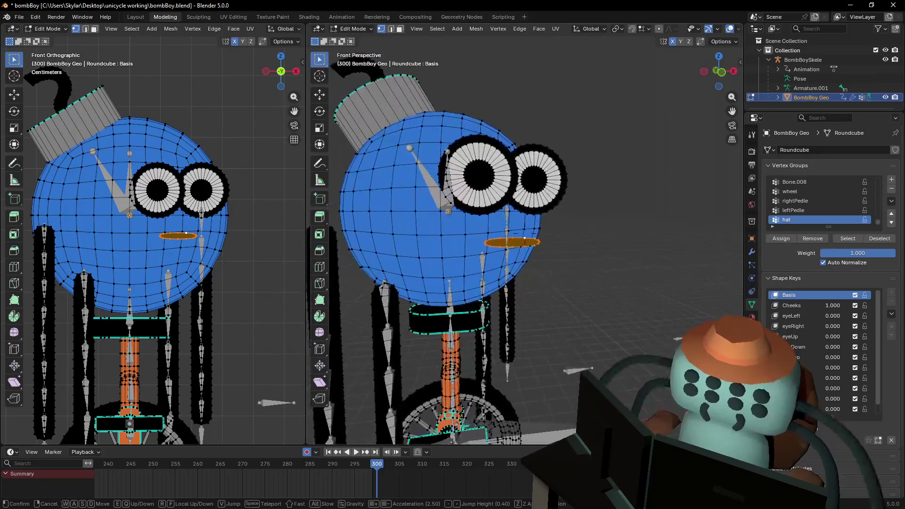
key(w)
key(s)
click(239, 234)
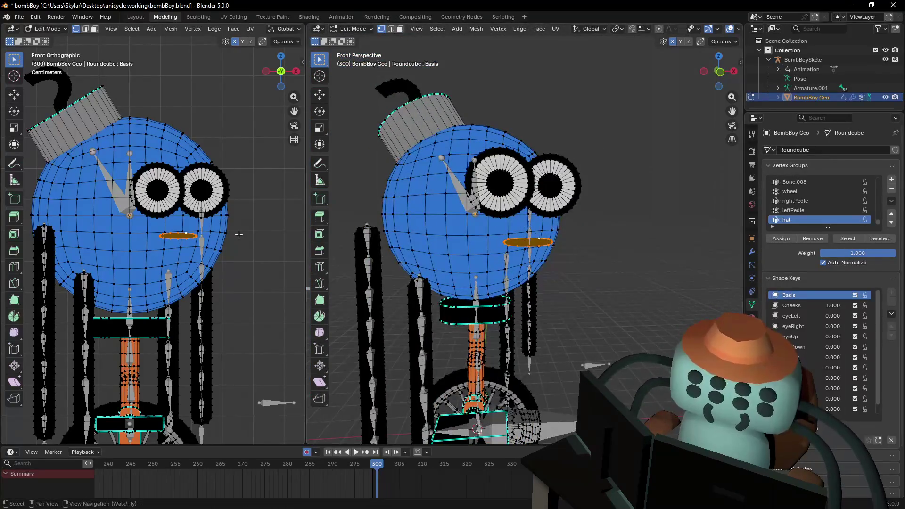
Scale the mouth plane up about 1.81 times, deselect it, and return to object mode.
key(s)
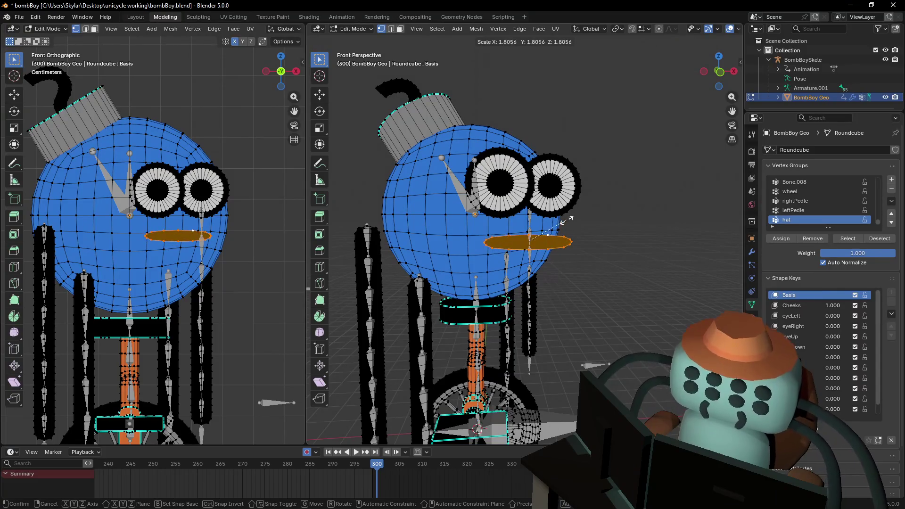
click(561, 223)
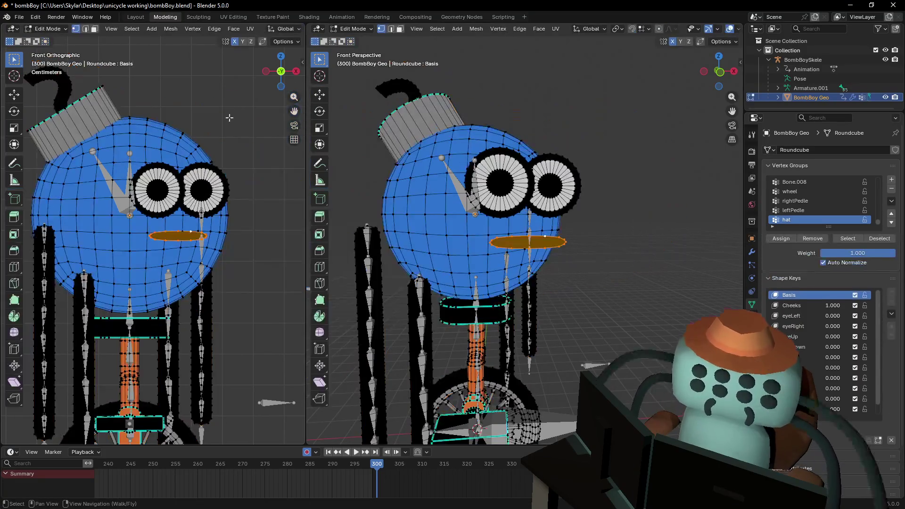
click(240, 122)
key(Tab)
Scrub the timeline back to around frame 295, stop playback, and set the playhead to frame 299.
scroll(238, 140, down, 2)
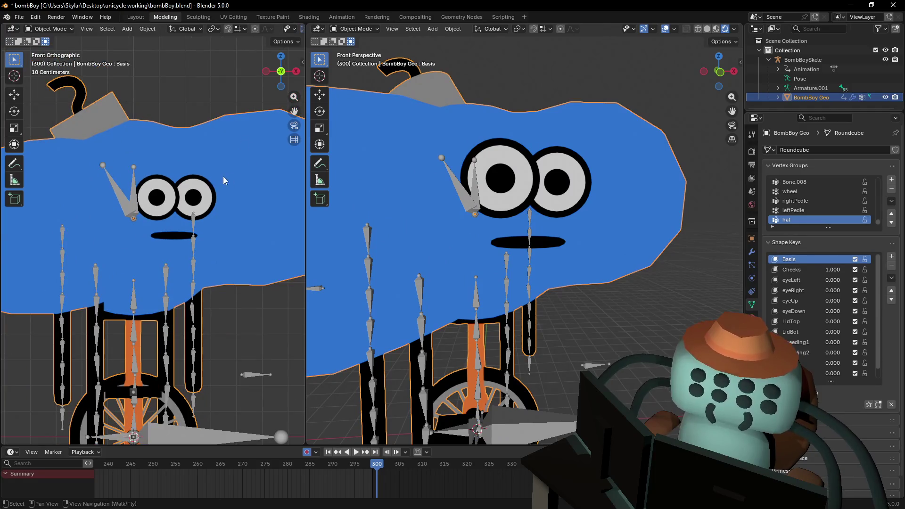
scroll(223, 176, down, 2)
drag(221, 468, 358, 485)
key(space)
key(Up)
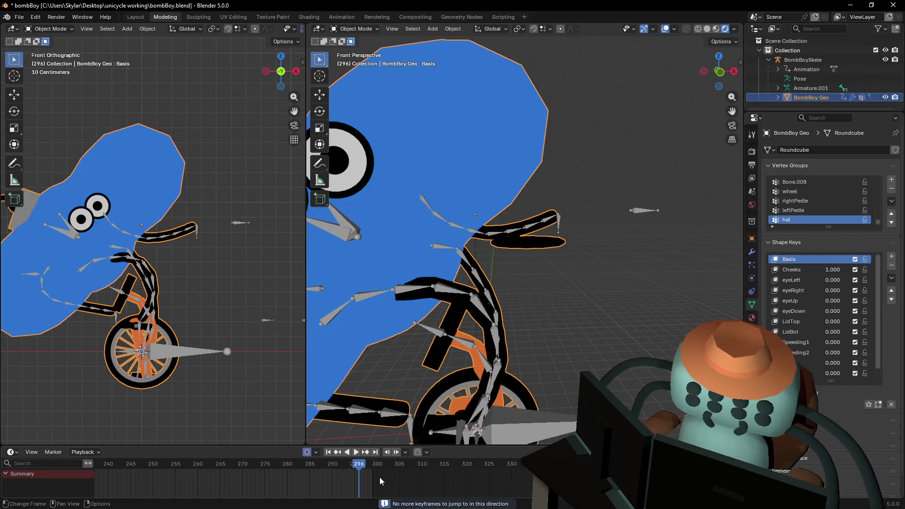
scroll(373, 466, up, 3)
scroll(400, 468, up, 2)
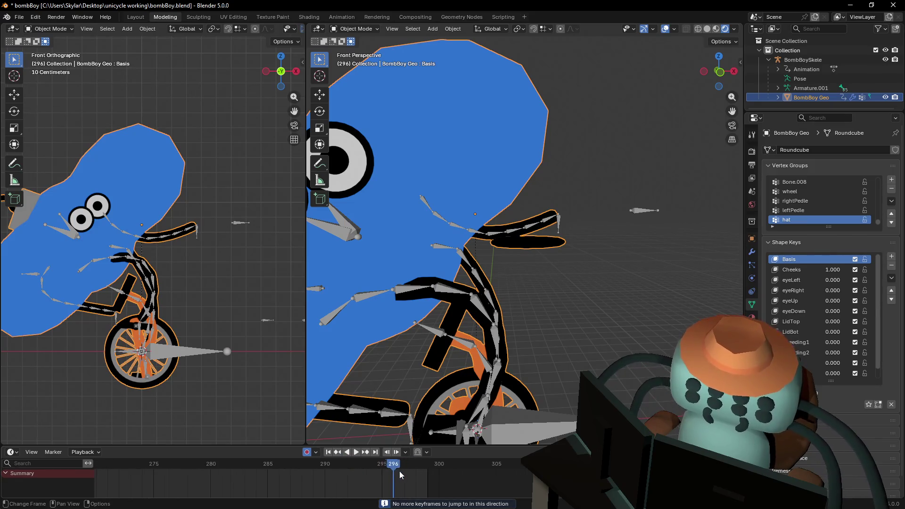
click(429, 465)
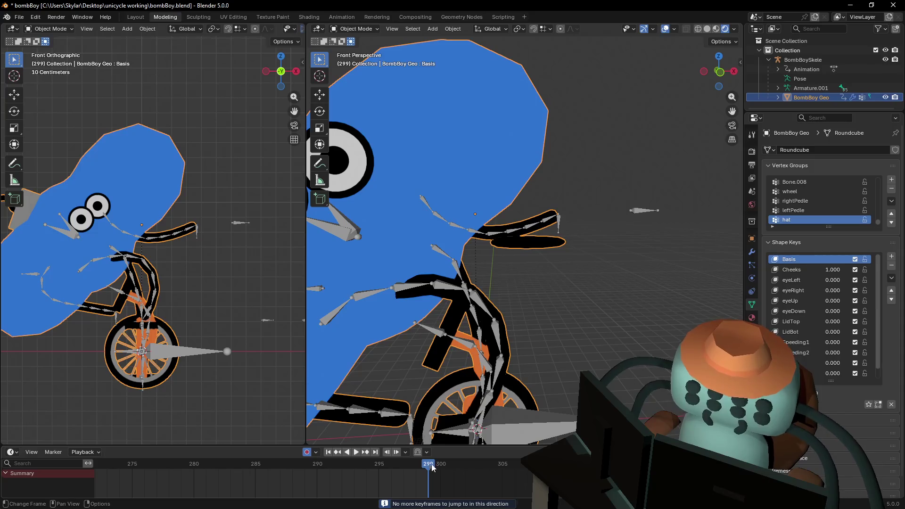
Set the Cheeks shape key to 0.000 and keyframe it at frame 300.
drag(431, 466, 440, 486)
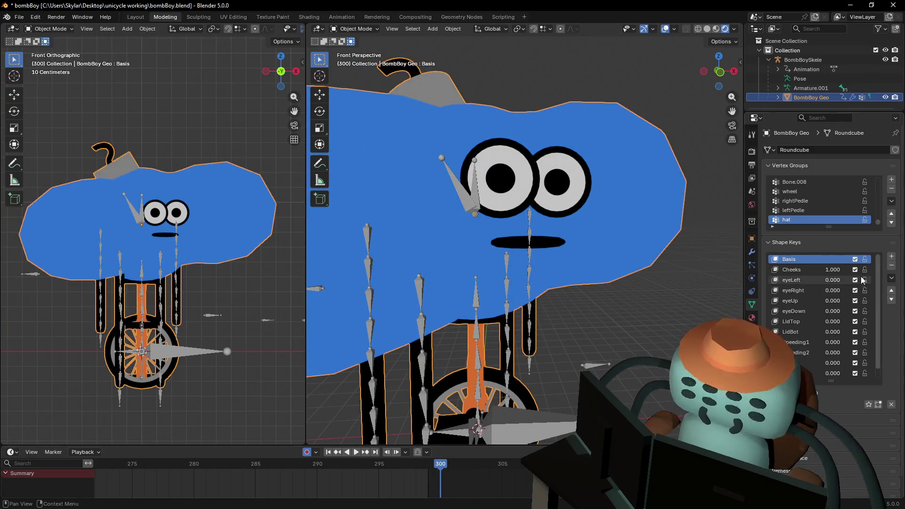
drag(833, 269, 785, 280)
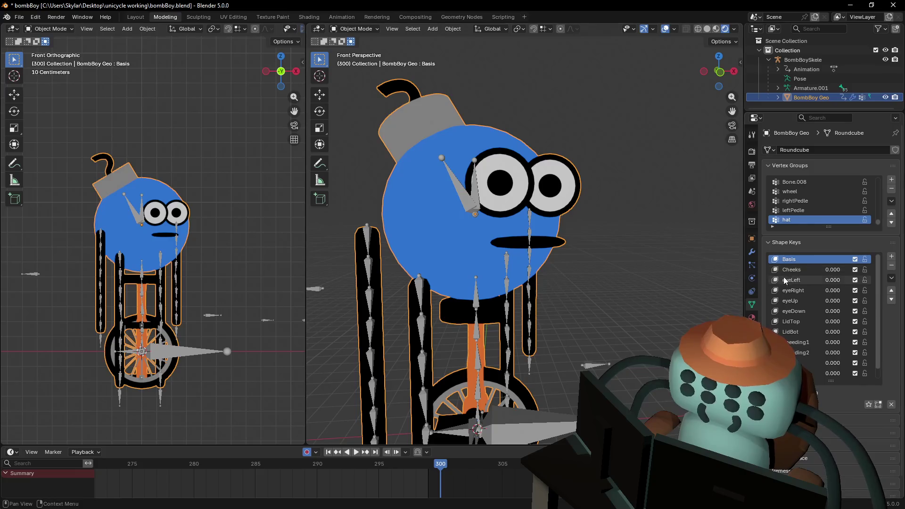
key(i)
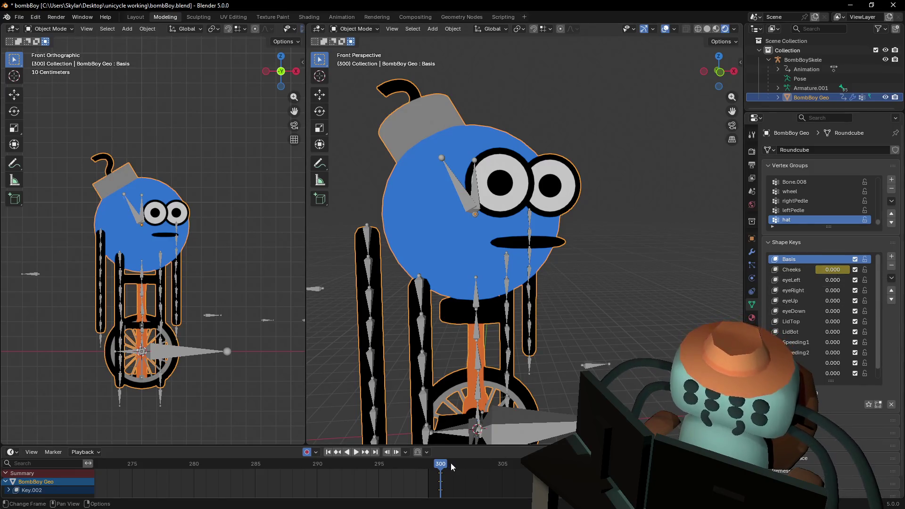
mouse_move(442, 466)
mouse_down()
mouse_move(429, 466)
mouse_move(439, 473)
mouse_move(380, 469)
mouse_move(439, 469)
mouse_up()
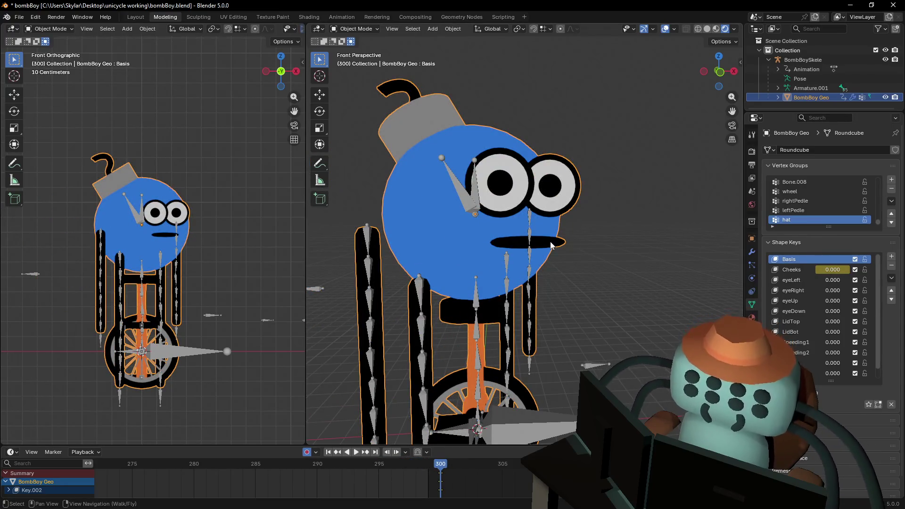
key(shift+grave)
click(589, 238)
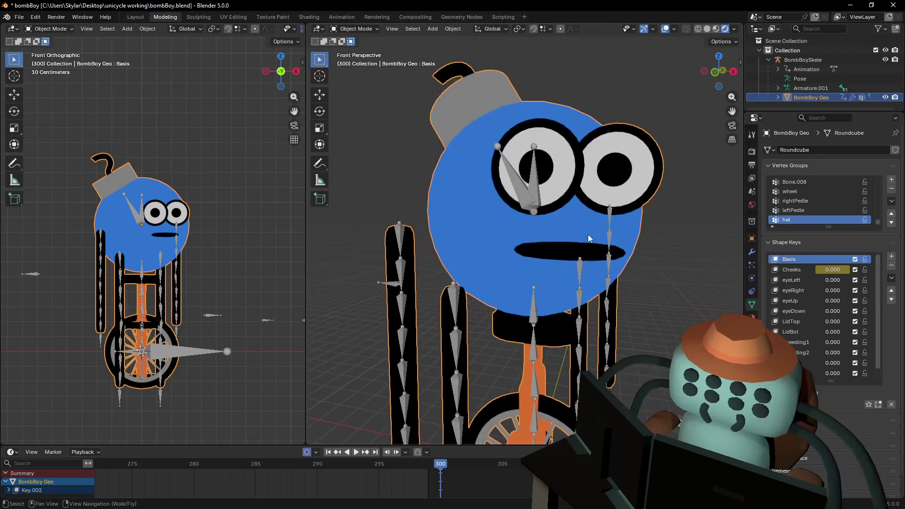
scroll(593, 256, down, 5)
middle_drag(593, 256, 608, 264)
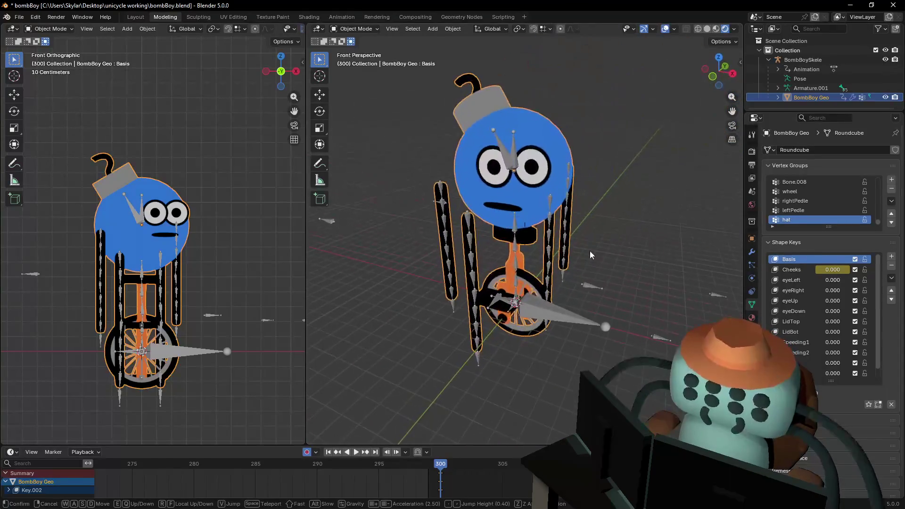
Check the Cheeks, eyeLeft and eyeRight shape keys in edit mode, then play the animation from frame 300.
click(792, 270)
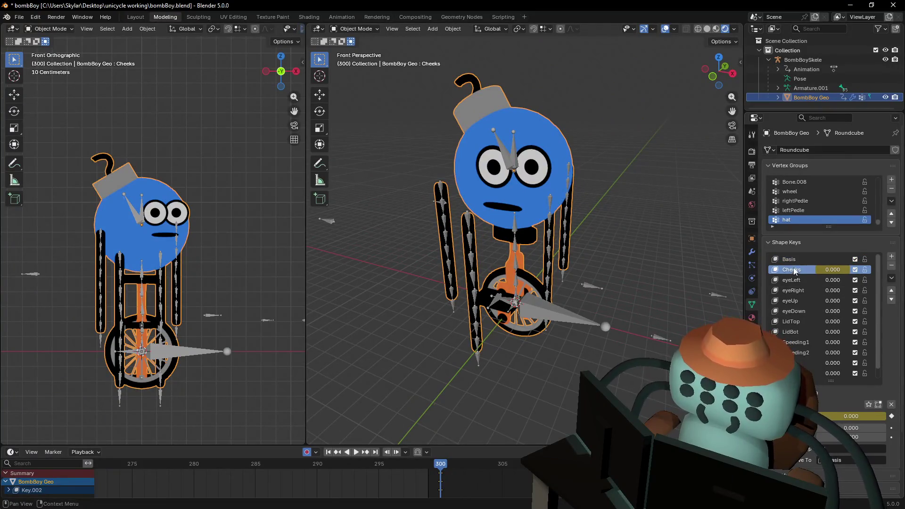
key(Tab)
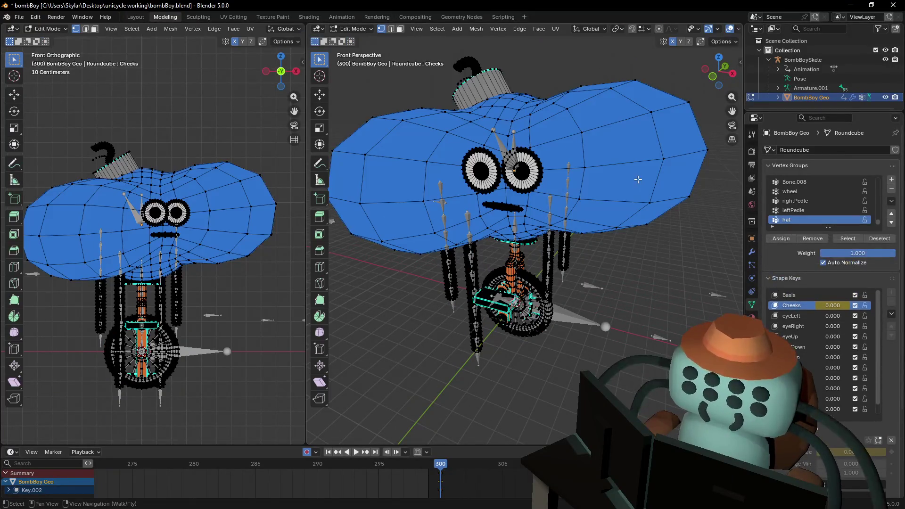
click(791, 315)
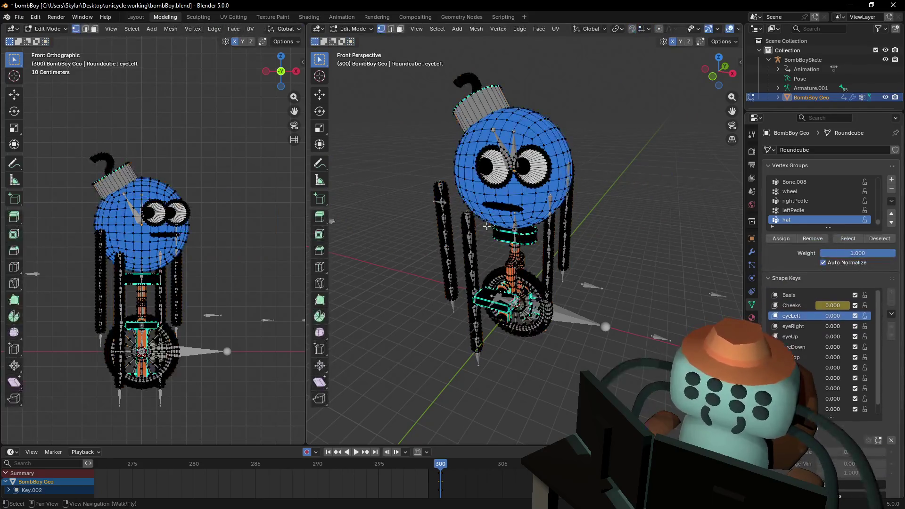
key(Tab)
click(793, 316)
key(Tab)
key(Tab)
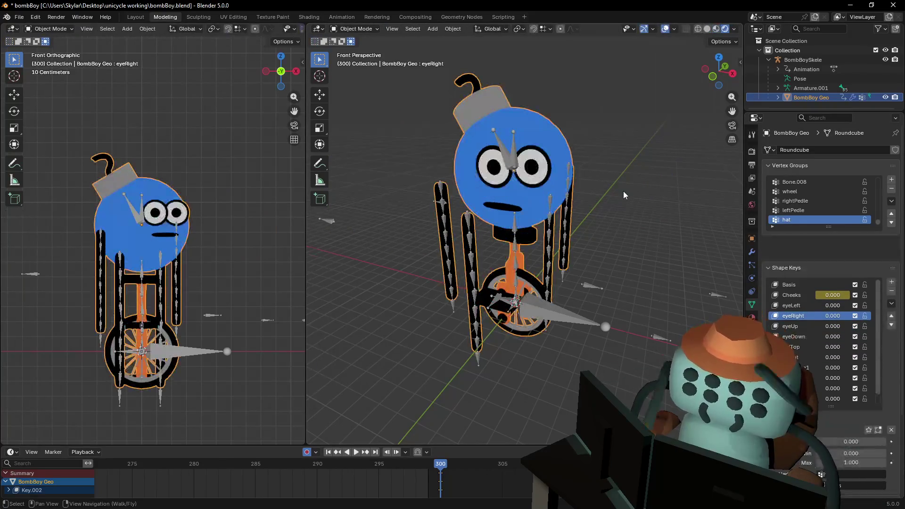
click(622, 198)
key(space)
mouse_move(355, 471)
mouse_down()
mouse_move(303, 470)
mouse_move(366, 470)
mouse_move(242, 470)
mouse_up()
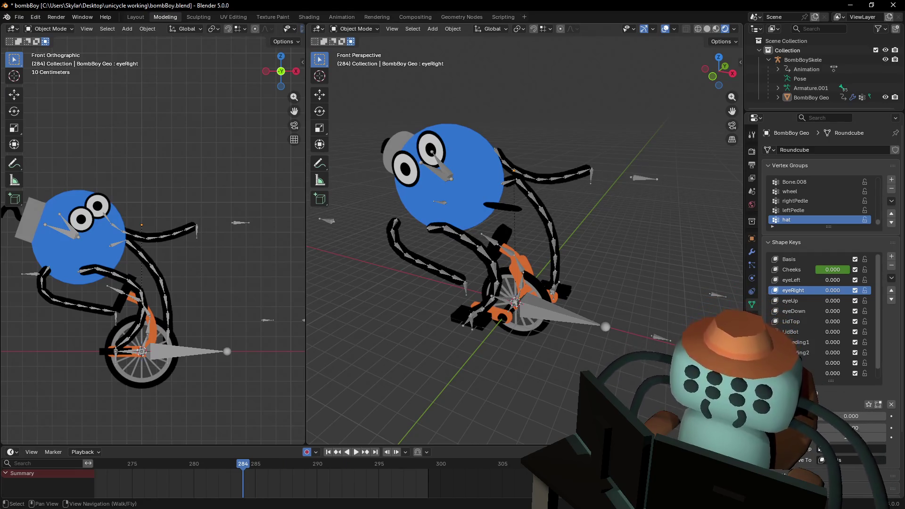
middle_drag(547, 283, 536, 275)
scroll(536, 276, up, 3)
scroll(536, 276, down, 2)
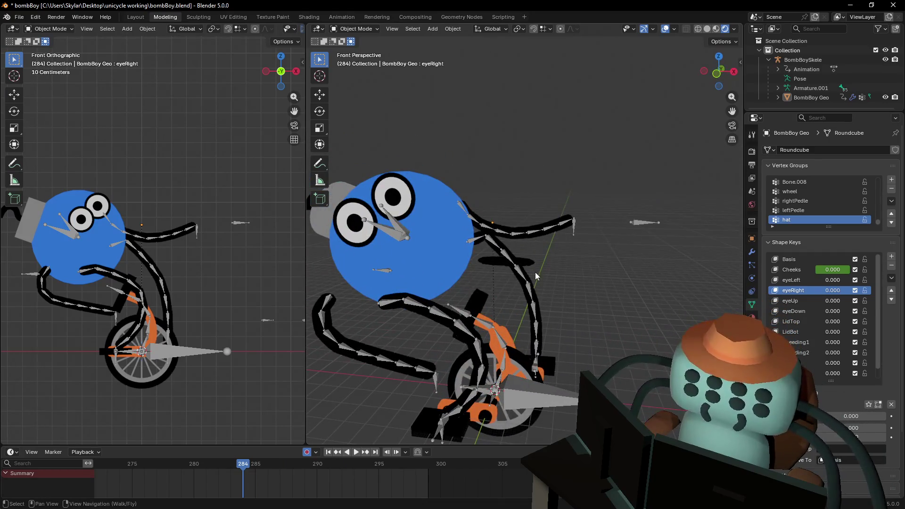
click(197, 239)
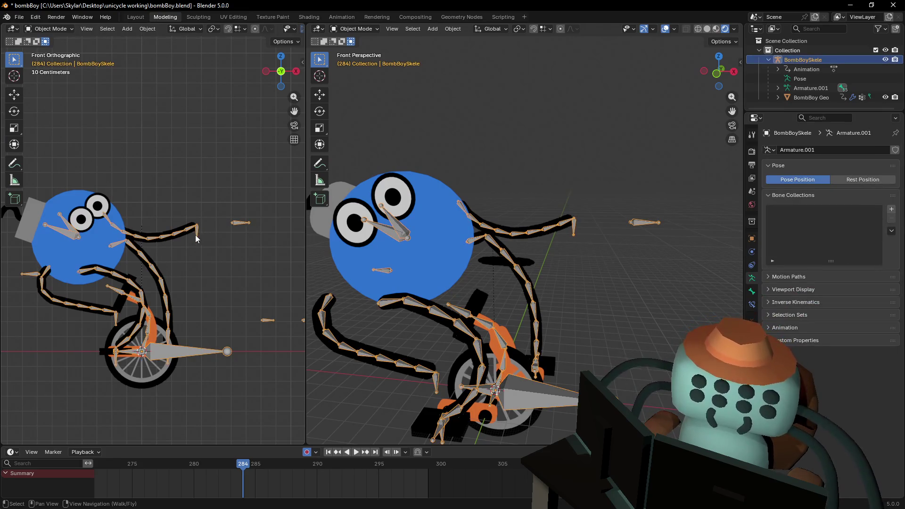
key(space)
key(Escape)
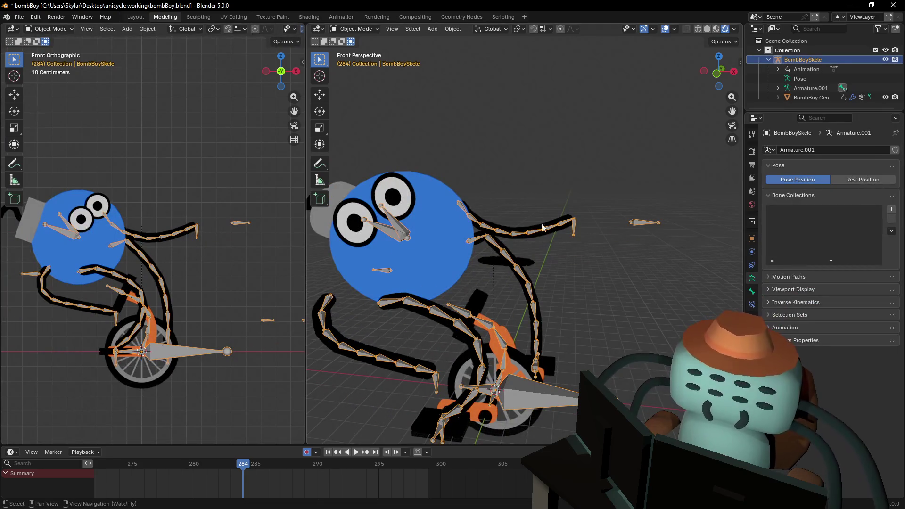
middle_drag(542, 228, 710, 140)
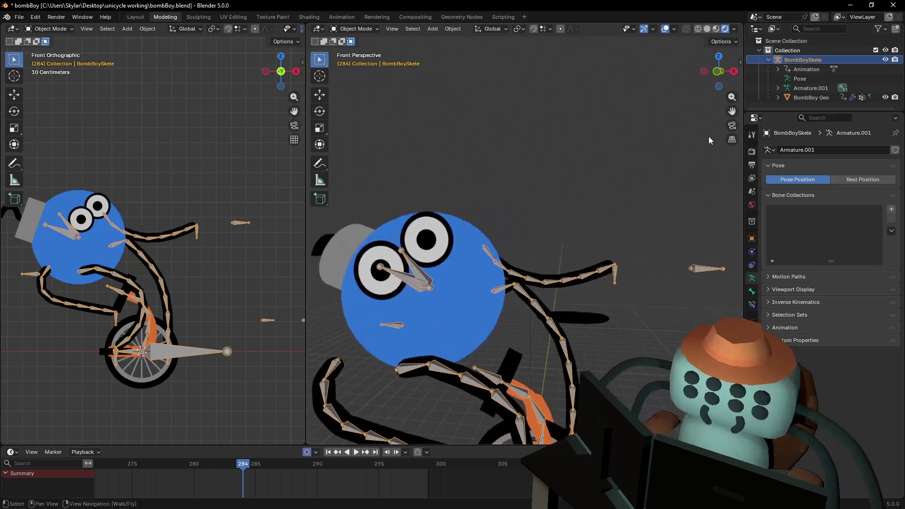
click(717, 72)
scroll(622, 287, down, 2)
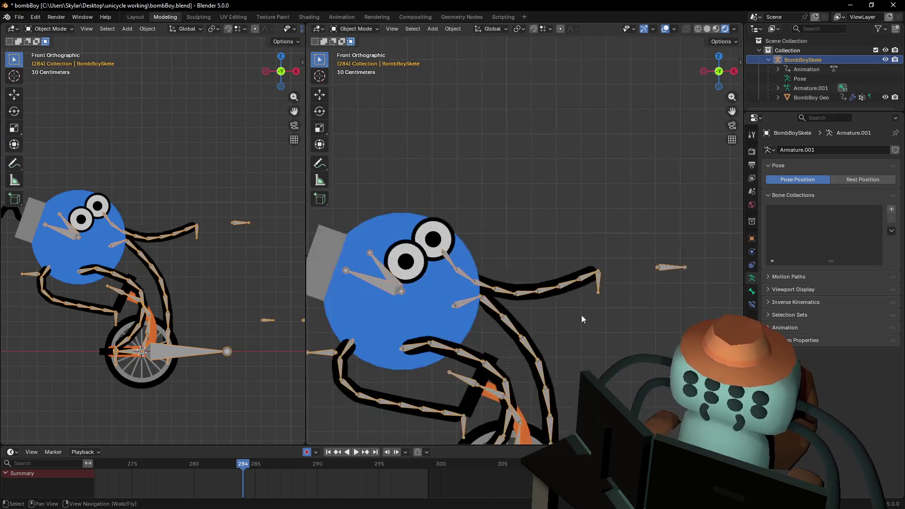
mouse_move(582, 315)
right_down()
mouse_move(525, 233)
mouse_move(606, 167)
right_up()
key(w)
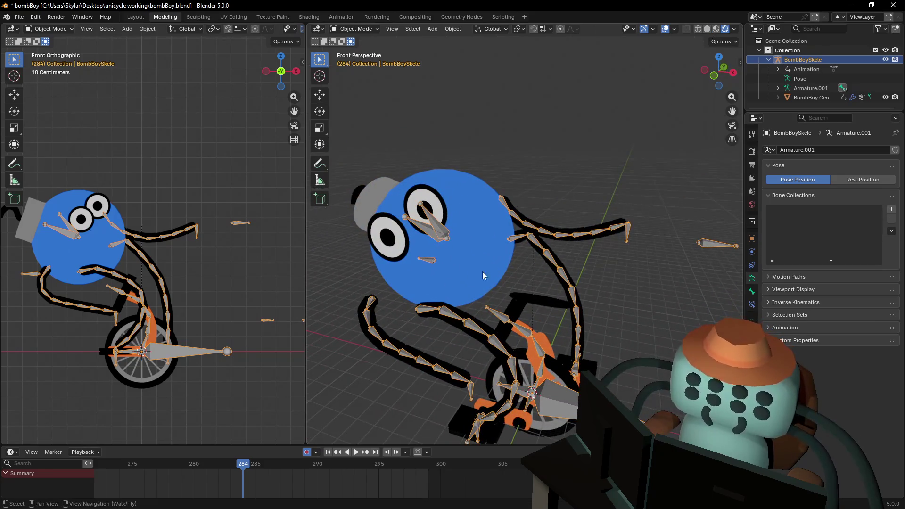
scroll(483, 276, down, 3)
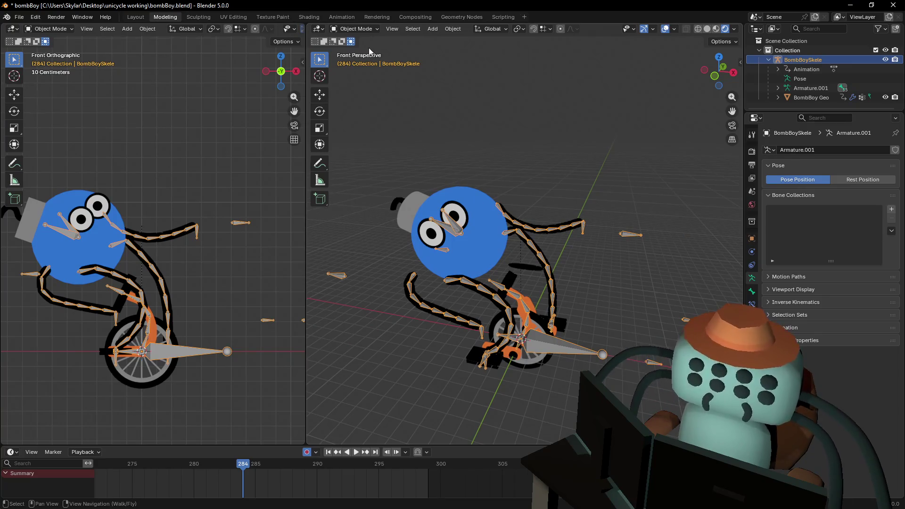
click(475, 205)
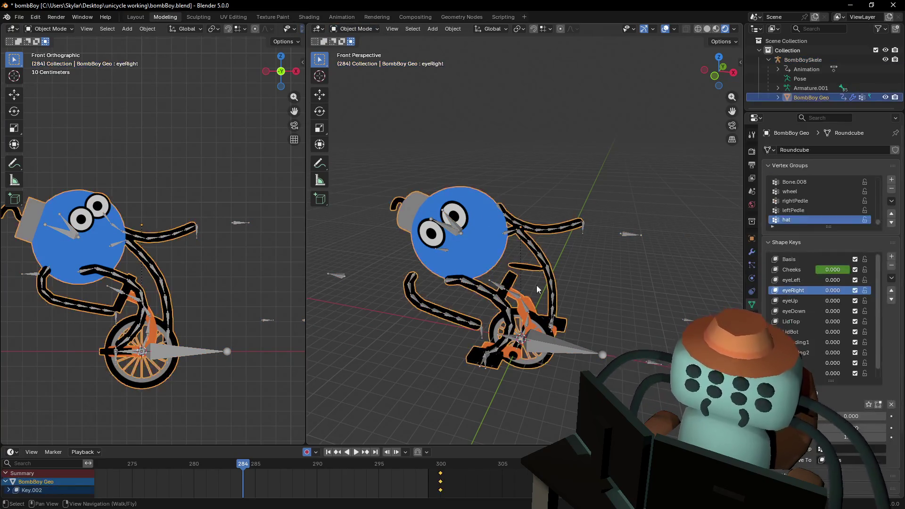
Put the character mesh in Edit Mode and select the whole connected mouth mesh with L.
scroll(537, 289, up, 2)
click(340, 28)
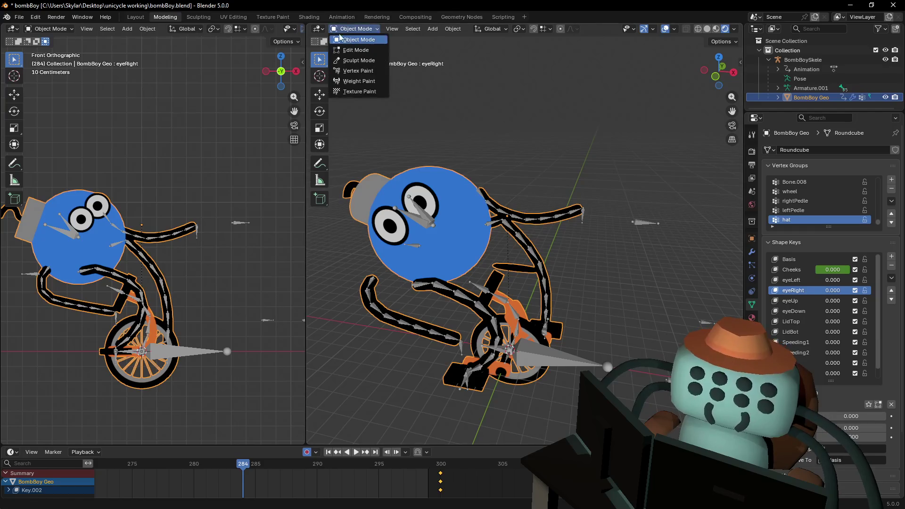
click(357, 50)
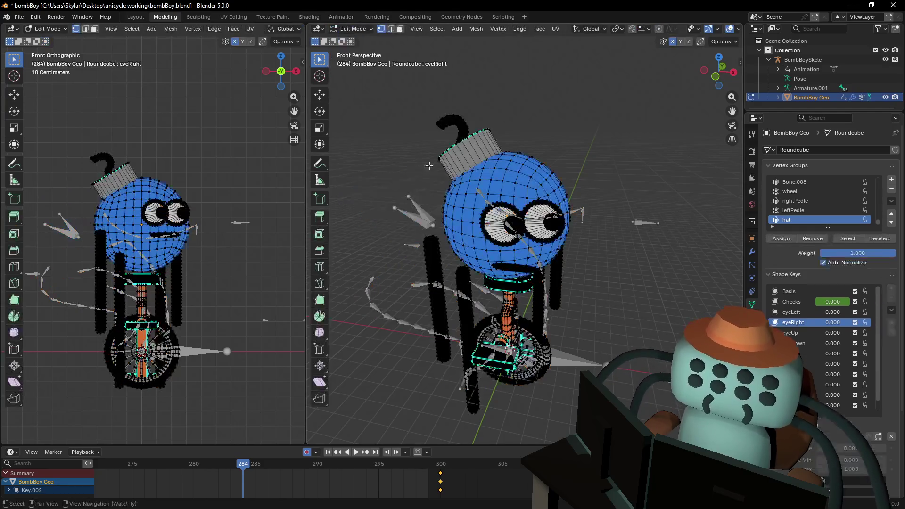
scroll(490, 230, up, 4)
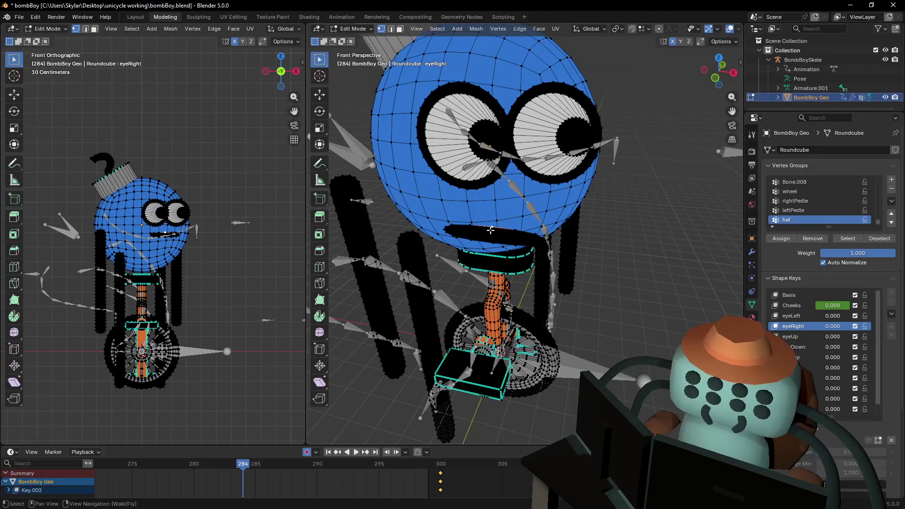
key(l)
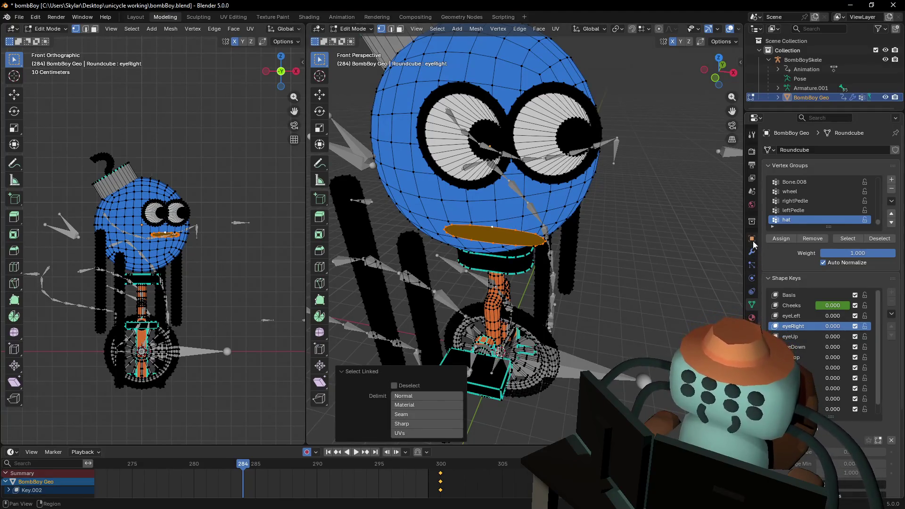
Enlarge the Vertex Groups list, make 'body' active, then restore the list and return to Object Mode.
mouse_move(824, 225)
mouse_down()
mouse_move(828, 368)
mouse_move(800, 389)
mouse_up()
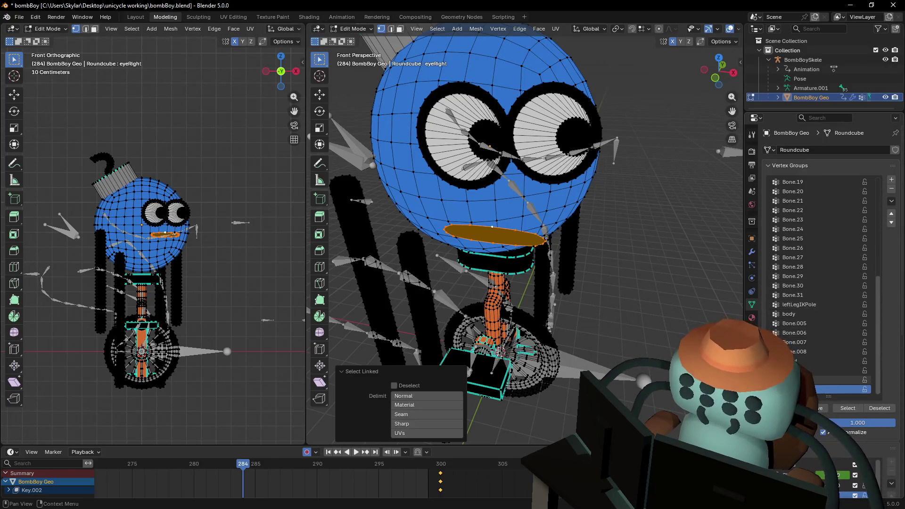
click(816, 314)
key(Tab)
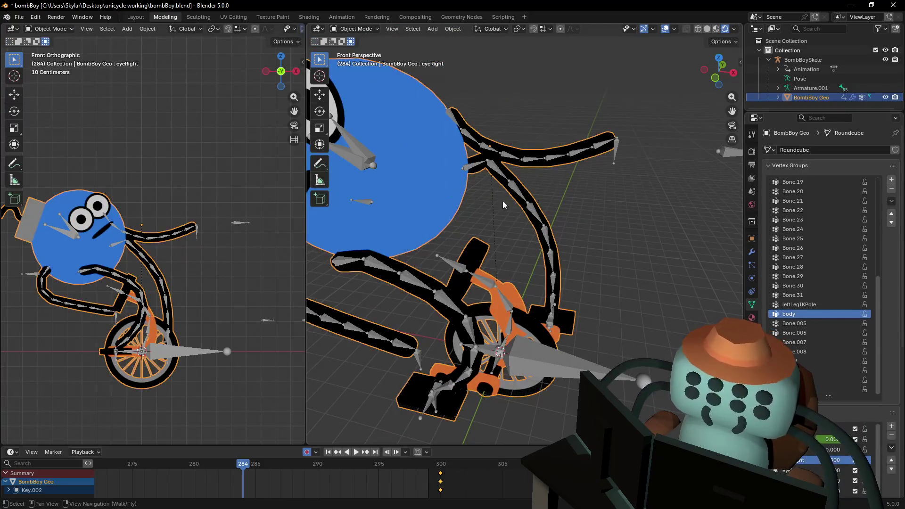
scroll(503, 205, down, 6)
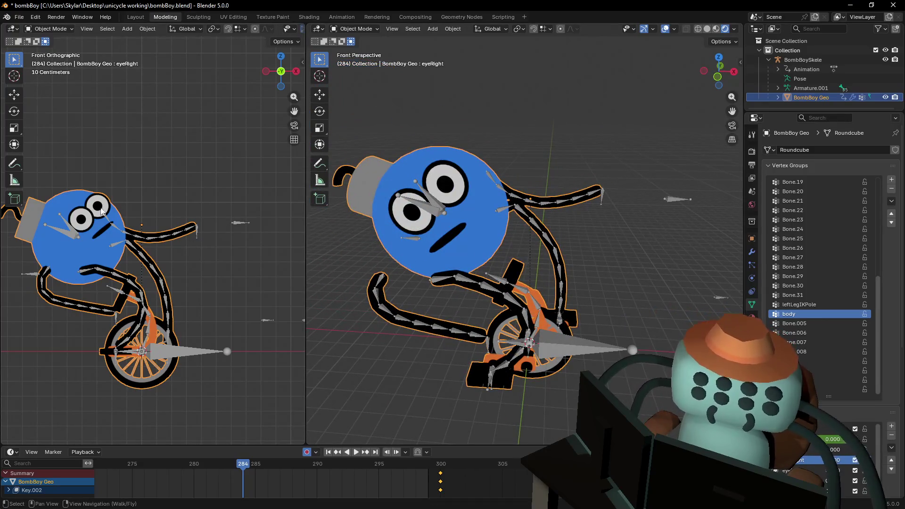
key(Tab)
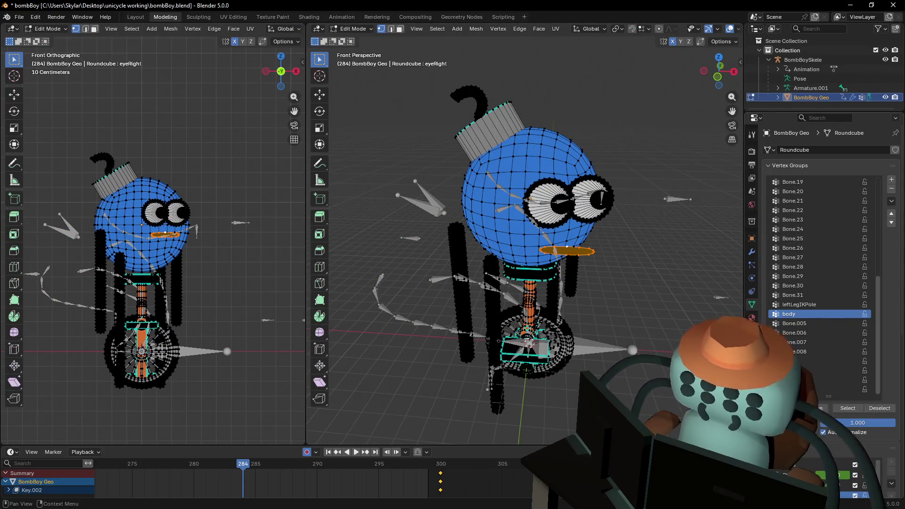
drag(830, 395, 843, 274)
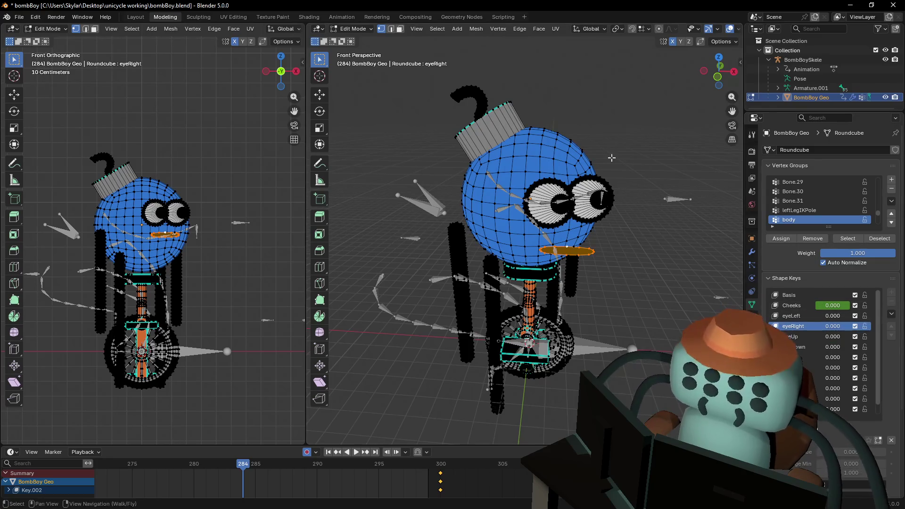
key(Tab)
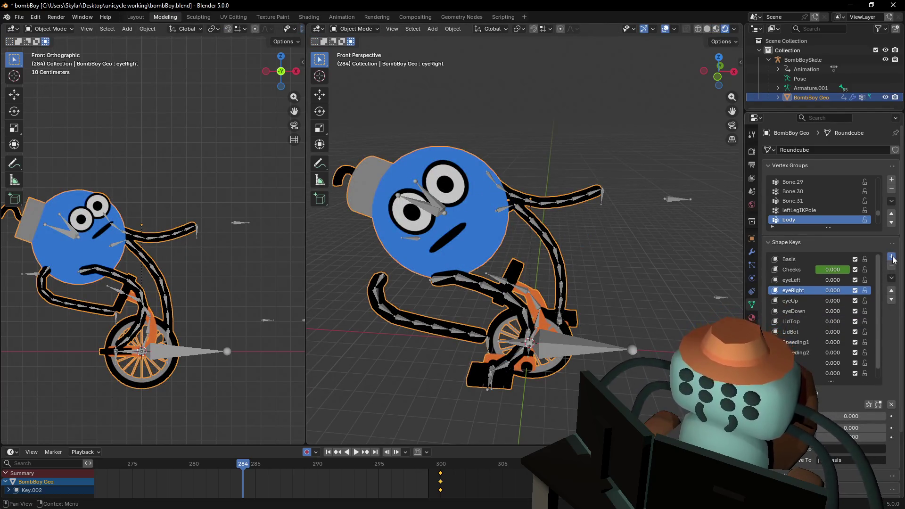
Add a new shape key named 'smile' and start editing the mesh on it.
click(892, 257)
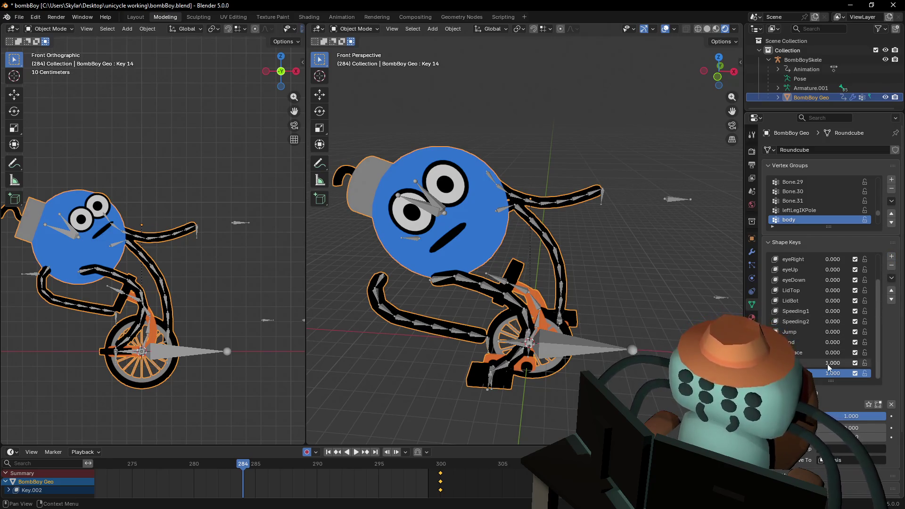
click(812, 366)
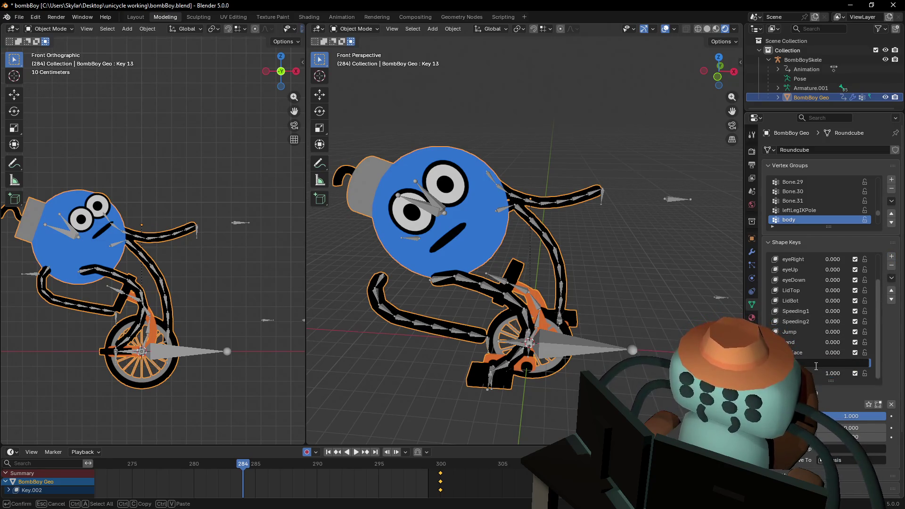
key(Return)
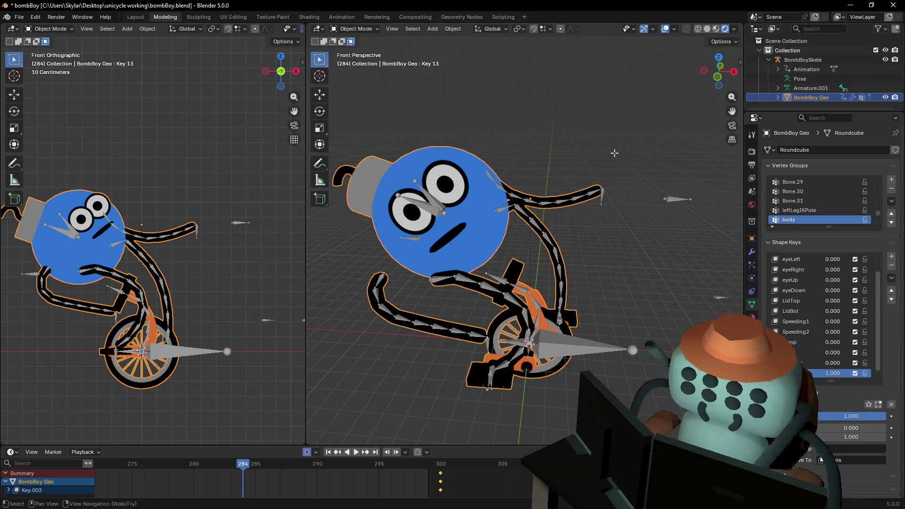
key(Tab)
Fly the view in to the face and select the edge along the mouth's top.
key(shift+grave)
key(w)
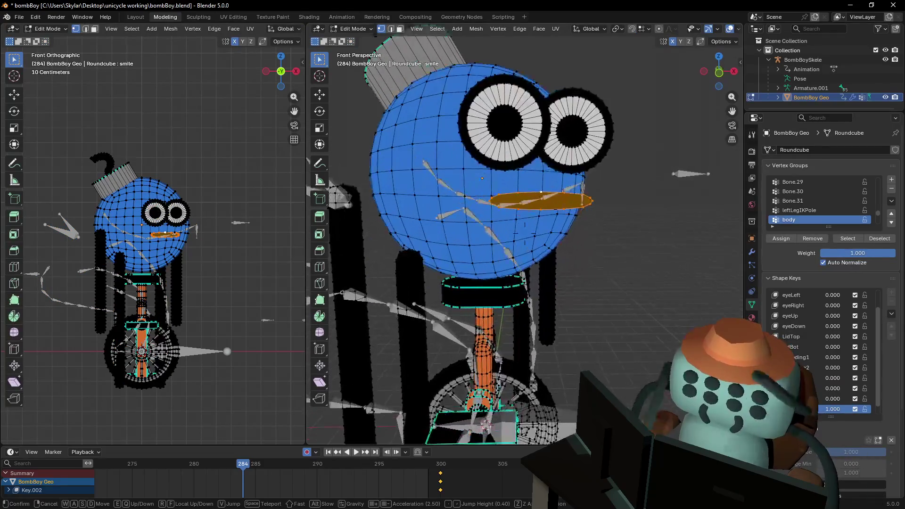
click(611, 278)
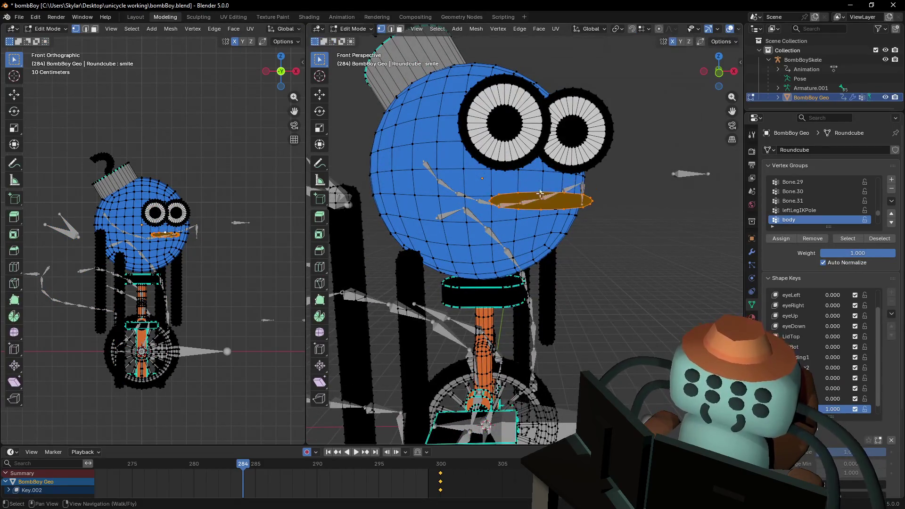
shift+click(540, 207)
alt+click(540, 207)
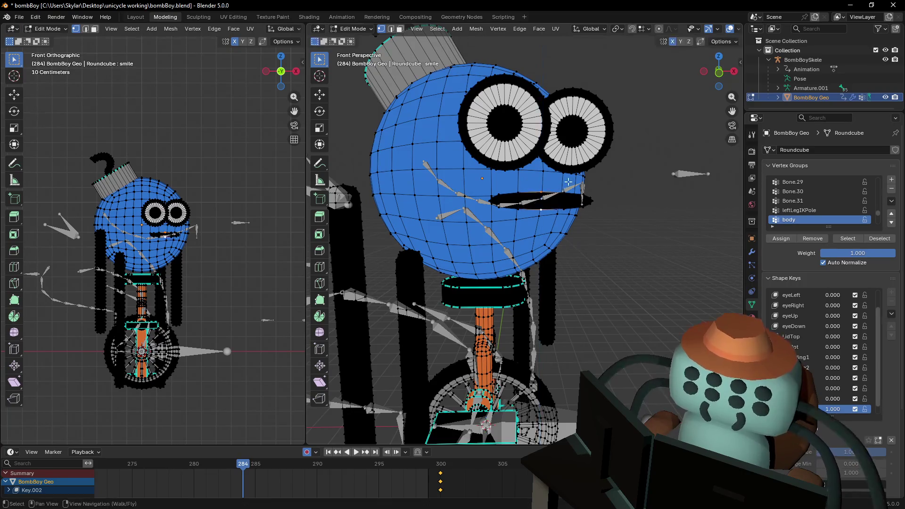
Turn on proportional editing with a size of 0.1 m.
click(662, 31)
click(675, 29)
click(684, 150)
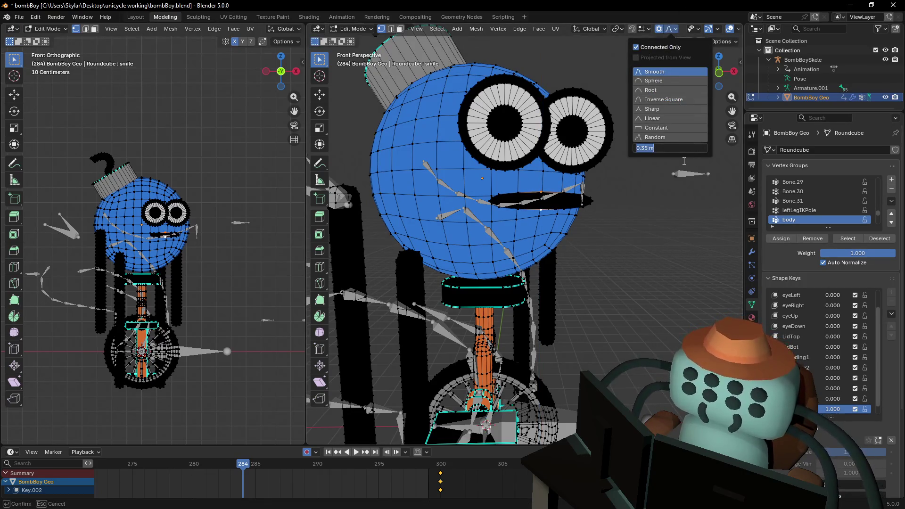
text(0.1)
key(Return)
Move the mouth's middle along Z to start curving it.
scroll(619, 210, up, 6)
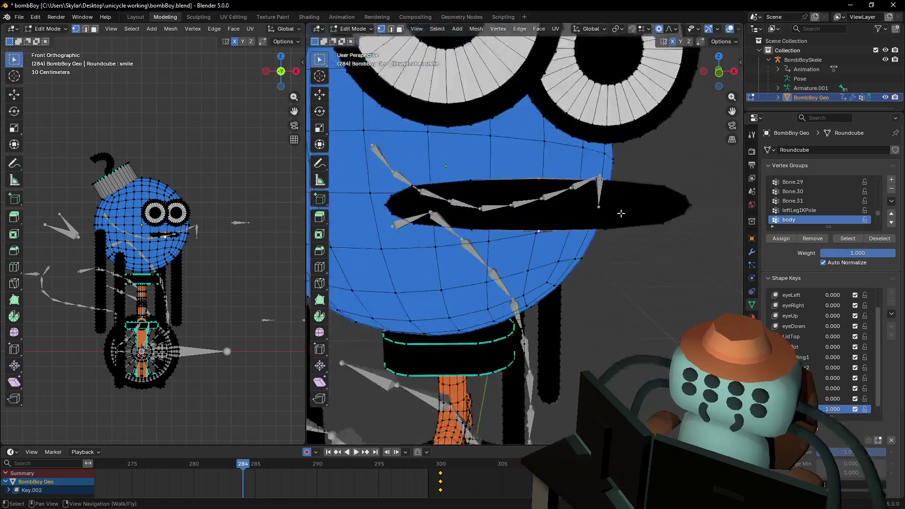
scroll(618, 221, down, 3)
scroll(618, 239, down, 2)
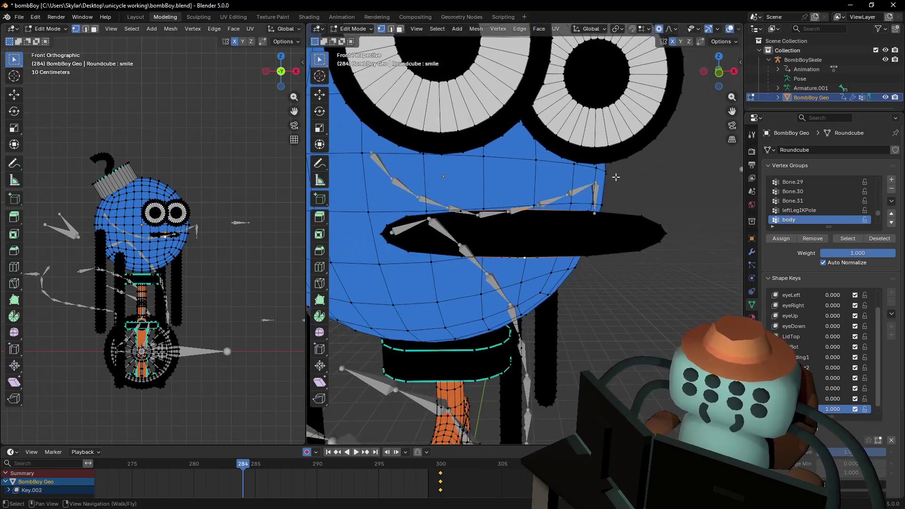
key(g)
key(z)
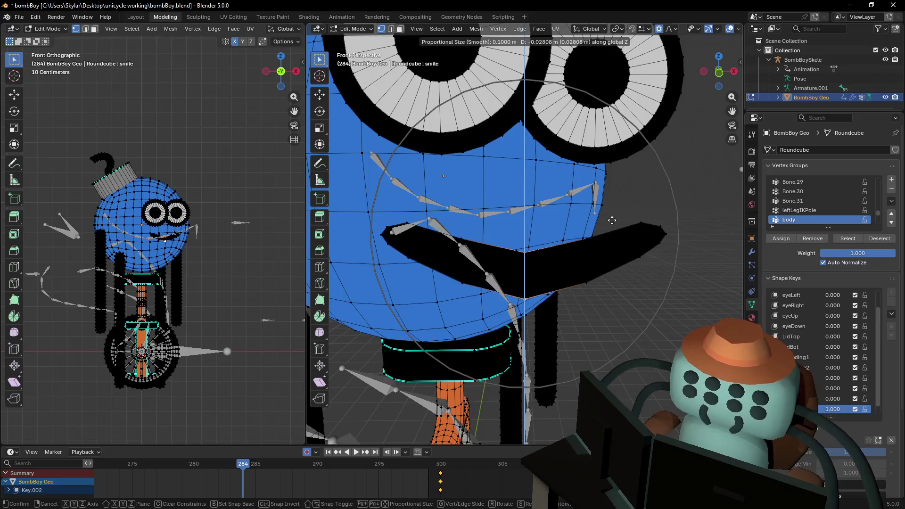
click(614, 207)
Rotate the mouth's right-corner vertices upward, then undo the rotation.
scroll(613, 212, down, 4)
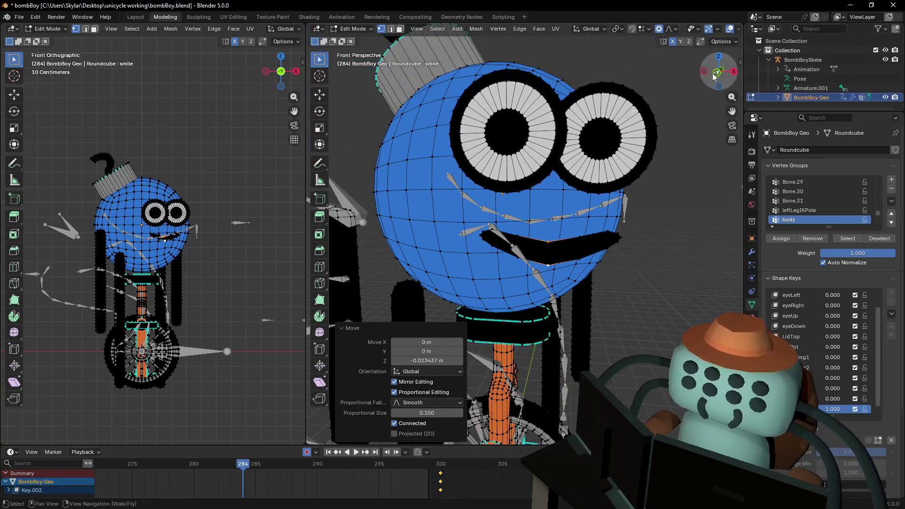
scroll(594, 217, up, 4)
scroll(603, 226, down, 2)
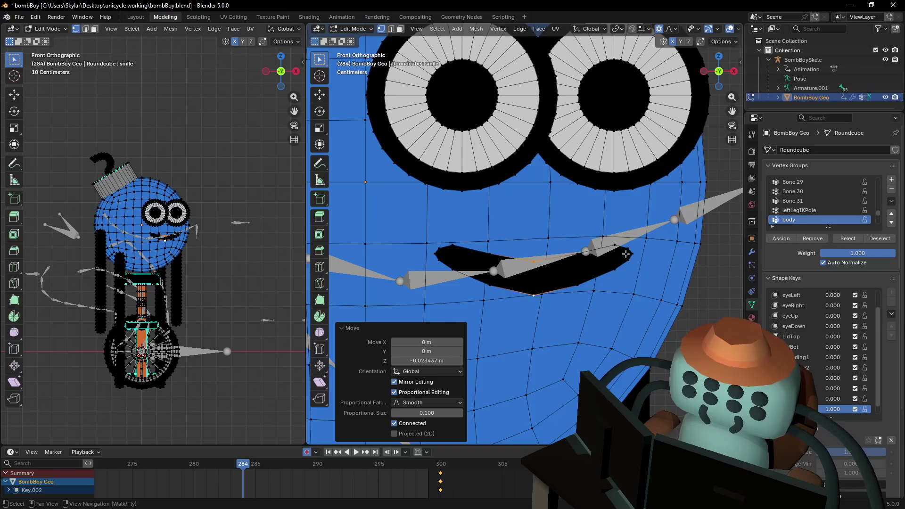
drag(639, 267, 612, 243)
key(r)
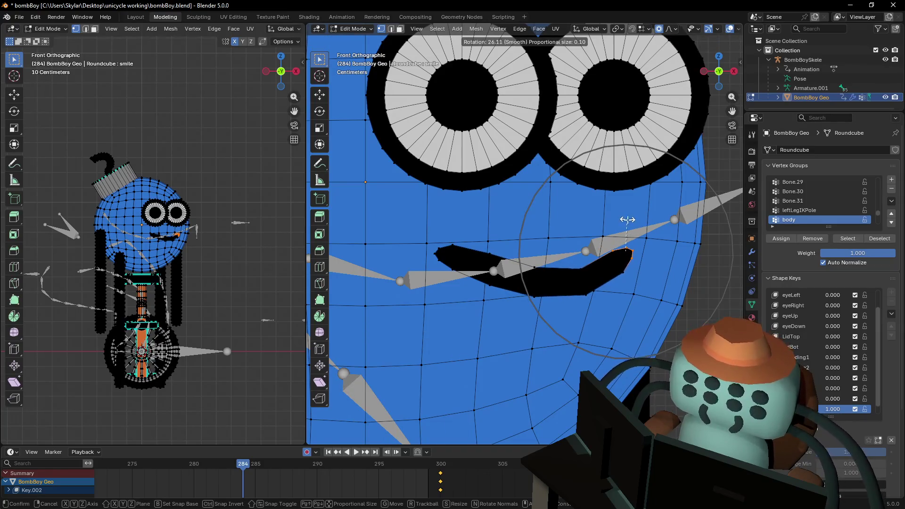
click(632, 223)
key(ctrl+z)
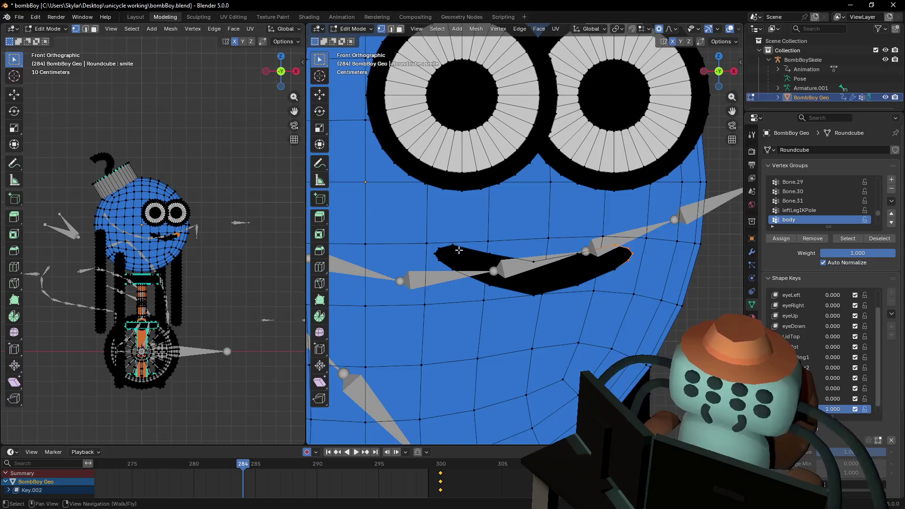
Try rotating the mouth's left end and right corner, cancelling both attempts.
mouse_move(460, 236)
mouse_down()
mouse_move(434, 255)
mouse_move(434, 277)
mouse_up()
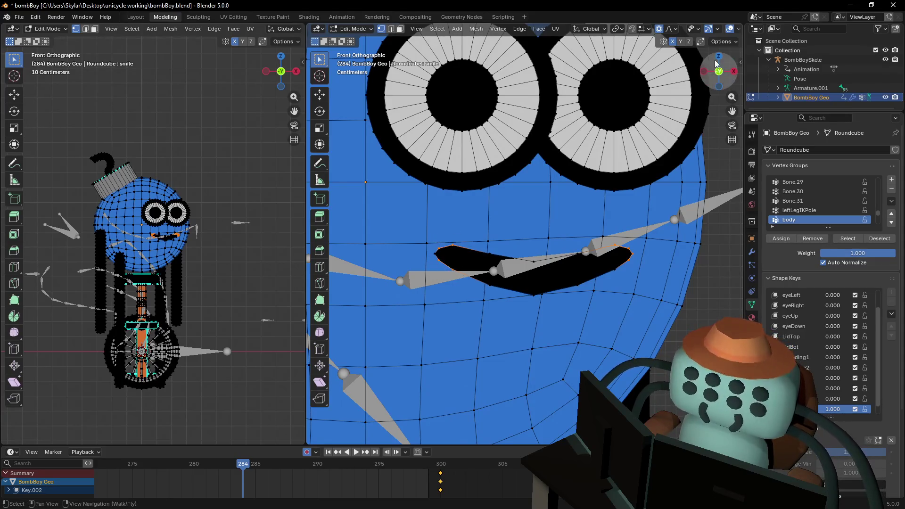
key(r)
key(Escape)
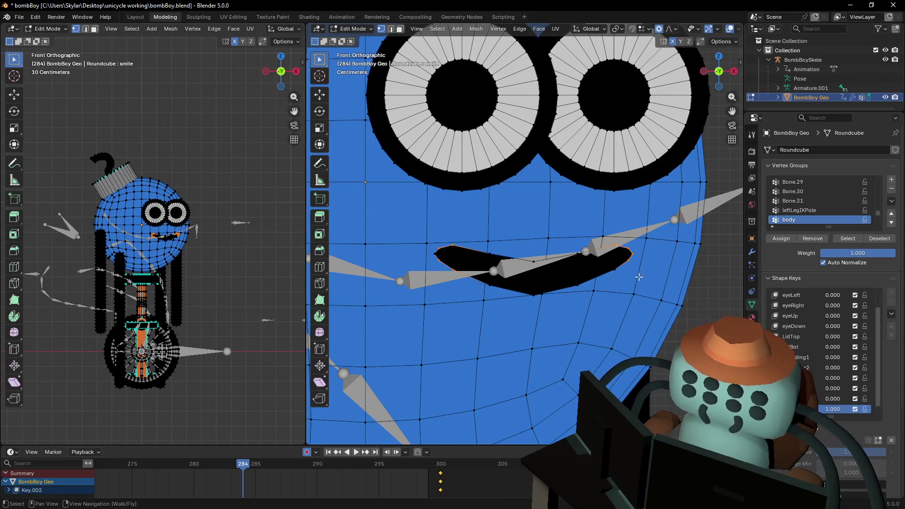
drag(631, 277, 606, 238)
key(r)
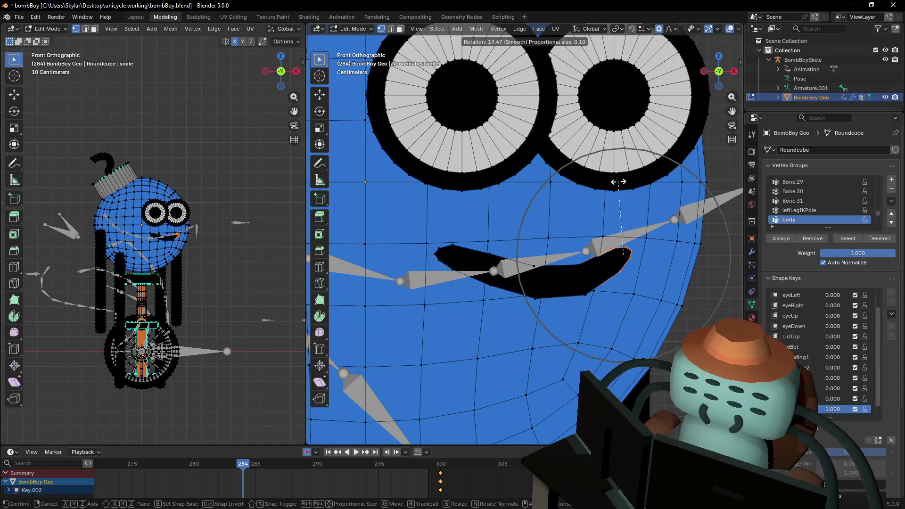
key(Escape)
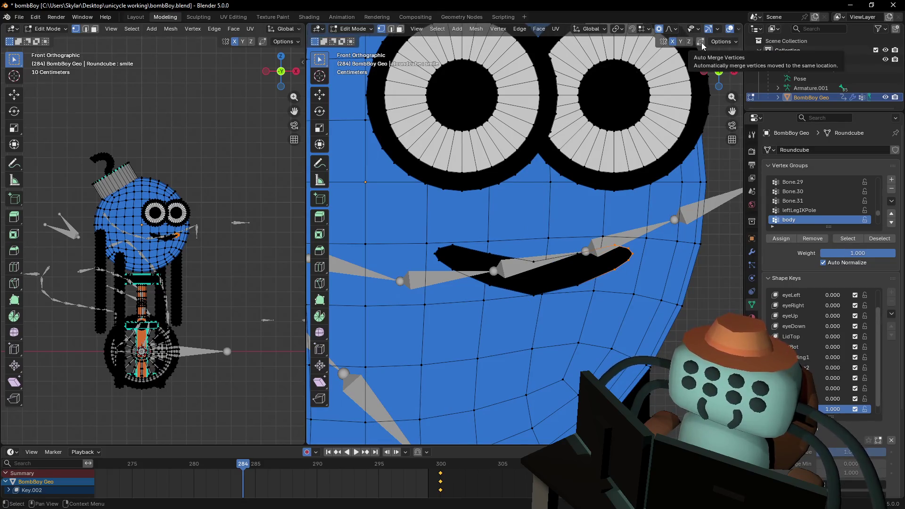
Enable Correct Face Attributes and rotate the mouth corner up into a smile.
click(732, 44)
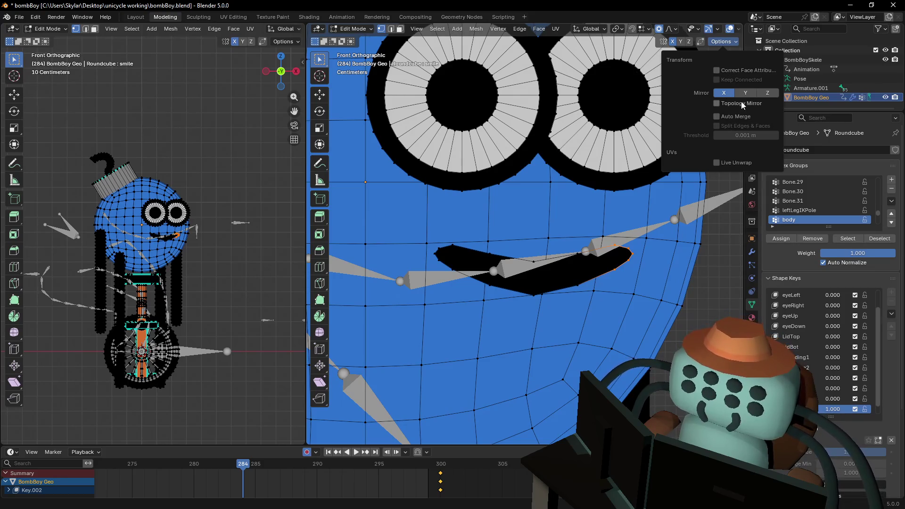
key(r)
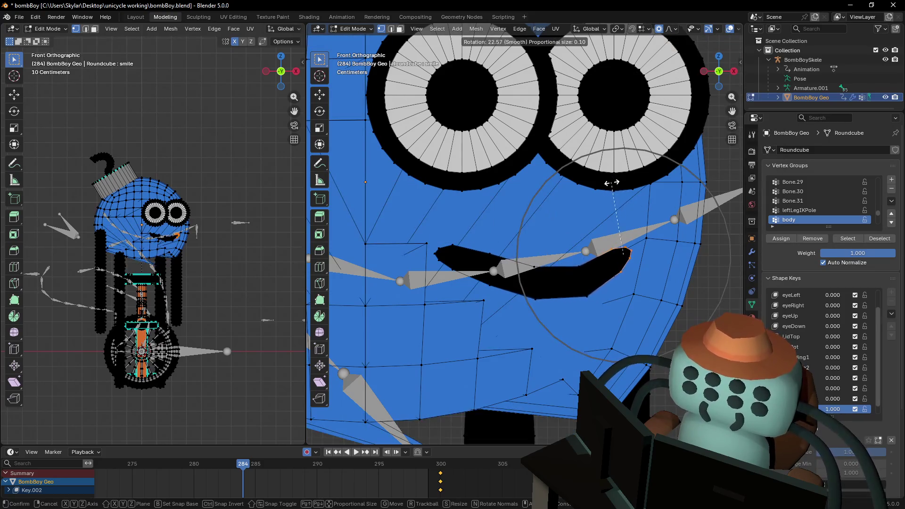
key(Escape)
click(720, 42)
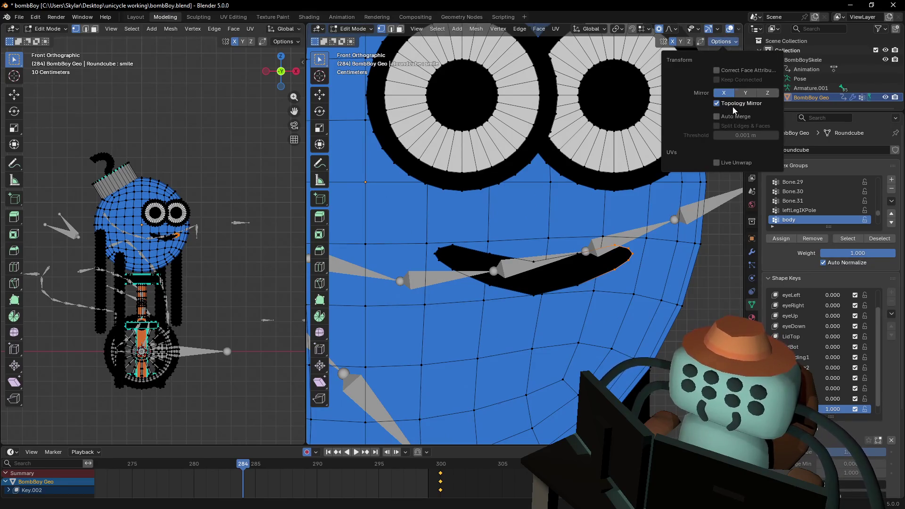
click(745, 71)
key(r)
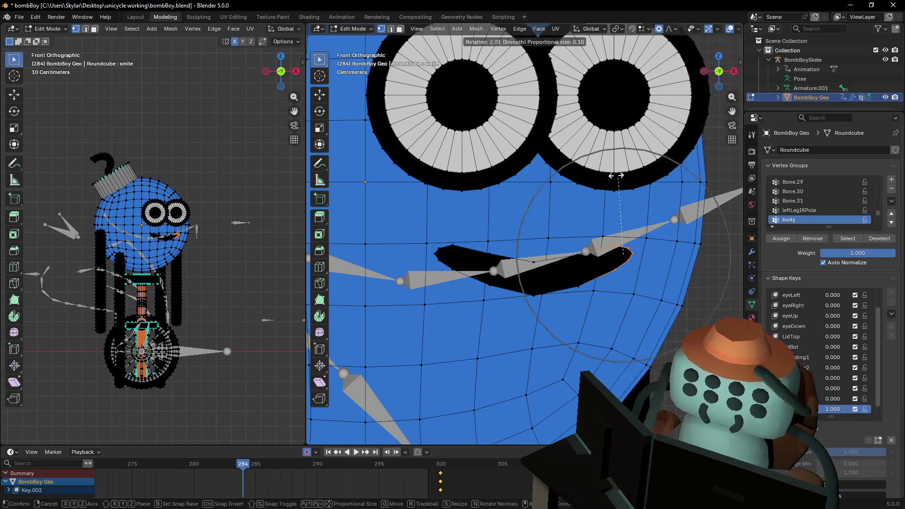
click(611, 187)
Soft-move the mouth, then rotate the mouth's left end and move it up and right.
key(g)
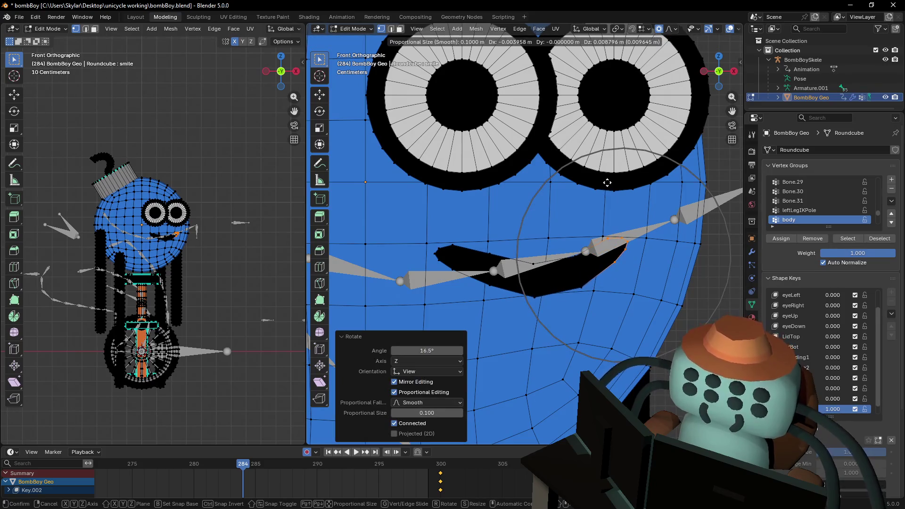
click(591, 190)
drag(465, 240, 429, 273)
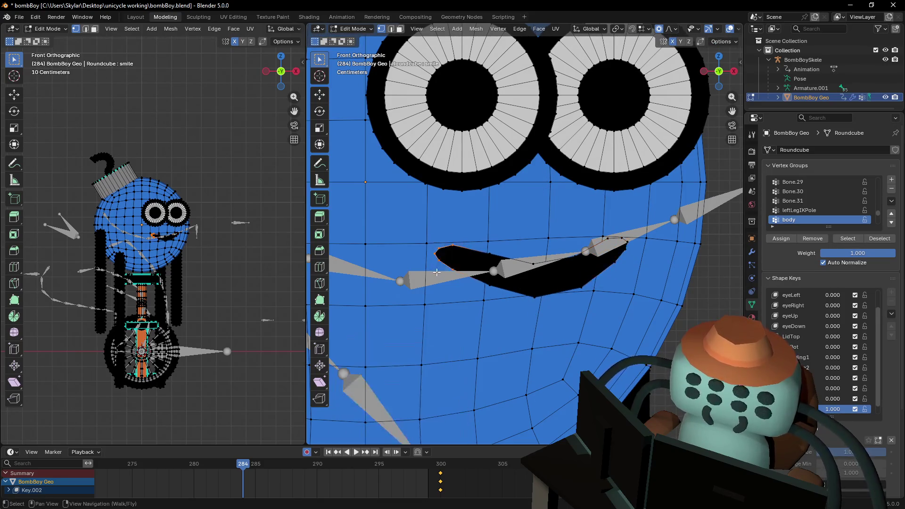
key(r)
click(532, 197)
key(g)
click(538, 185)
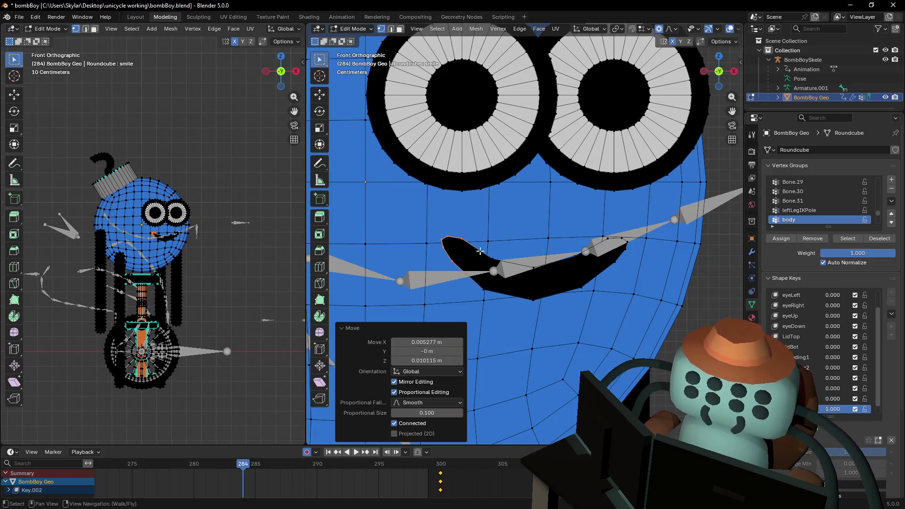
click(480, 250)
key(g)
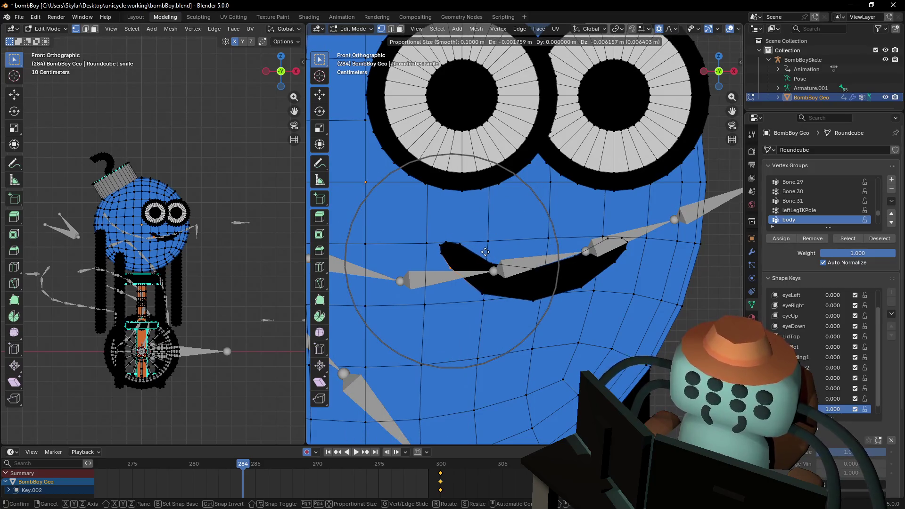
right_click(533, 280)
Widen the left viewport, turn off its overlays, and narrow it back.
scroll(178, 239, up, 5)
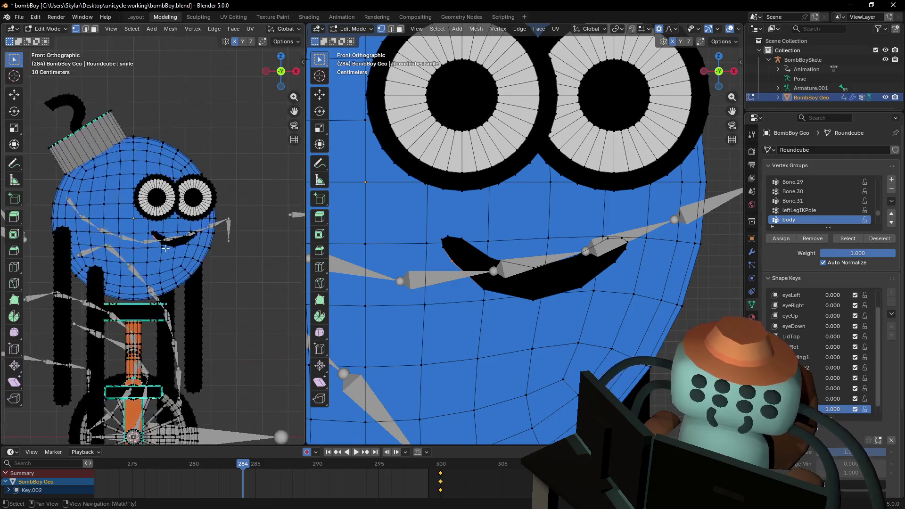
drag(304, 48, 514, 21)
click(478, 28)
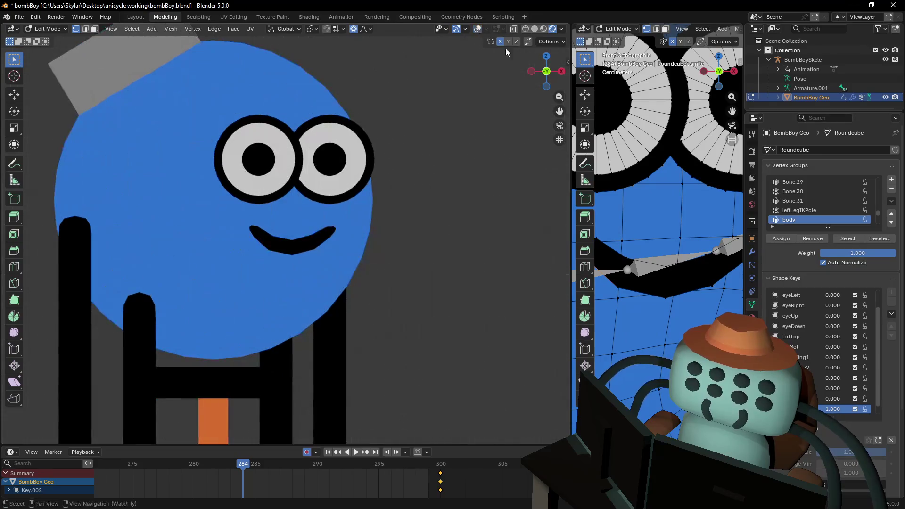
drag(572, 136, 295, 135)
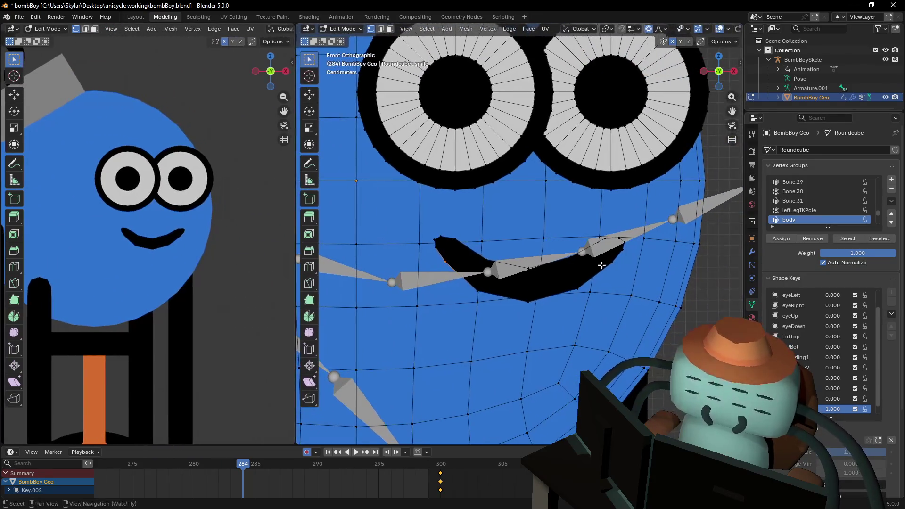
scroll(528, 267, up, 5)
Preview the mouth outside edit mode, cancel a first loop cut, and make eyeLeft the active shape key.
key(Tab)
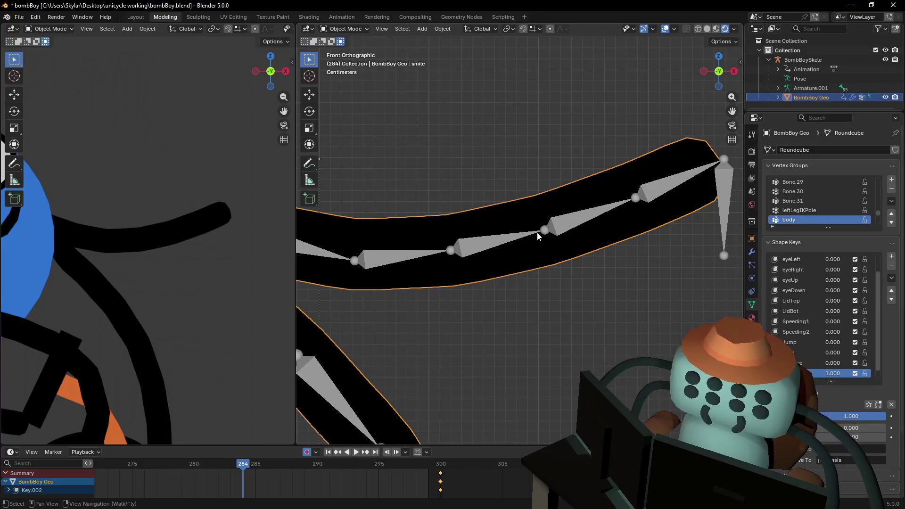
key(Tab)
key(ctrl+r)
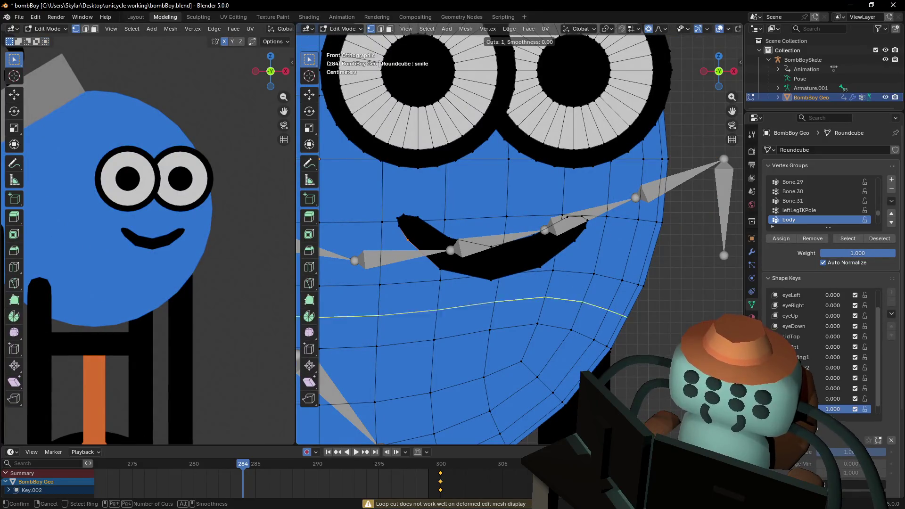
key(Escape)
click(811, 298)
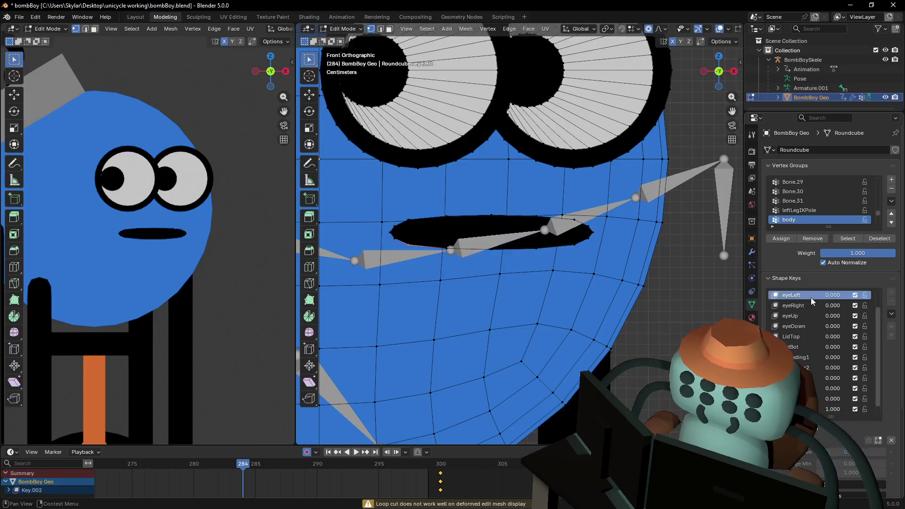
ctrl+scroll(812, 297, down, 2)
ctrl+scroll(815, 293, up, 4)
key(Tab)
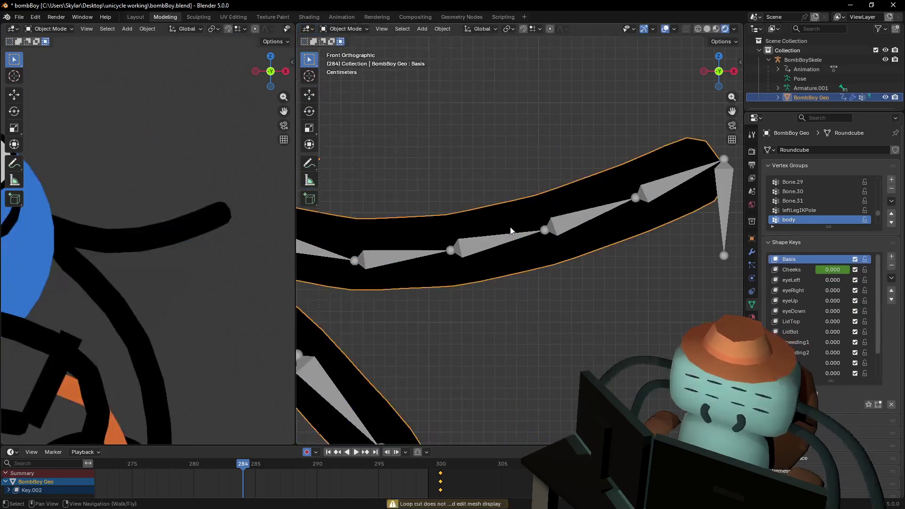
key(Tab)
Add one edge loop across the mouth, then reselect the smile shape key in a perspective view.
key(ctrl+r)
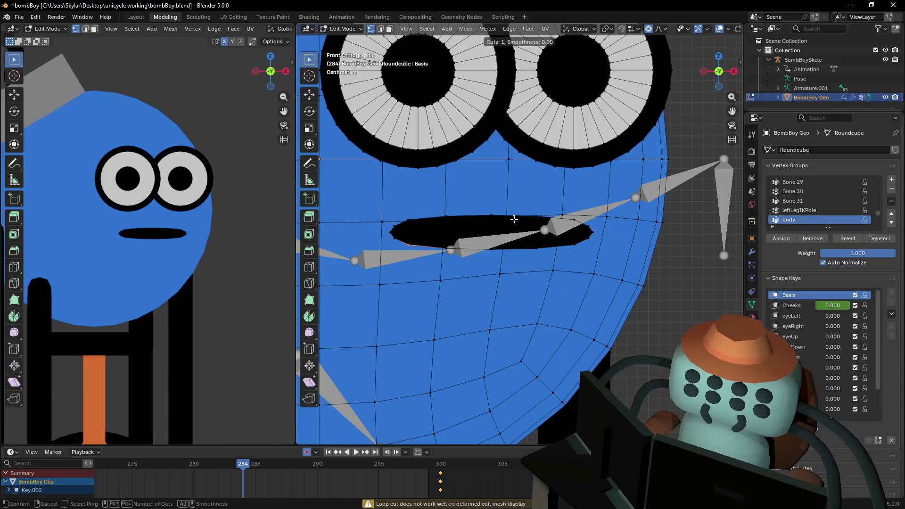
double_click(514, 219)
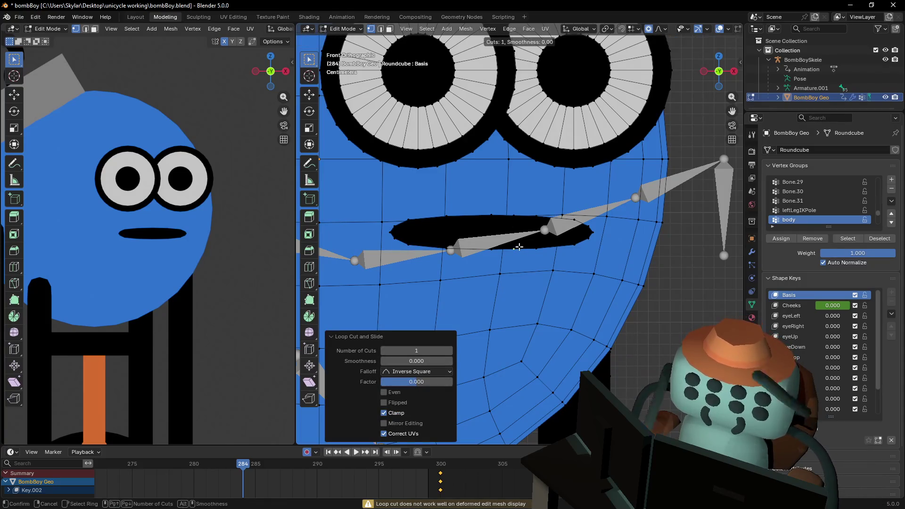
click(570, 246)
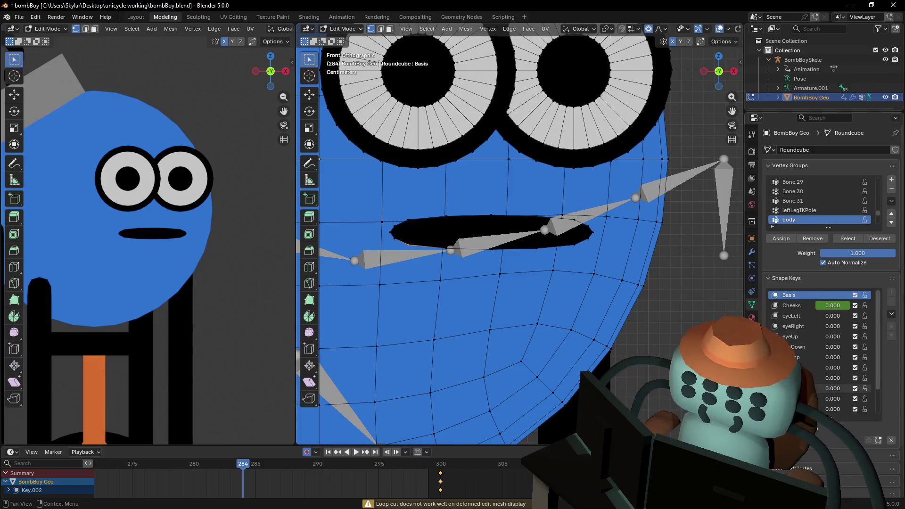
scroll(802, 368, down, 3)
click(796, 399)
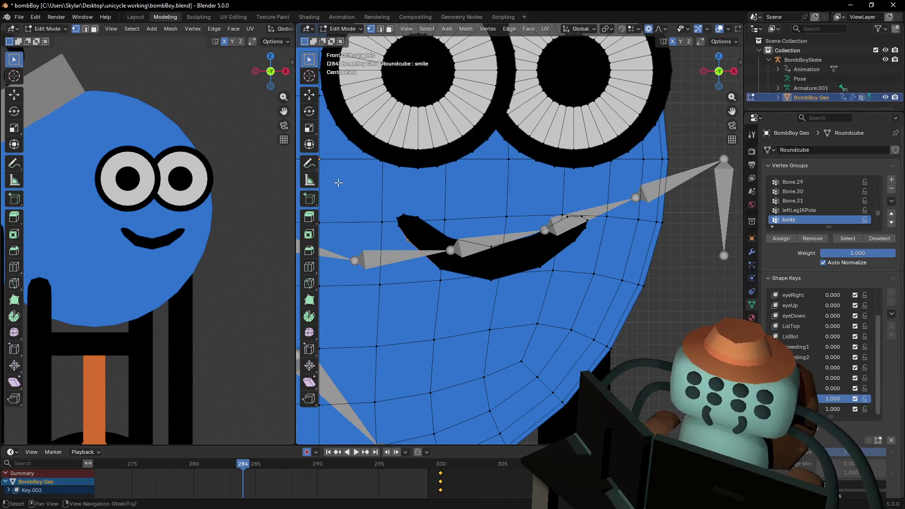
key(KP_5)
scroll(338, 182, down, 10)
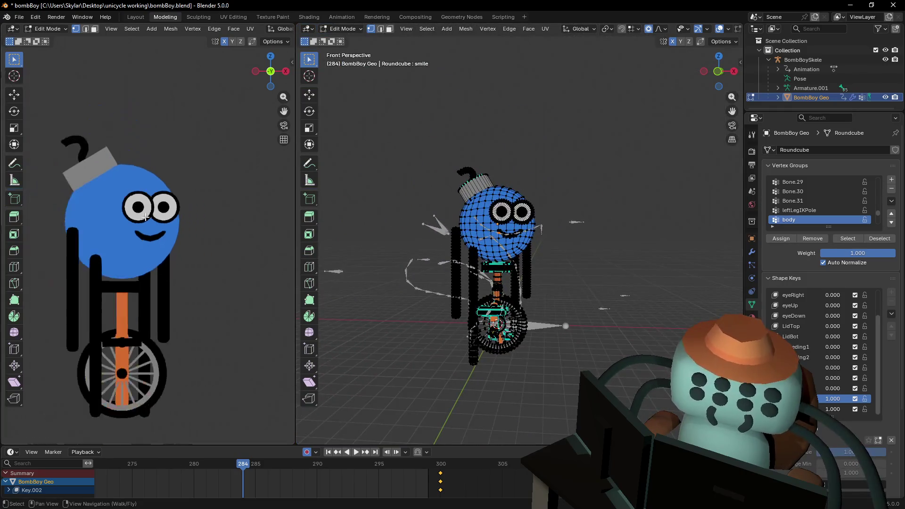
Fly the view in to a close-up of BombBoy's face, staying in mesh Edit Mode.
scroll(155, 199, up, 2)
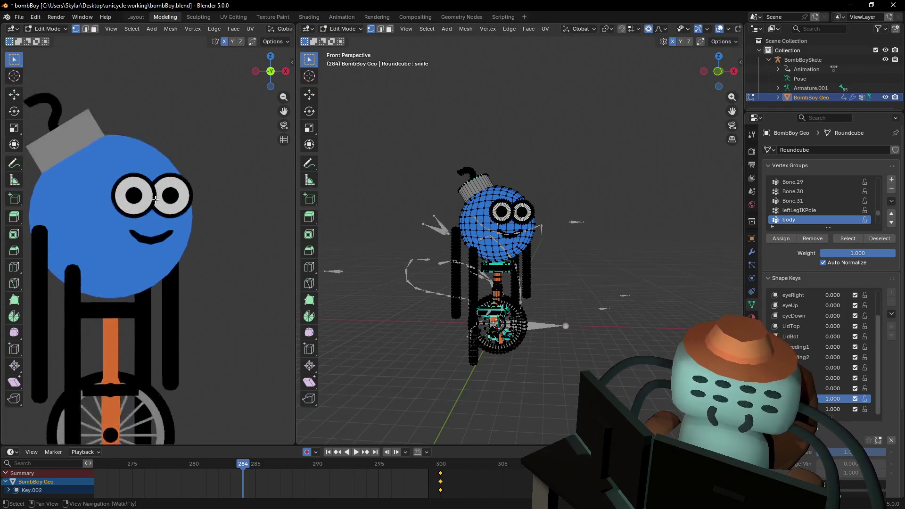
scroll(155, 198, up, 5)
key(shift+grave)
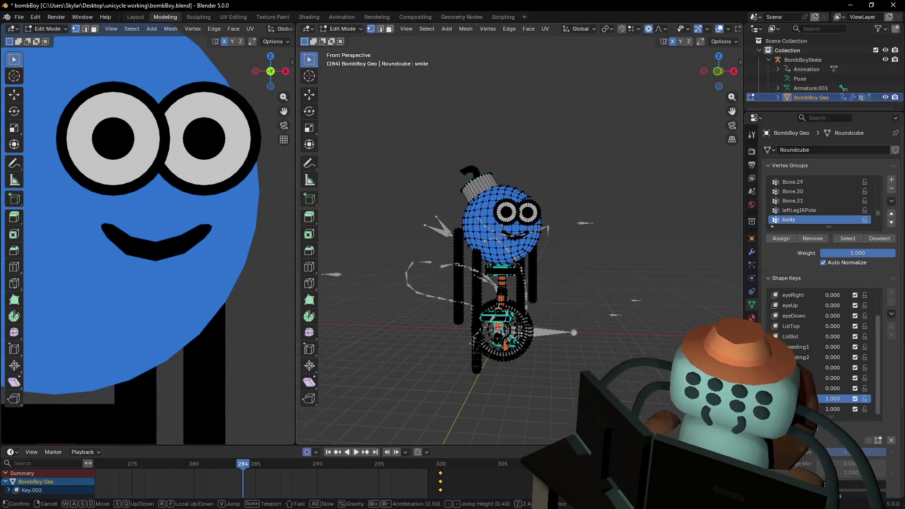
key(w)
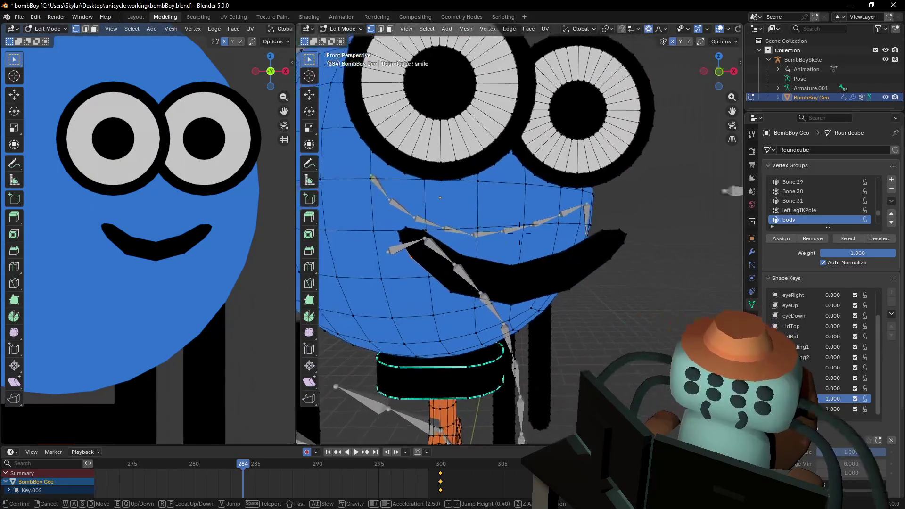
click(530, 263)
key(Tab)
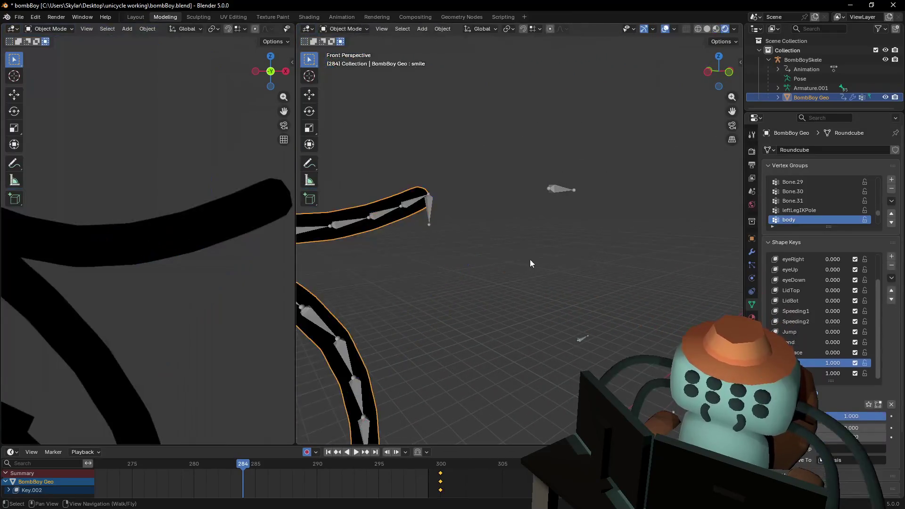
key(Tab)
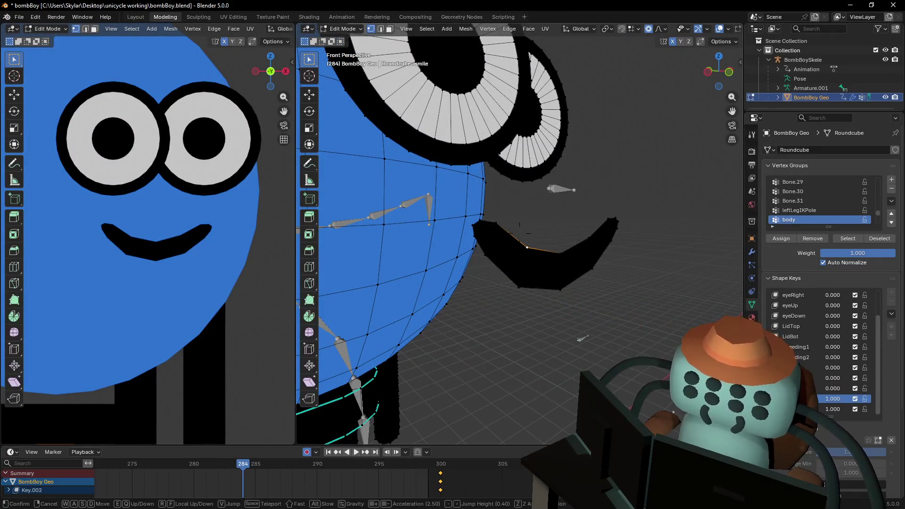
key(shift+grave)
key(w)
click(548, 212)
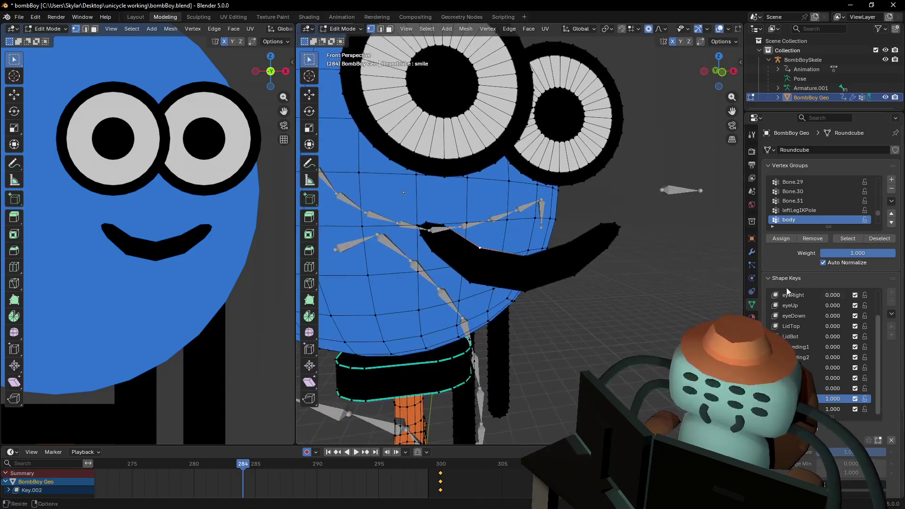
Make the eyeRight shape key active and view the face in Front Orthographic.
click(794, 295)
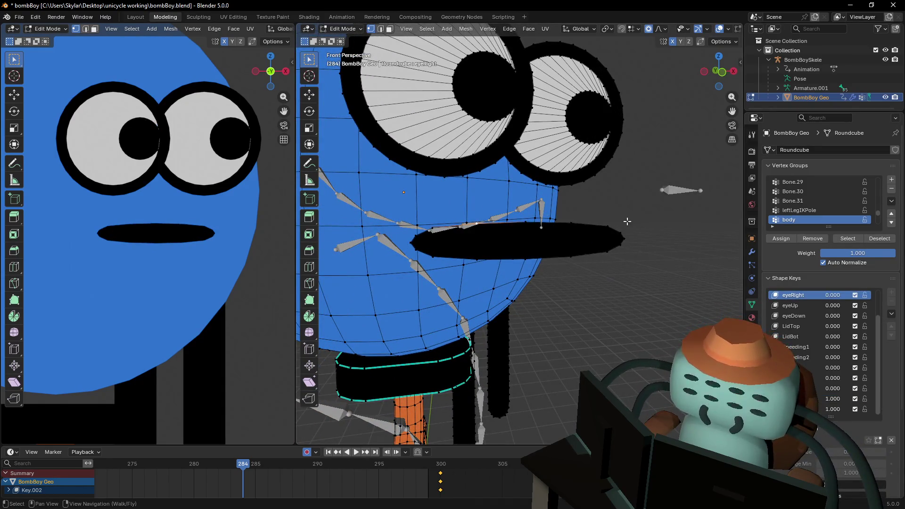
middle_drag(627, 221, 653, 233)
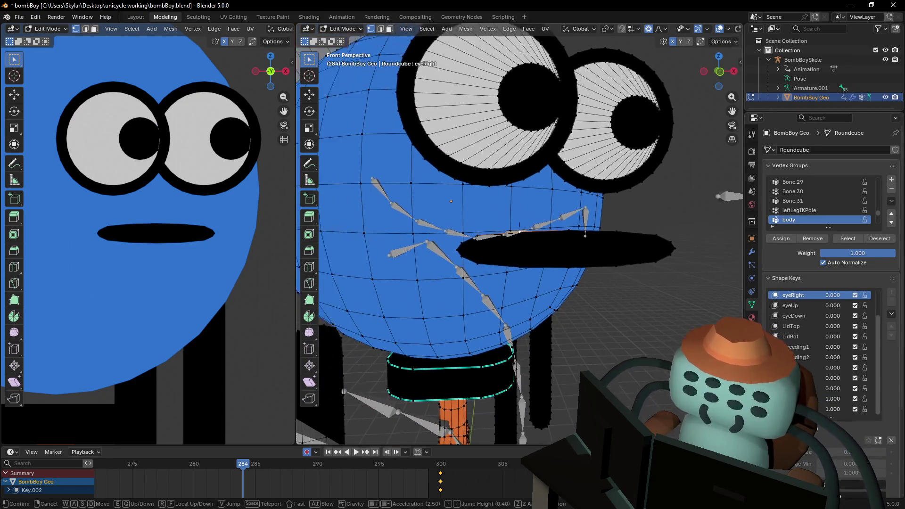
click(720, 71)
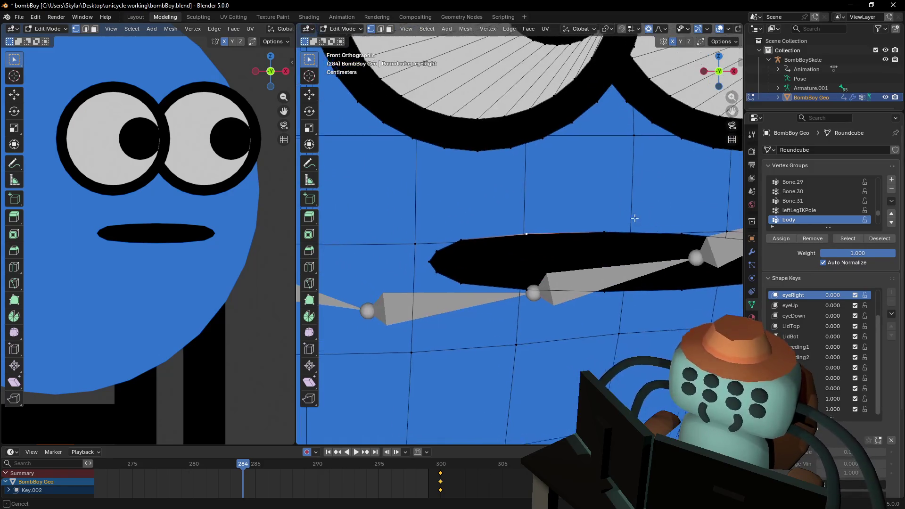
scroll(558, 218, up, 2)
scroll(521, 216, down, 1)
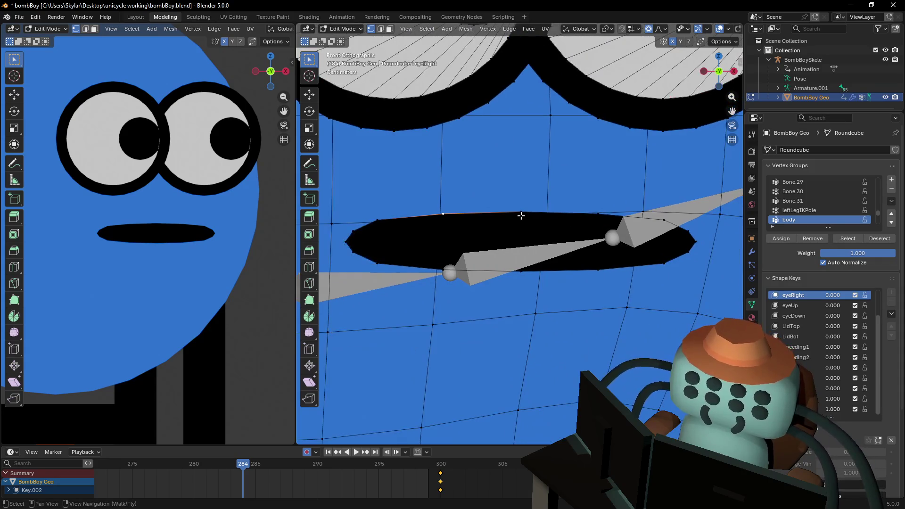
Start a knife cut running down across the left end of the mouth.
key(ctrl+r)
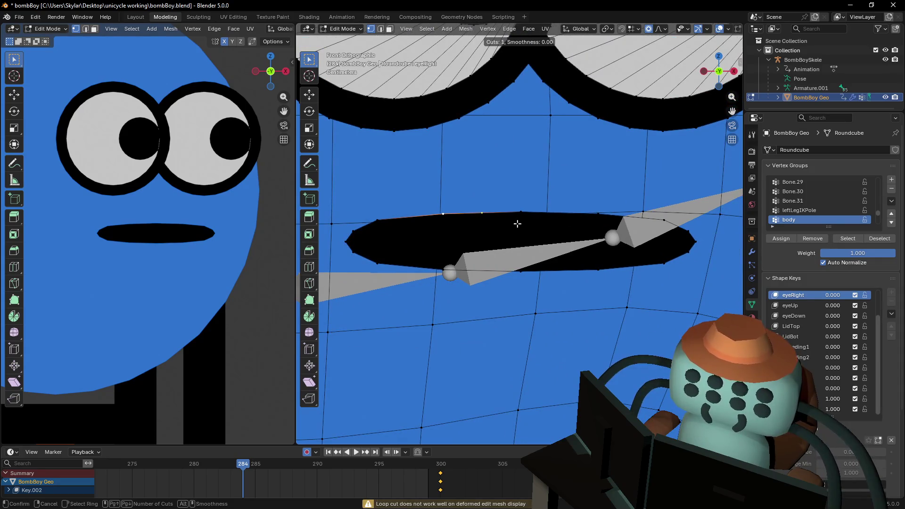
key(Escape)
click(309, 283)
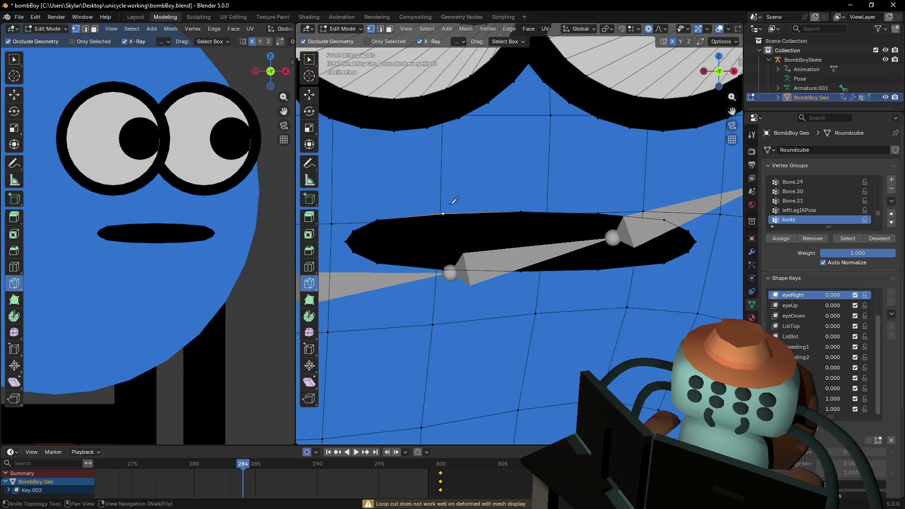
click(380, 220)
click(380, 262)
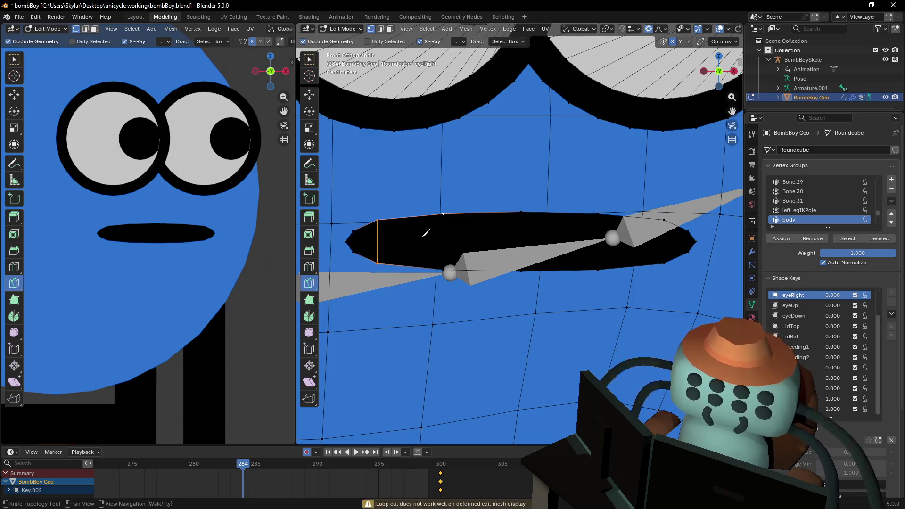
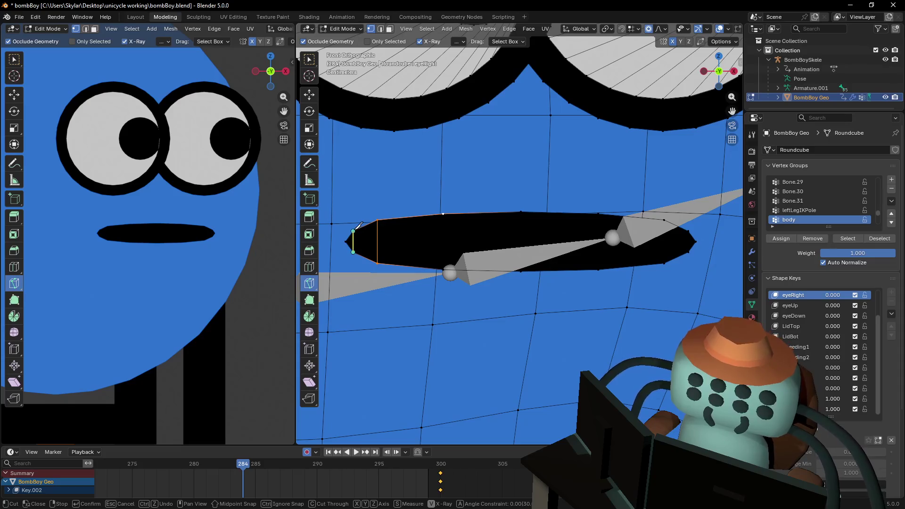
Commit the first vertical knife cut through the mouth, widen the 3D viewport and switch to Solid shading.
key(Return)
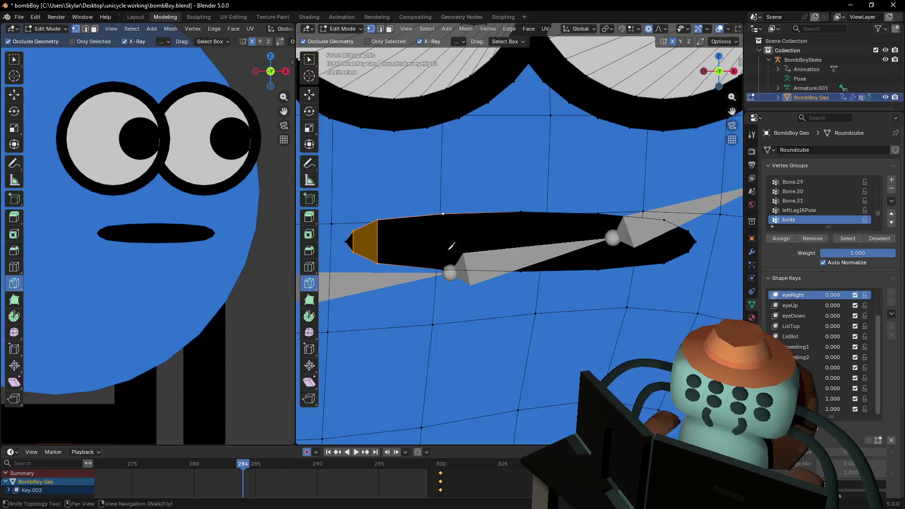
shift+scroll(471, 234, up, 2)
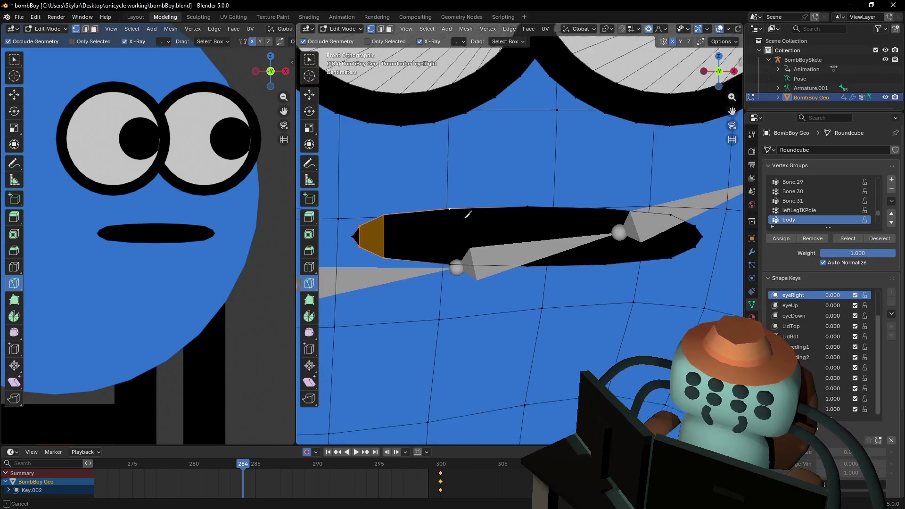
shift+scroll(466, 212, down, 3)
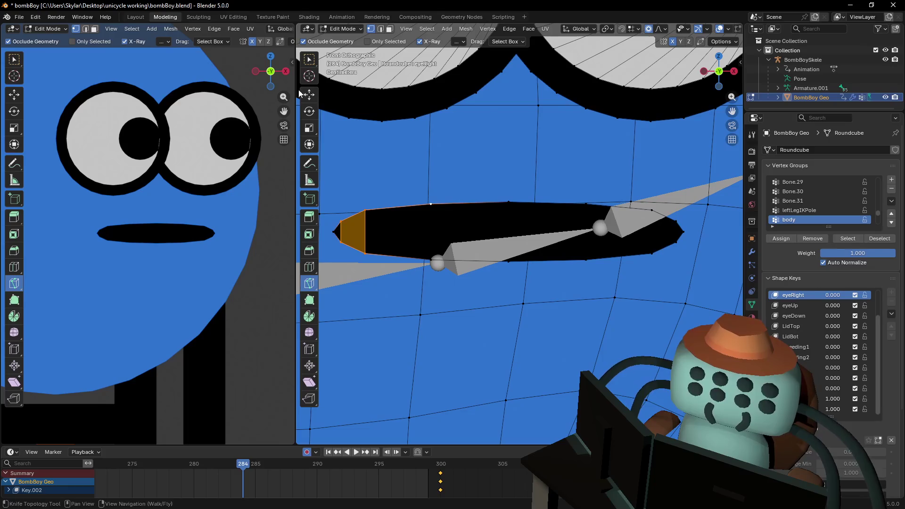
drag(296, 94, 132, 94)
click(708, 29)
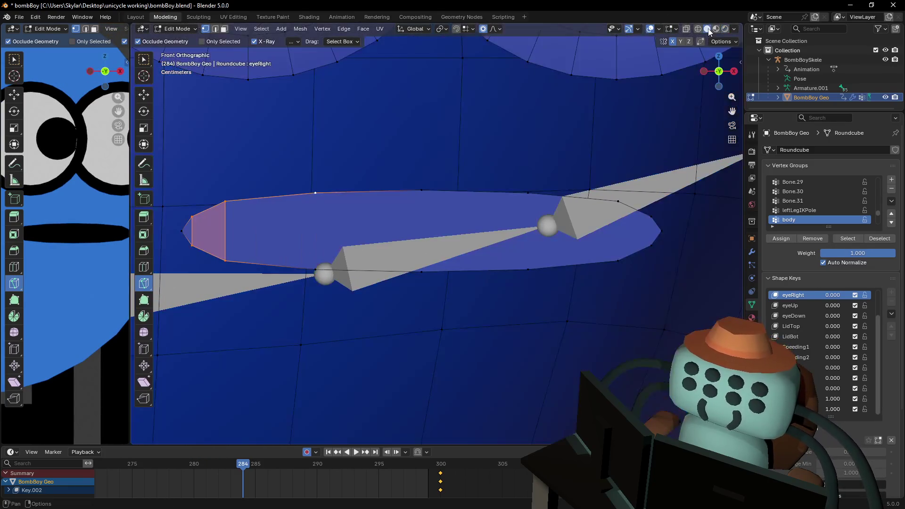
ctrl+scroll(310, 224, left, 3)
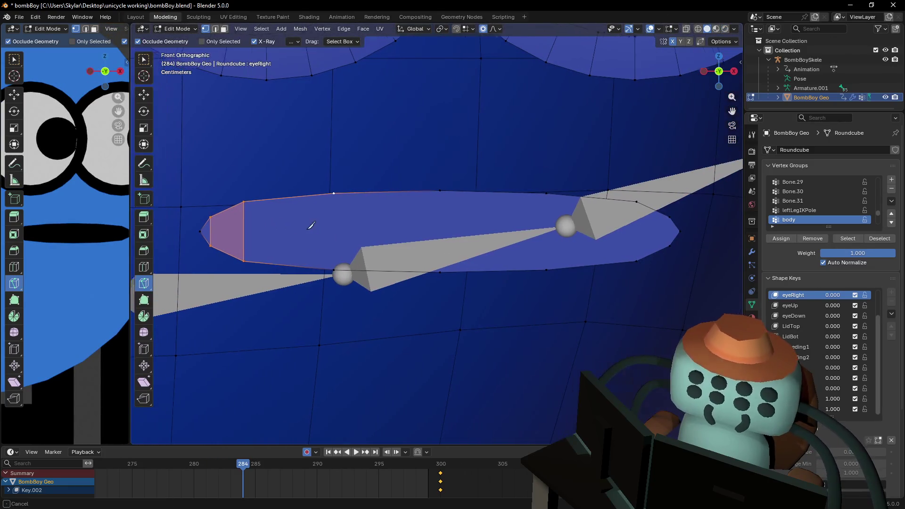
Knife several vertical cuts across the left and middle of the mouth slit.
click(376, 191)
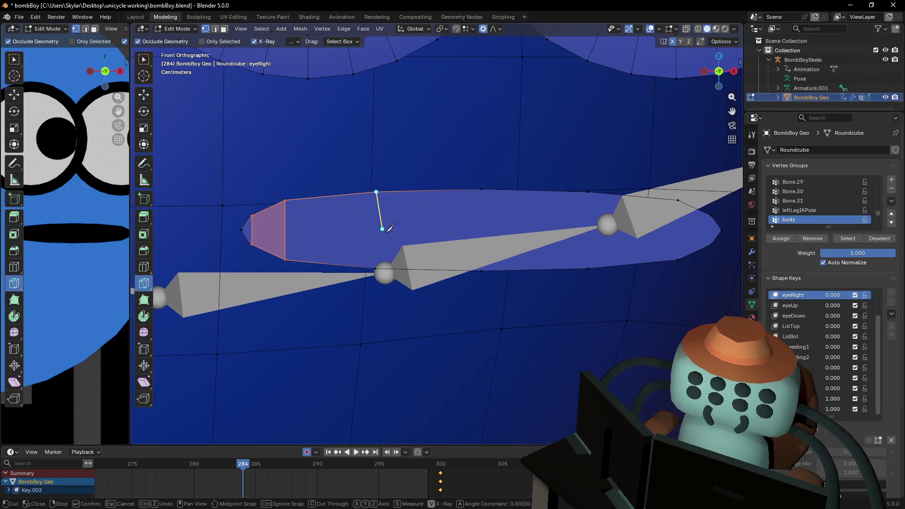
key(Return)
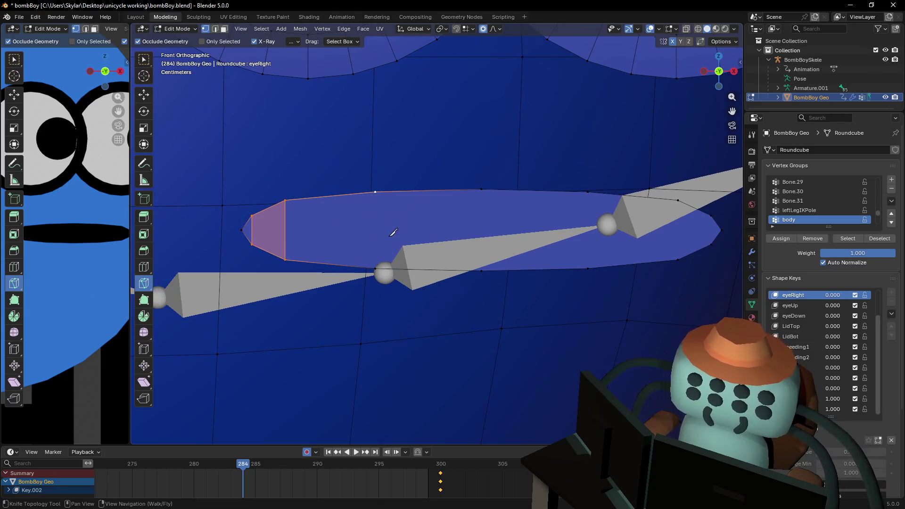
click(376, 268)
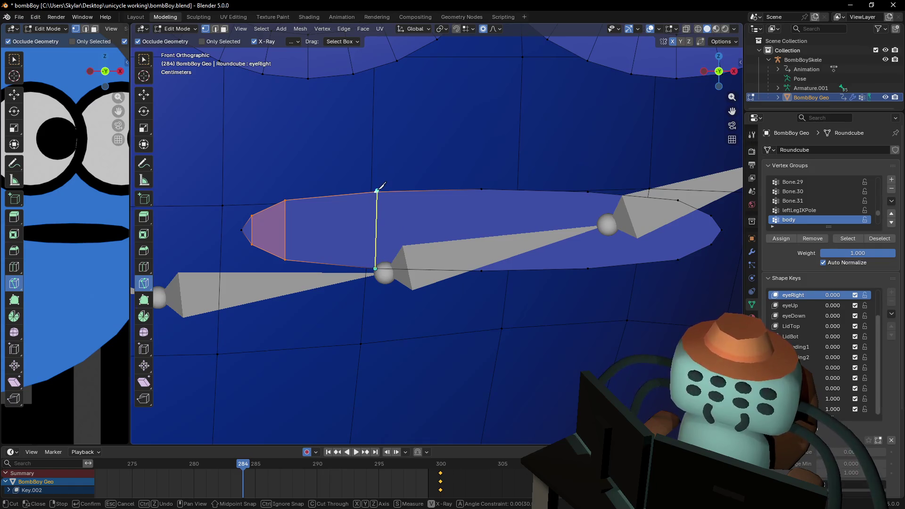
key(Return)
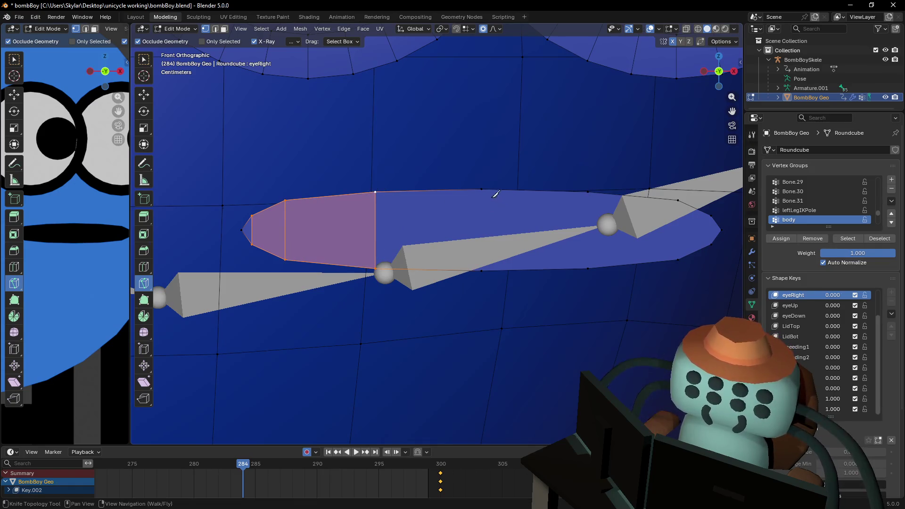
click(482, 190)
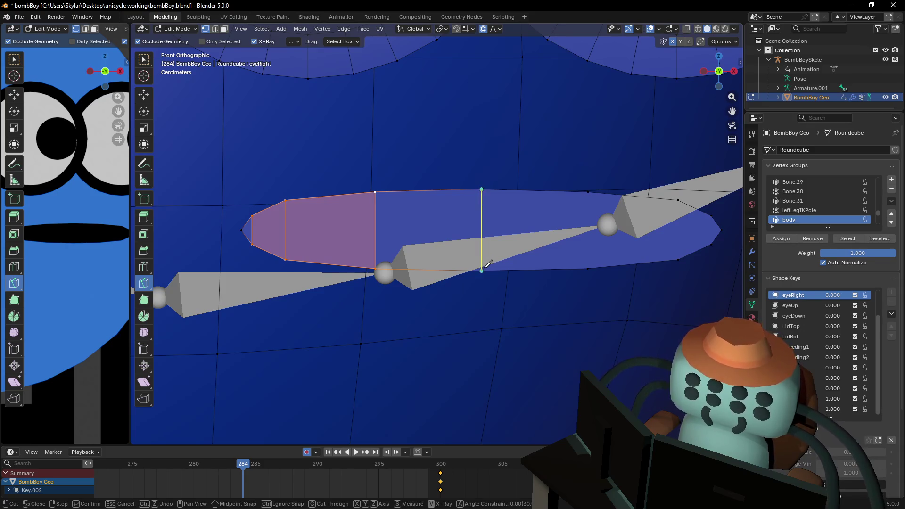
key(Return)
click(588, 266)
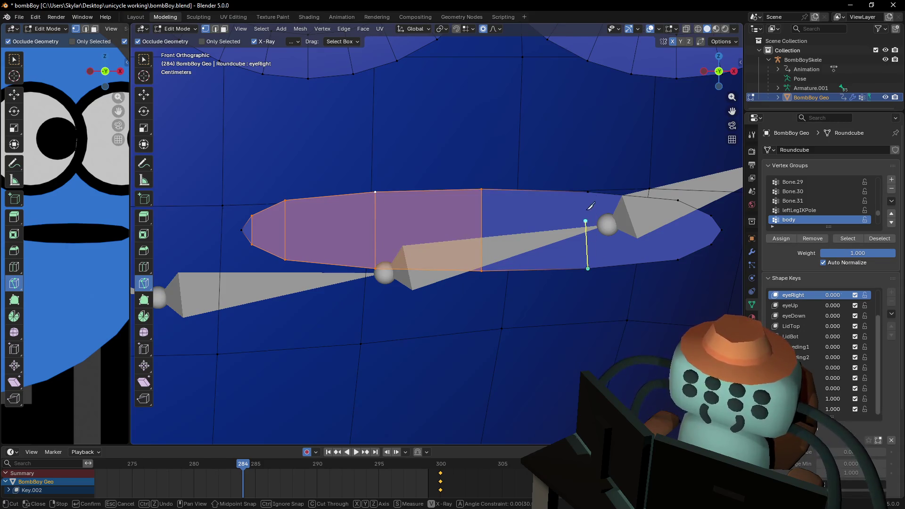
click(588, 192)
key(Return)
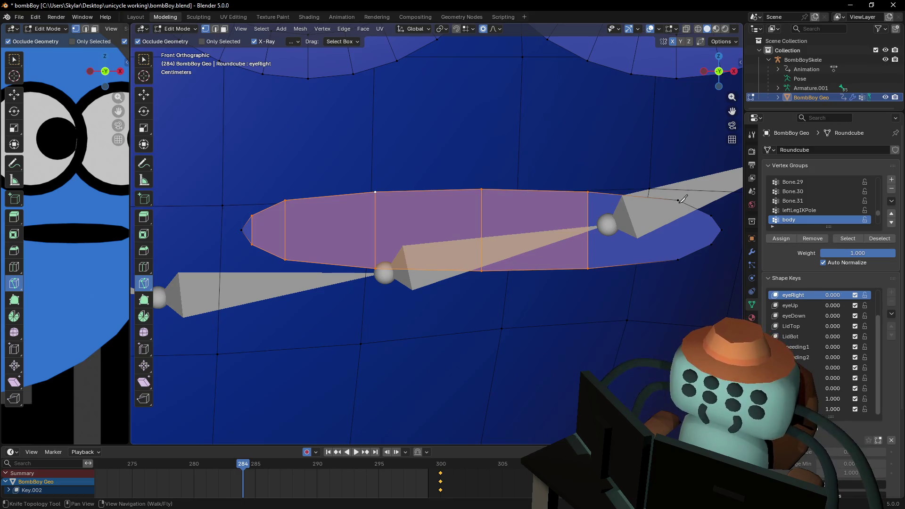
Knife vertical cuts across the mouth's right end, then cancel the lengthwise cut and exit the Knife tool.
click(678, 200)
click(679, 259)
key(Return)
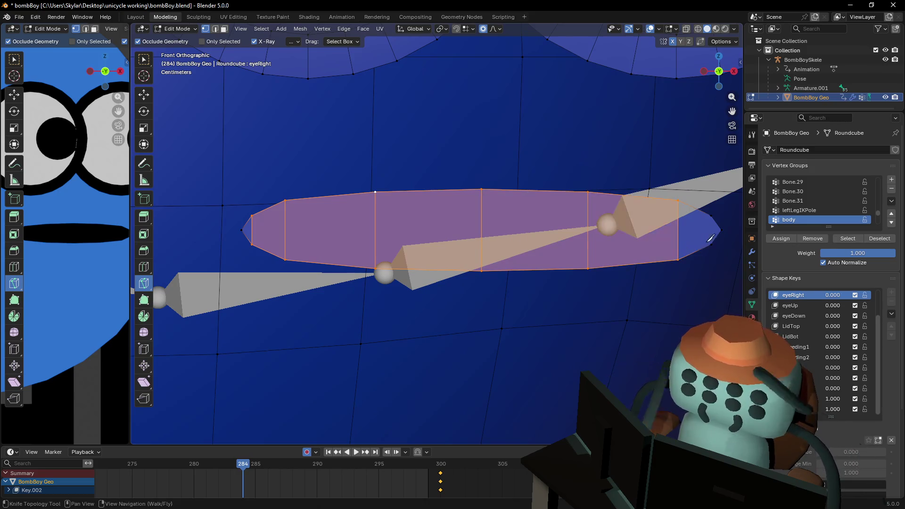
click(711, 244)
click(712, 215)
key(Return)
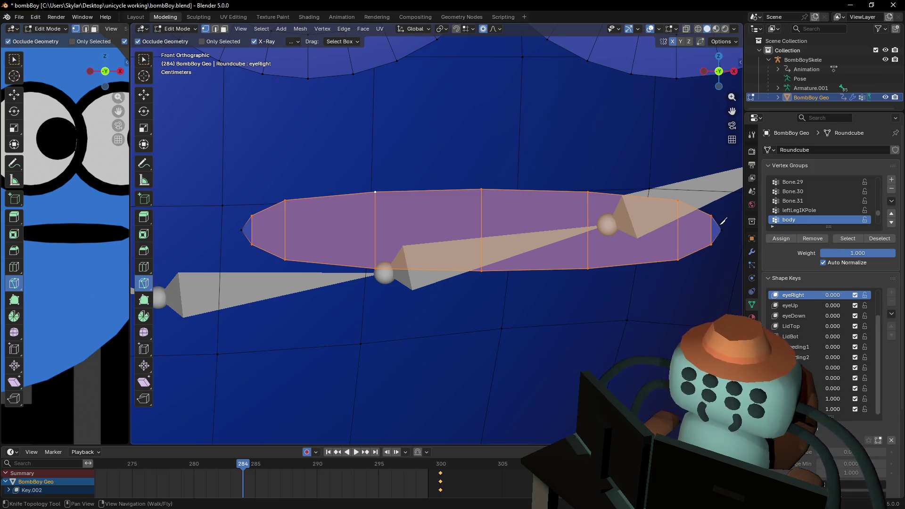
click(722, 230)
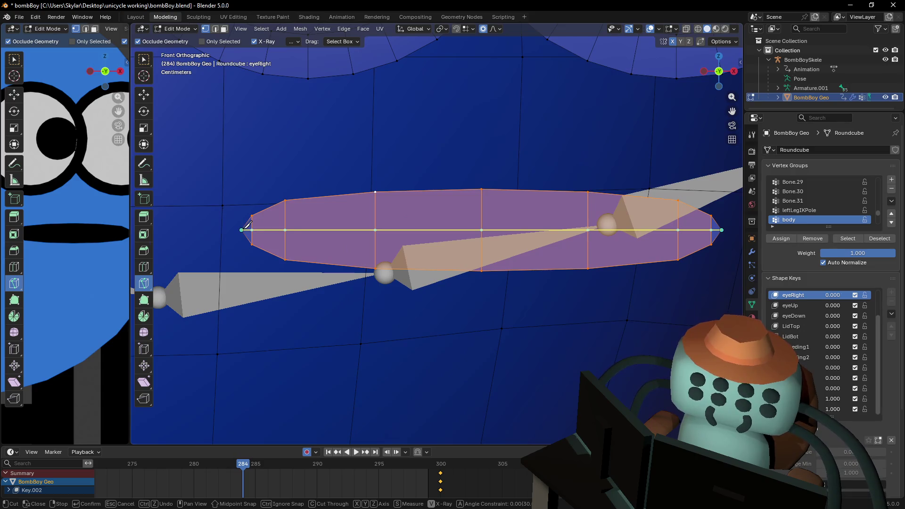
right_click(311, 221)
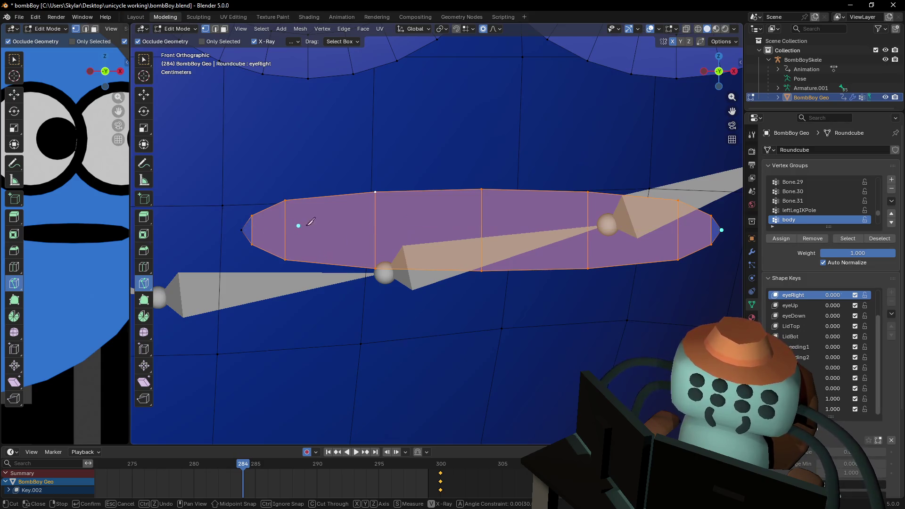
shift+scroll(332, 211, up, 1)
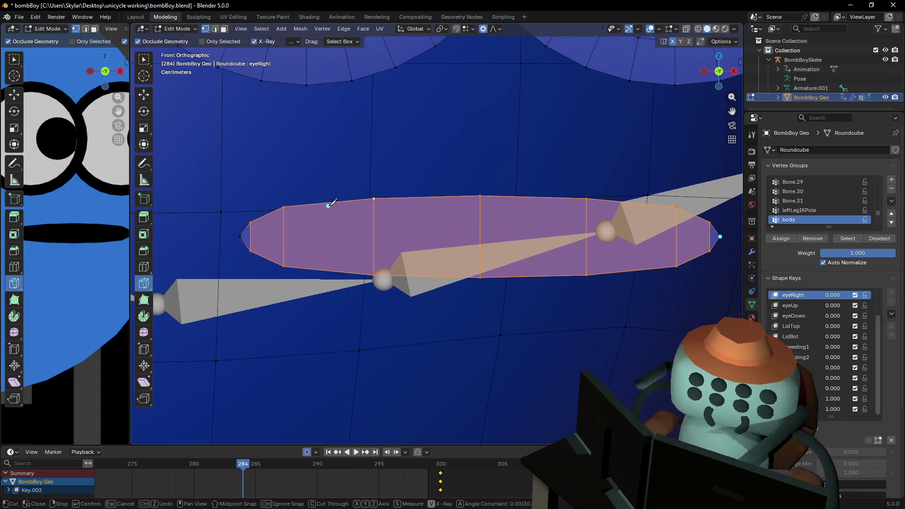
key(Escape)
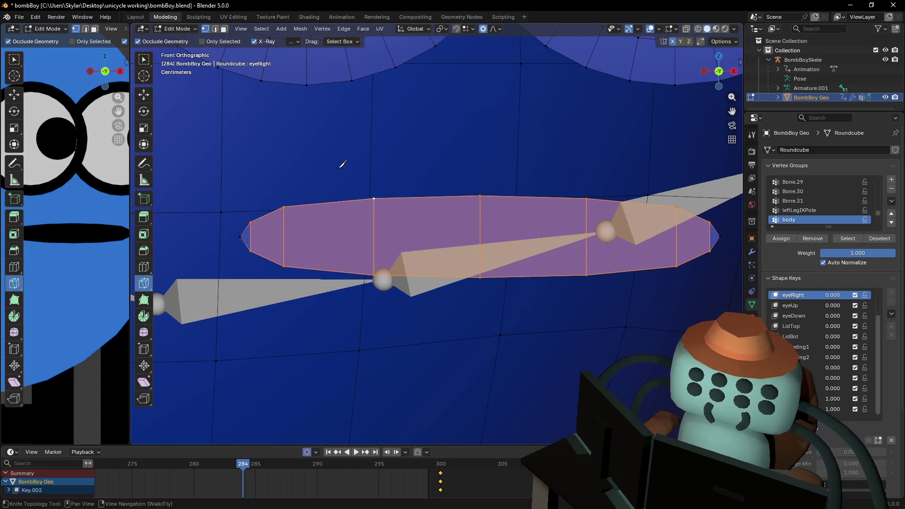
Add three centred vertical loop cuts across the mouth slit.
shift+middle_drag(340, 173, 315, 209)
key(w)
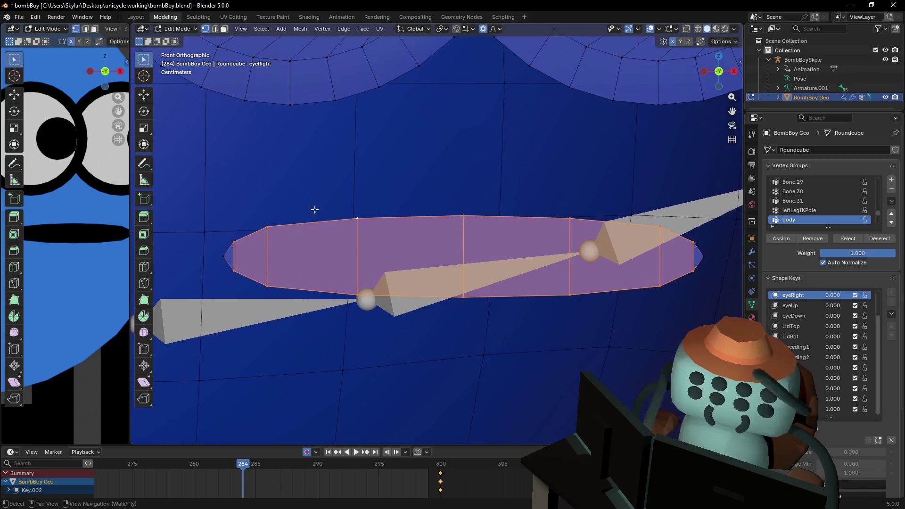
key(ctrl+r)
click(424, 220)
right_click(434, 217)
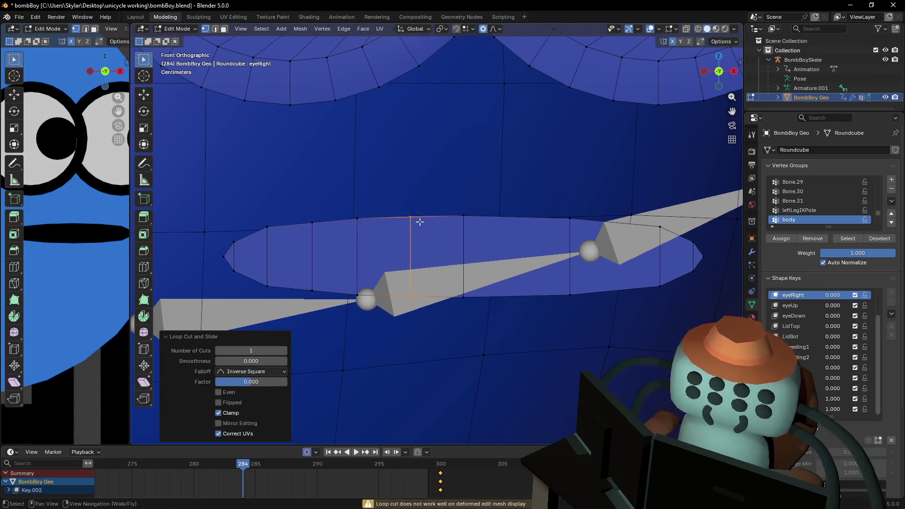
key(ctrl+r)
click(519, 218)
right_click(519, 218)
key(ctrl+r)
click(615, 221)
right_click(615, 222)
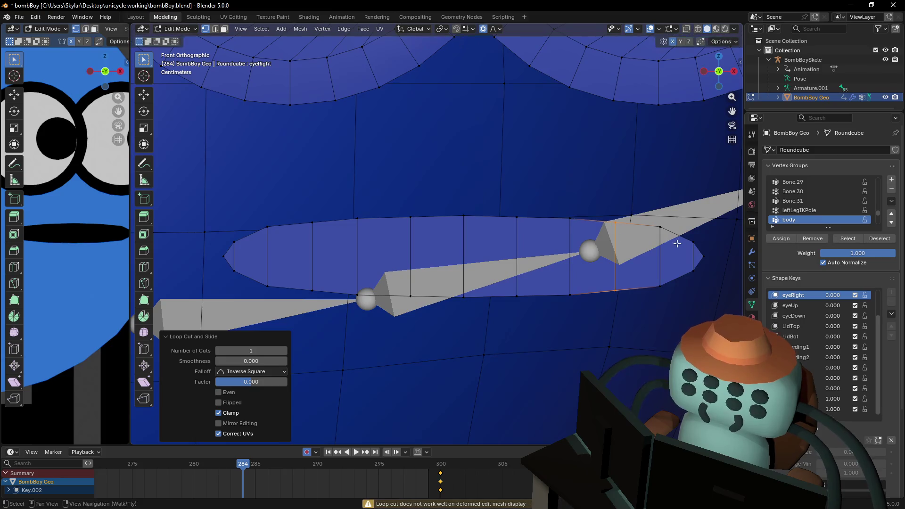
Fly the view closer to the model, return to Object Mode and preview in Rendered shading.
key(shift+grave)
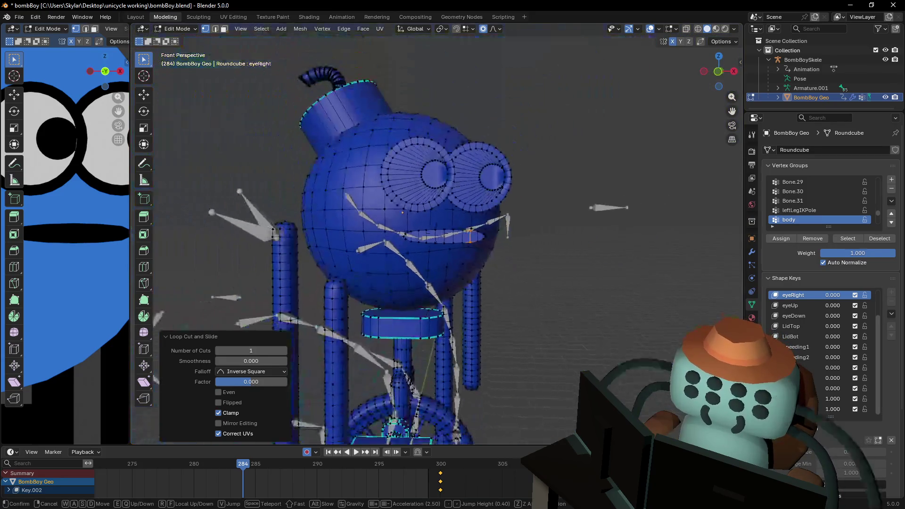
key(w)
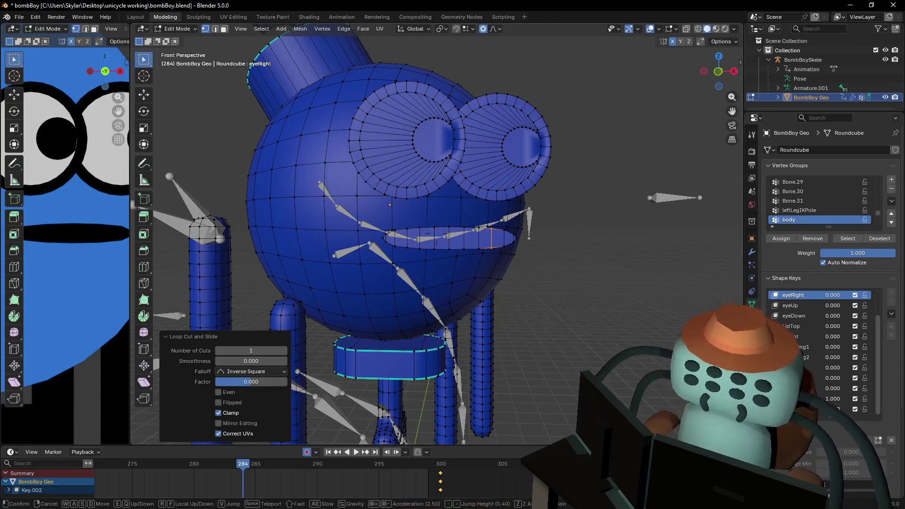
key(Return)
key(Tab)
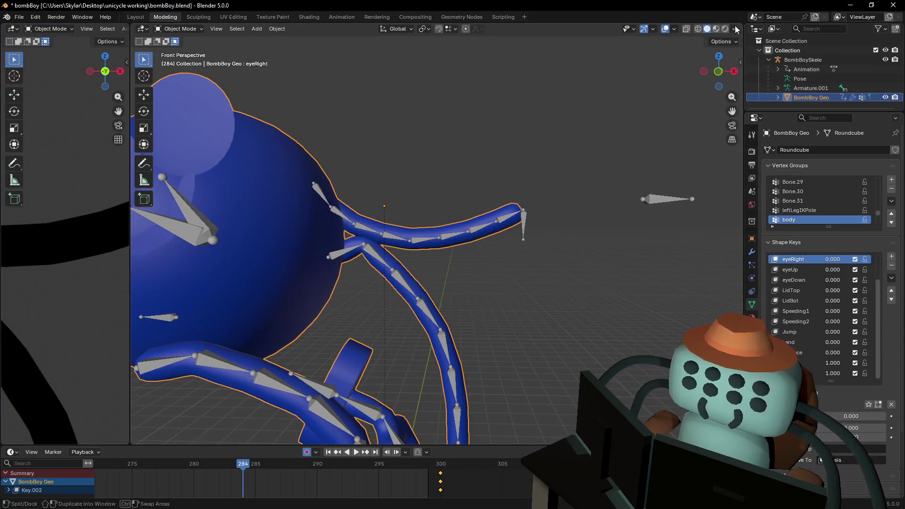
click(725, 29)
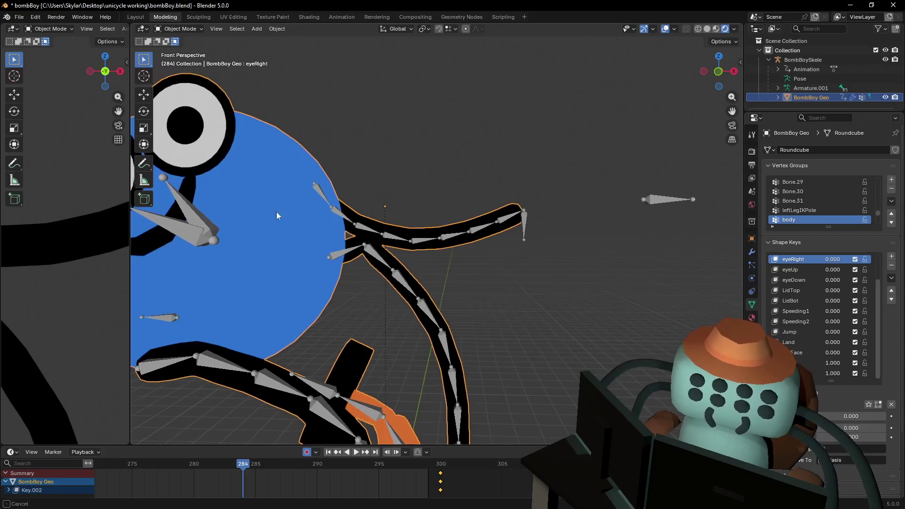
Make 'smile' the active shape key and enter Edit Mode on the face mesh.
shift+middle_drag(277, 216, 312, 219)
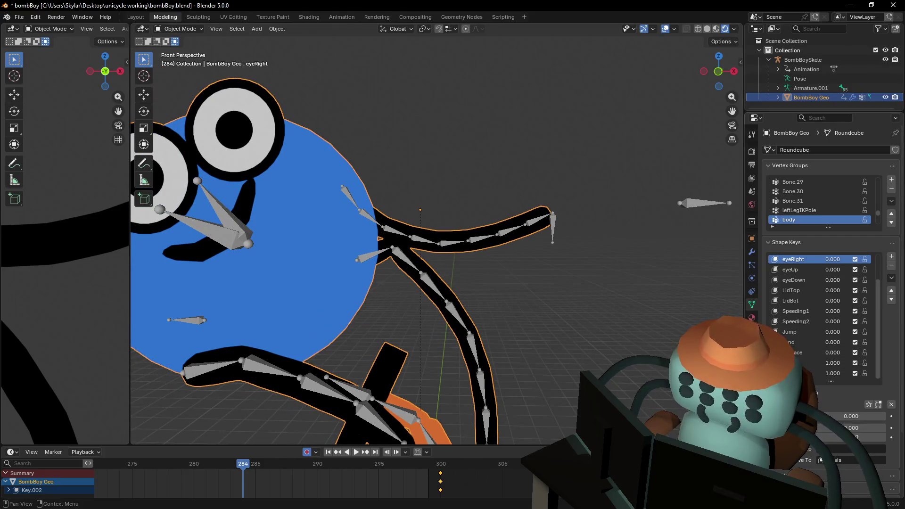
click(805, 373)
click(805, 363)
key(Tab)
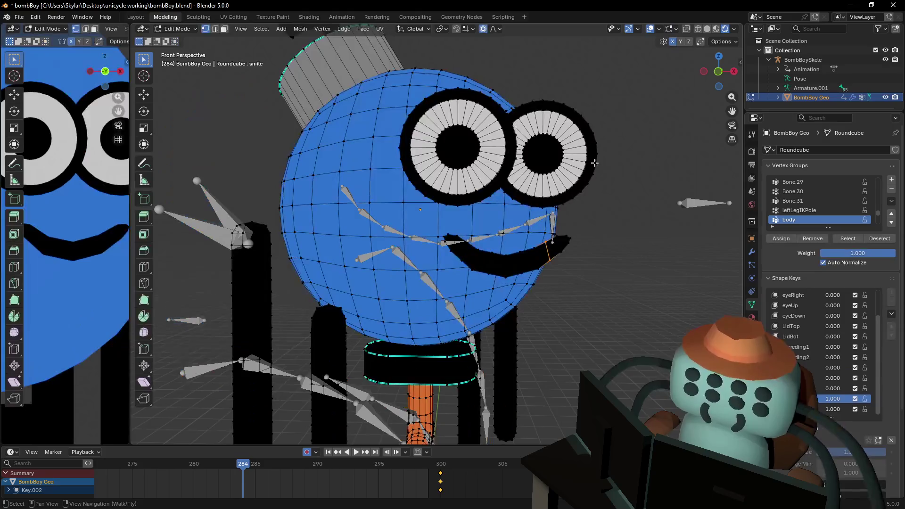
In front view with edge select, disable proportional editing and move the left mouth edge.
drag(718, 71, 717, 75)
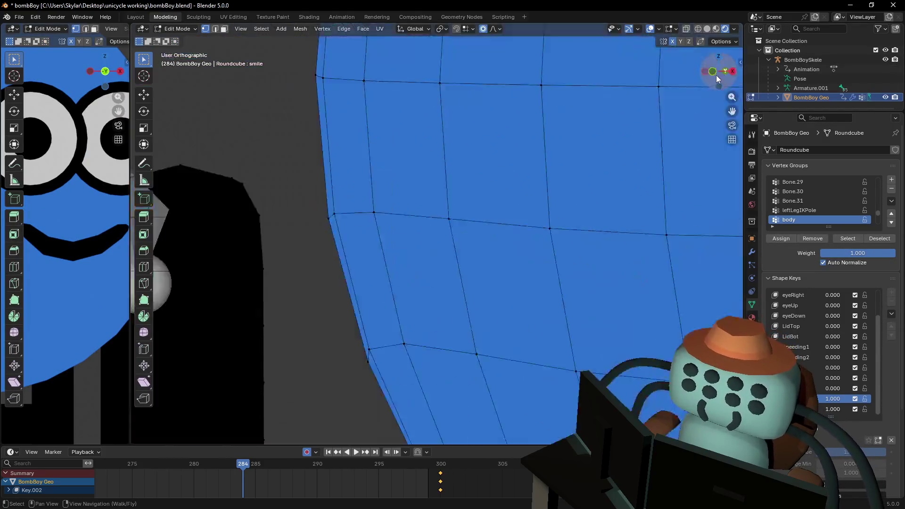
click(716, 75)
scroll(364, 239, up, 3)
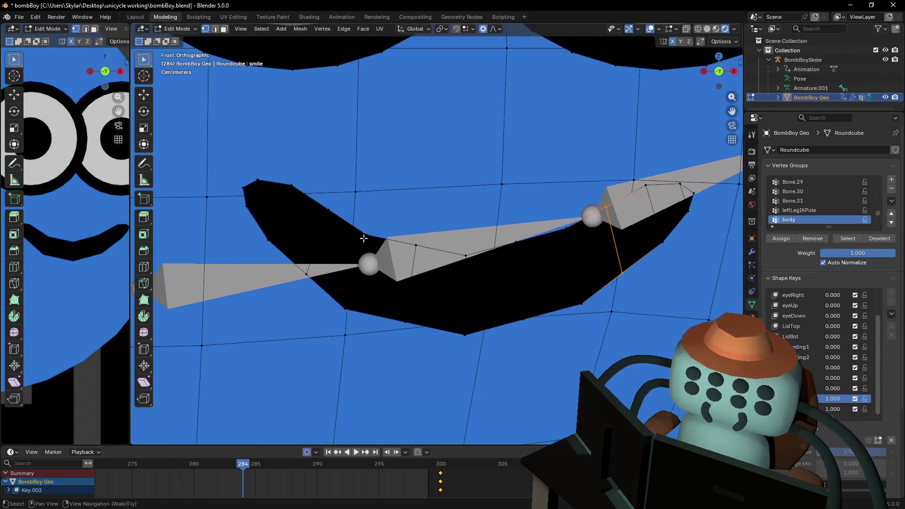
key(2)
click(317, 208)
click(316, 243)
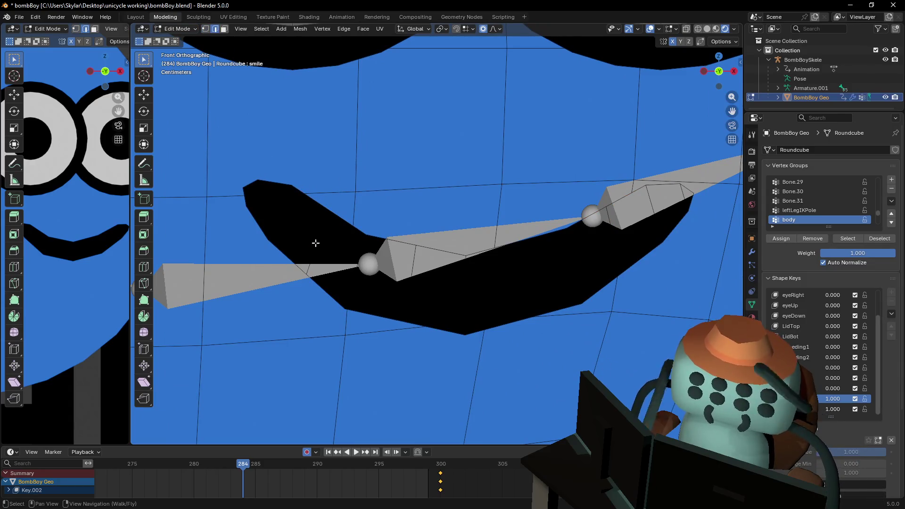
click(317, 241)
key(g)
key(Escape)
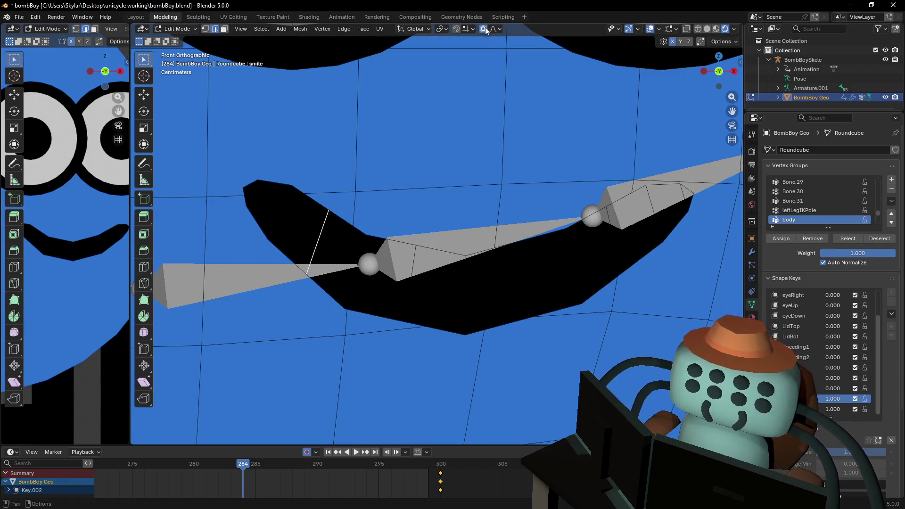
click(486, 26)
key(g)
click(474, 126)
Rotate, reposition and shrink the edges at the mouth's left end.
key(r)
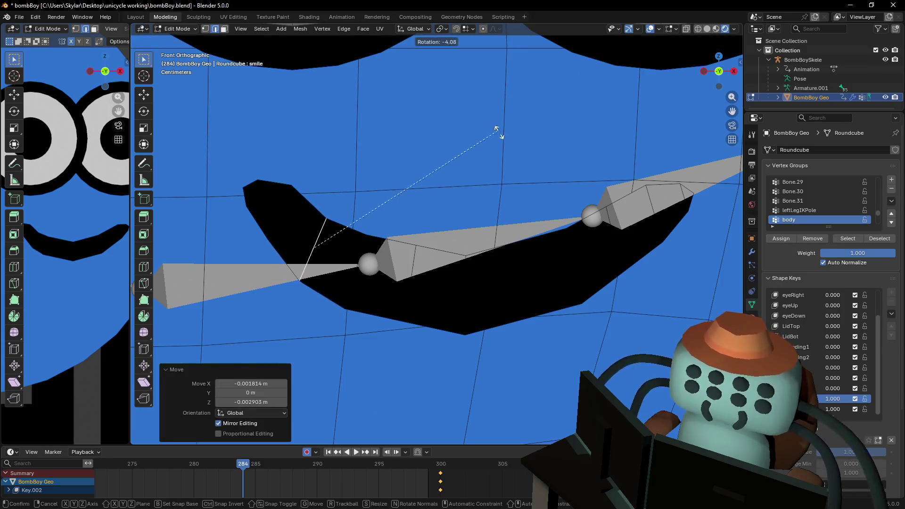
click(511, 177)
key(g)
click(313, 182)
click(275, 196)
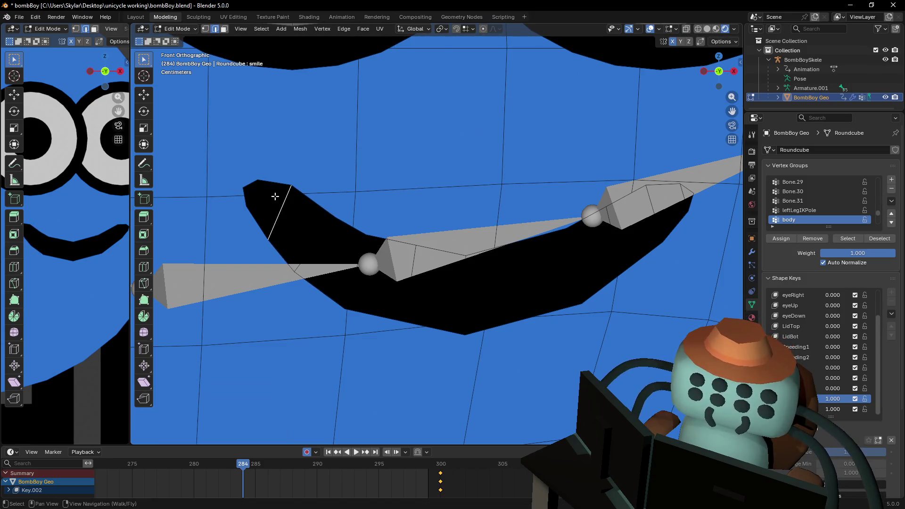
key(r)
click(328, 192)
key(s)
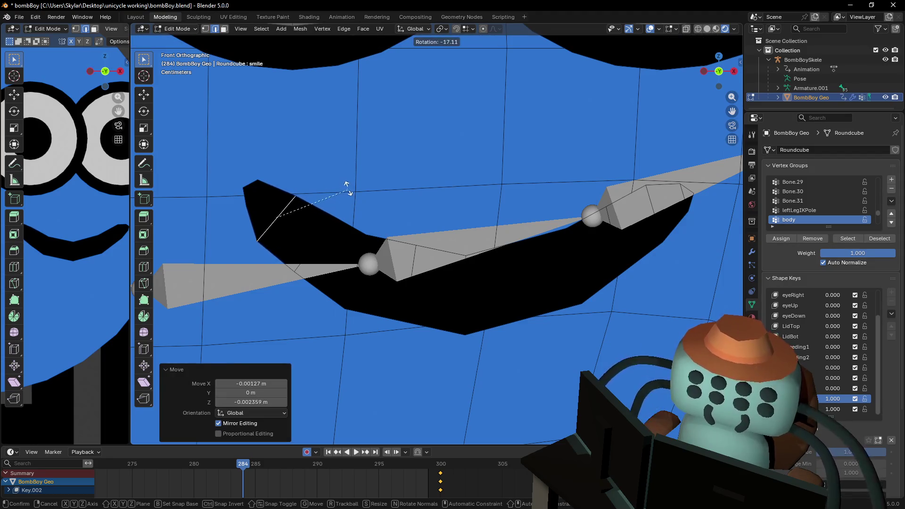
click(333, 198)
key(g)
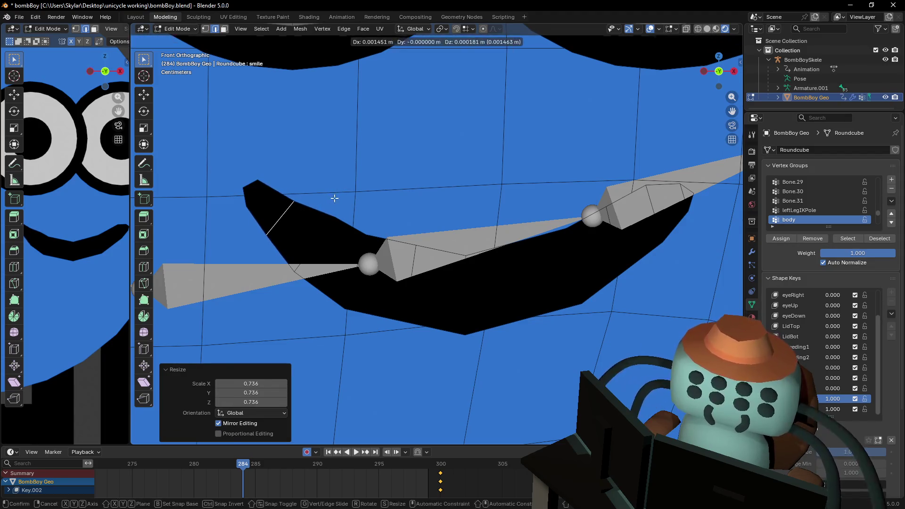
click(336, 197)
Move the top-left tip edge and corner vertices to taper the mouth's left end.
click(247, 184)
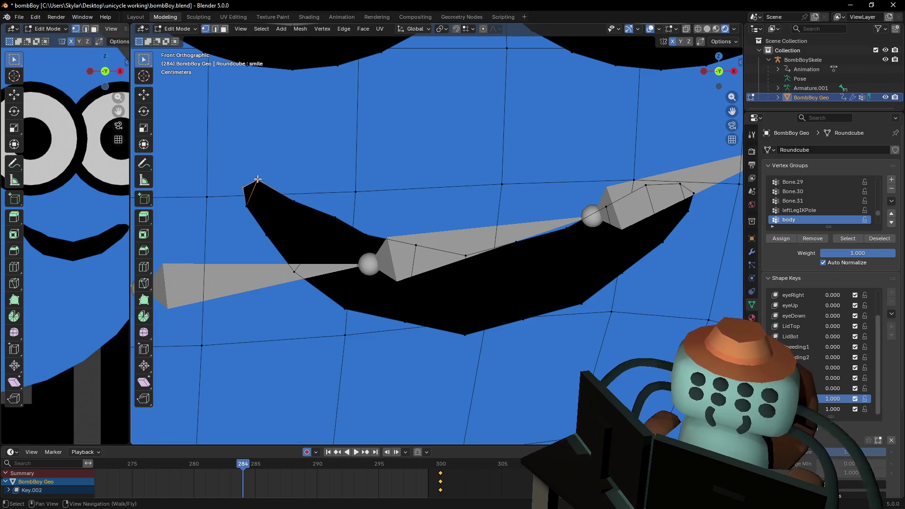
key(g)
click(391, 195)
shift+middle_drag(390, 195, 340, 194)
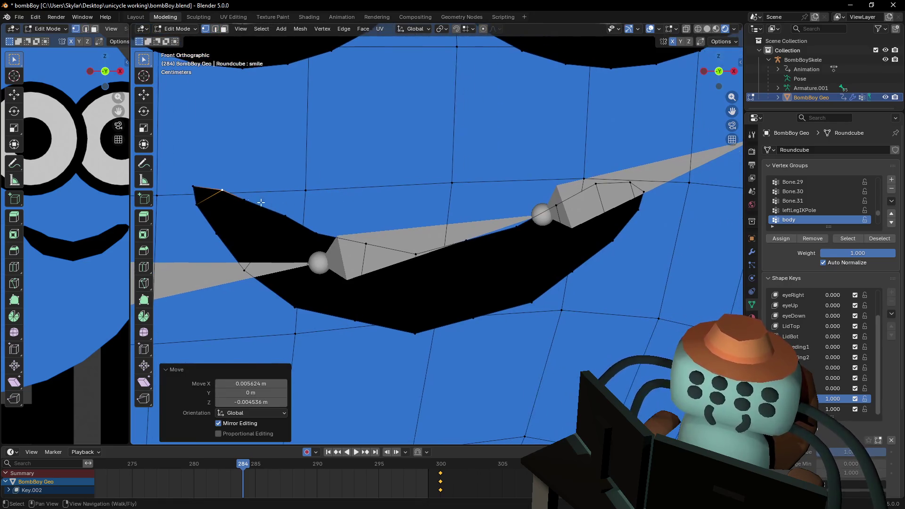
click(189, 185)
key(g)
click(215, 193)
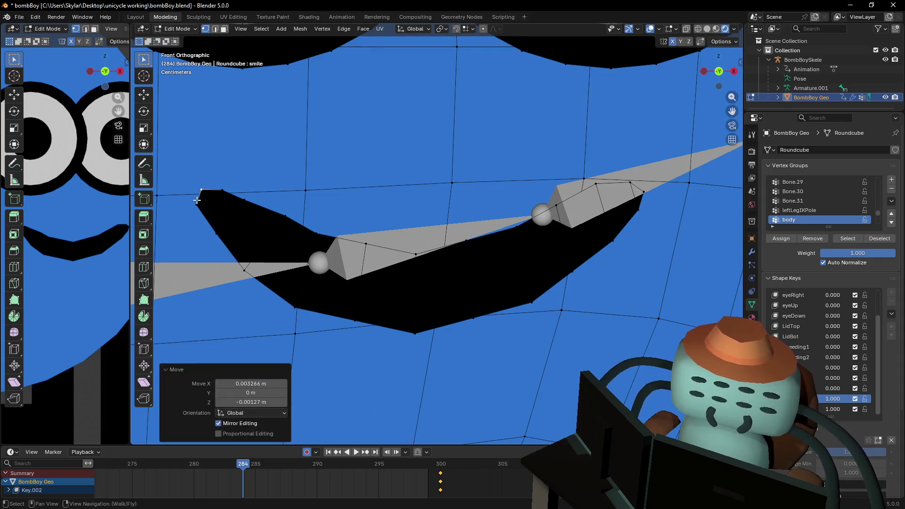
click(222, 233)
click(210, 221)
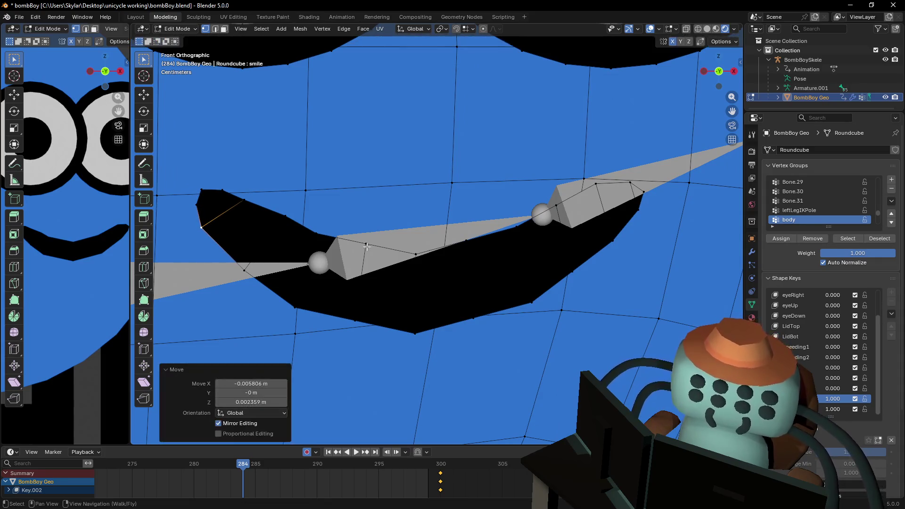
key(g)
click(275, 228)
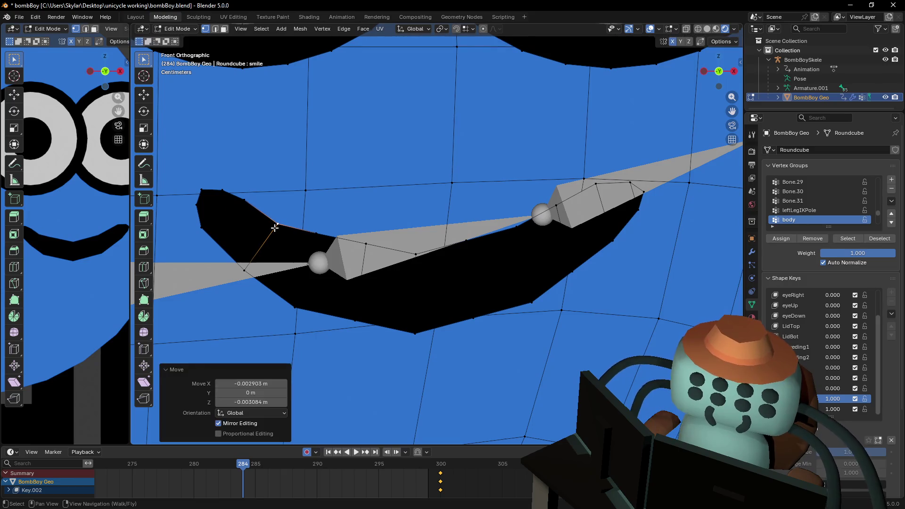
Reposition the middle mouth vertices, lowering the upper ones and raising the bottom one.
click(316, 239)
key(g)
click(326, 243)
click(369, 248)
key(g)
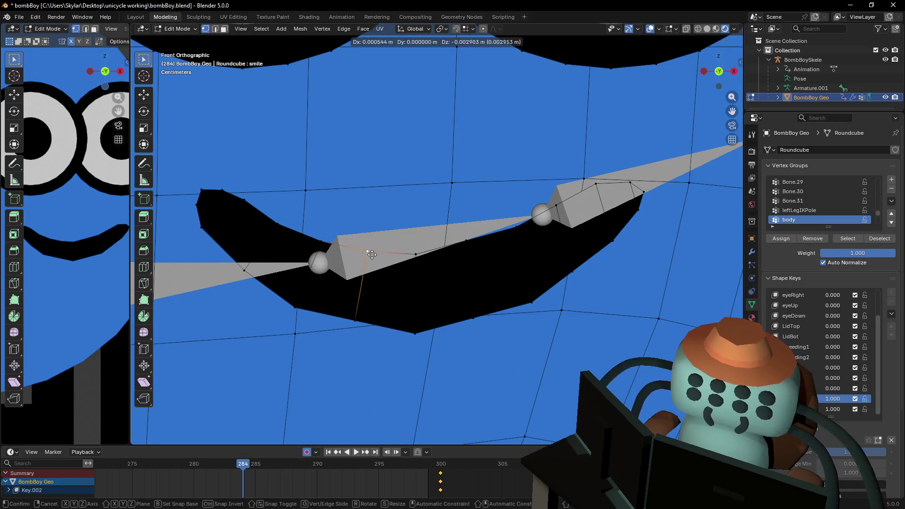
click(371, 259)
click(423, 259)
key(g)
click(425, 264)
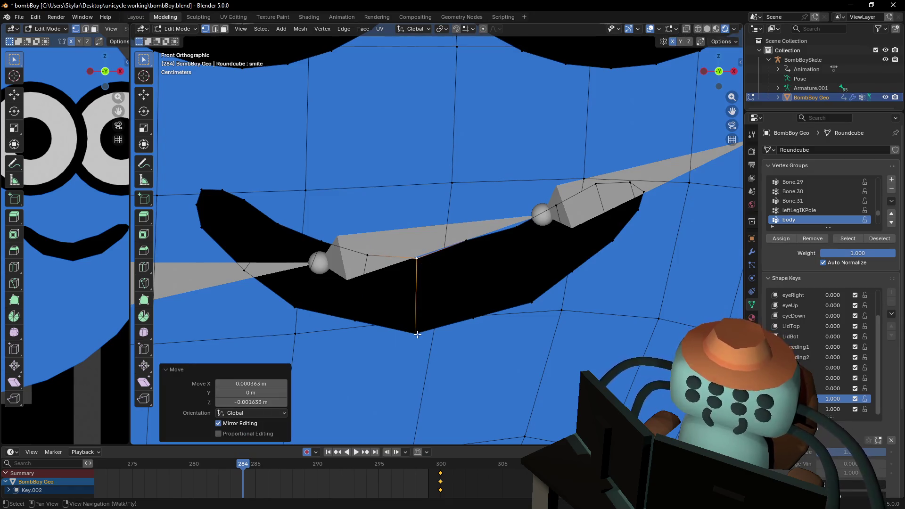
click(417, 335)
key(g)
click(417, 327)
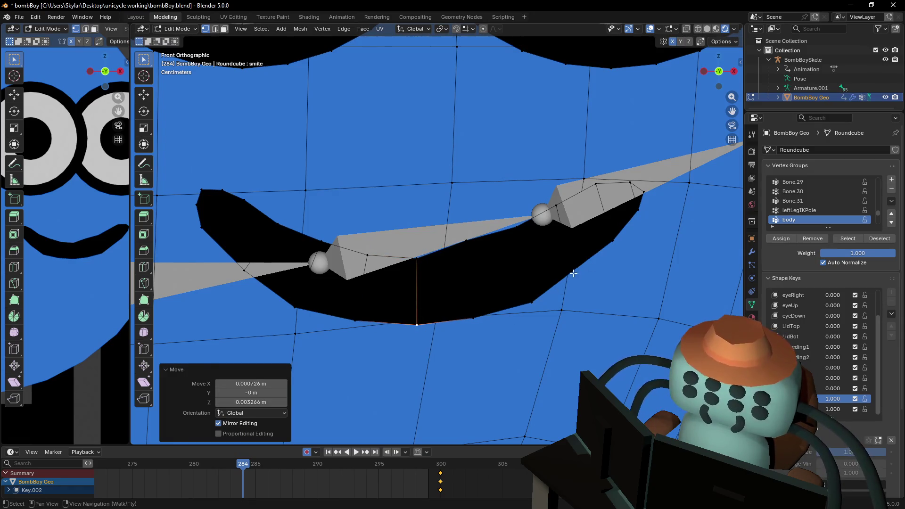
Adjust the vertices on the mouth's right side and upper-right into the curve.
click(573, 274)
key(g)
click(577, 275)
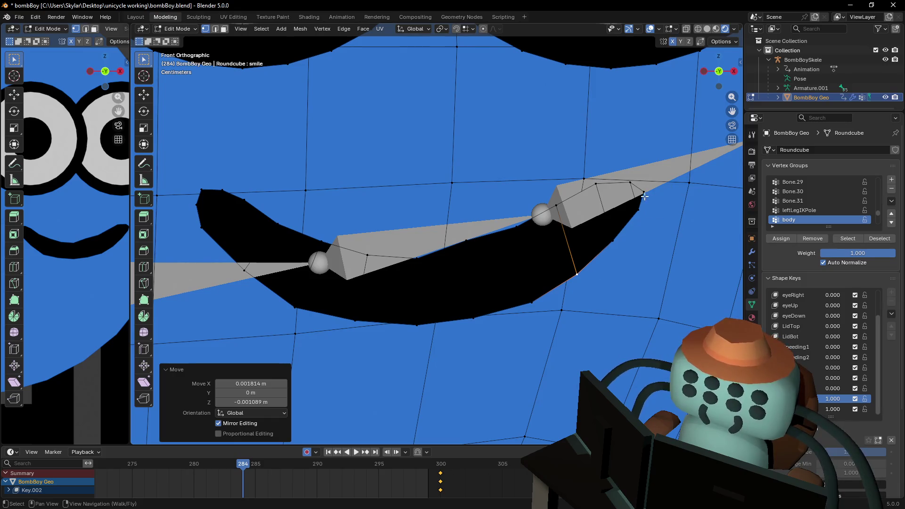
click(560, 213)
key(g)
click(552, 221)
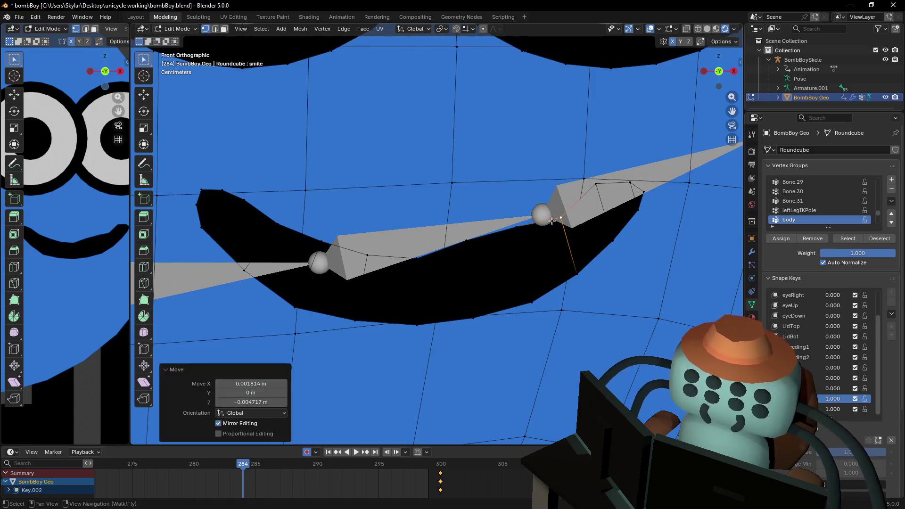
click(519, 228)
key(g)
click(519, 245)
Pull the inner-curve vertex down and shift the lower-middle vertex up into the grin.
click(467, 240)
key(g)
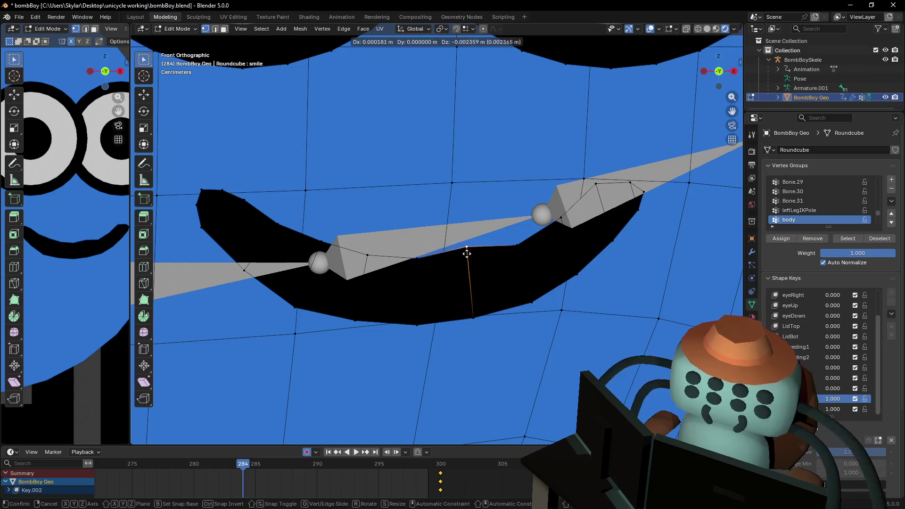
click(468, 258)
click(419, 327)
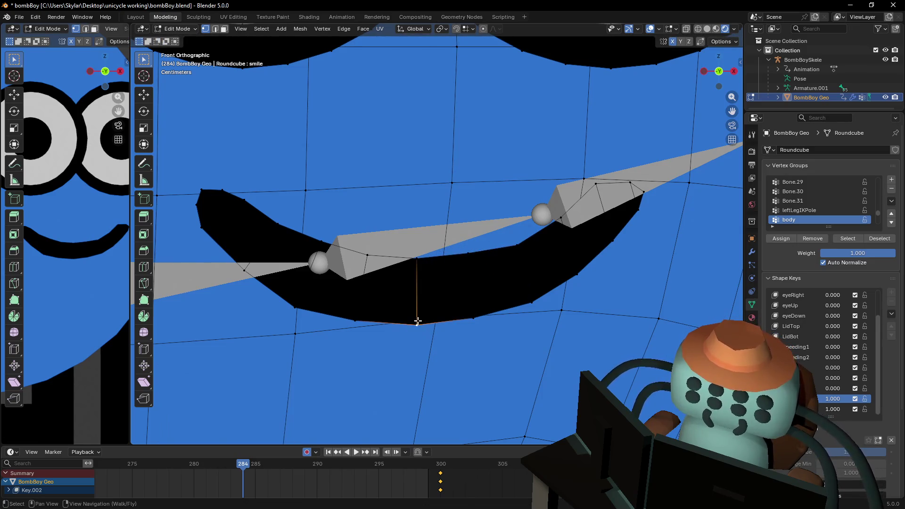
key(g)
click(415, 286)
key(g)
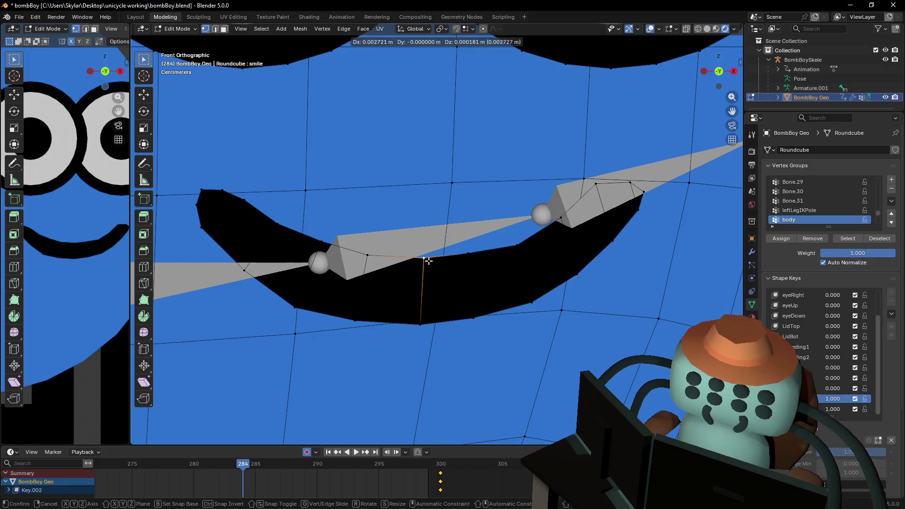
click(424, 259)
Reposition the upper-right smile vertices near the mouth's right tip.
click(596, 184)
key(g)
click(598, 193)
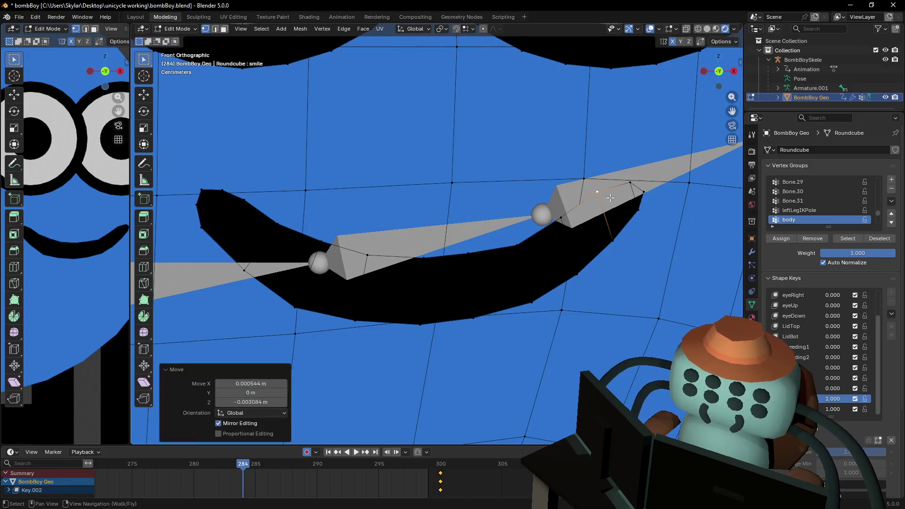
click(633, 182)
key(g)
click(621, 176)
click(637, 186)
key(g)
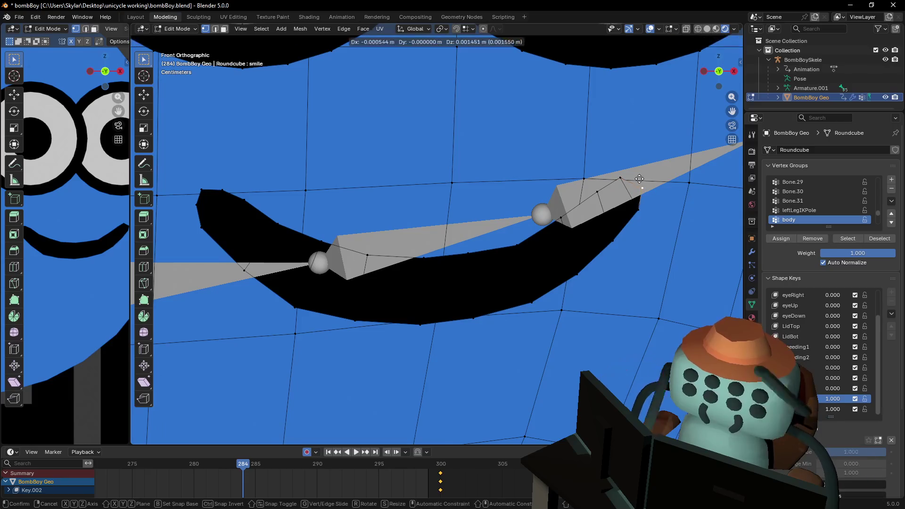
click(620, 186)
Widen the view and refine the smile's left-end and right-end vertices.
drag(132, 221, 276, 220)
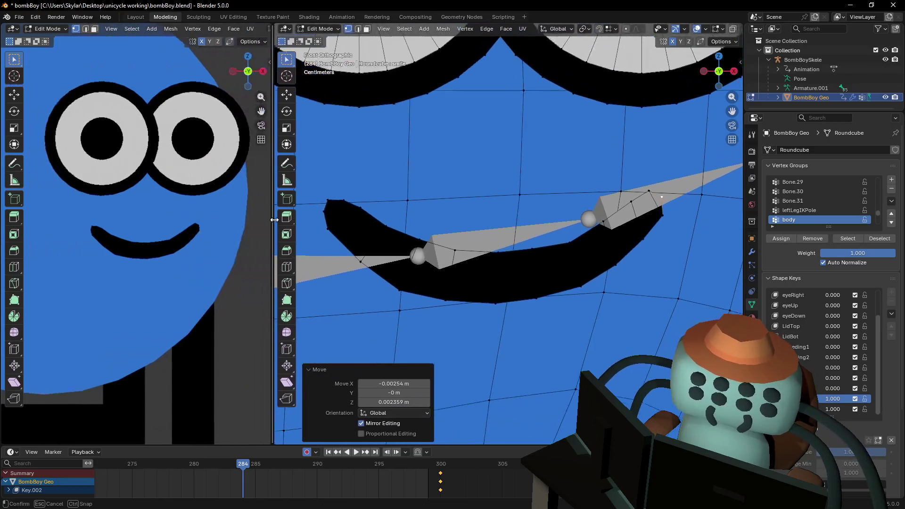
click(606, 222)
key(g)
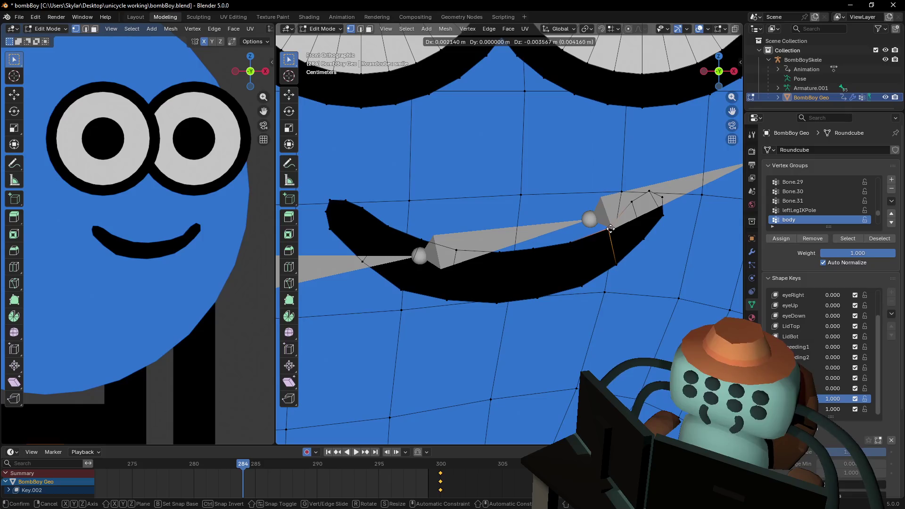
click(608, 226)
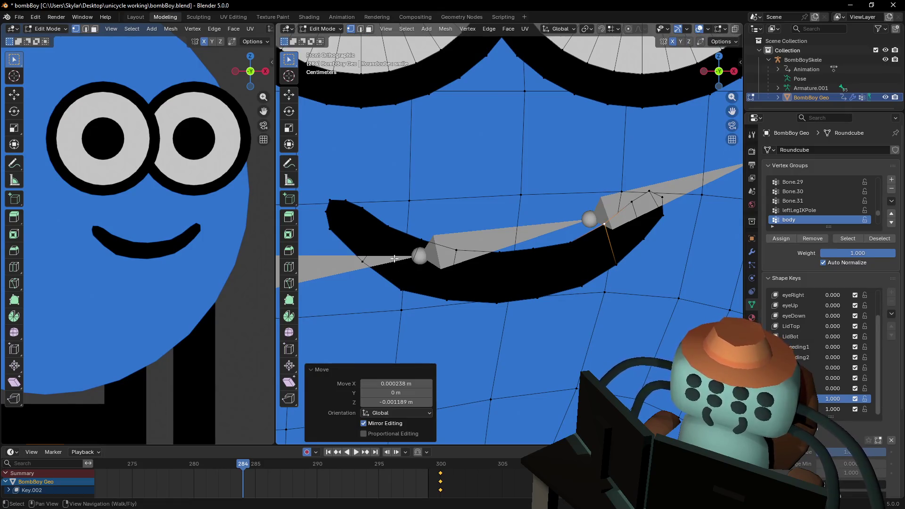
click(361, 259)
key(g)
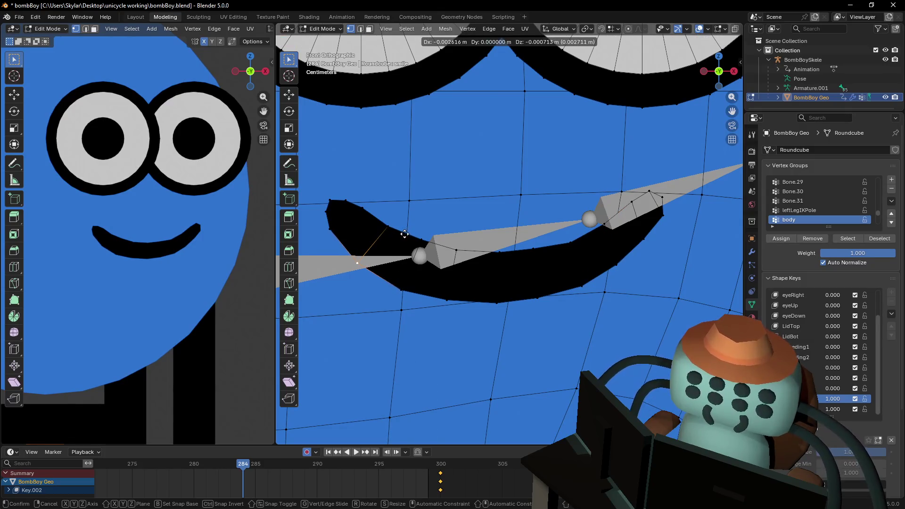
click(405, 235)
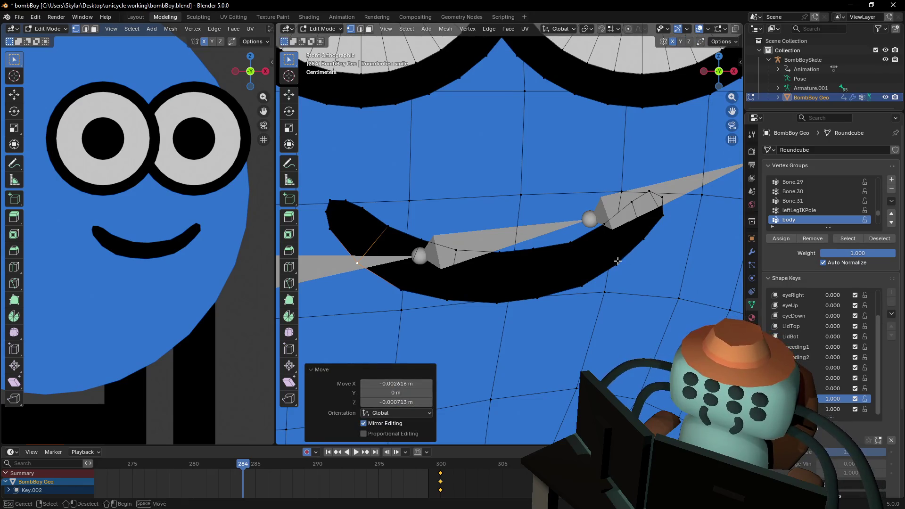
click(644, 239)
key(g)
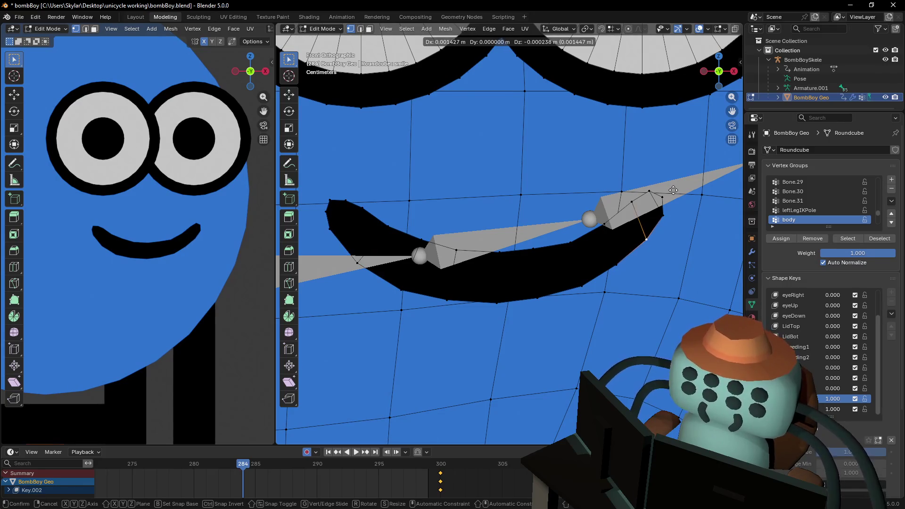
click(676, 191)
click(615, 259)
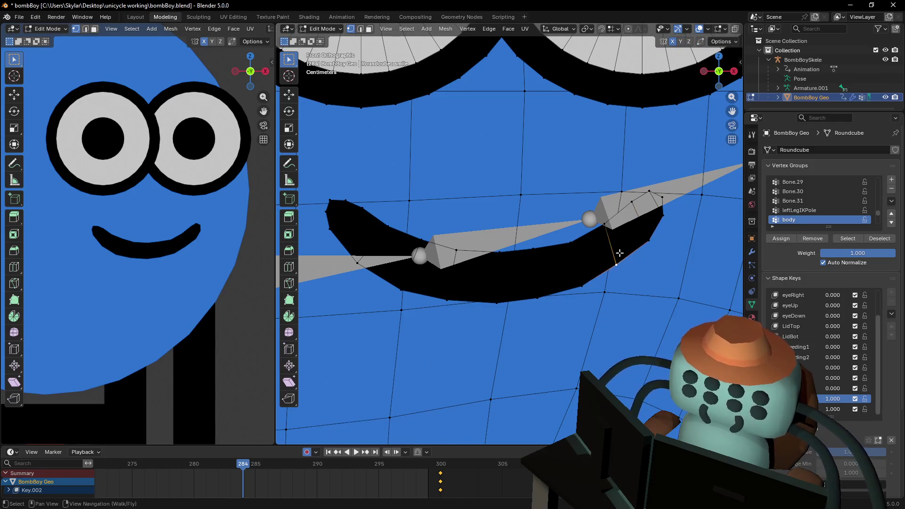
key(g)
click(600, 264)
Recenter the head in front view and undo back to editing shape key 'Key 14'.
scroll(597, 263, down, 7)
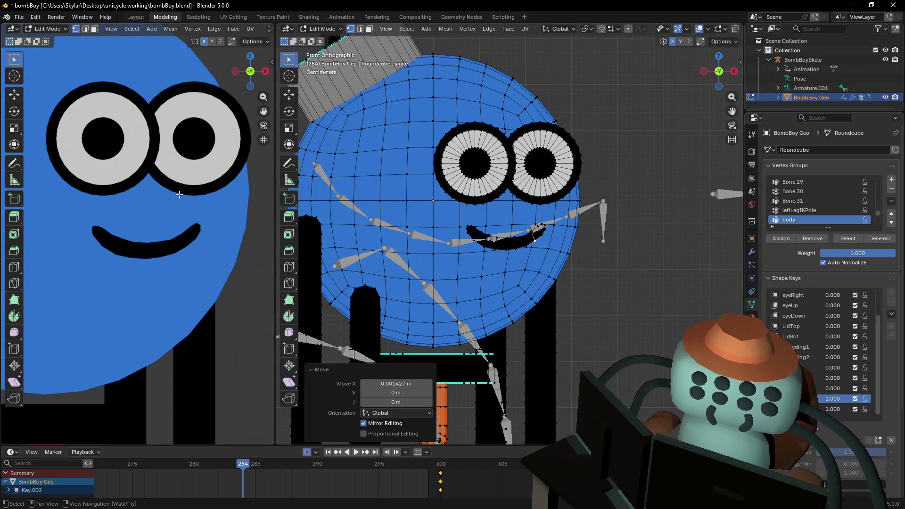
scroll(179, 194, down, 6)
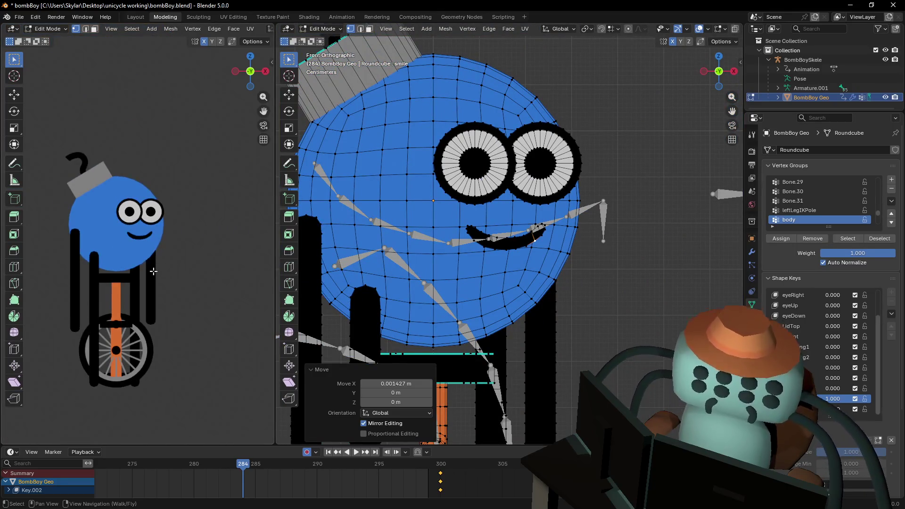
scroll(154, 271, up, 3)
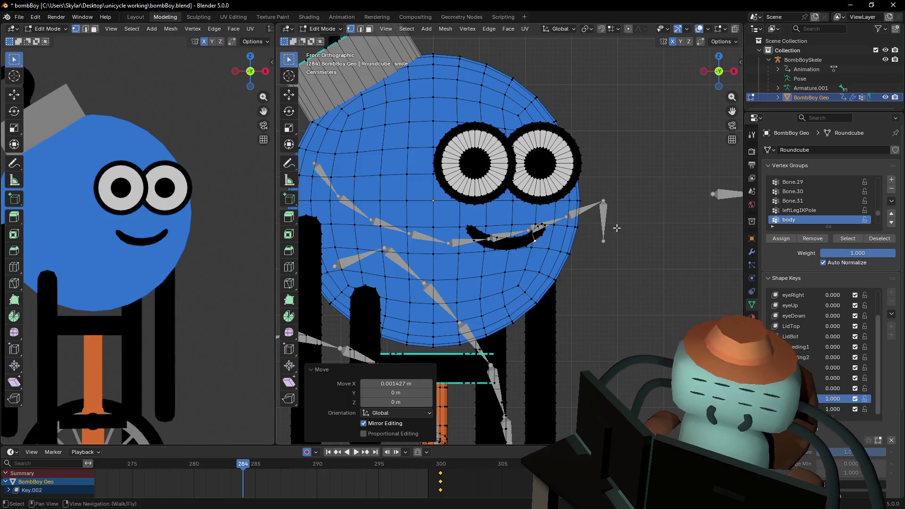
shift+middle_drag(617, 228, 574, 222)
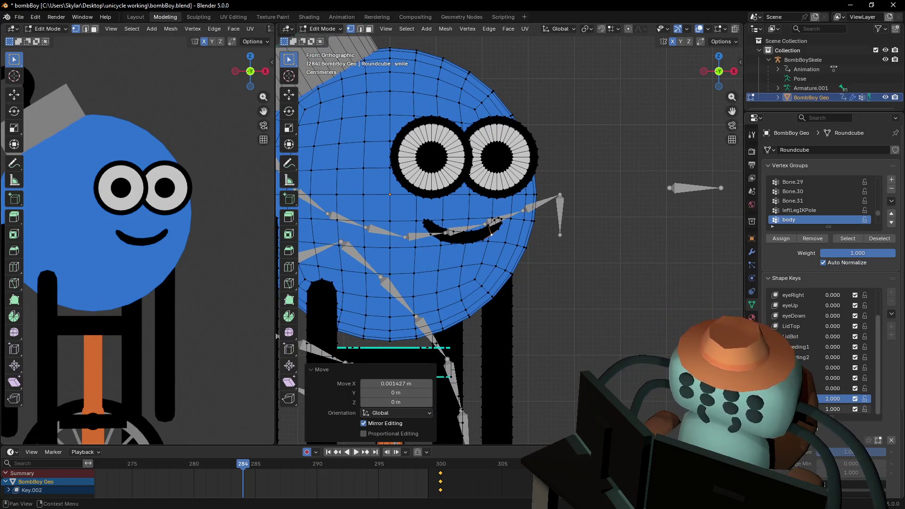
key(ctrl+z)
With proportional editing on, raise the mouth's middle vertically to start the frown.
scroll(494, 217, up, 5)
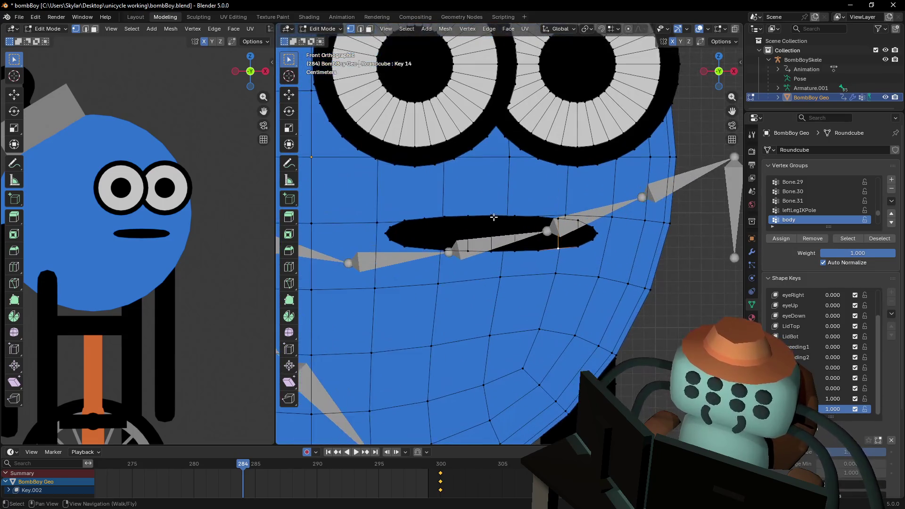
shift+click(491, 252)
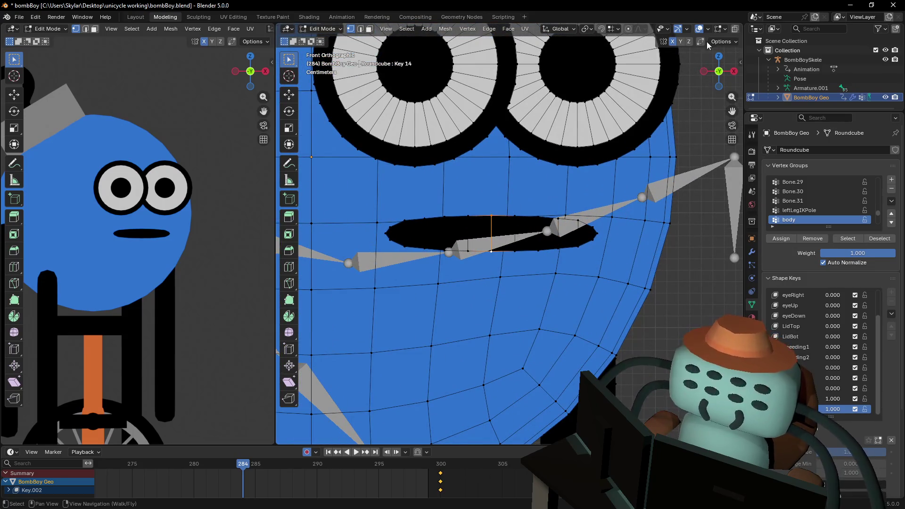
key(o)
key(g)
key(z)
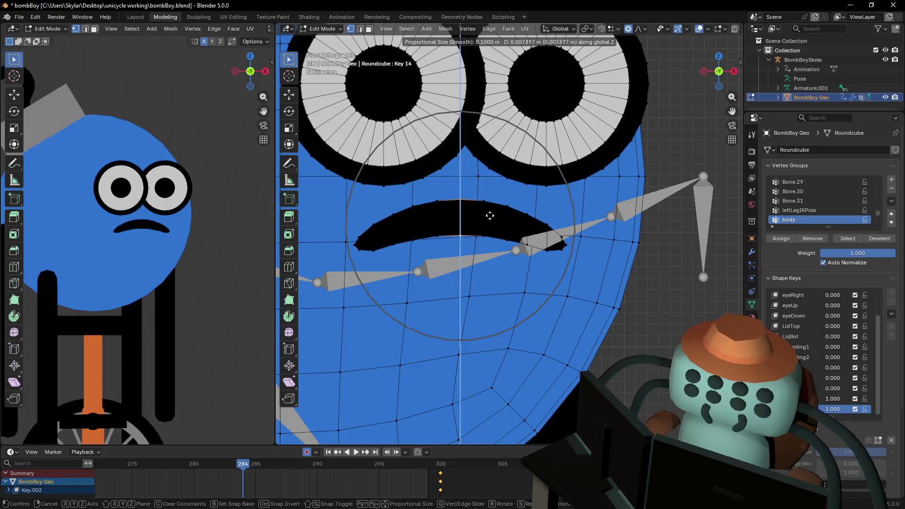
click(489, 212)
Switch to face select and rotate the right and left mouth-corner faces downward.
key(3)
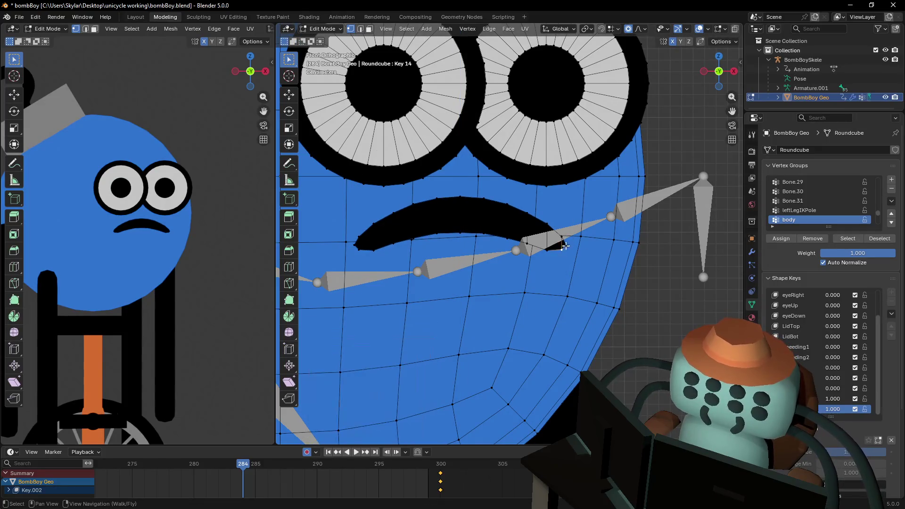
click(557, 241)
key(r)
click(584, 224)
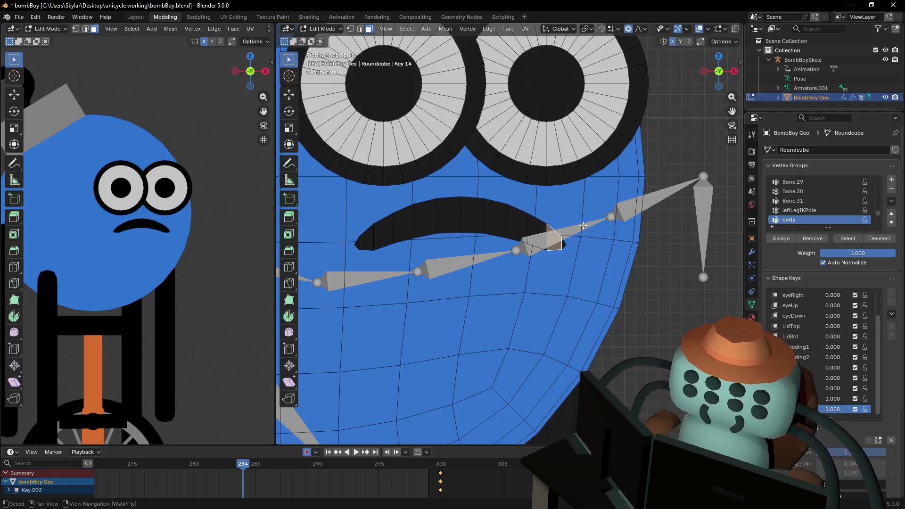
key(r)
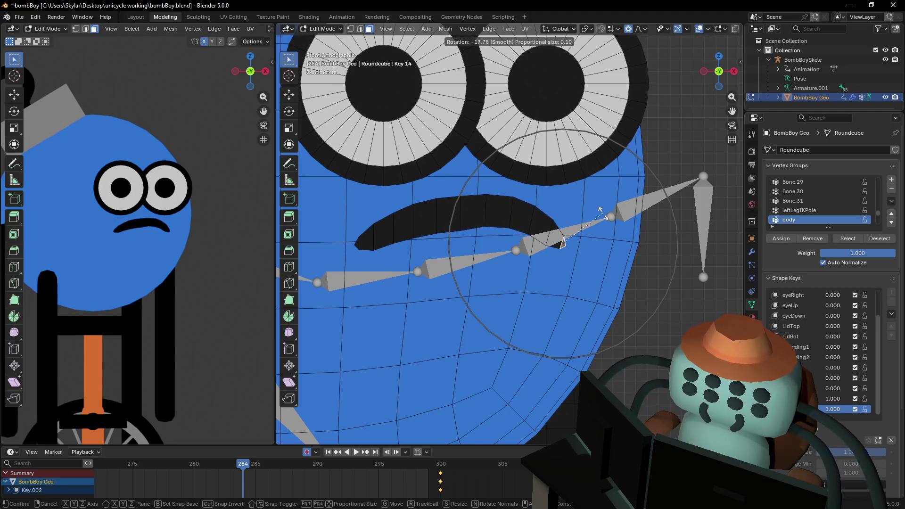
click(574, 215)
click(362, 243)
key(r)
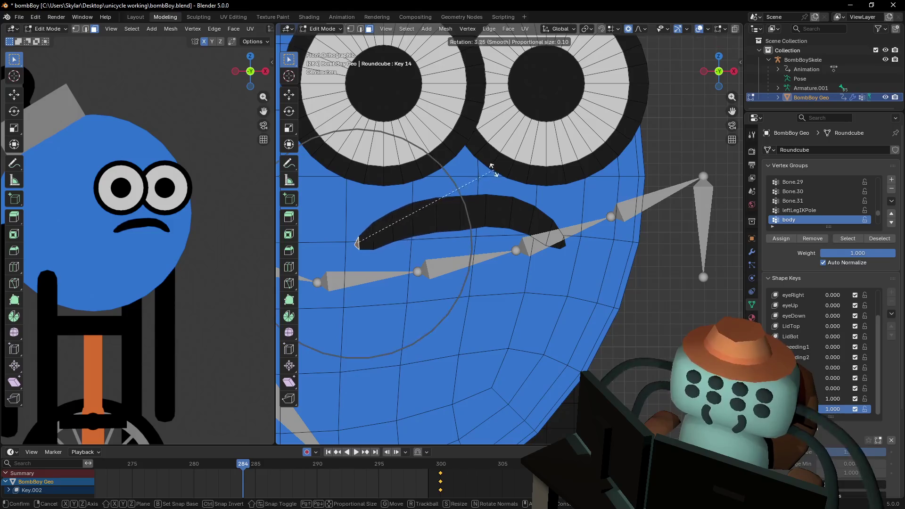
click(463, 212)
Try moving the mouth's centre edge, cancel the transforms, and turn proportional editing off.
click(460, 215)
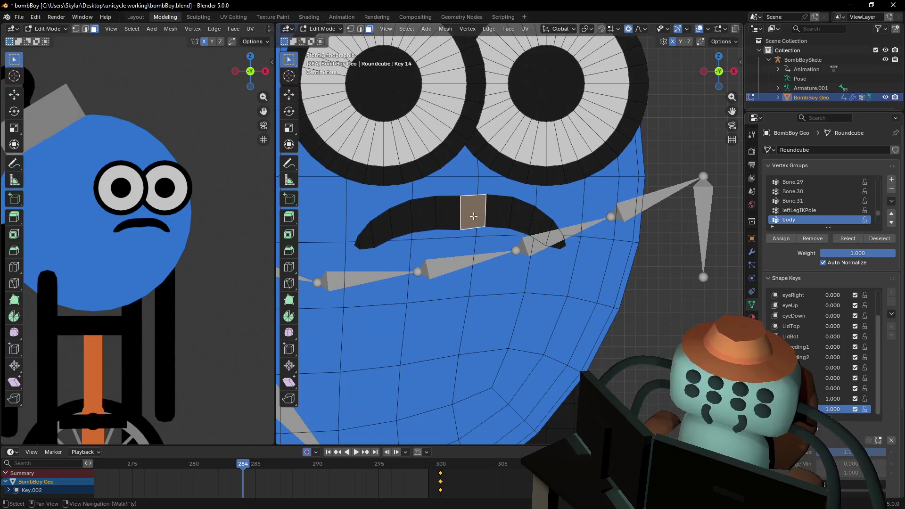
key(r)
key(Escape)
key(1)
click(461, 200)
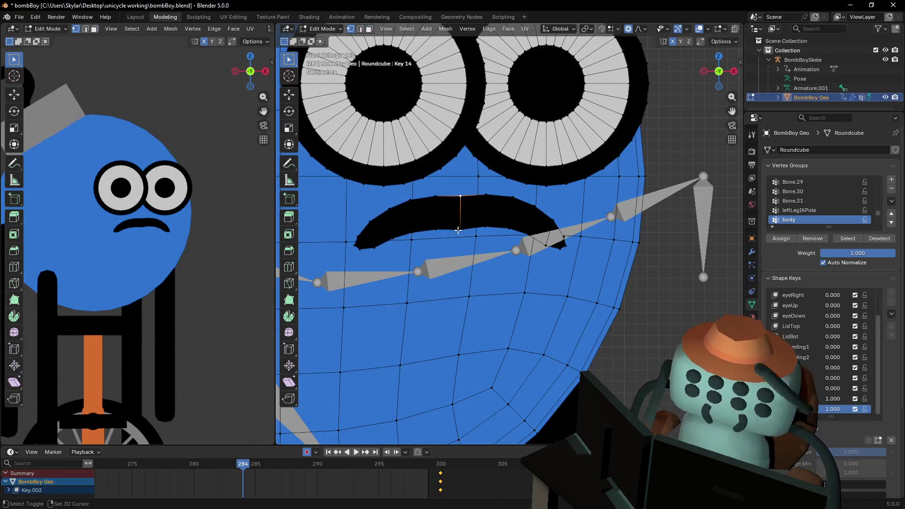
click(640, 32)
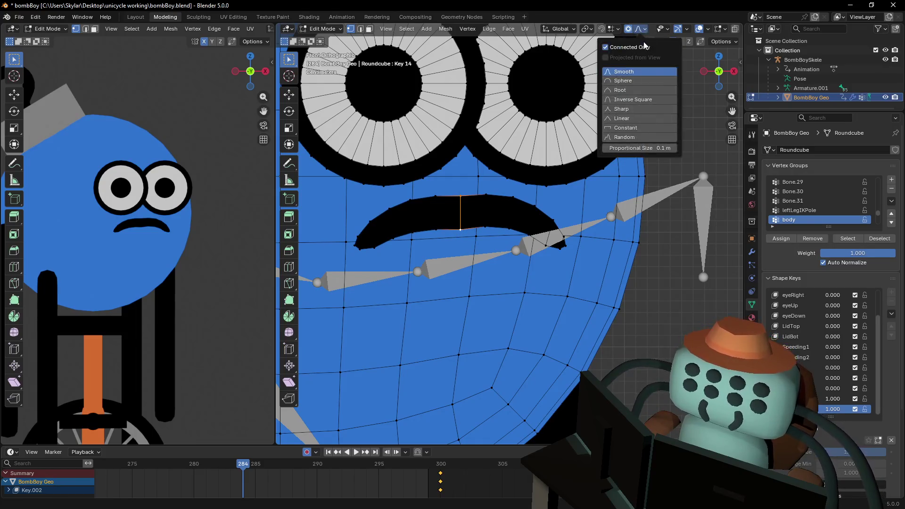
key(g)
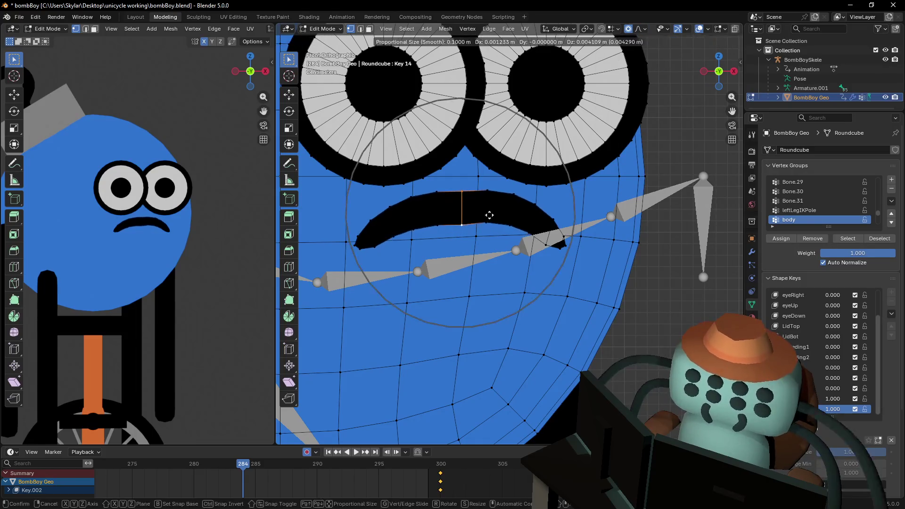
key(Escape)
click(630, 29)
key(g)
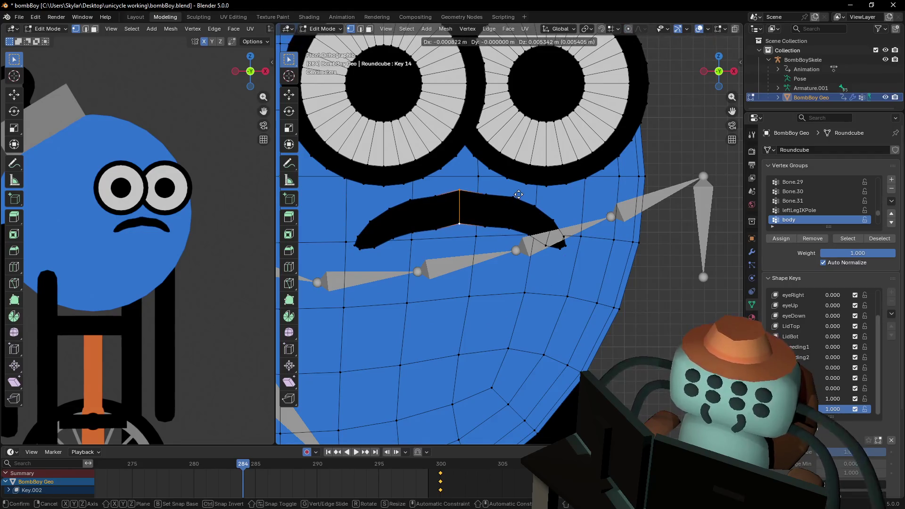
key(s)
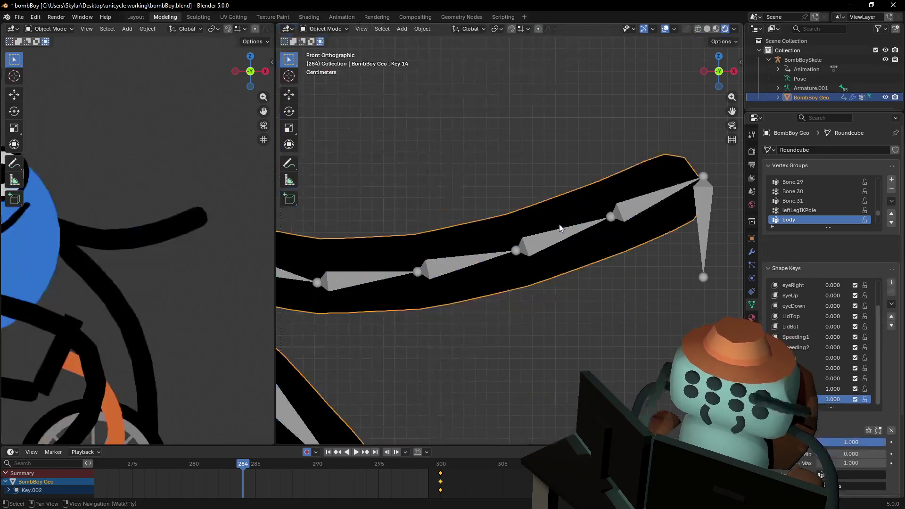
key(Escape)
Nudge the mouth's bottom-centre vertex slightly up along Z and sideways along X.
scroll(556, 192, up, 4)
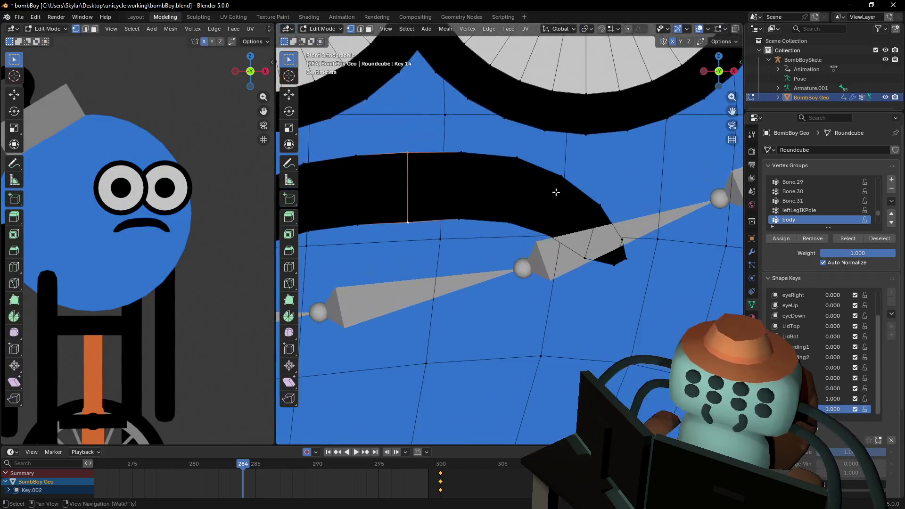
key(g)
click(621, 199)
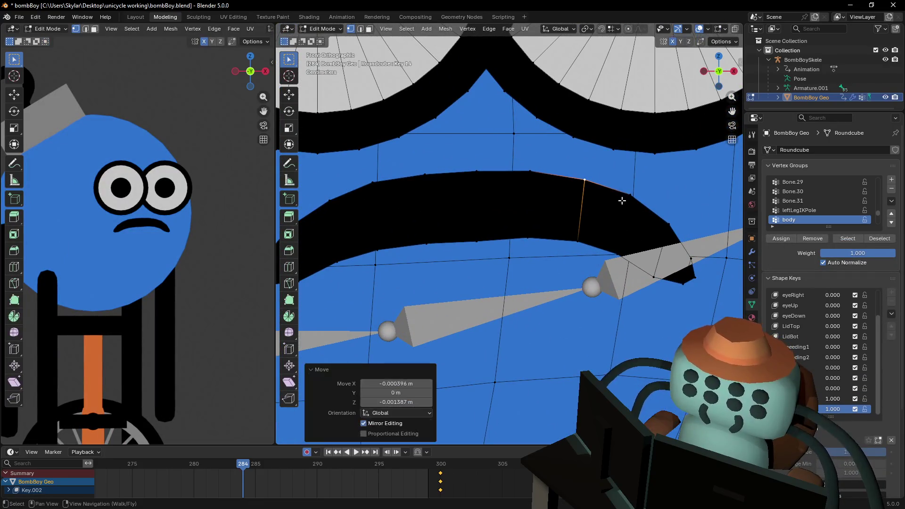
ctrl+scroll(642, 218, down, 5)
ctrl+scroll(497, 193, up, 4)
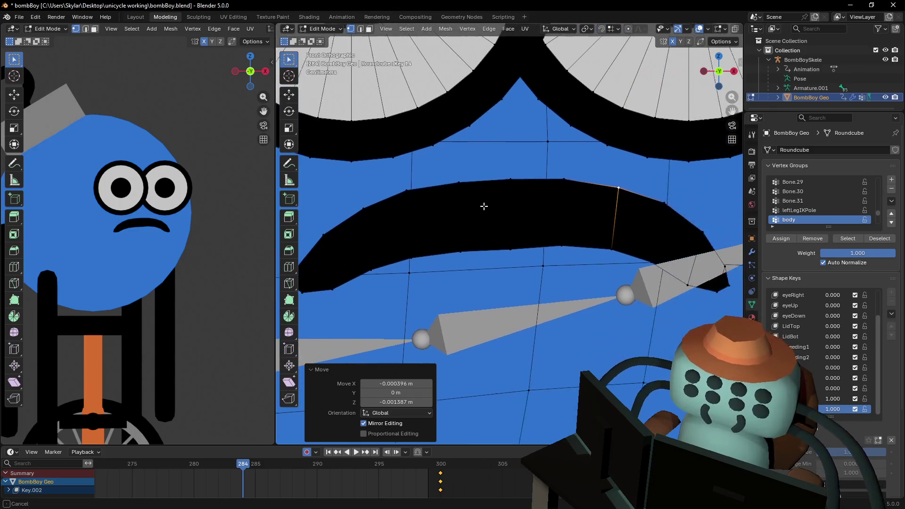
click(504, 231)
key(g)
key(z)
click(537, 227)
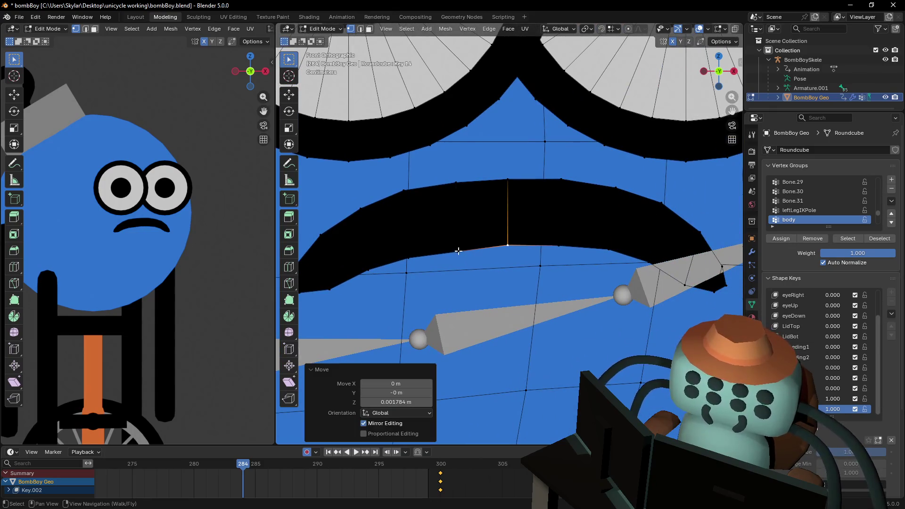
key(g)
key(x)
click(459, 236)
ctrl+scroll(522, 237, down, 2)
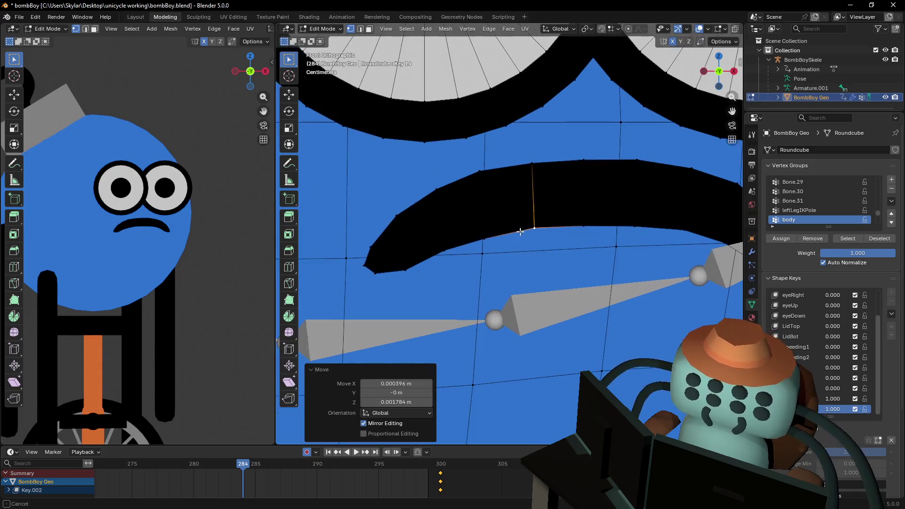
Reposition the left tip vertices to sharpen the mouth's left end.
click(405, 268)
click(377, 271)
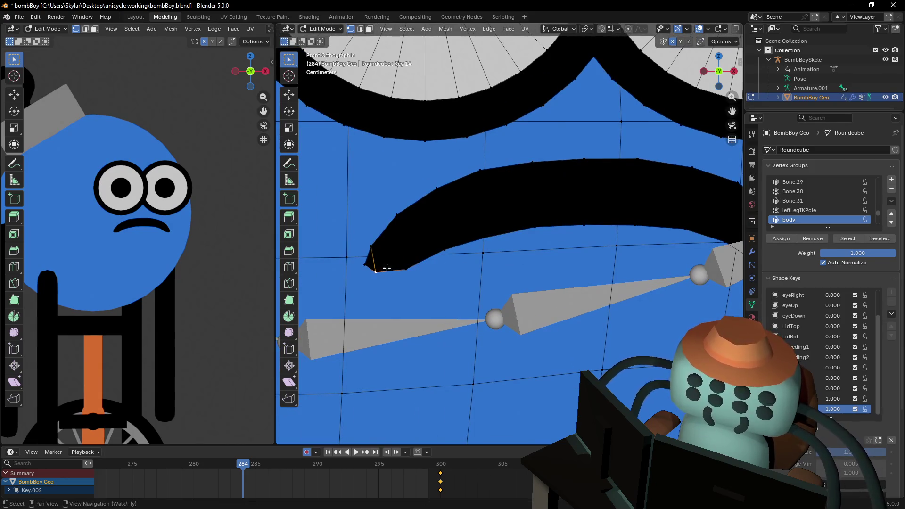
key(g)
click(398, 273)
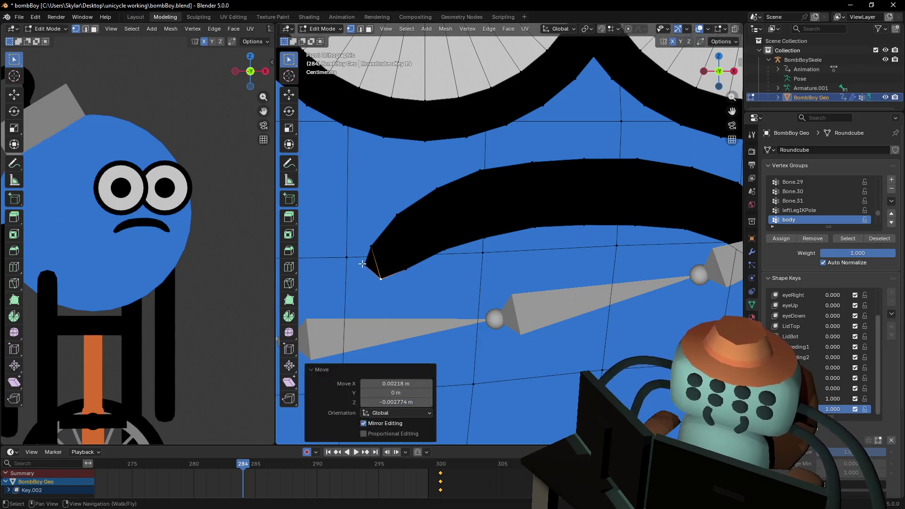
click(364, 264)
key(g)
click(371, 268)
click(374, 243)
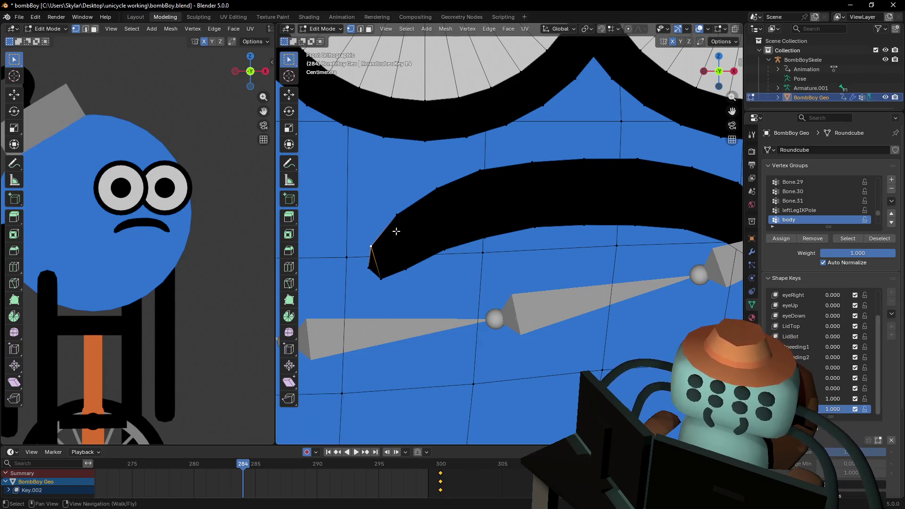
mouse_move(529, 202)
shift+middle_down()
mouse_move(585, 223)
mouse_move(612, 218)
shift+middle_up()
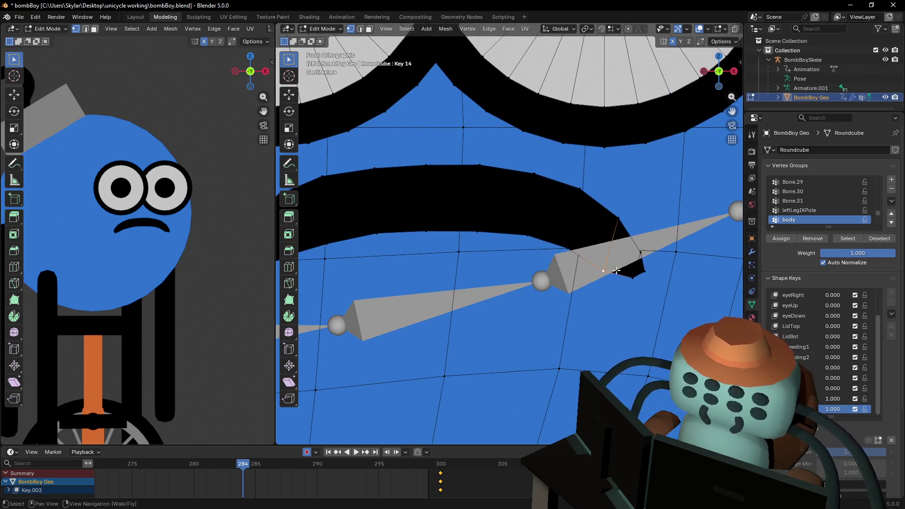
drag(616, 270, 611, 263)
Move a vertex on the mouth's right side down-left to smooth that end.
shift+middle_drag(534, 229, 601, 231)
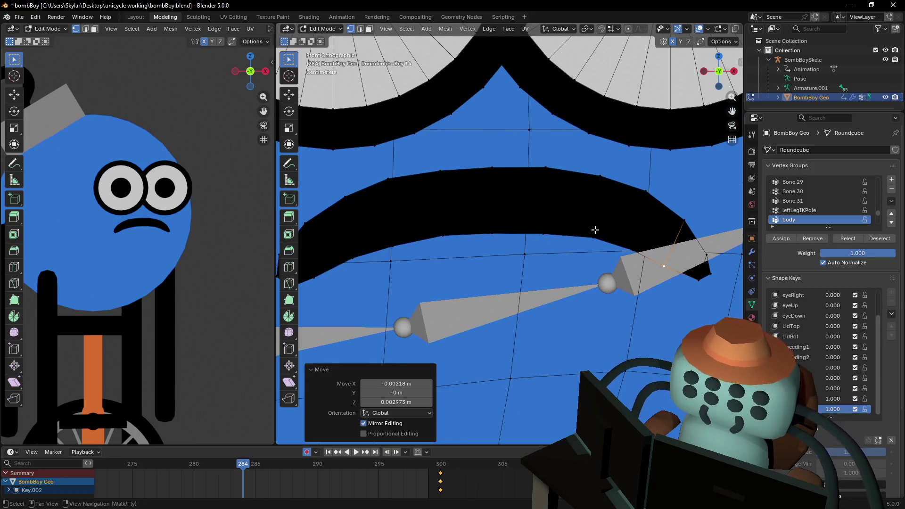
mouse_move(596, 229)
mouse_down()
mouse_move(597, 215)
mouse_move(591, 232)
mouse_up()
shift+middle_drag(496, 257, 560, 244)
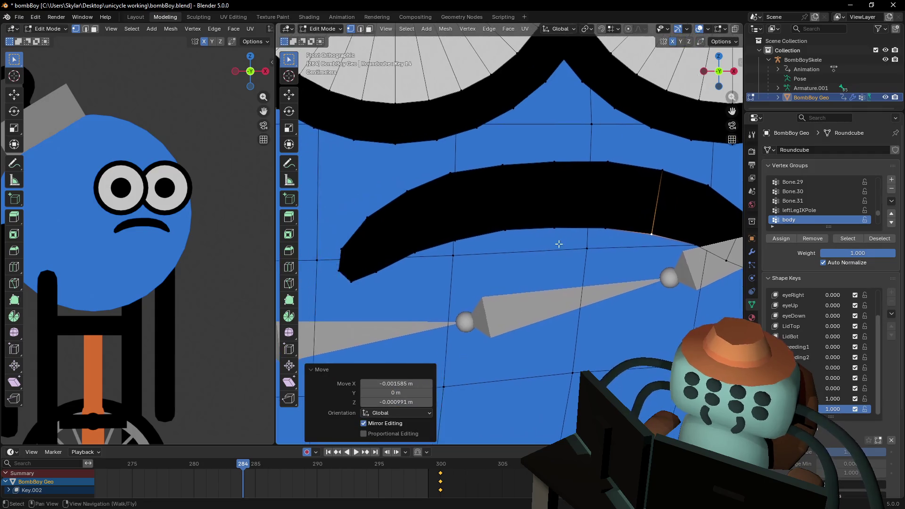
scroll(554, 235, down, 5)
scroll(76, 205, down, 4)
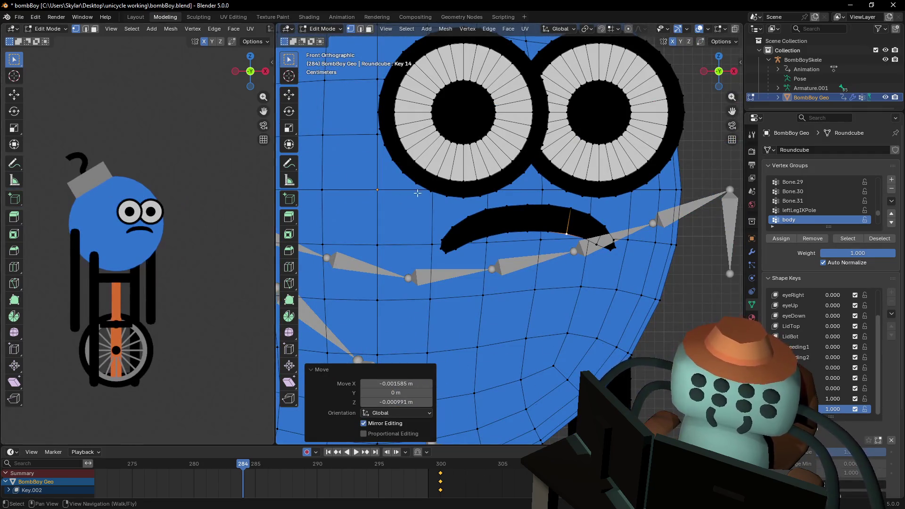
scroll(418, 193, up, 4)
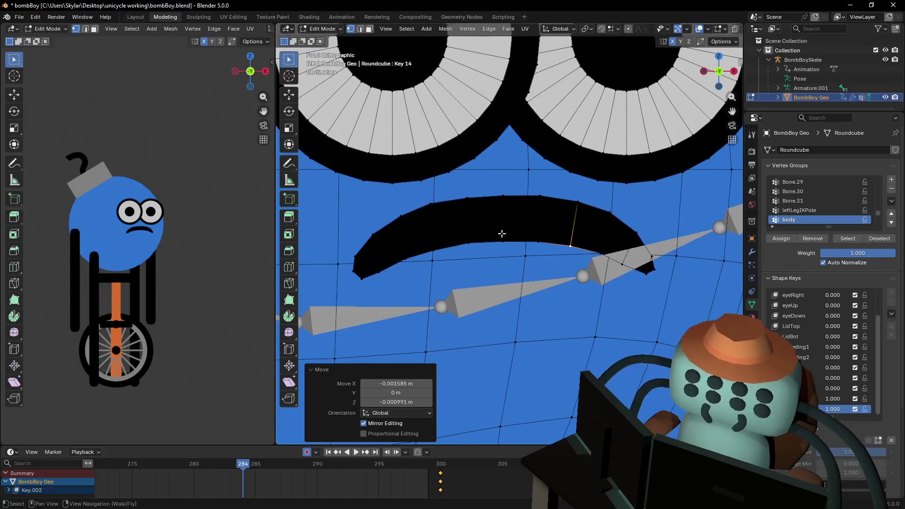
Narrow the whole mouth to 0.665 width, lower it, and thin it to 0.798 height.
click(502, 234)
key(l)
key(s)
key(x)
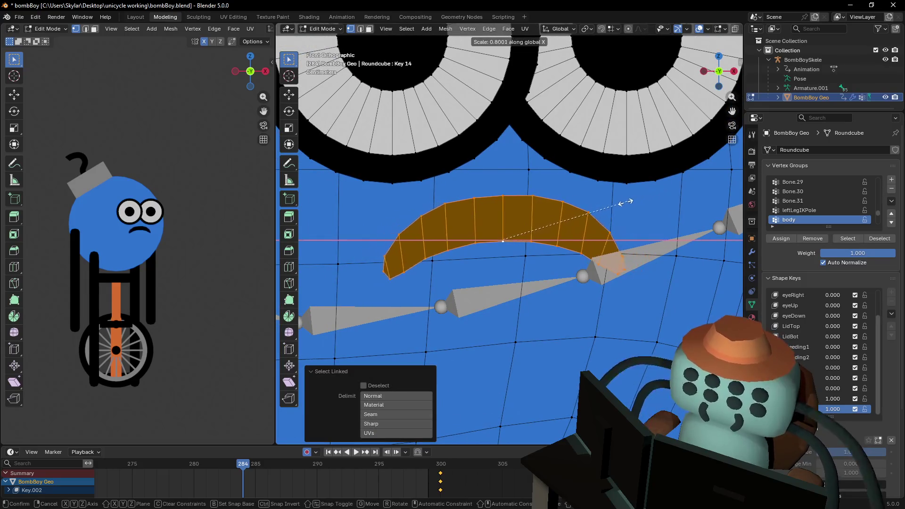
click(603, 209)
key(s)
key(z)
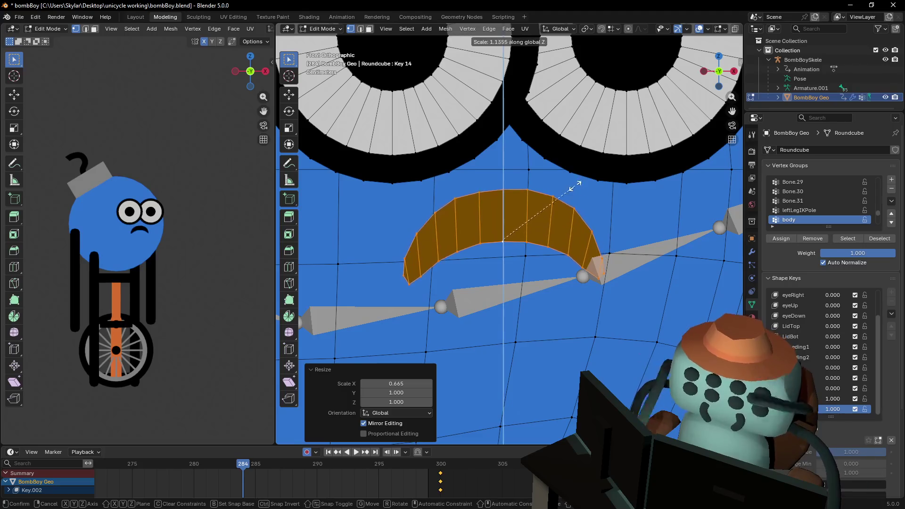
click(573, 188)
key(g)
key(z)
click(435, 288)
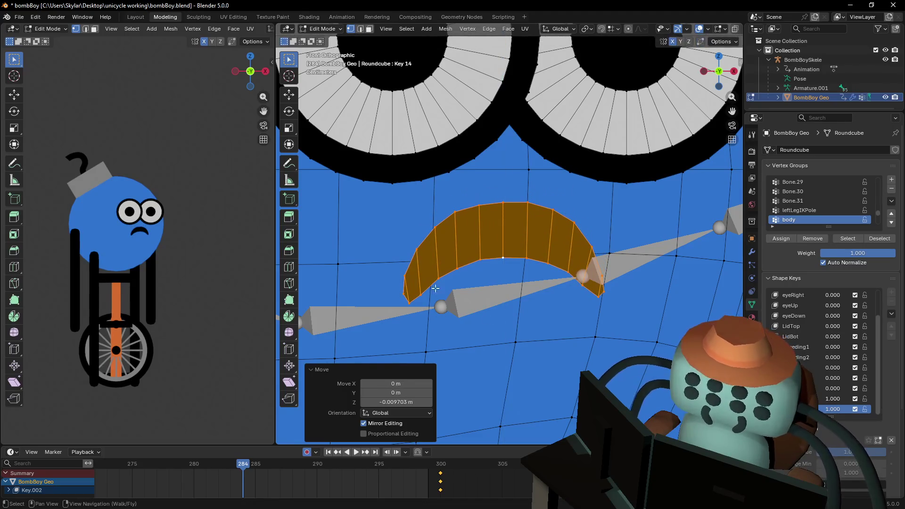
key(s)
key(z)
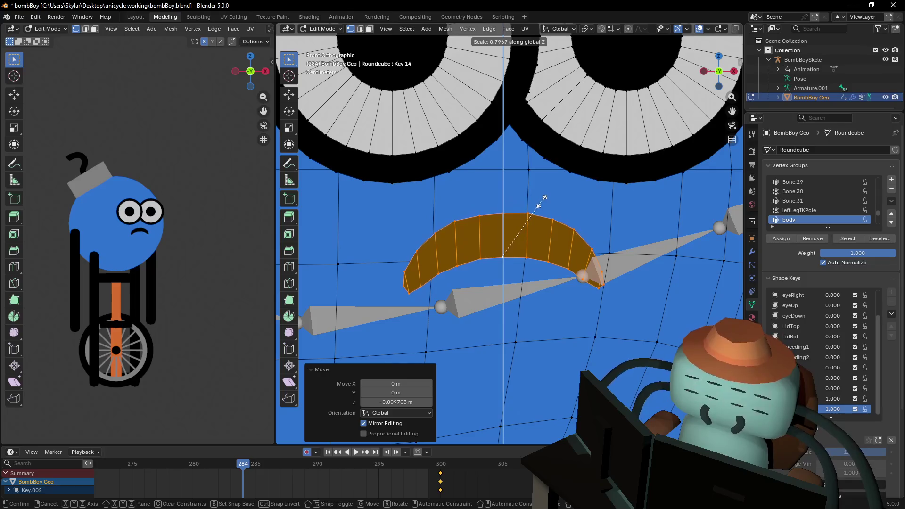
click(530, 220)
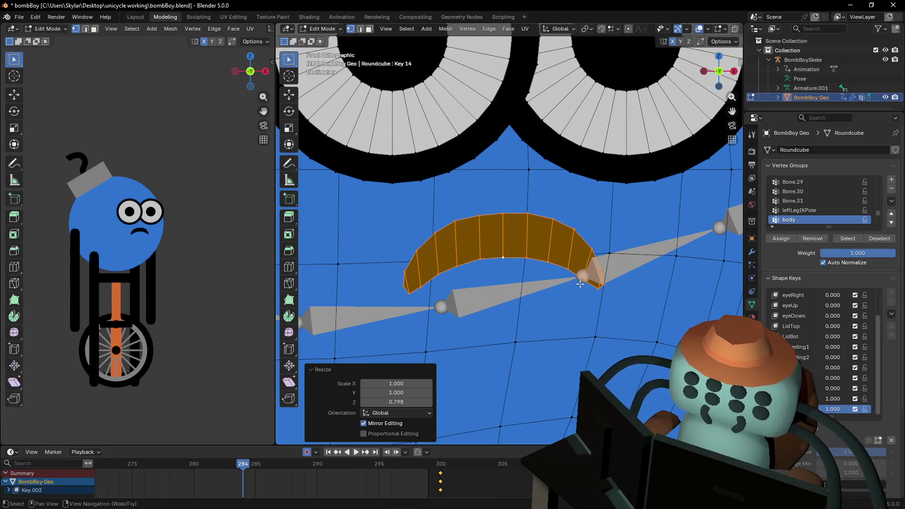
Reshape the right mouth corner by moving its vertices.
click(580, 285)
key(g)
click(611, 284)
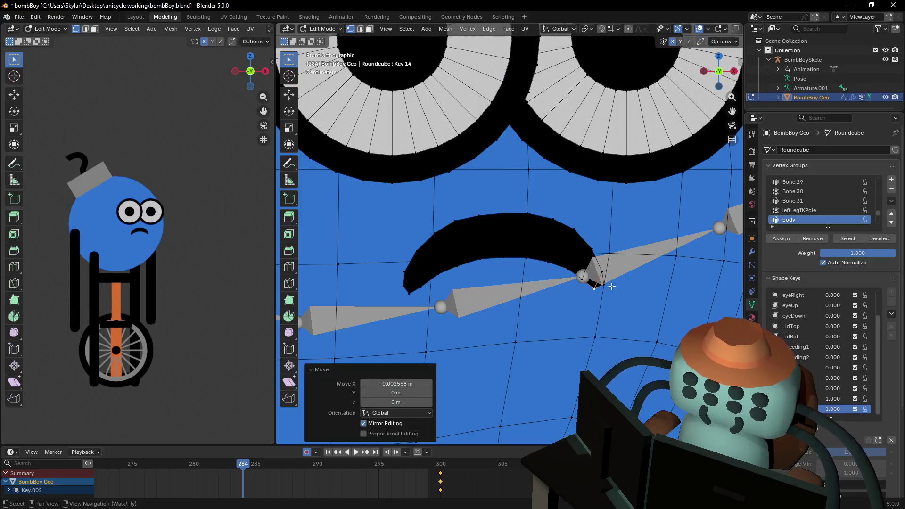
click(606, 284)
key(g)
click(603, 274)
key(g)
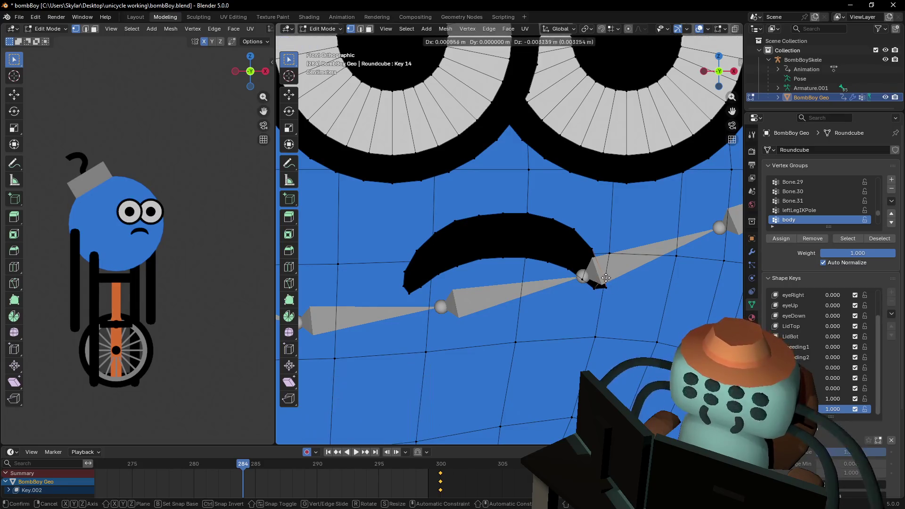
click(609, 274)
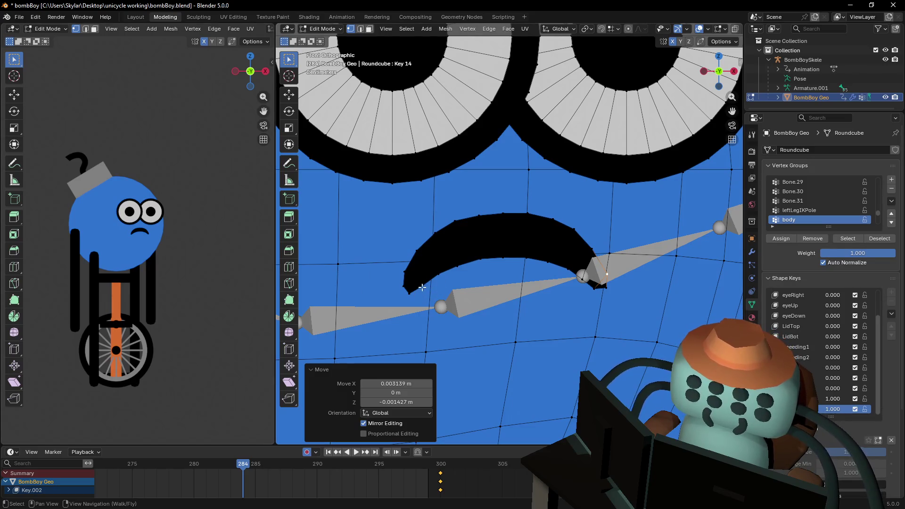
Shift the left-end mouth vertices sideways along X and reposition a corner vertex.
click(422, 288)
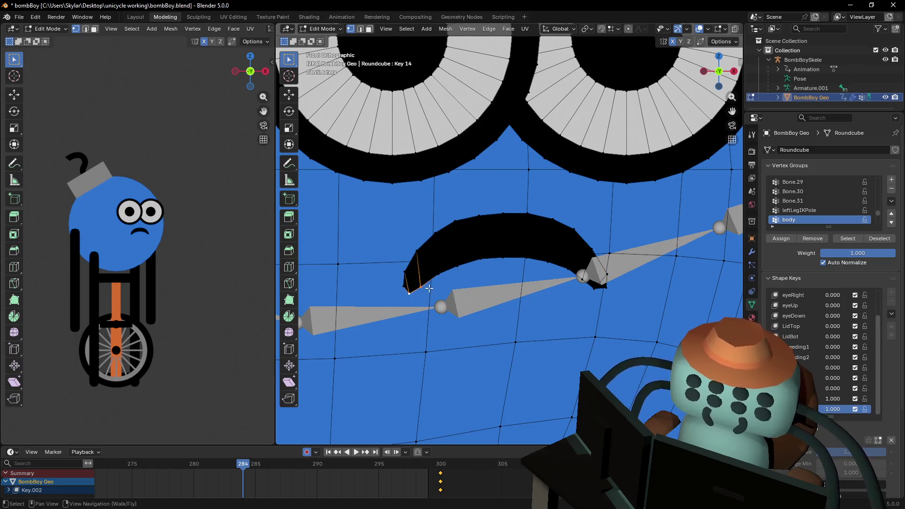
key(g)
key(x)
click(438, 287)
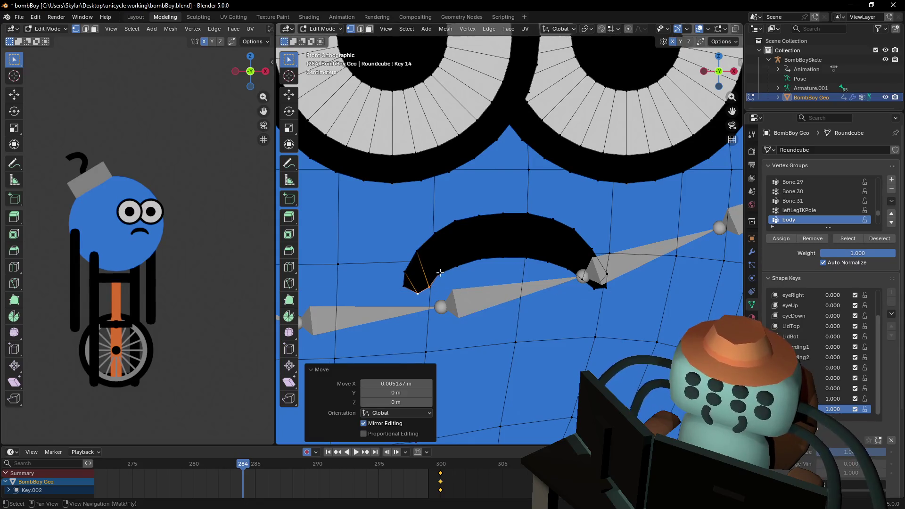
click(440, 272)
key(g)
key(x)
click(465, 274)
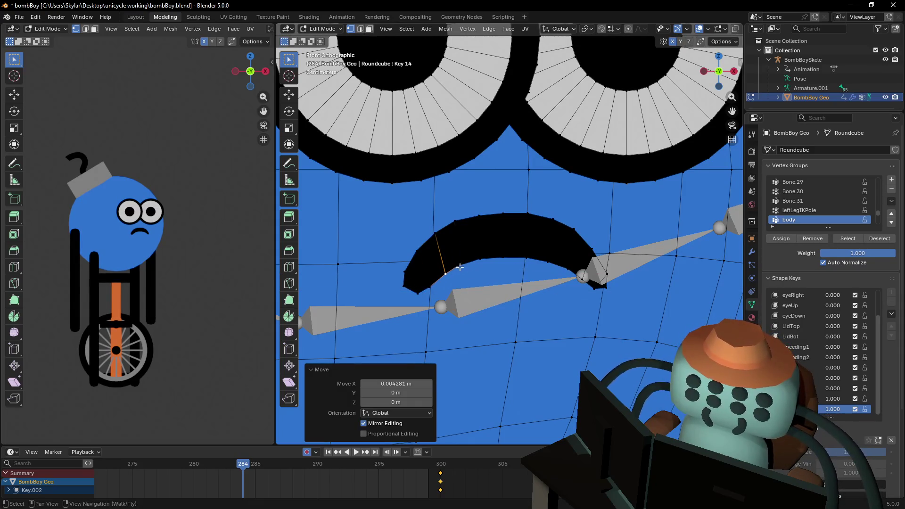
click(457, 266)
key(g)
key(x)
key(Escape)
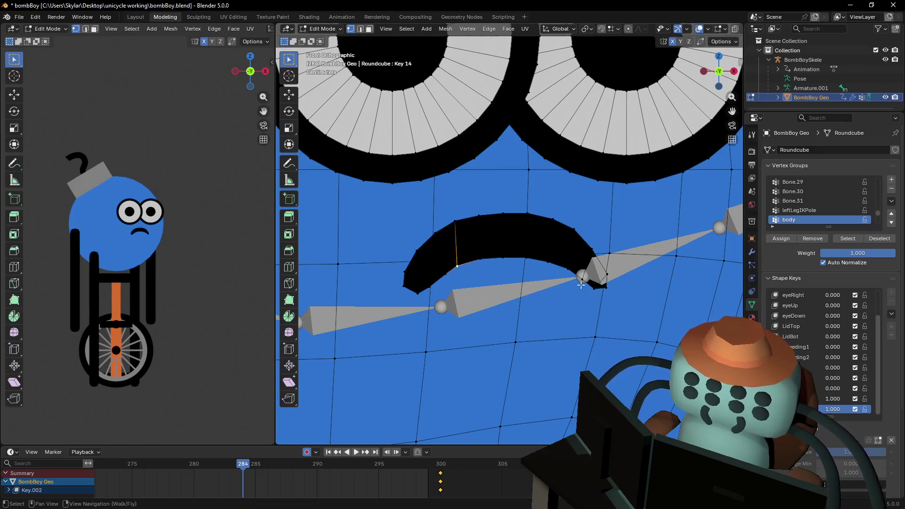
key(g)
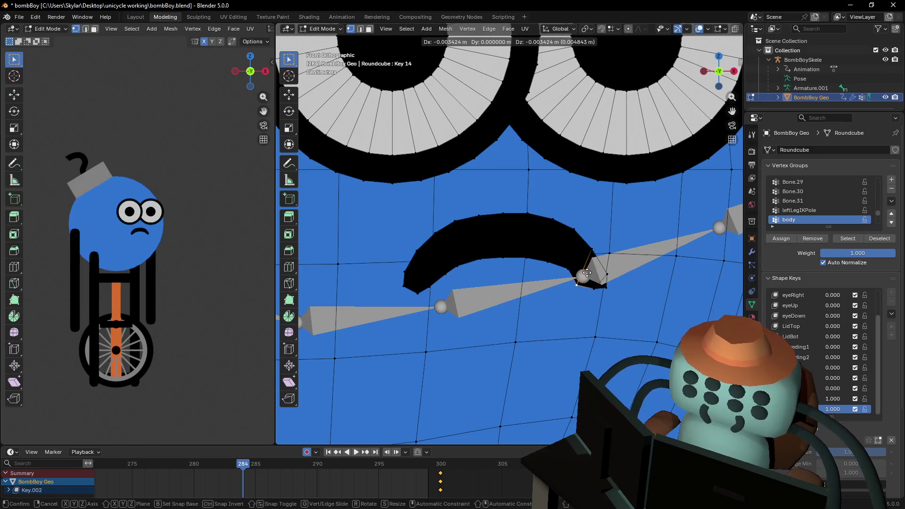
click(584, 267)
Scale the inner mouth edge to 0.786 and shift it slightly left.
drag(571, 269, 445, 251)
key(s)
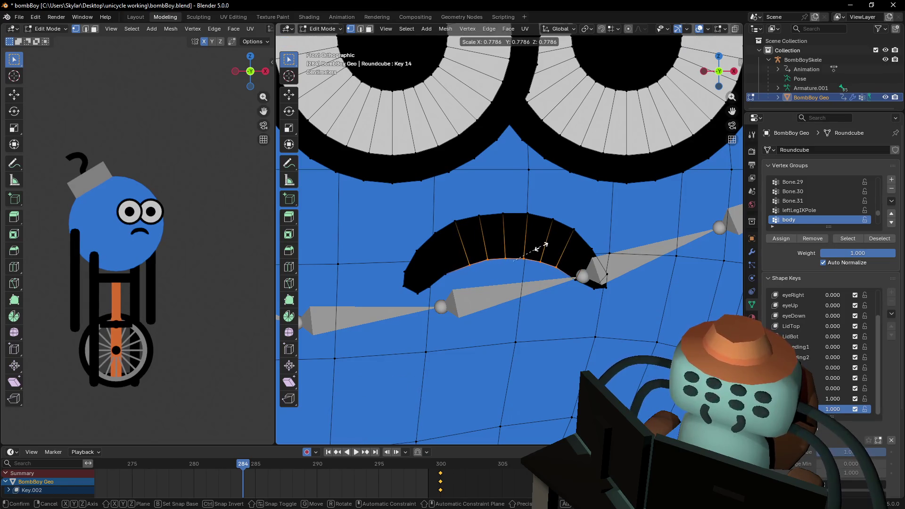
click(540, 245)
key(g)
key(x)
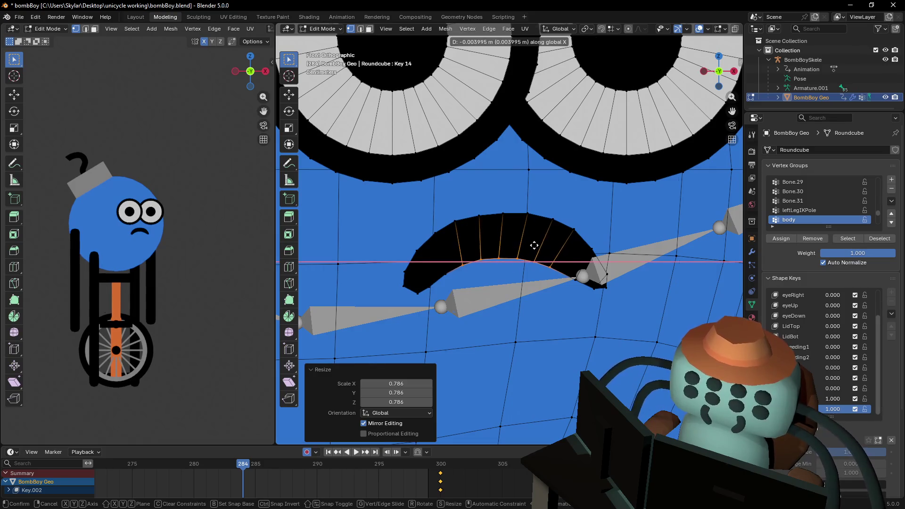
click(549, 255)
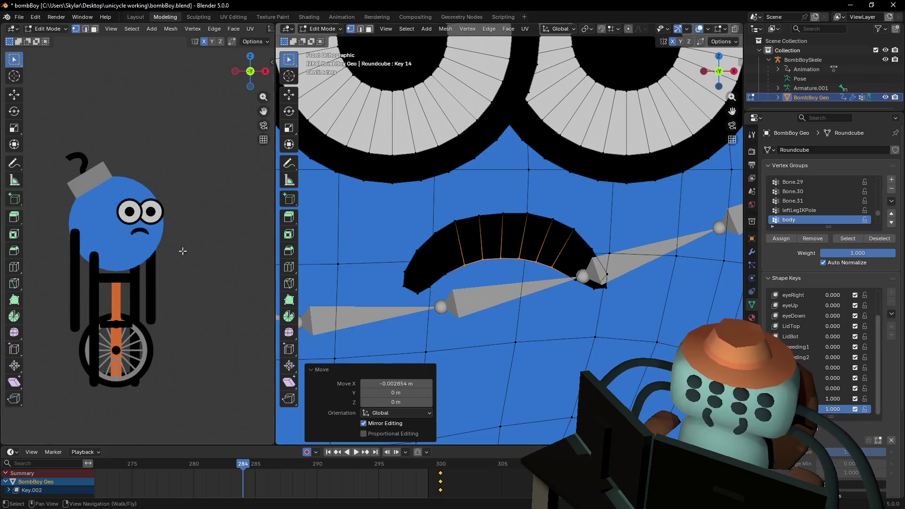
Move the right-end and right-corner vertices to taper the mouth's right tip.
scroll(148, 221, up, 8)
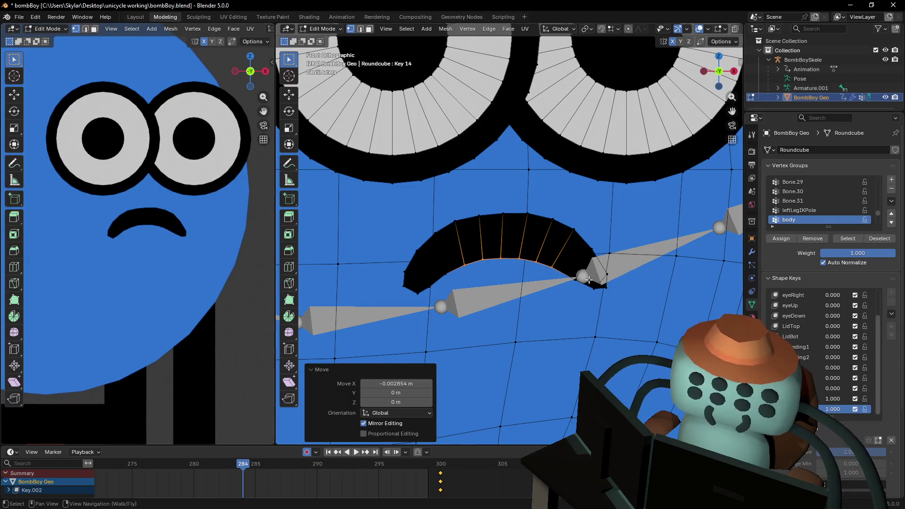
click(593, 253)
key(g)
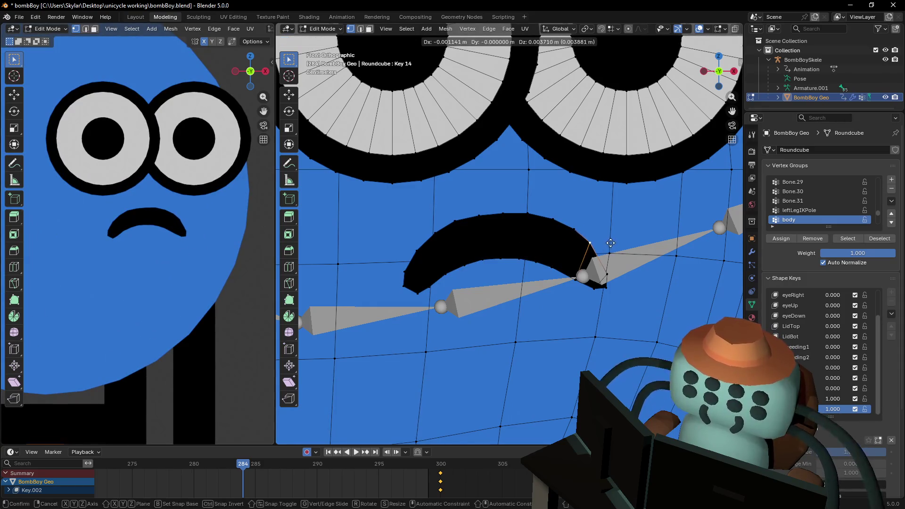
click(611, 243)
click(610, 275)
key(g)
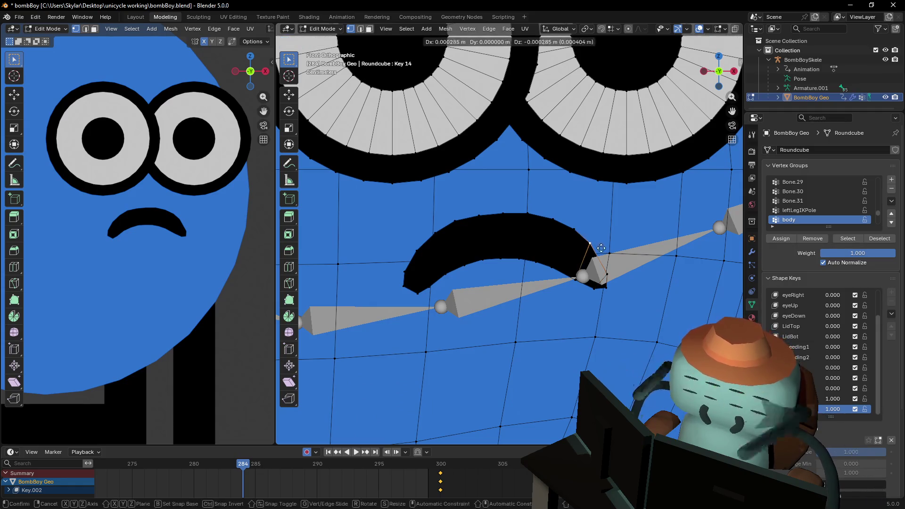
click(608, 258)
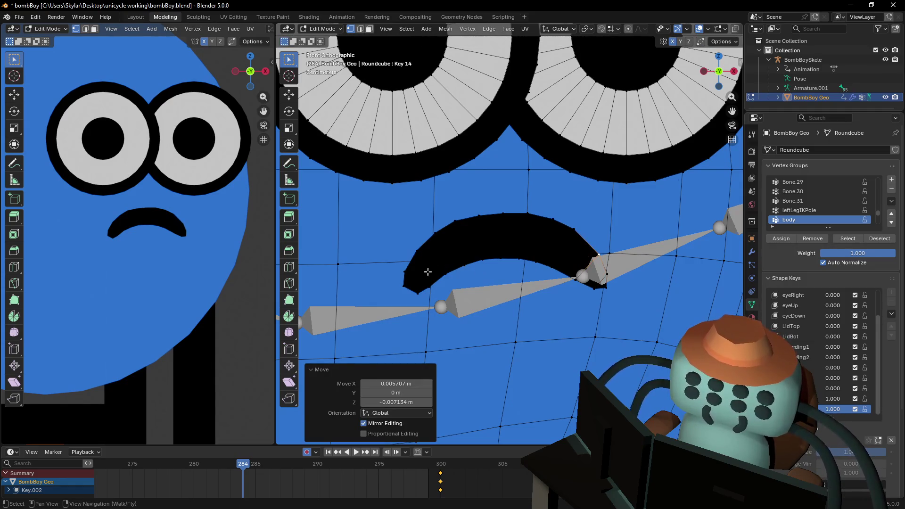
Nudge the lower-left mouth vertices slightly left and up to taper the left tip.
click(418, 293)
key(g)
click(413, 291)
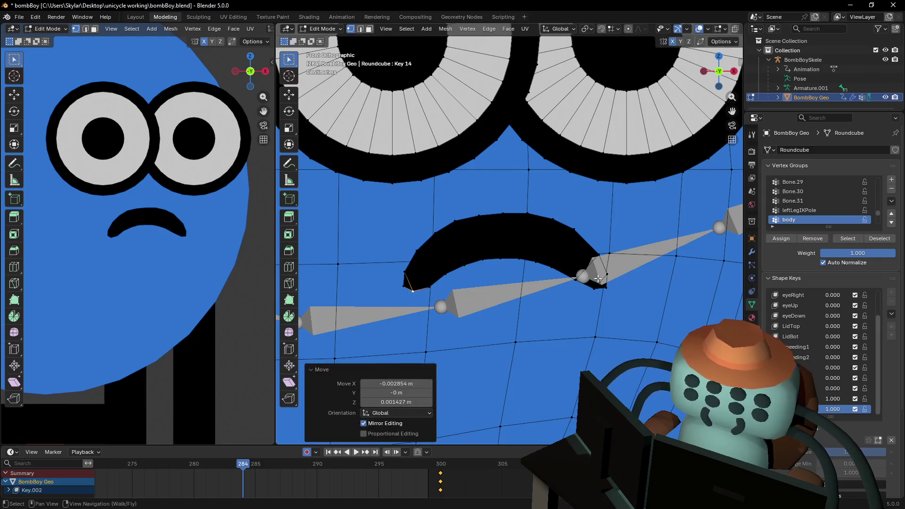
click(430, 282)
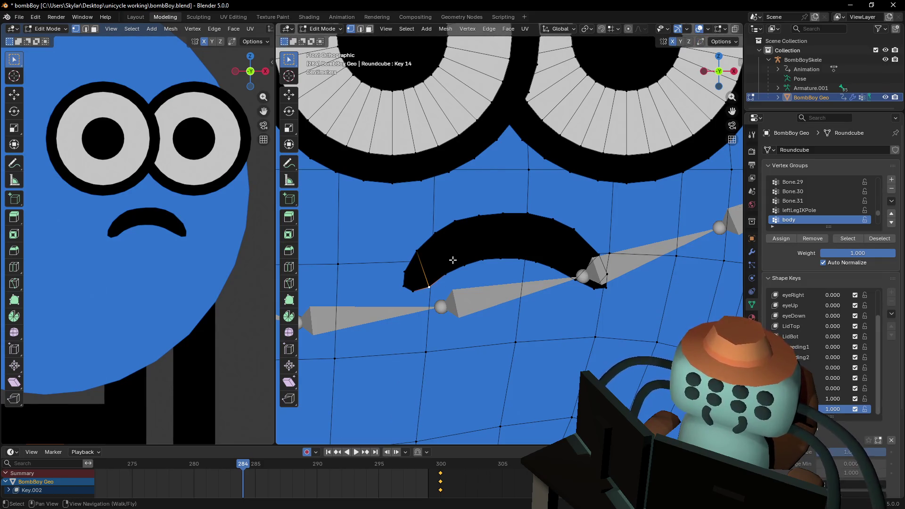
key(g)
click(453, 258)
scroll(168, 229, down, 3)
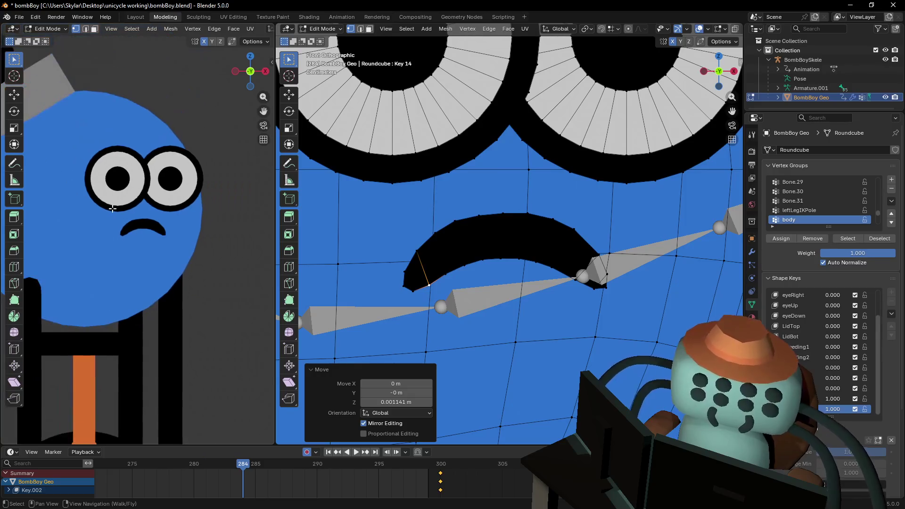
scroll(456, 238, up, 3)
Lower the upper-left mouth vertex and shift the right and lower vertices right and down.
click(426, 215)
key(g)
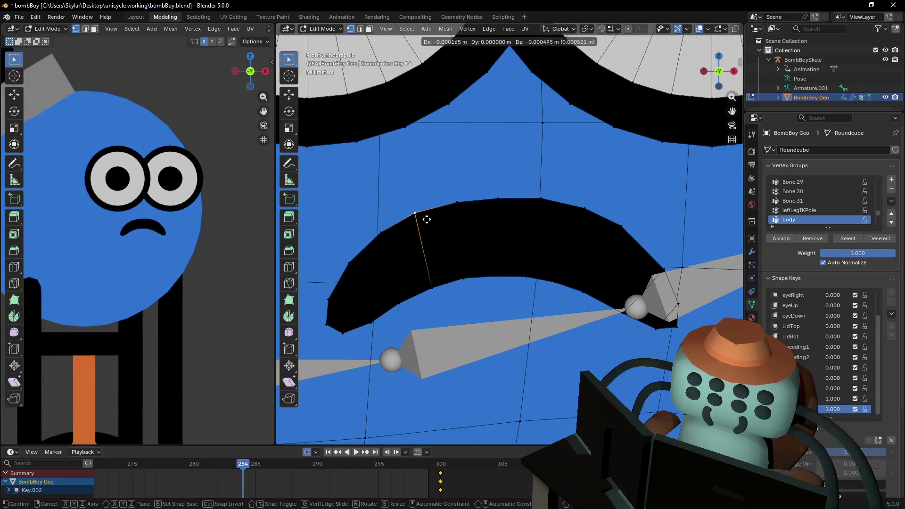
click(427, 222)
scroll(140, 234, up, 4)
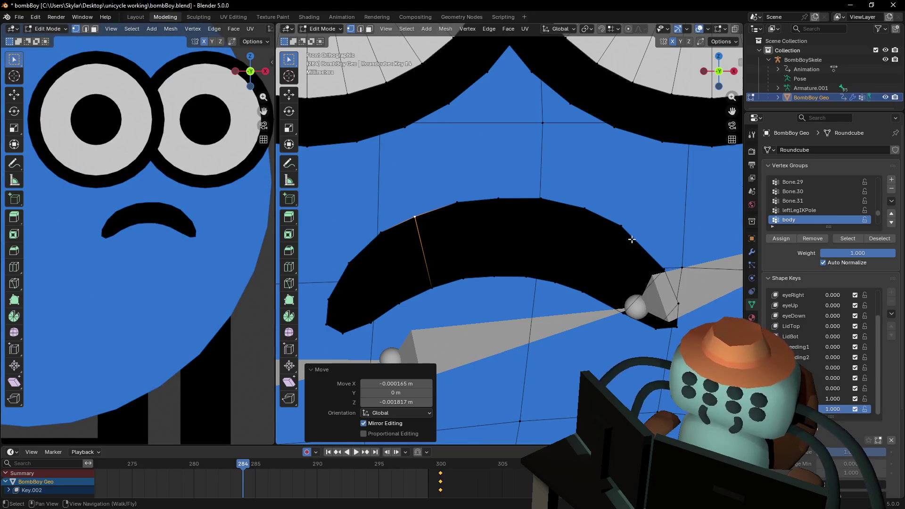
click(621, 233)
key(g)
click(633, 241)
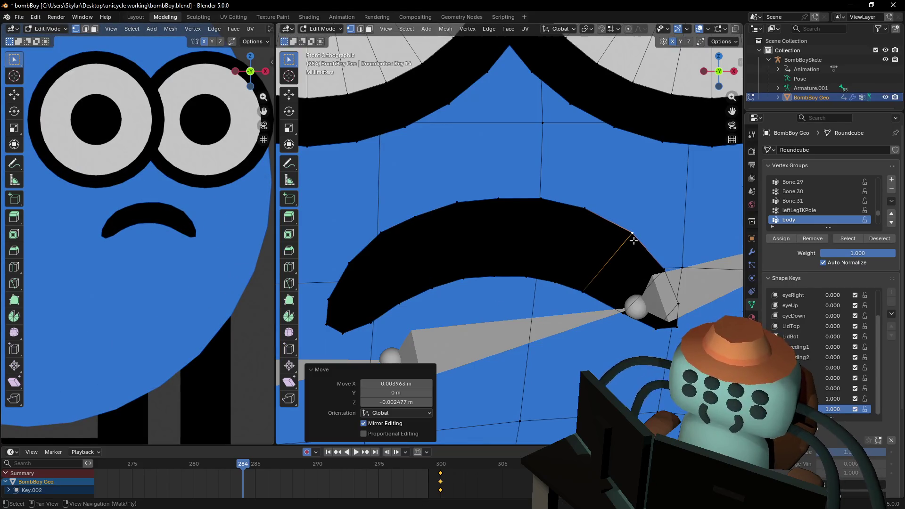
key(g)
click(596, 299)
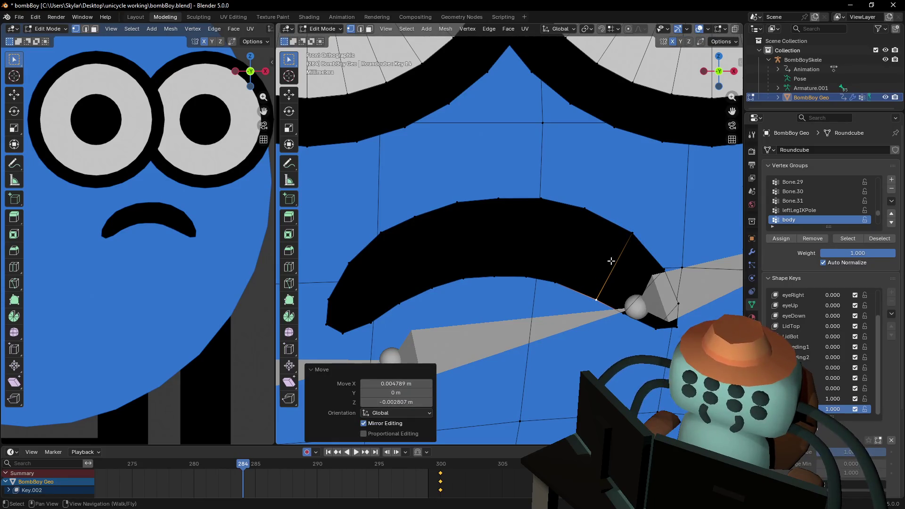
click(559, 276)
key(g)
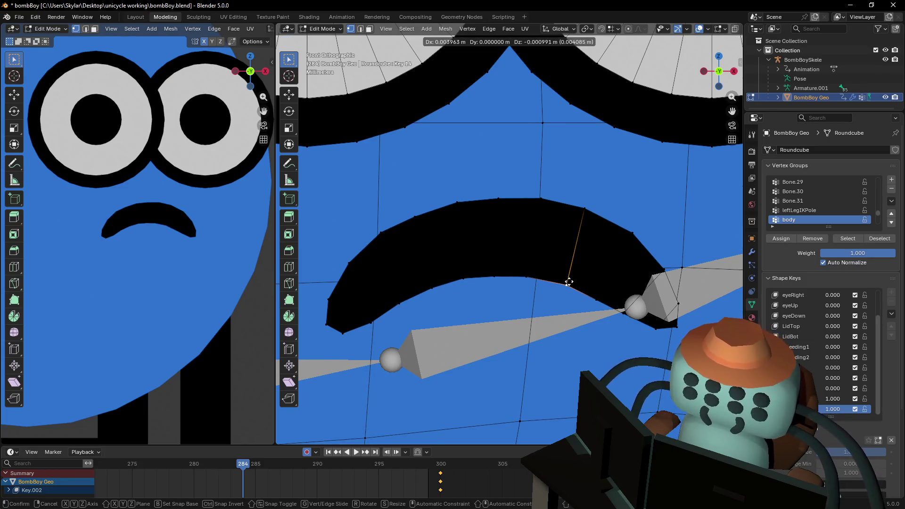
click(569, 282)
scroll(572, 282, down, 3)
scroll(576, 276, up, 2)
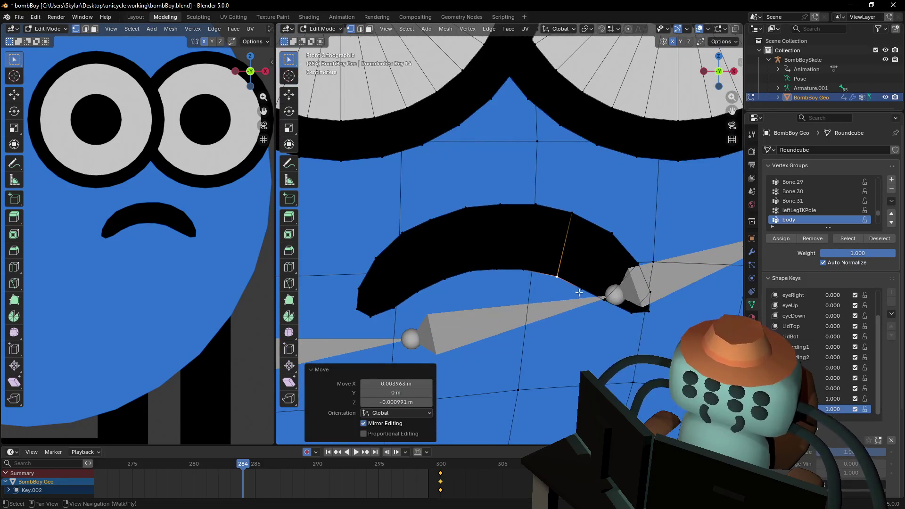
In edge select, move the mouth's lower edge right and down to even the curve.
key(2)
click(573, 281)
key(g)
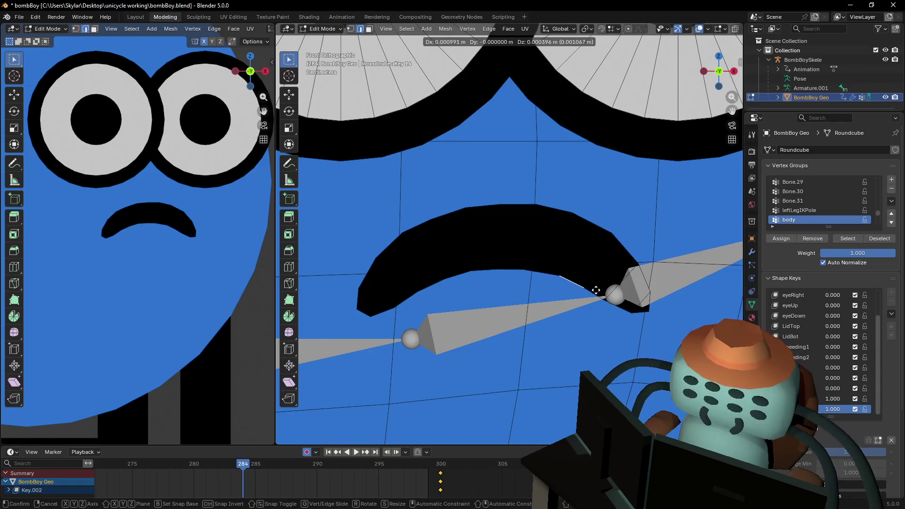
click(601, 295)
key(g)
click(602, 296)
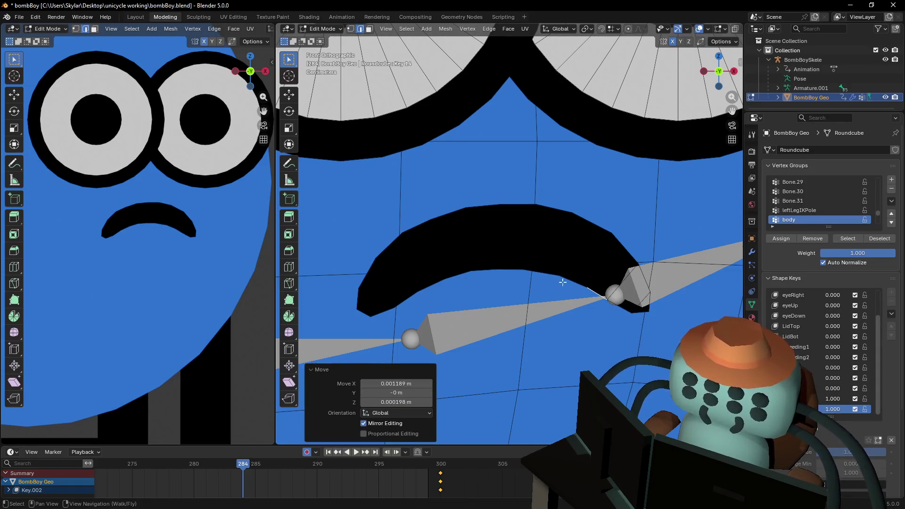
scroll(581, 273, down, 4)
scroll(211, 205, down, 8)
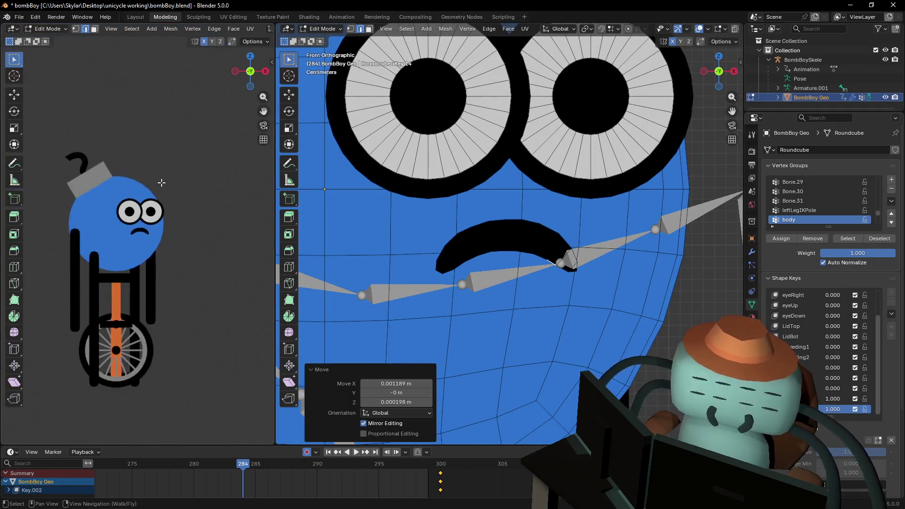
shift+middle_drag(173, 214, 192, 193)
Return to Object Mode, frame BombBoy's face, and drag Key 14's value to 0 for a flat frown.
key(Tab)
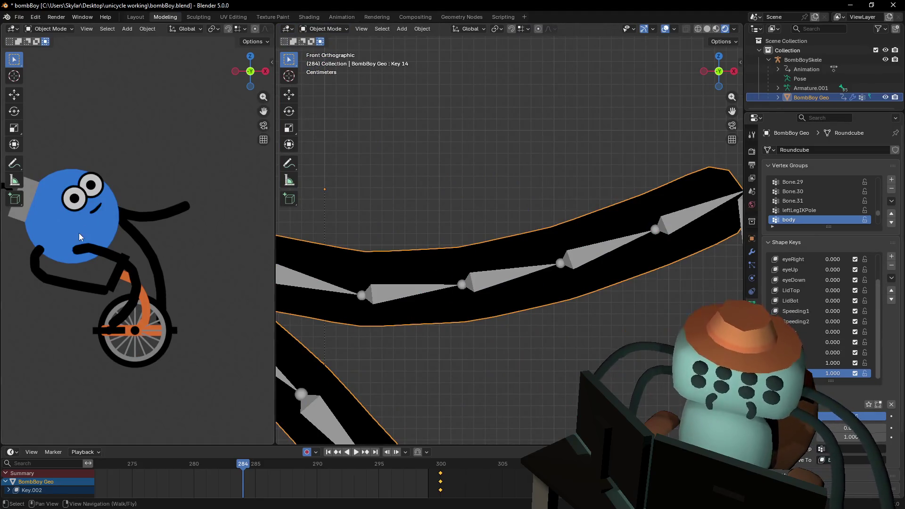
shift+middle_drag(104, 237, 173, 240)
shift+middle_drag(323, 273, 580, 255)
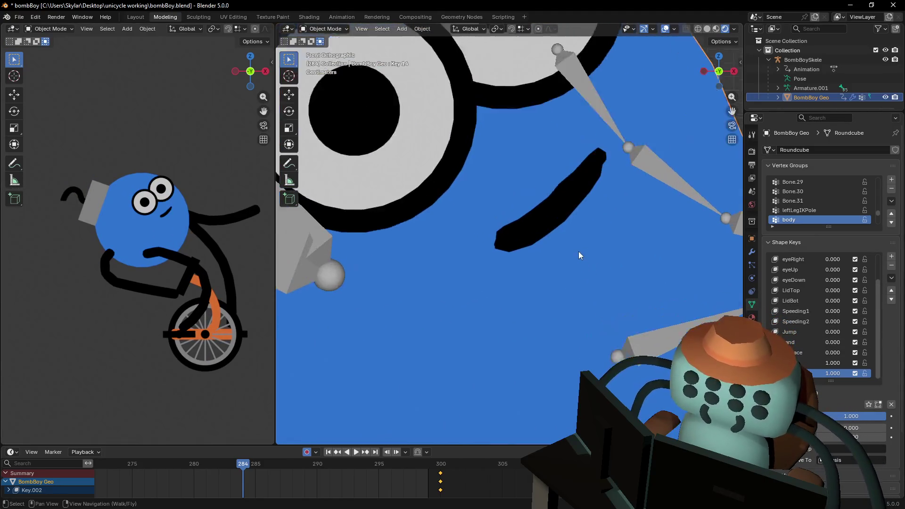
scroll(575, 243, down, 6)
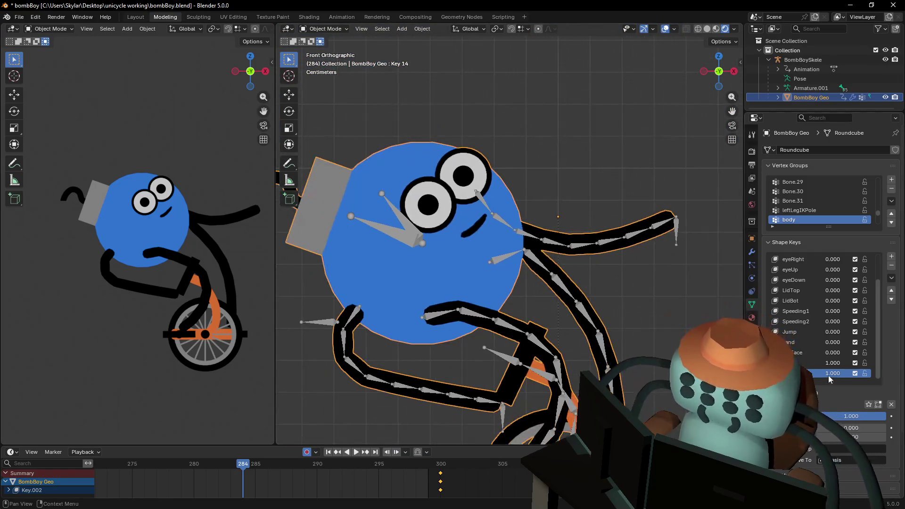
mouse_move(832, 363)
mouse_down()
mouse_move(811, 362)
mouse_move(826, 373)
mouse_move(806, 373)
mouse_move(834, 373)
mouse_move(807, 372)
mouse_move(834, 363)
mouse_move(807, 362)
mouse_up()
scroll(509, 241, down, 5)
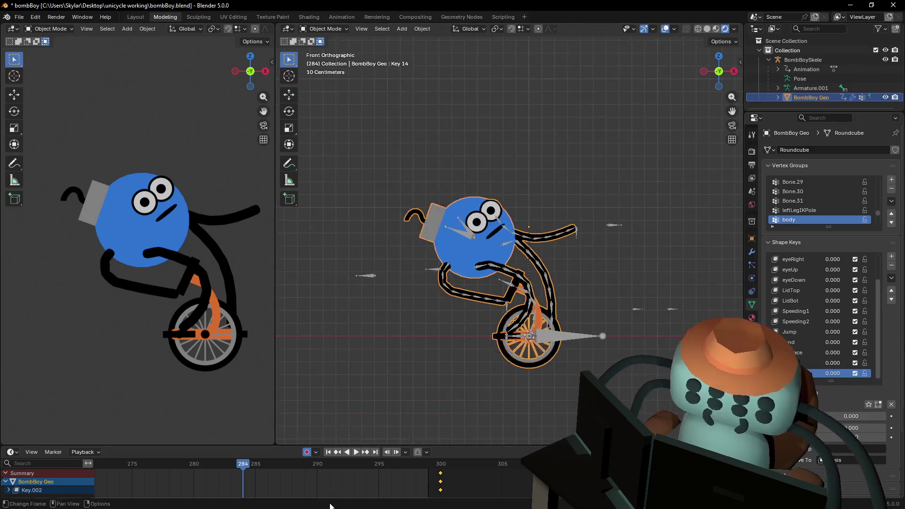
Enlarge the timeline, jump to the first frame and raise a mouth shape key to 1.000.
drag(489, 445, 471, 299)
scroll(387, 377, down, 3)
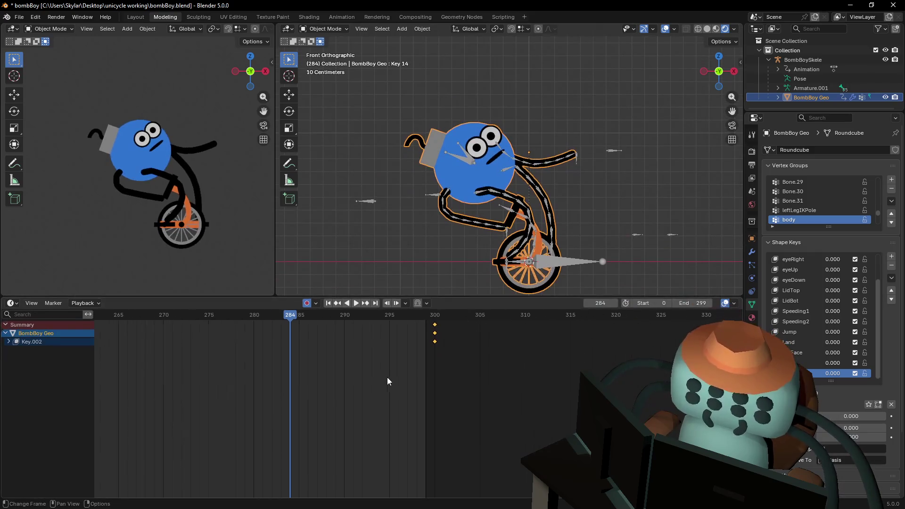
scroll(391, 375, down, 3)
scroll(397, 361, down, 1)
key(Down)
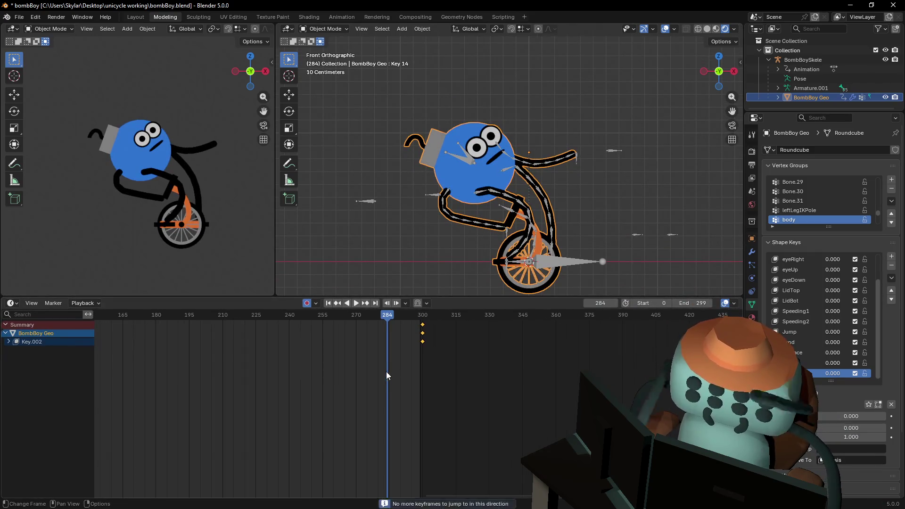
key(shift+Left)
scroll(448, 381, down, 3)
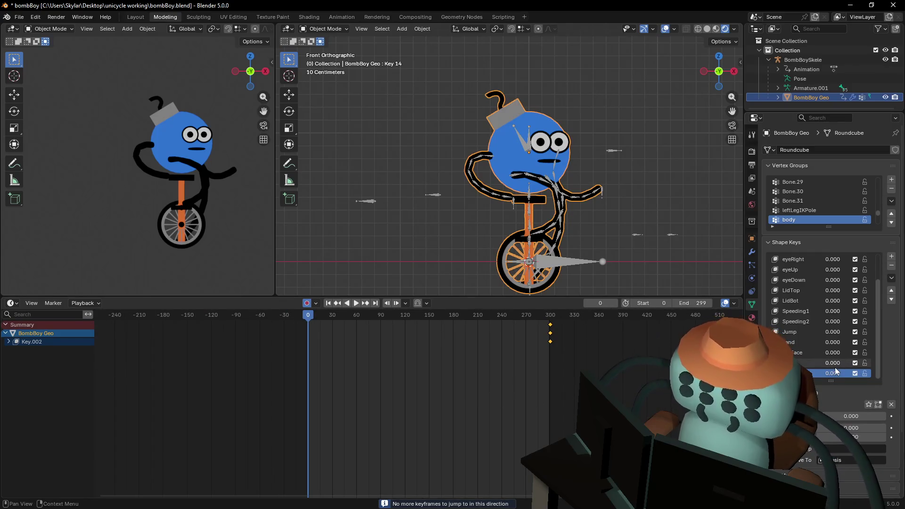
drag(833, 366, 858, 365)
scroll(474, 361, up, 4)
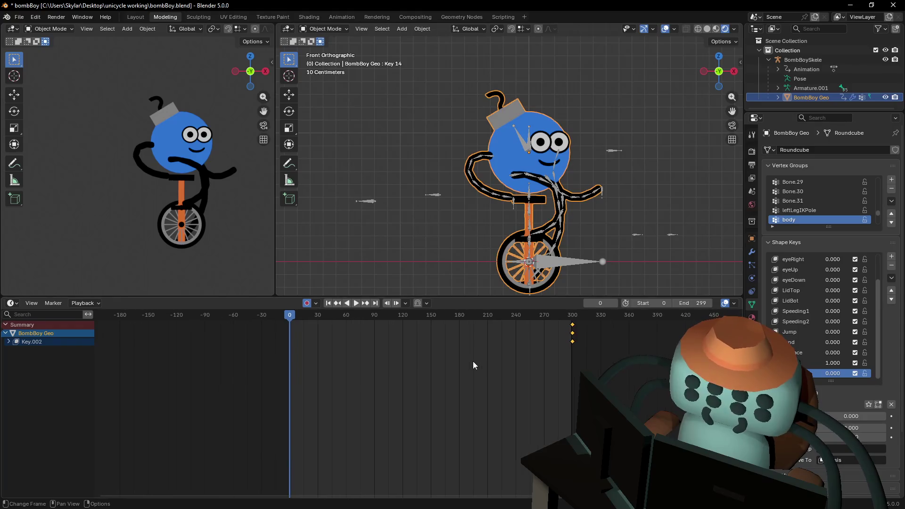
Play through the unicycle animation, stop it, and return to frame 0.
key(space)
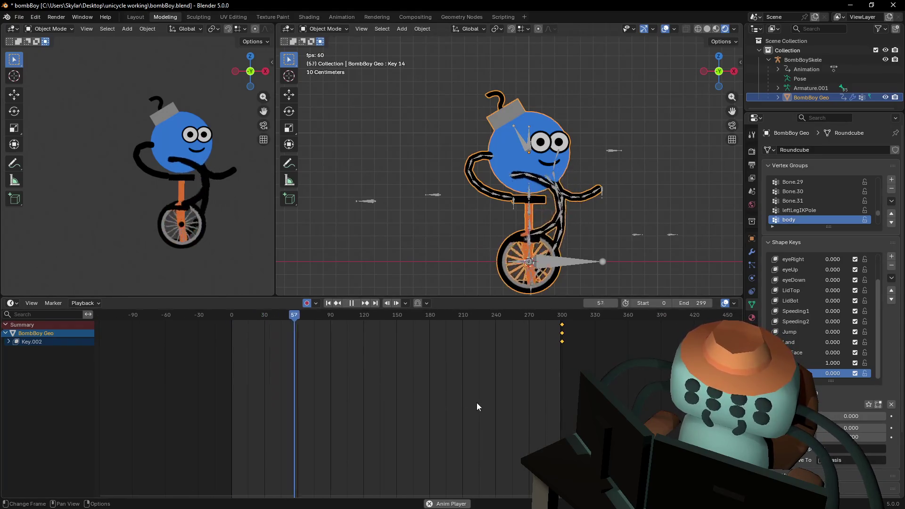
middle_drag(476, 403, 408, 422)
key(space)
key(shift+Left)
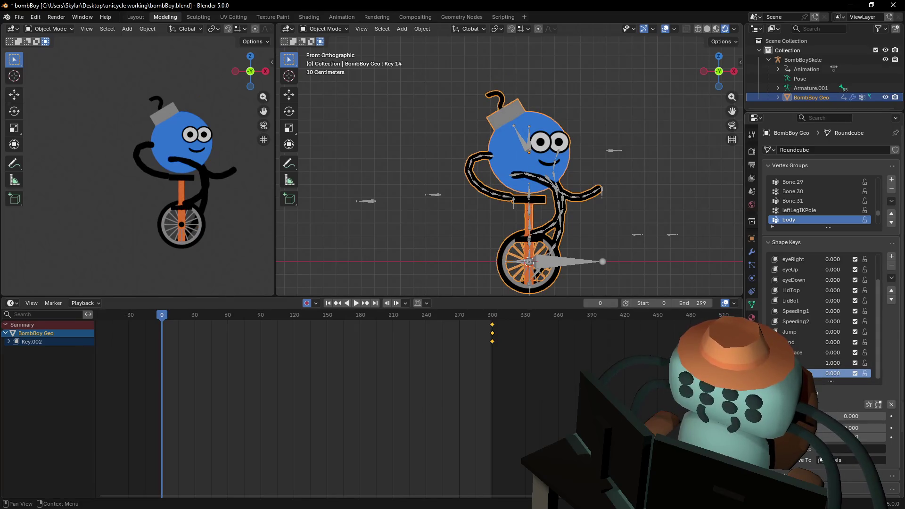
At frame 0, set the frown key to 0.000 and keyframe it with the smile key at 1.000.
double_click(839, 374)
key(Return)
key(i)
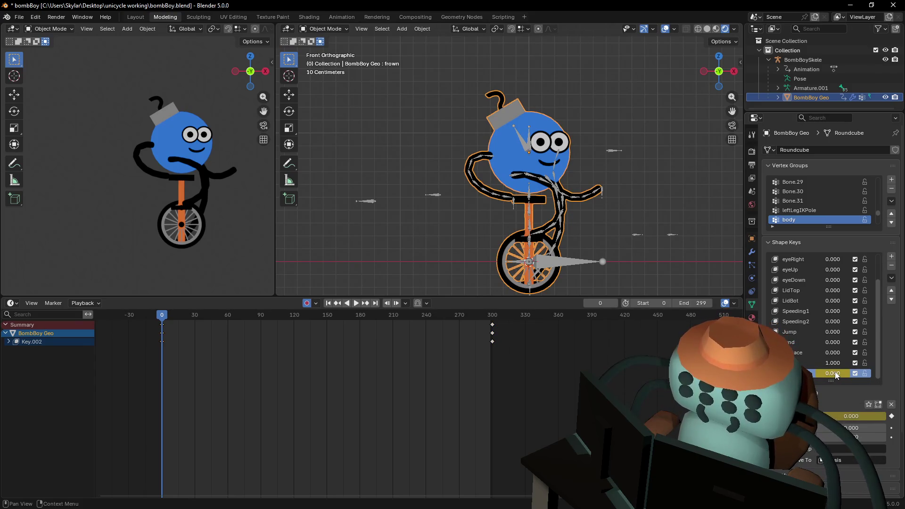
key(i)
ctrl+scroll(244, 363, down, 2)
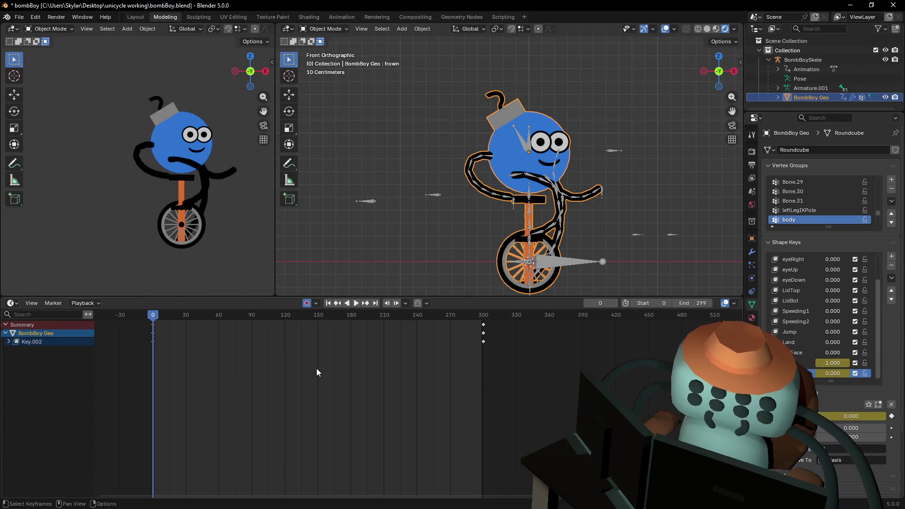
Go to frame 300 and keyframe the mouth shape keys there again.
key(Up)
key(Left)
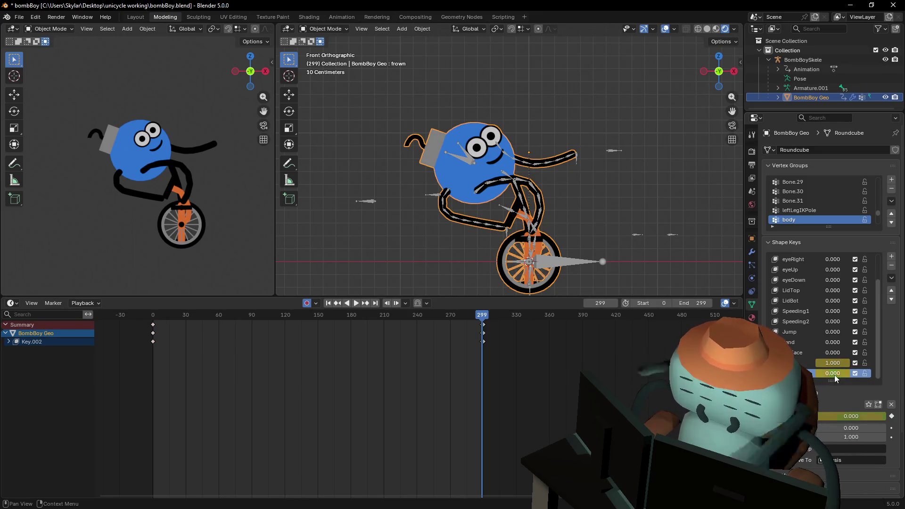
ctrl+scroll(511, 376, down, 3)
key(Right)
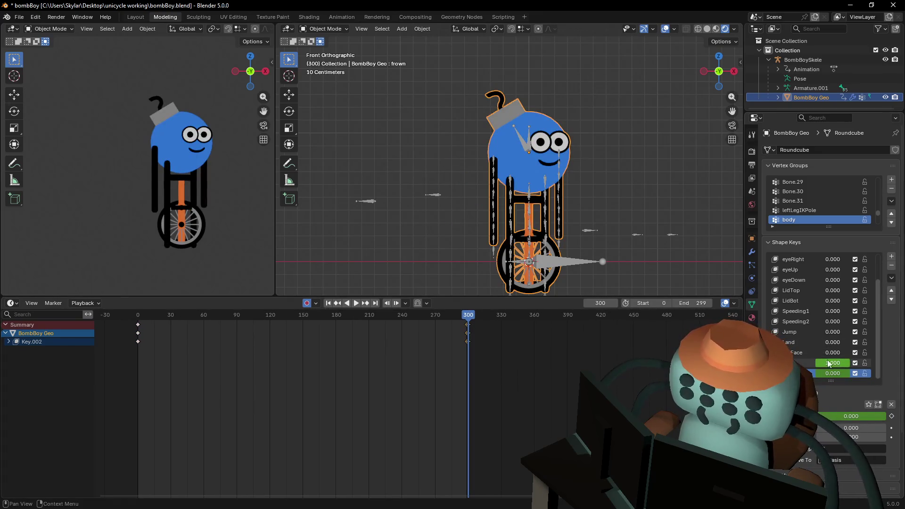
key(i)
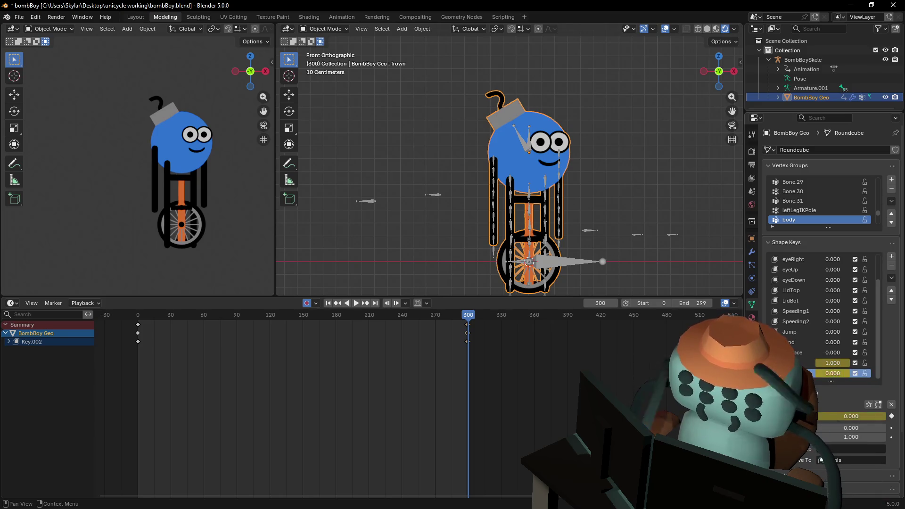
ctrl+scroll(425, 397, down, 3)
scroll(465, 341, up, 3)
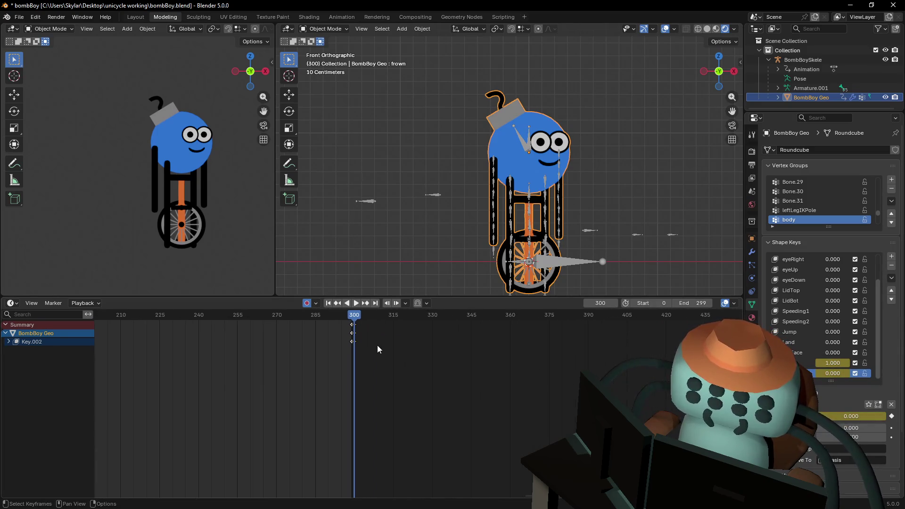
scroll(431, 359, up, 3)
scroll(465, 351, up, 2)
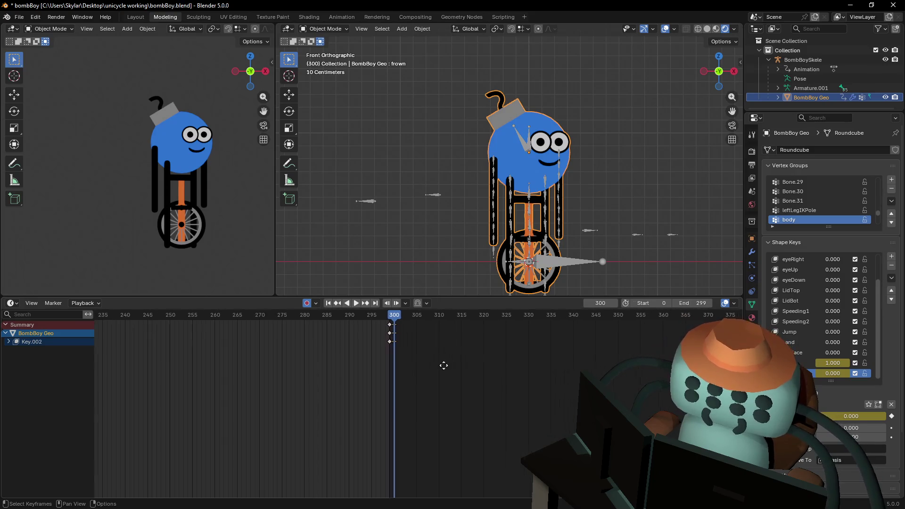
mouse_move(375, 316)
mouse_down()
mouse_move(416, 320)
mouse_move(374, 327)
mouse_move(465, 331)
mouse_up()
Key Cheeks at 1.000 on frame 320 and the frown at 1.000 on frame 316.
scroll(878, 301, up, 3)
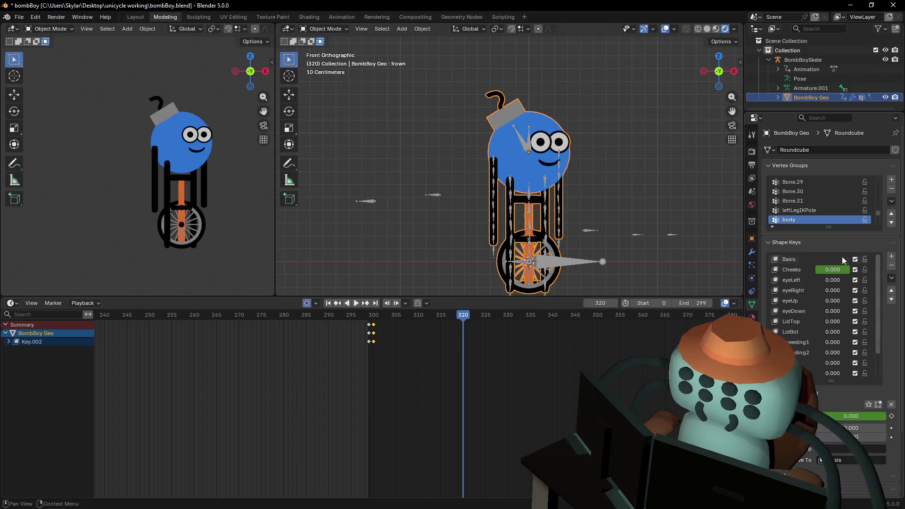
drag(834, 270, 869, 270)
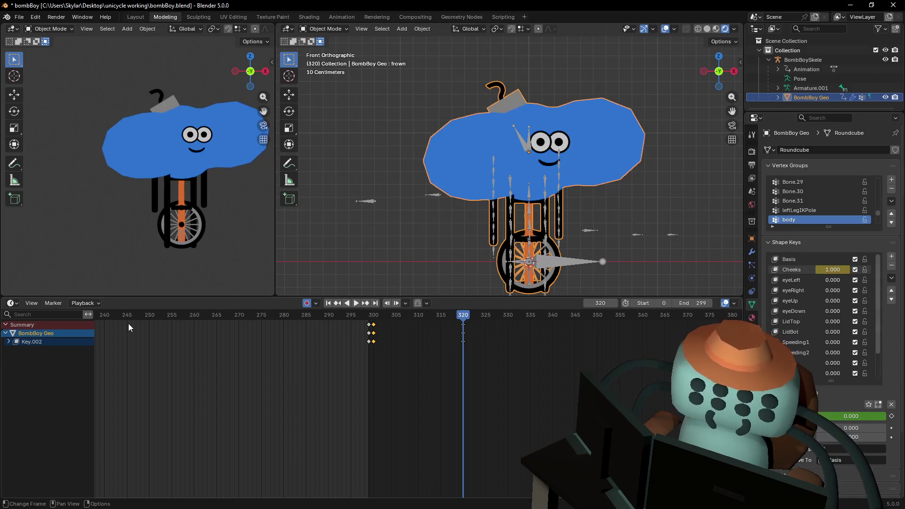
mouse_move(451, 313)
mouse_down()
mouse_move(463, 315)
mouse_move(437, 315)
mouse_move(445, 315)
mouse_up()
scroll(800, 345, down, 3)
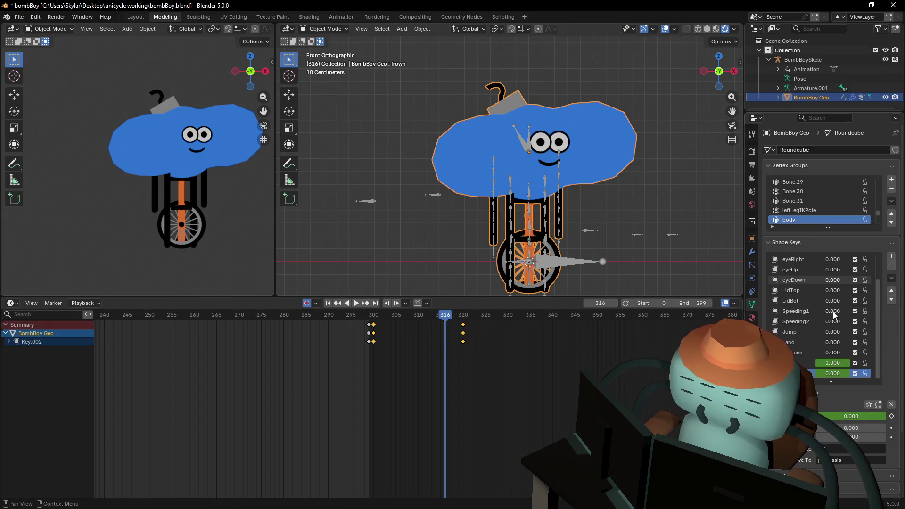
drag(834, 374, 848, 374)
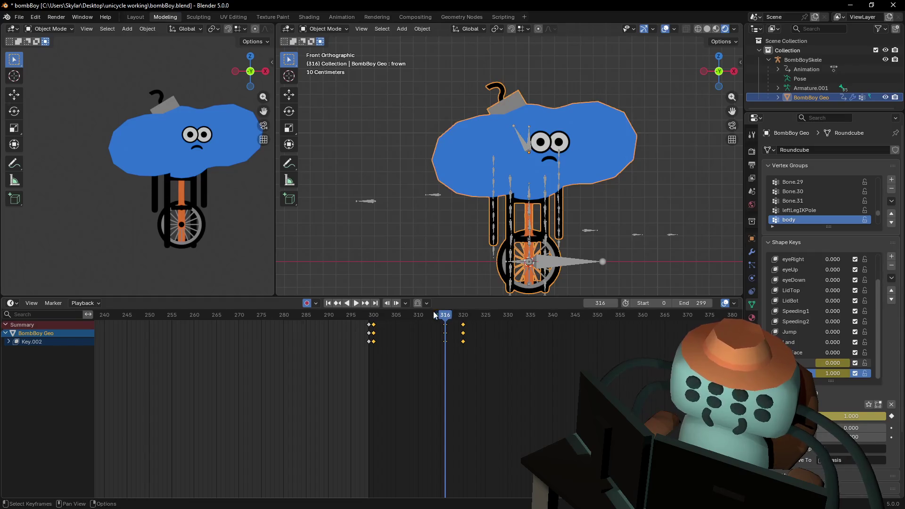
Preview the frown-and-puff reaction by playing and scrubbing from frame 300.
drag(433, 312, 349, 327)
key(space)
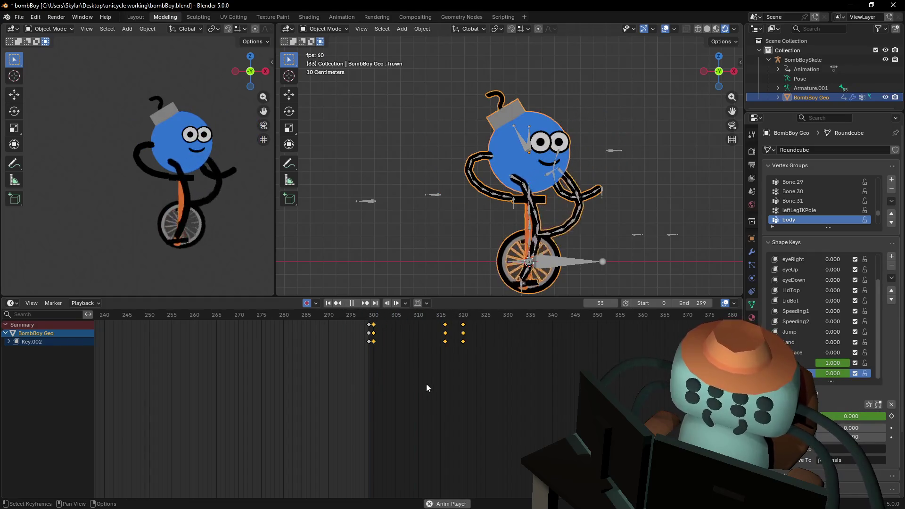
key(Escape)
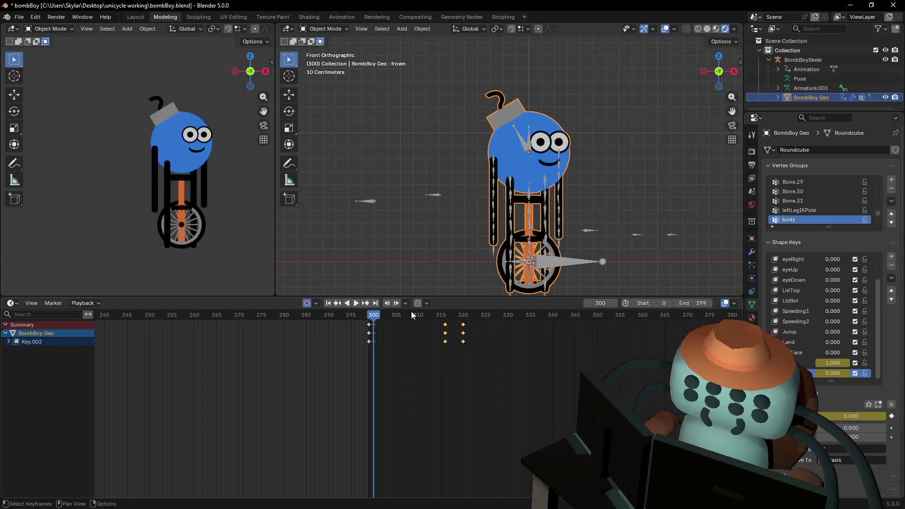
key(space)
click(375, 316)
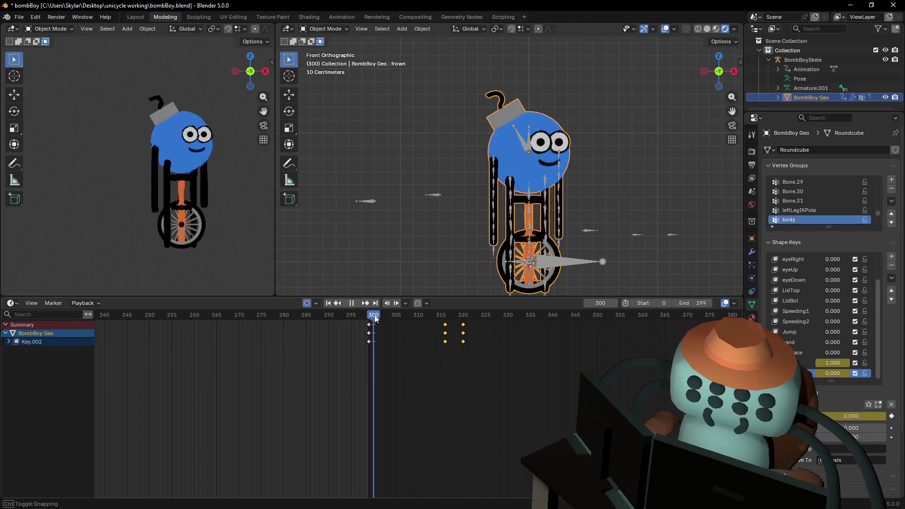
drag(375, 318, 529, 321)
Set the scene's end frame to 360 and test playback.
click(693, 303)
text(360)
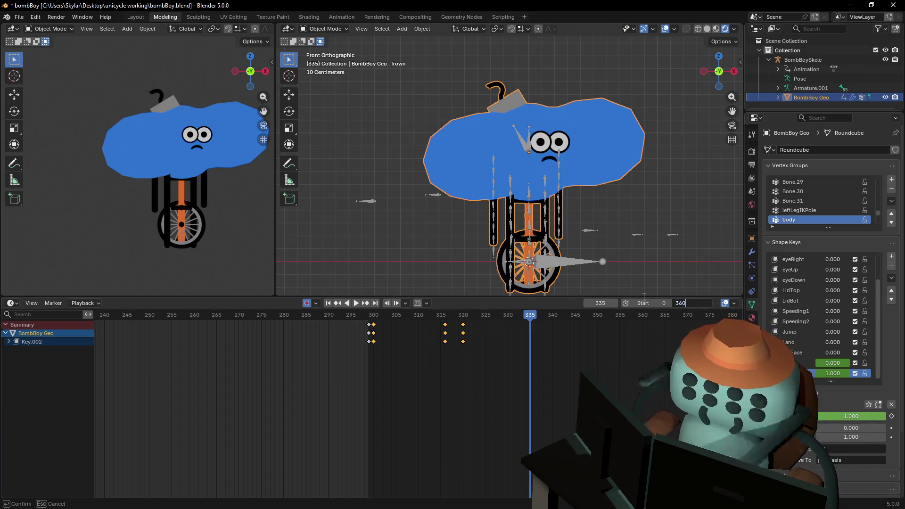
key(Return)
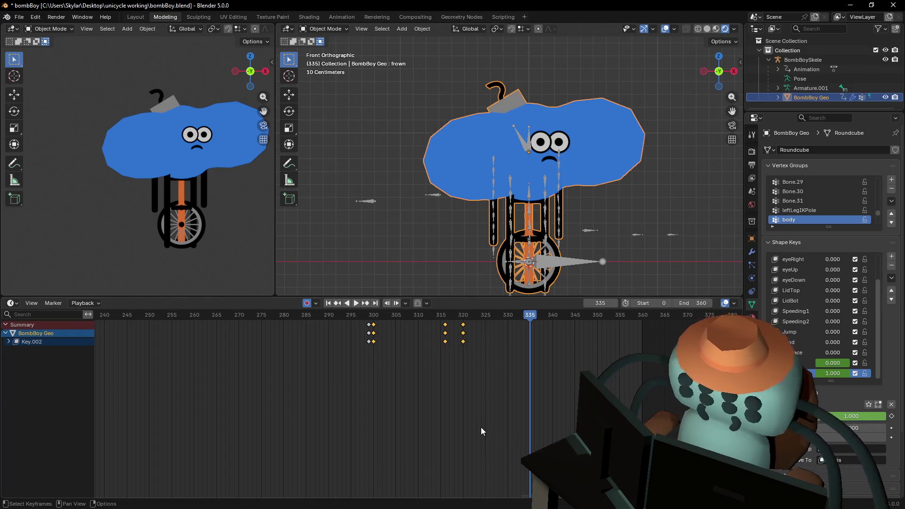
middle_drag(510, 467, 253, 354)
drag(174, 315, 187, 318)
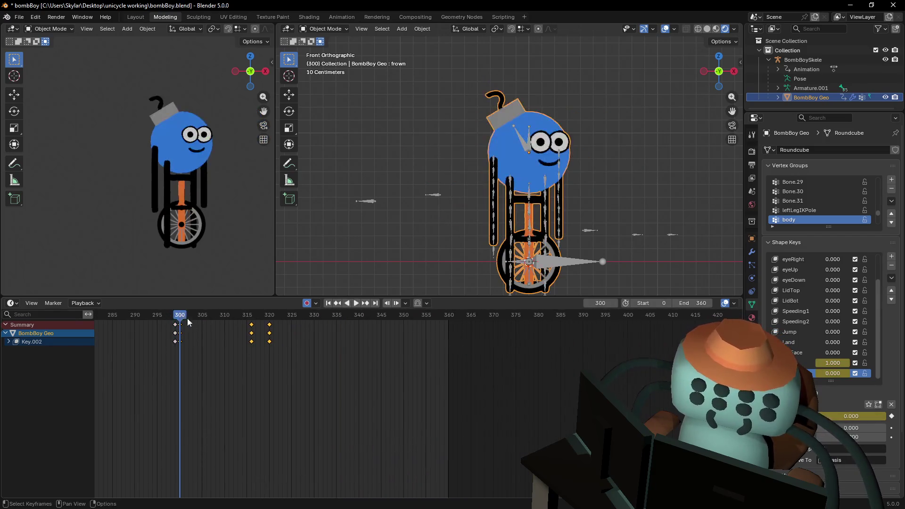
key(space)
key(Escape)
Set the start frame to 300 and loop the 300–360 range.
ctrl+scroll(262, 384, left, 3)
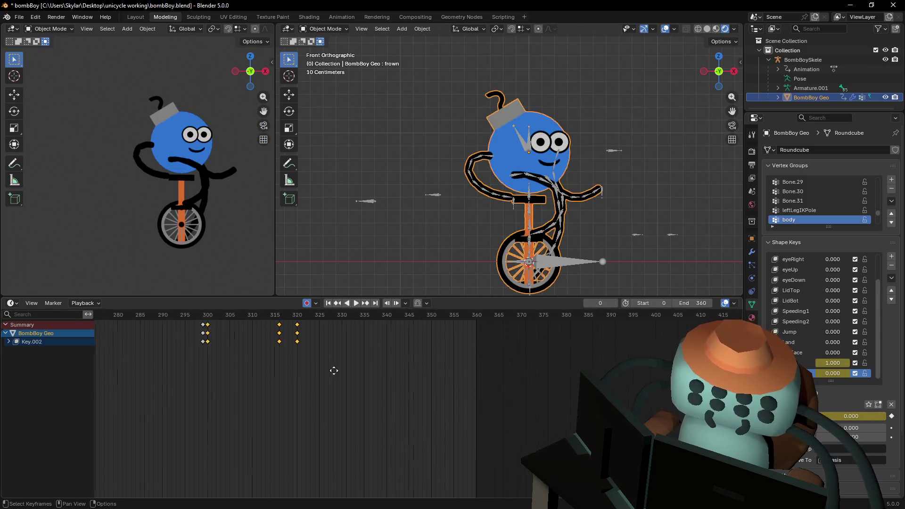
click(239, 315)
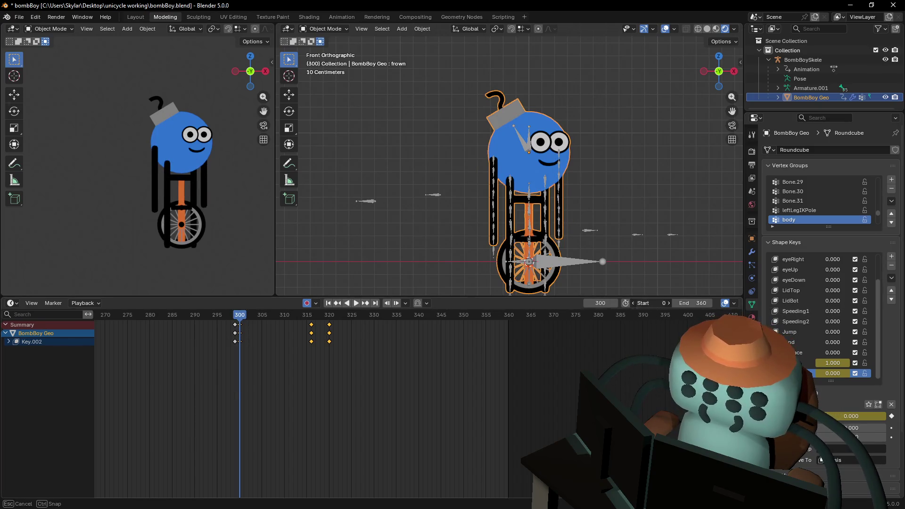
text(300)
key(Return)
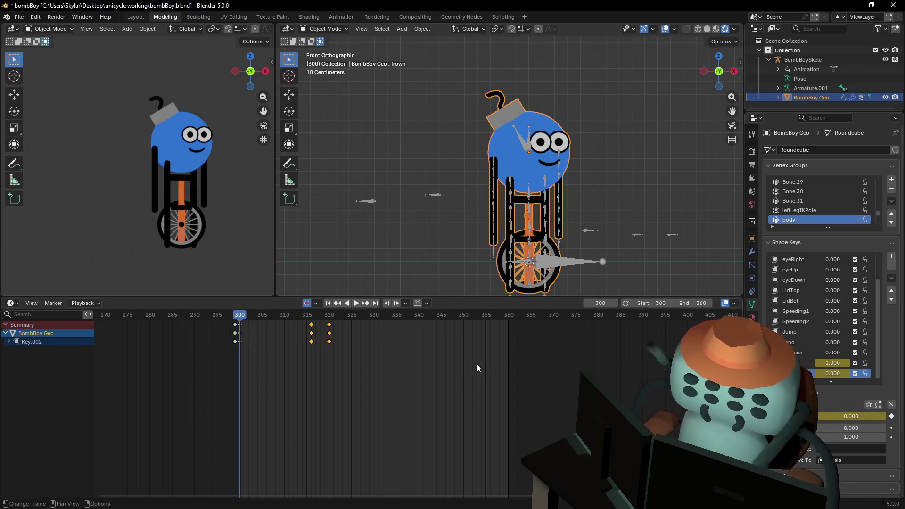
key(space)
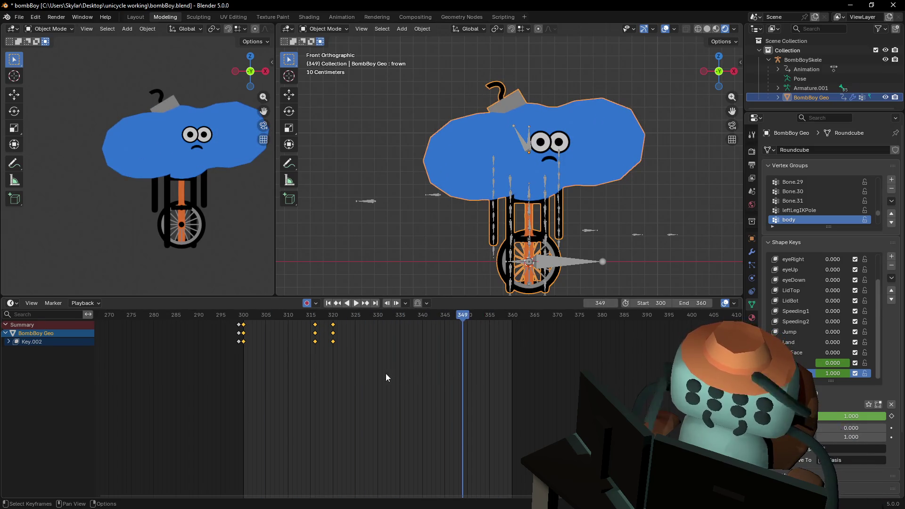
Replay the reaction from frame 300, stopping around frame 327 and returning to 300.
click(264, 315)
key(shift+Left)
key(space)
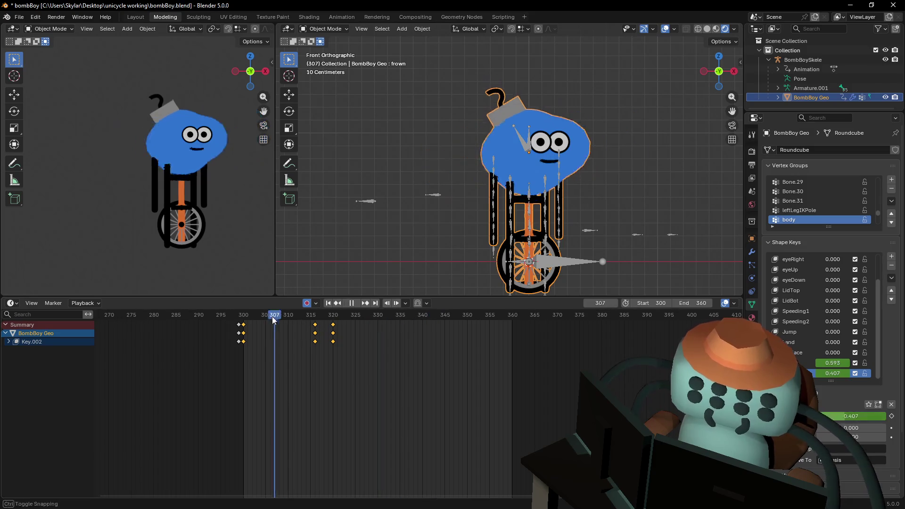
key(Escape)
key(space)
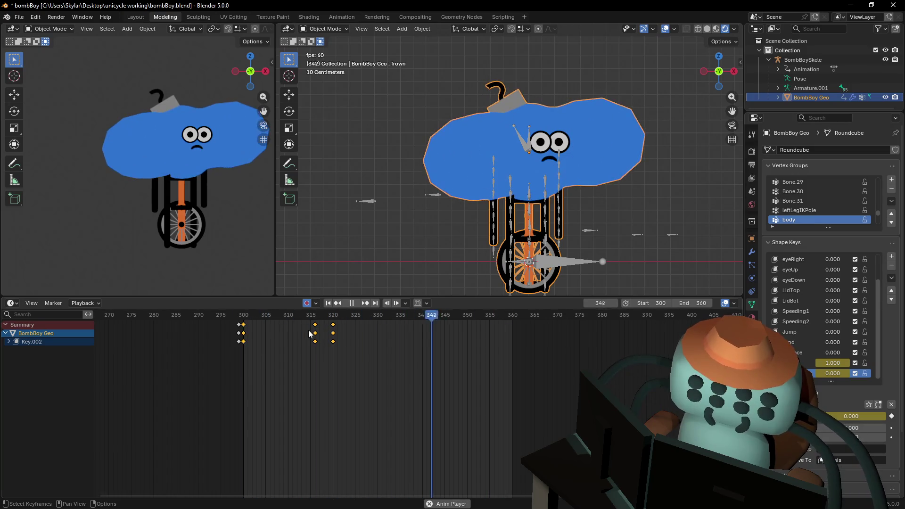
key(space)
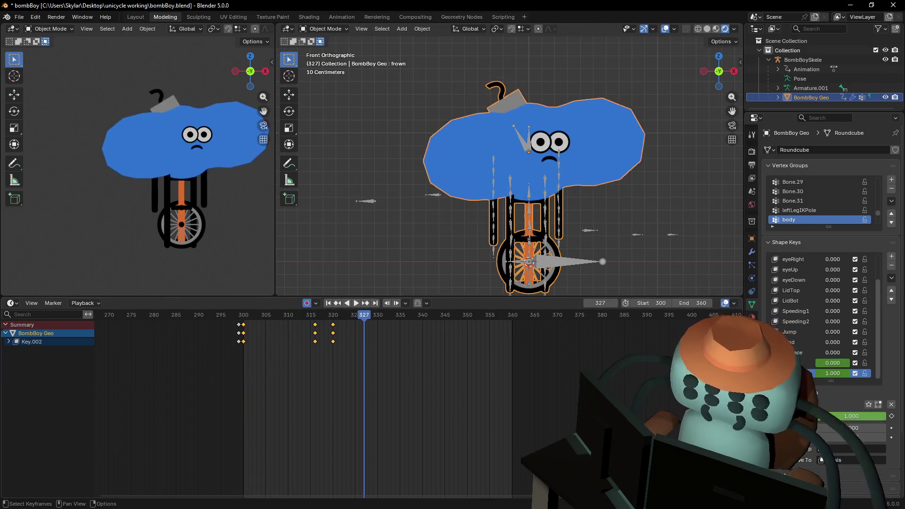
scroll(397, 404, up, 2)
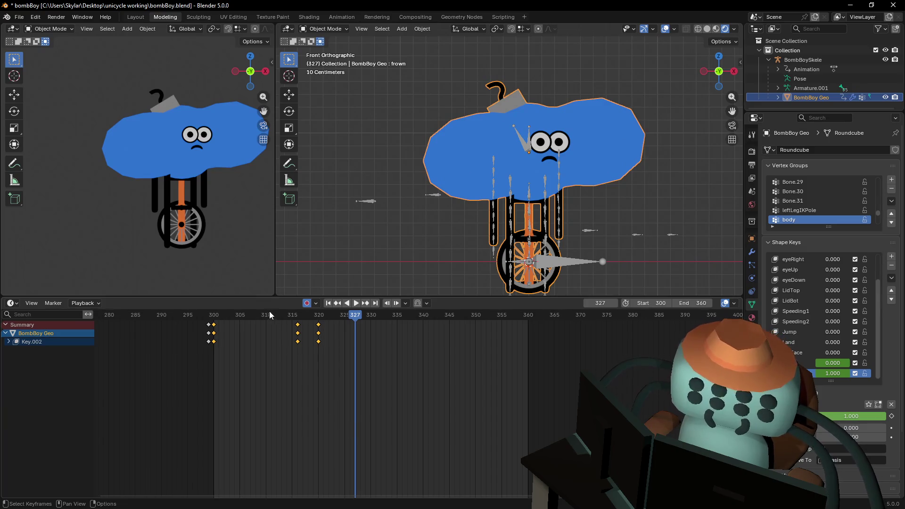
key(space)
mouse_move(270, 314)
mouse_down()
mouse_move(208, 316)
mouse_move(213, 325)
mouse_up()
Centre the character and select the BombBoySkele armature.
scroll(330, 387, left, 2)
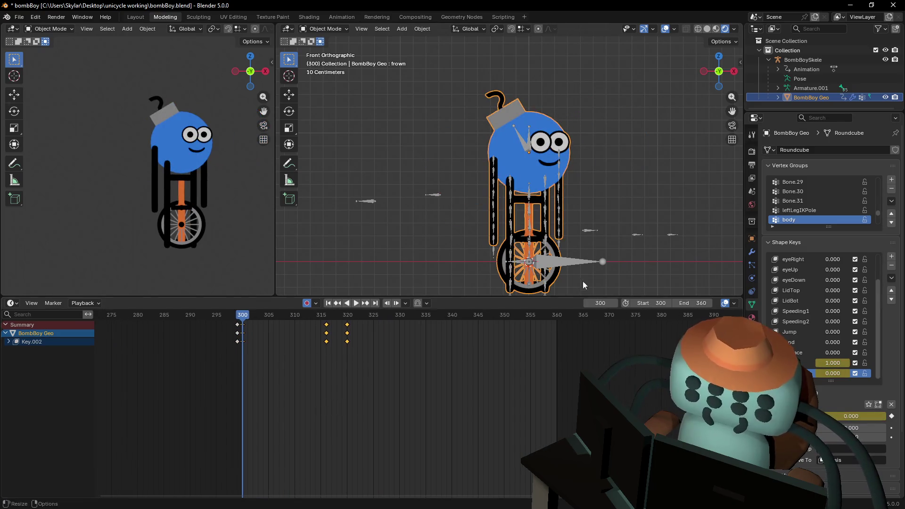
shift+middle_drag(513, 293, 524, 267)
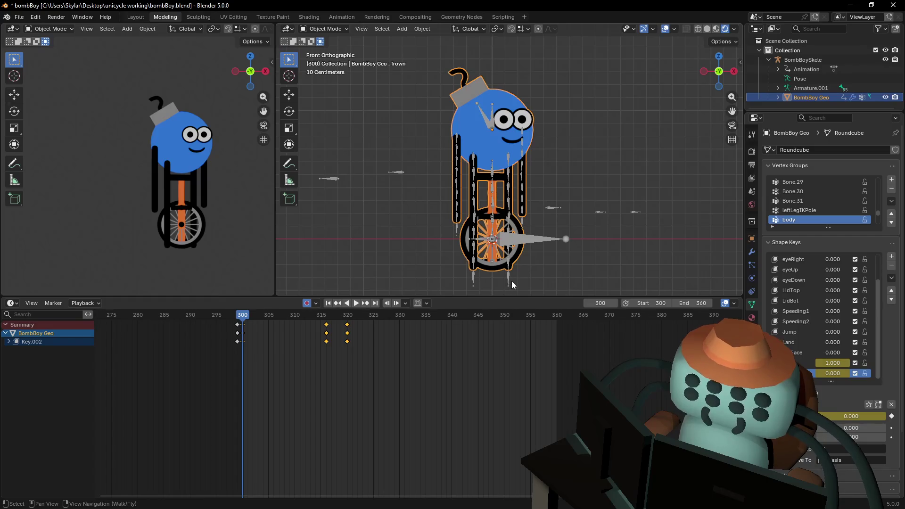
click(511, 281)
Enter Pose Mode and reposition the left and right foot IK targets.
click(326, 29)
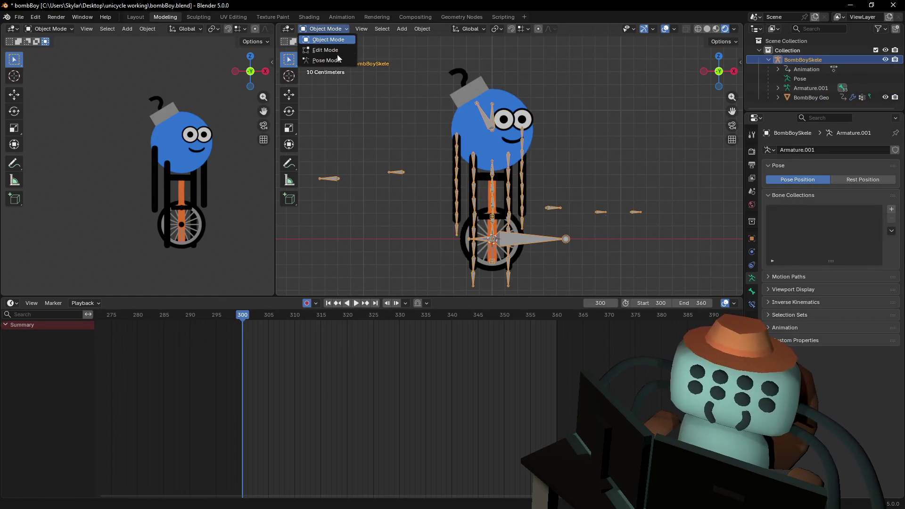
click(329, 61)
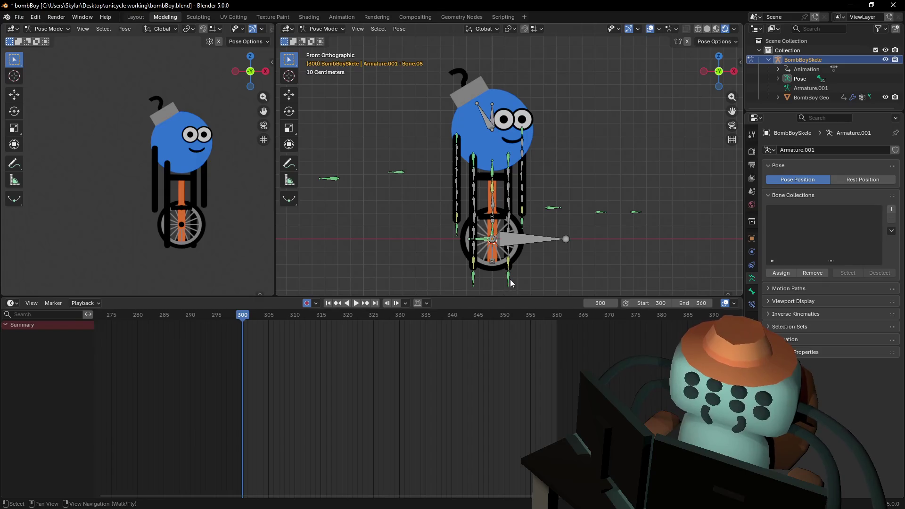
click(510, 281)
key(g)
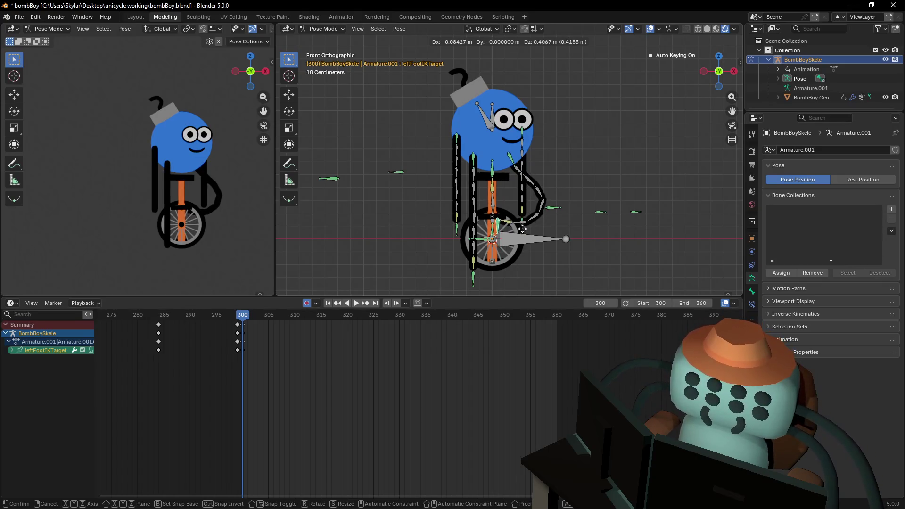
click(510, 276)
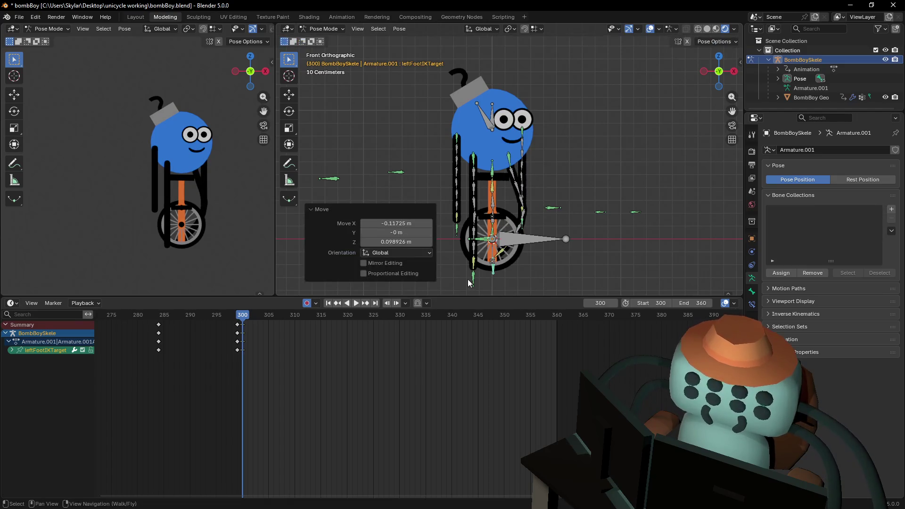
click(470, 284)
key(g)
click(507, 230)
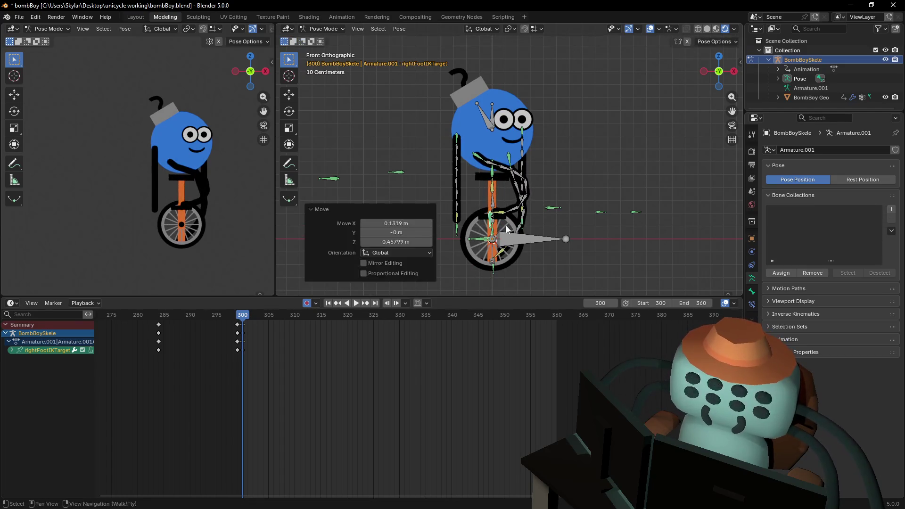
Bend the spine by rotating Bone.08 and Bone.09 (to -31.1°).
click(482, 162)
key(r)
click(615, 193)
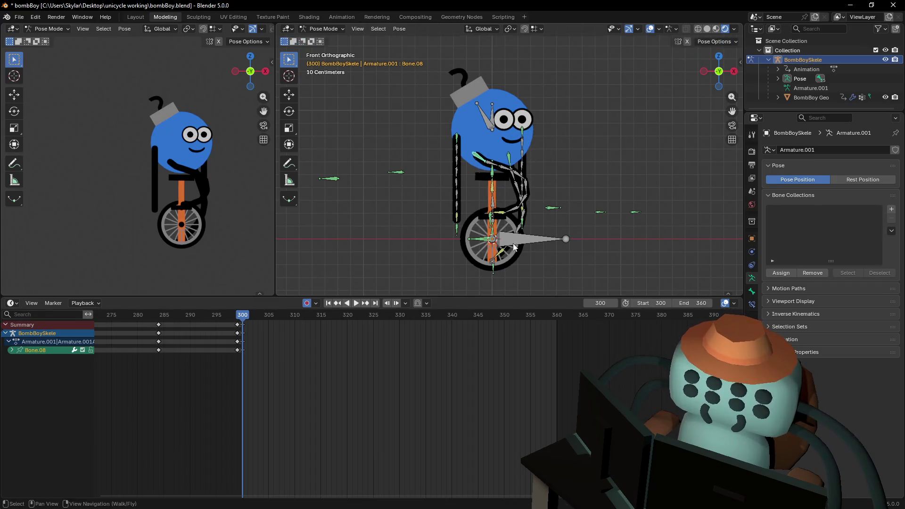
click(488, 164)
key(r)
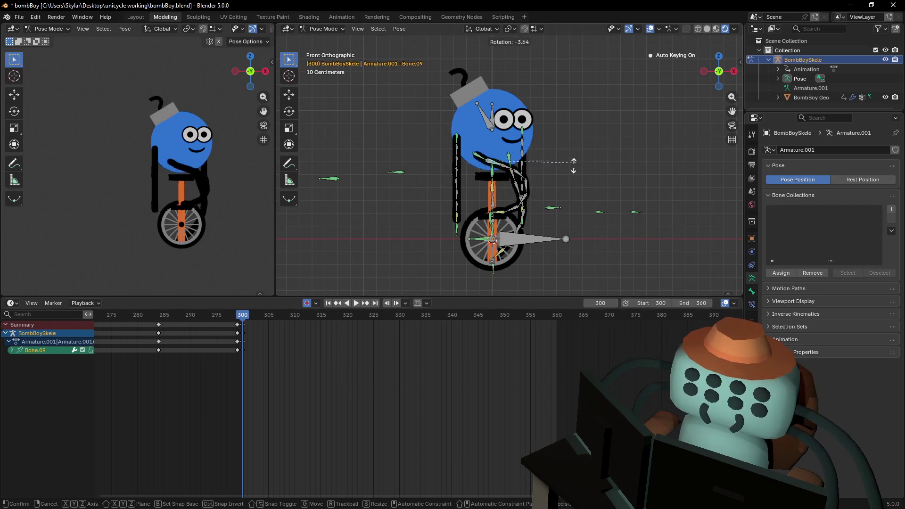
click(558, 199)
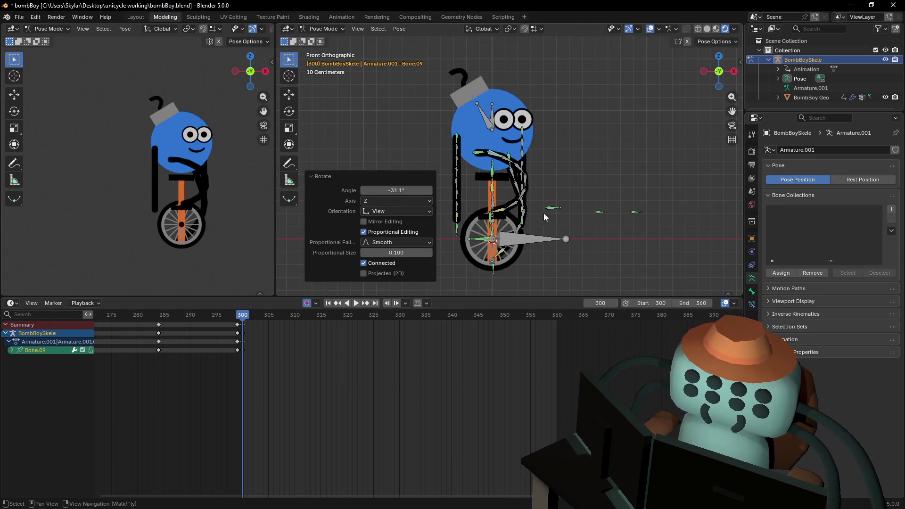
Raise the right arm by moving the right hand IK target outward.
click(457, 234)
key(g)
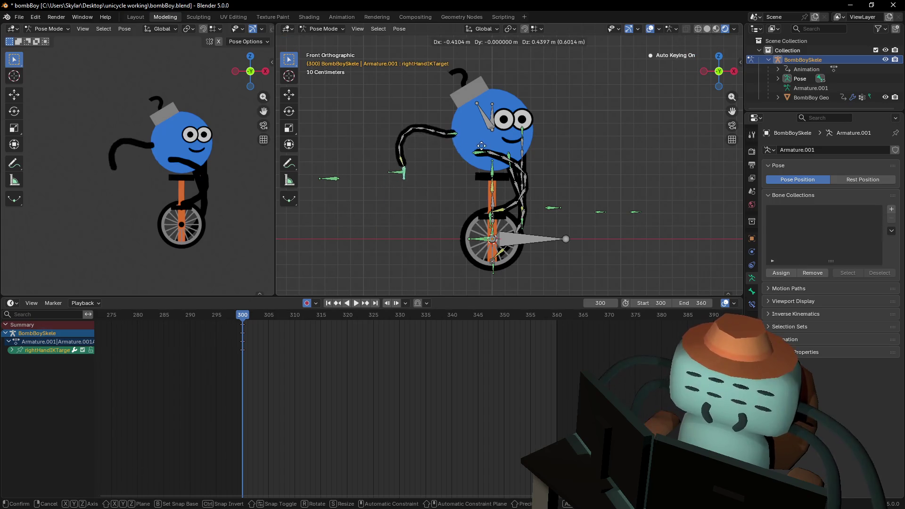
click(543, 181)
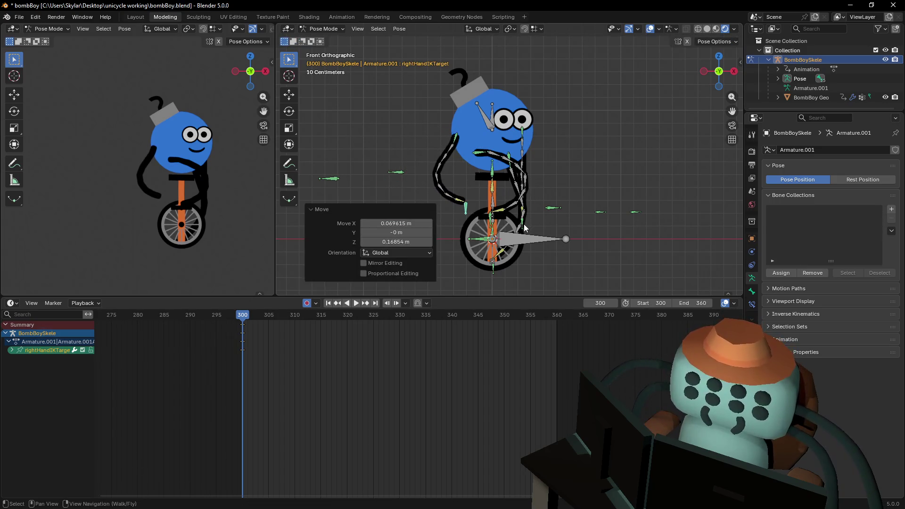
key(g)
click(580, 158)
key(g)
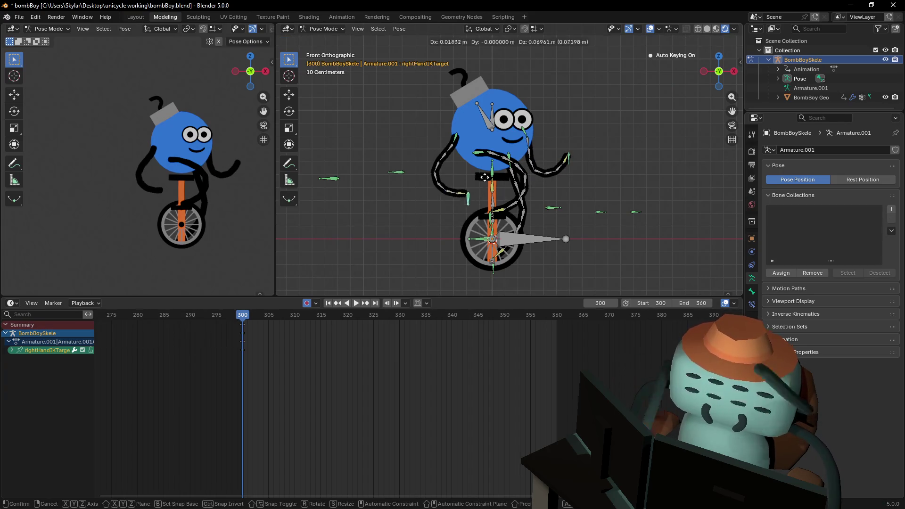
click(484, 174)
Rotate Bone.25 by 33° and move the left hand IK target, then play the pose.
click(448, 151)
key(r)
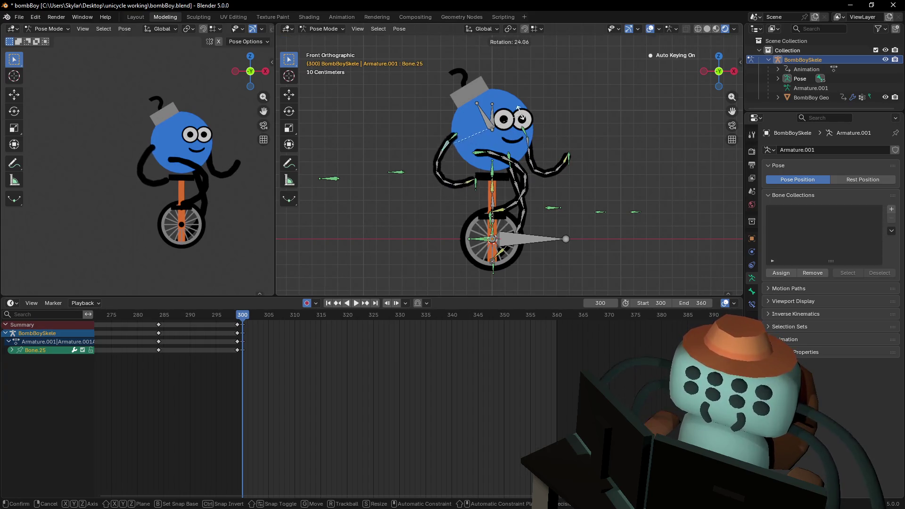
click(522, 112)
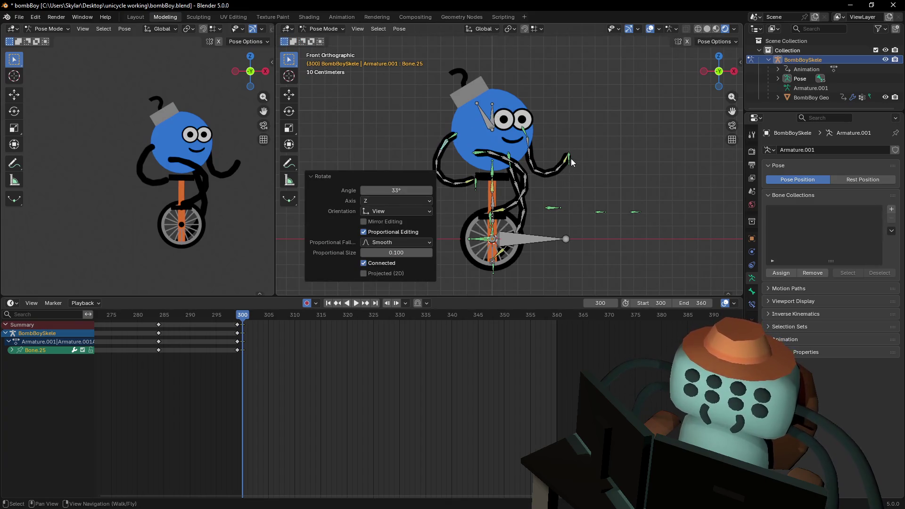
click(569, 159)
key(g)
click(585, 187)
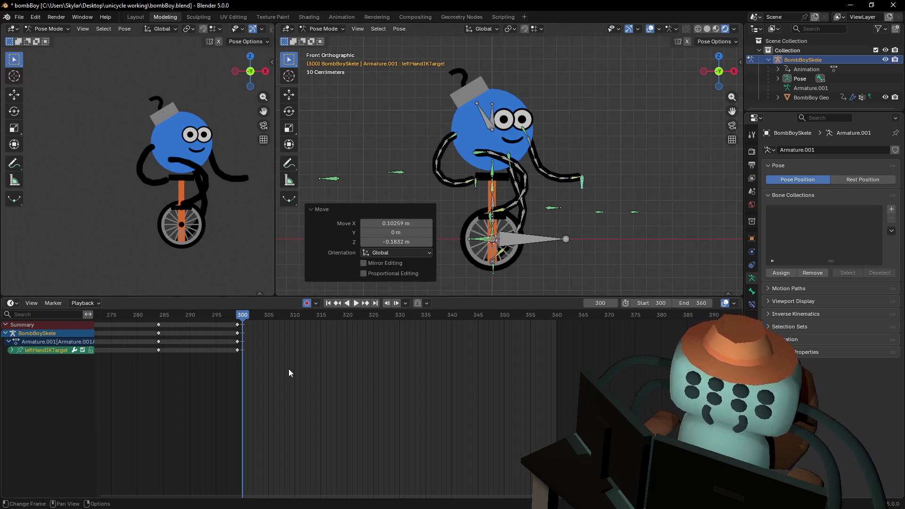
key(space)
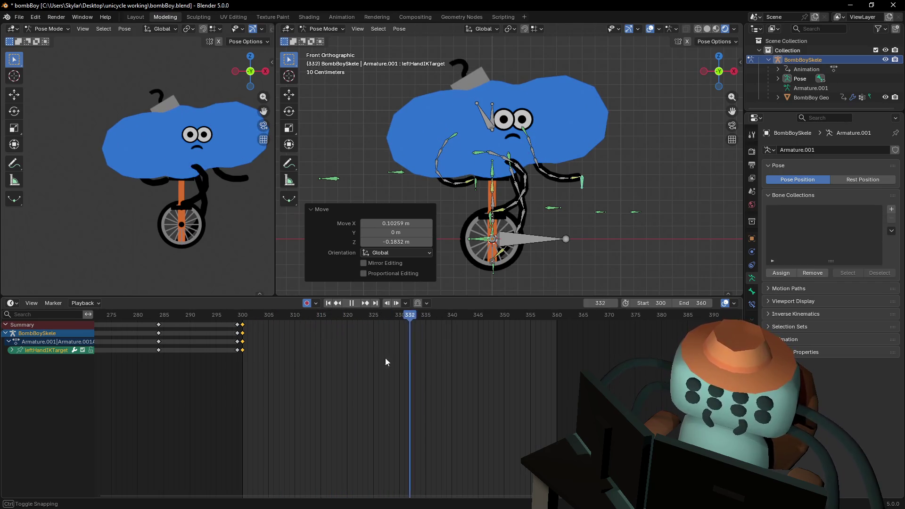
Shift spine bone Bone.08 -0.258 m along Y at frame 300.
click(287, 344)
key(Escape)
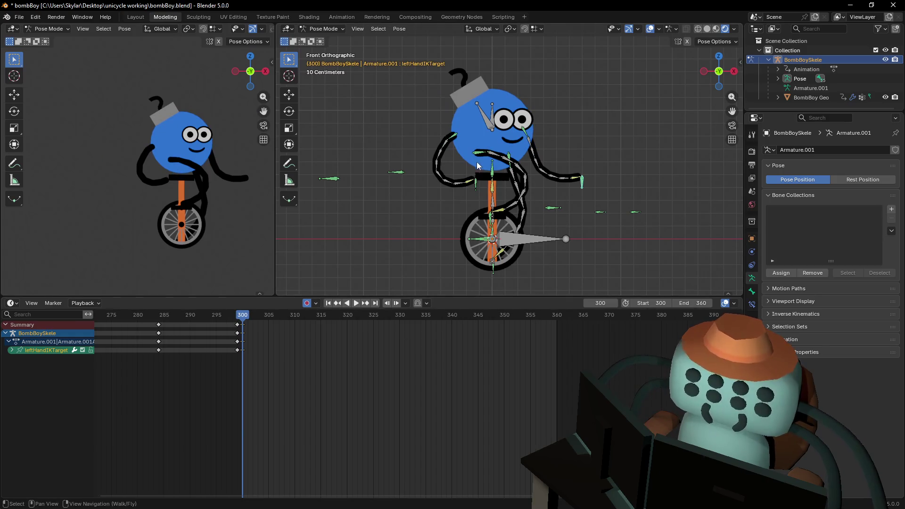
click(481, 157)
middle_drag(481, 157, 649, 113)
key(g)
key(y)
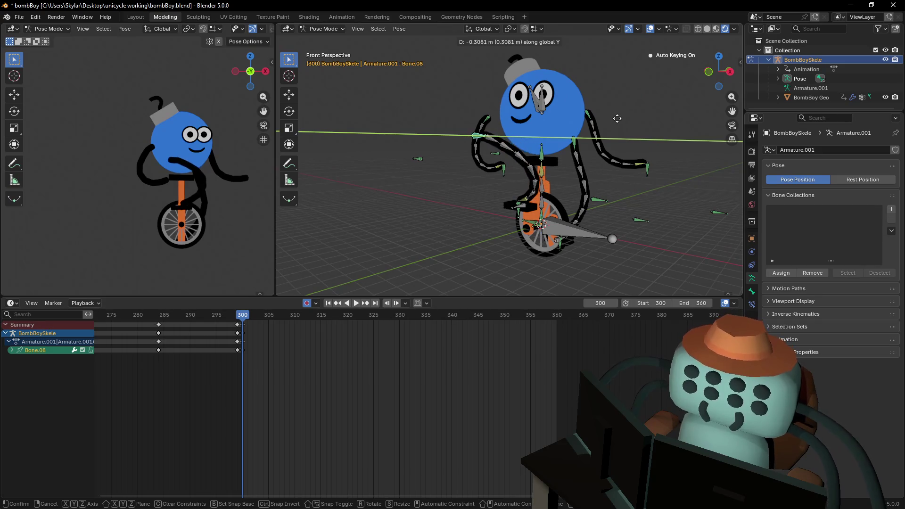
click(616, 119)
Scrub and replay the reaction from about frame 302, then return to 300.
drag(248, 316, 364, 326)
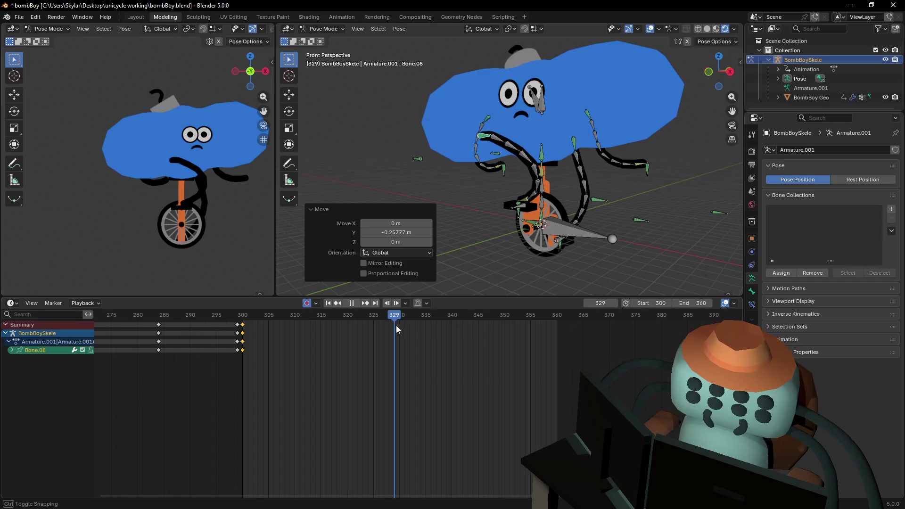
click(250, 350)
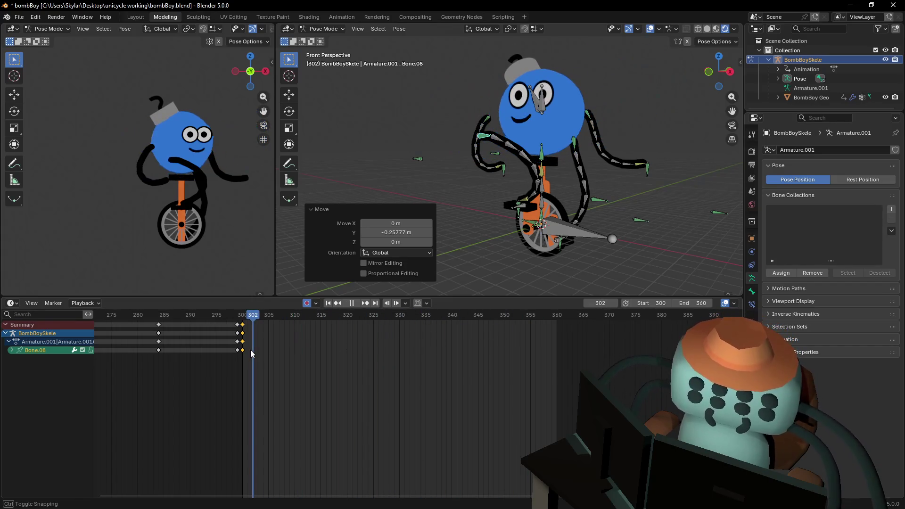
key(Escape)
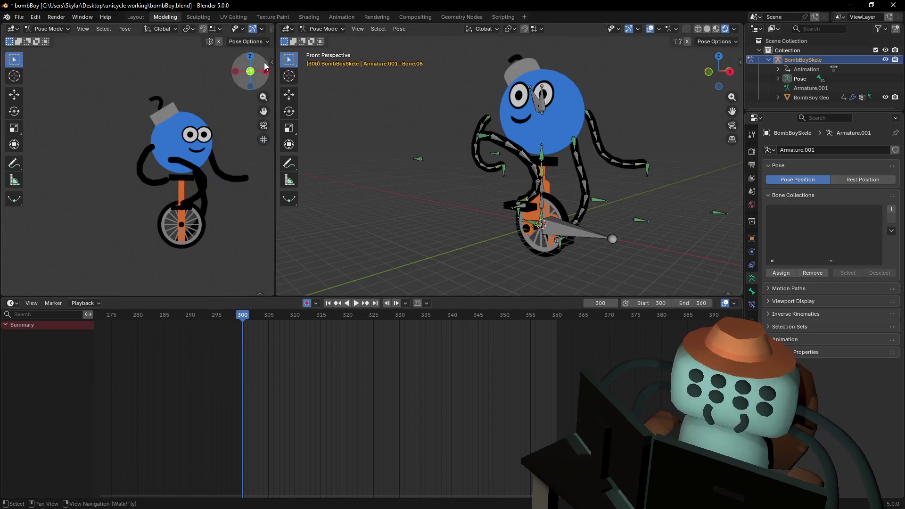
In Object Mode, move BombBoy Geo's 316/320 shape-key keyframes 8 frames earlier.
click(313, 30)
click(327, 40)
click(561, 113)
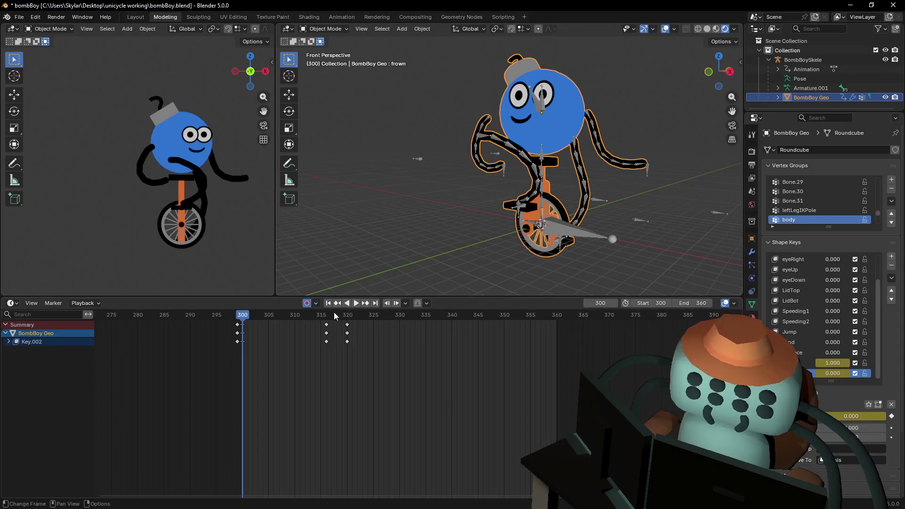
click(300, 315)
mouse_move(380, 364)
mouse_down()
mouse_move(339, 322)
mouse_move(324, 323)
mouse_up()
key(g)
click(282, 324)
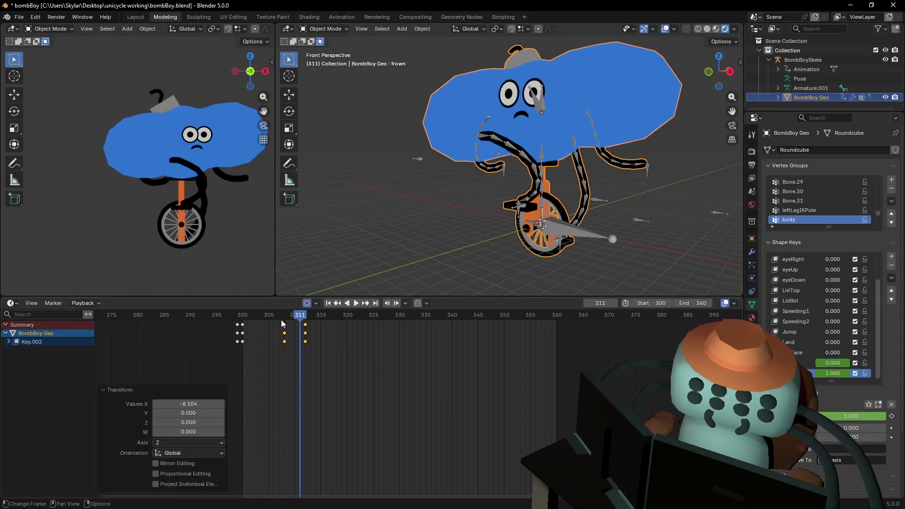
Play and scrub the retimed reaction to frame 315, then select the BombBoySkele armature.
key(shift+Left)
key(space)
click(253, 319)
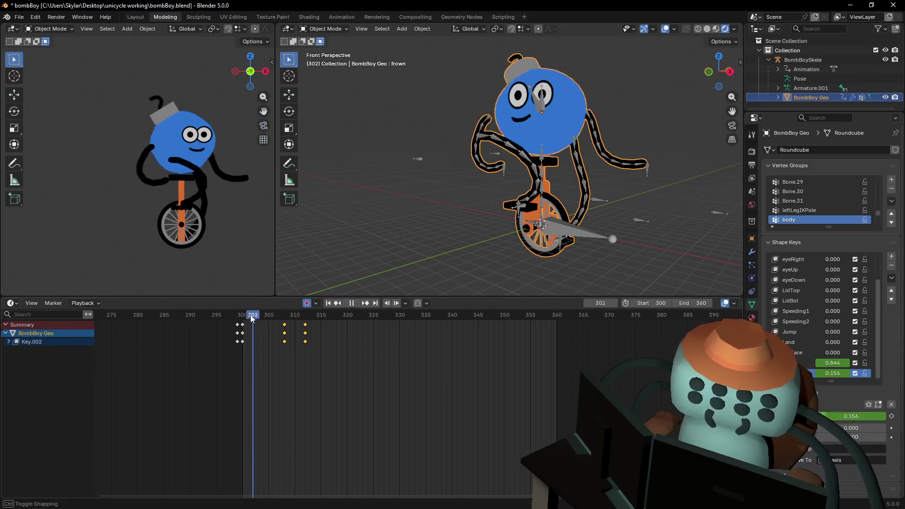
drag(252, 319, 321, 332)
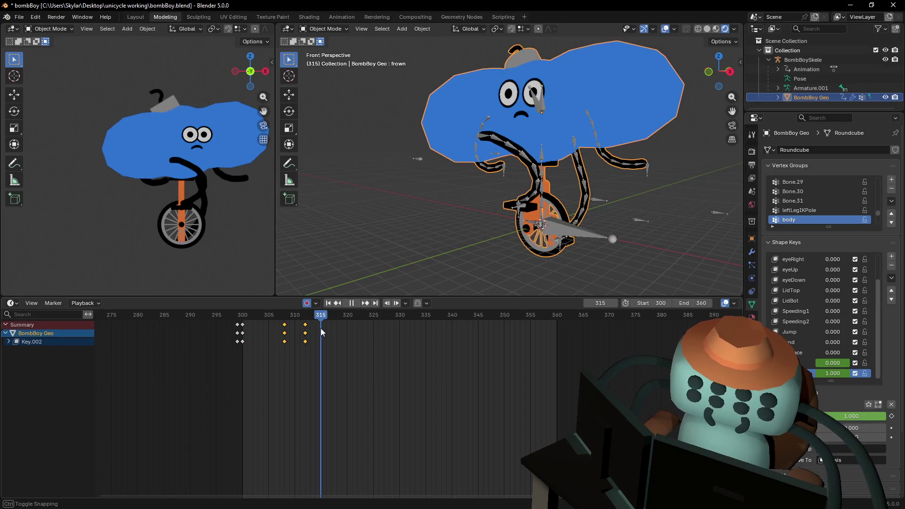
middle_drag(528, 146, 561, 139)
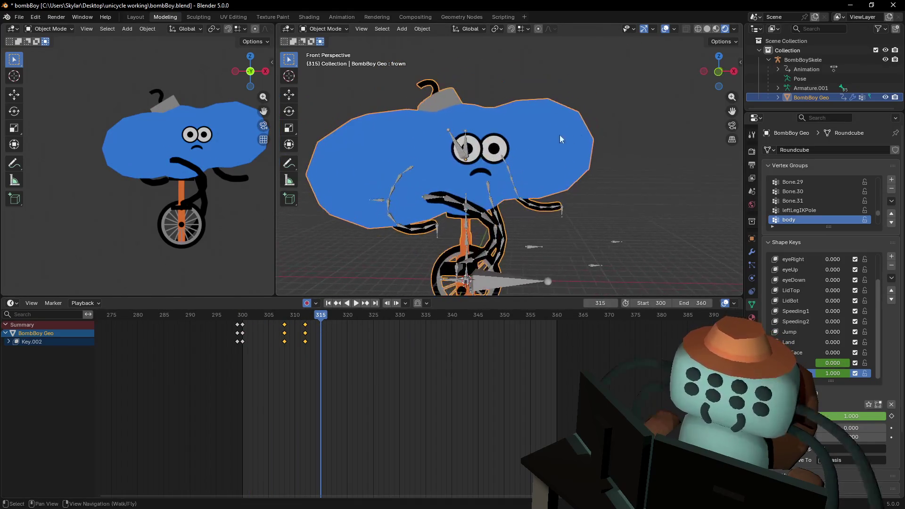
click(468, 143)
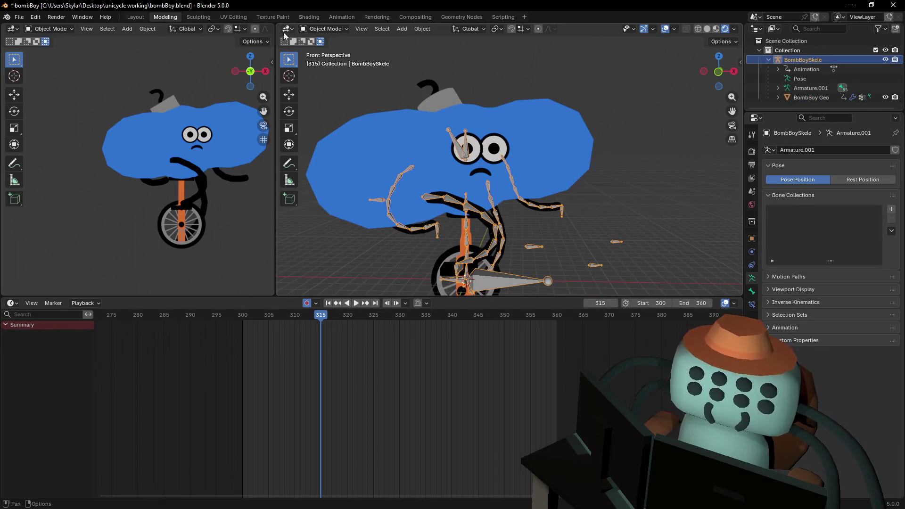
Switch the rig to Pose Mode, select the body bone and cancel a trial rotation.
click(325, 29)
click(330, 60)
click(467, 141)
key(r)
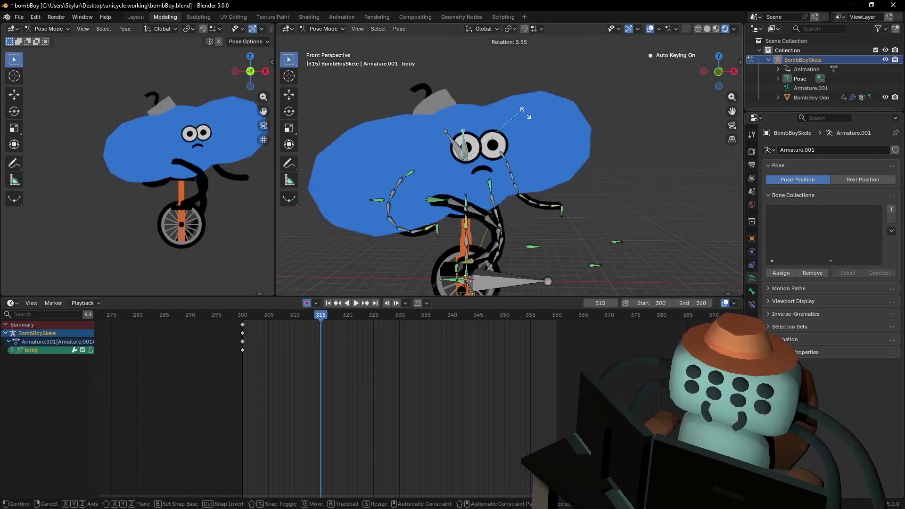
key(Escape)
drag(304, 316, 245, 332)
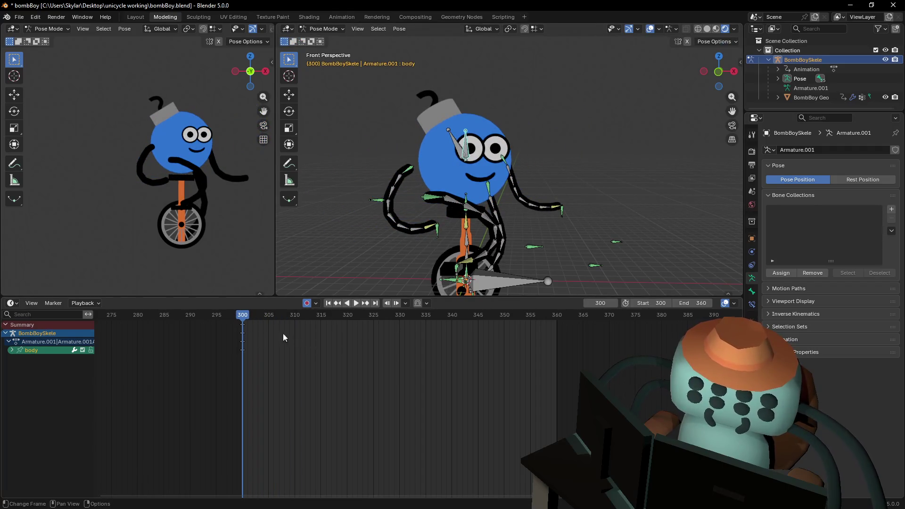
click(243, 324)
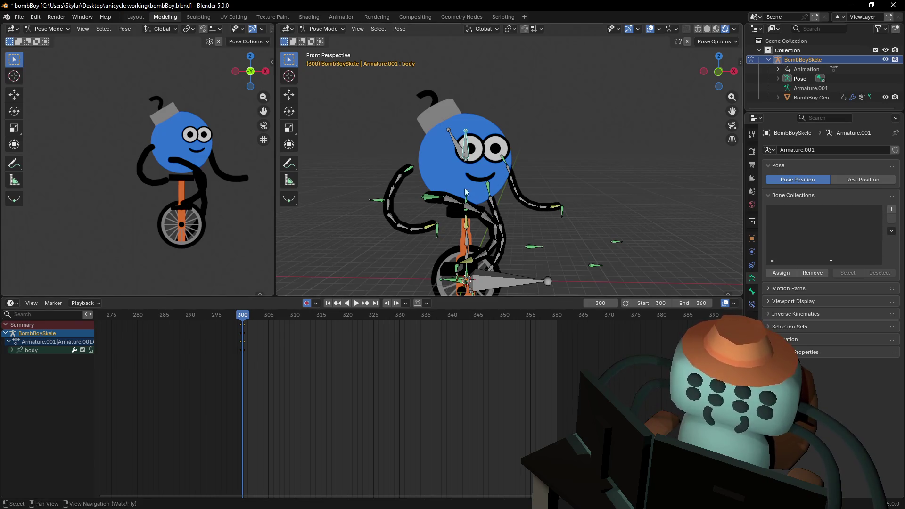
Cancel trial scales of the body bone and scrub frames 304–308 to watch the puff.
key(s)
key(Escape)
key(s)
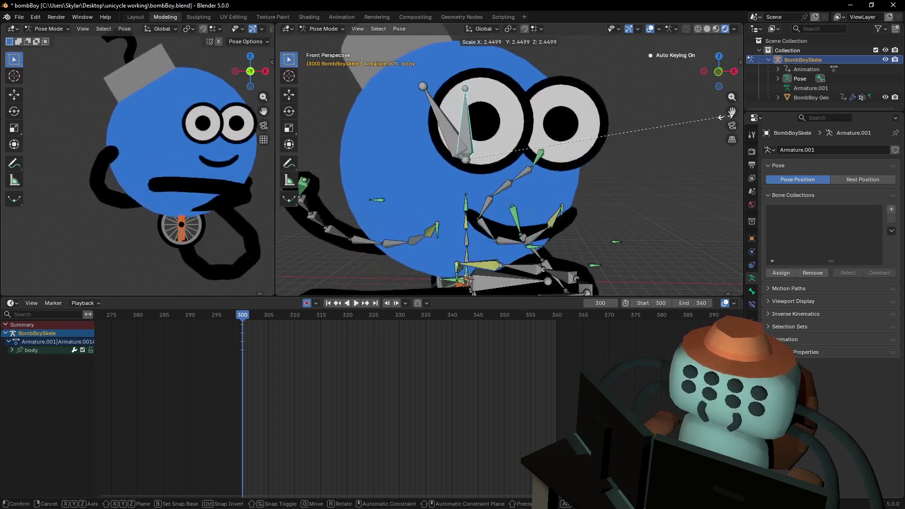
key(Escape)
scroll(547, 231, up, 5)
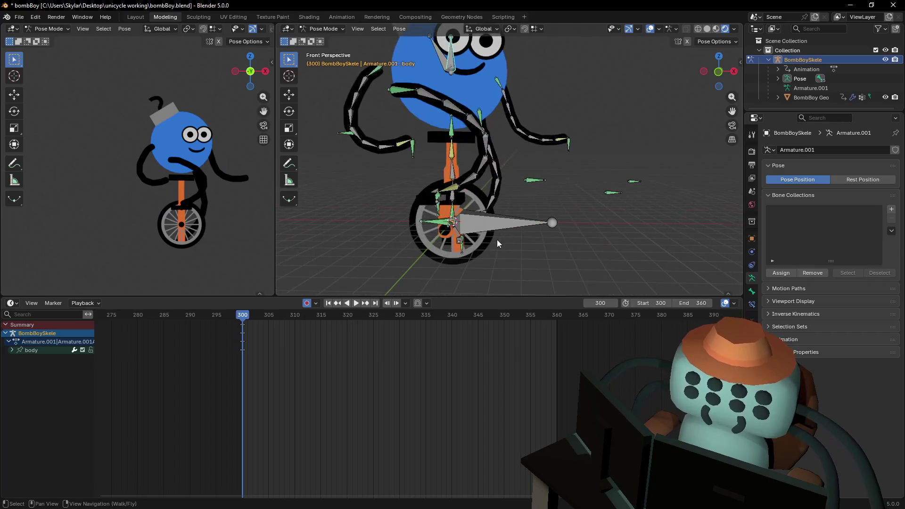
drag(263, 316, 287, 323)
shift+middle_drag(507, 147, 472, 244)
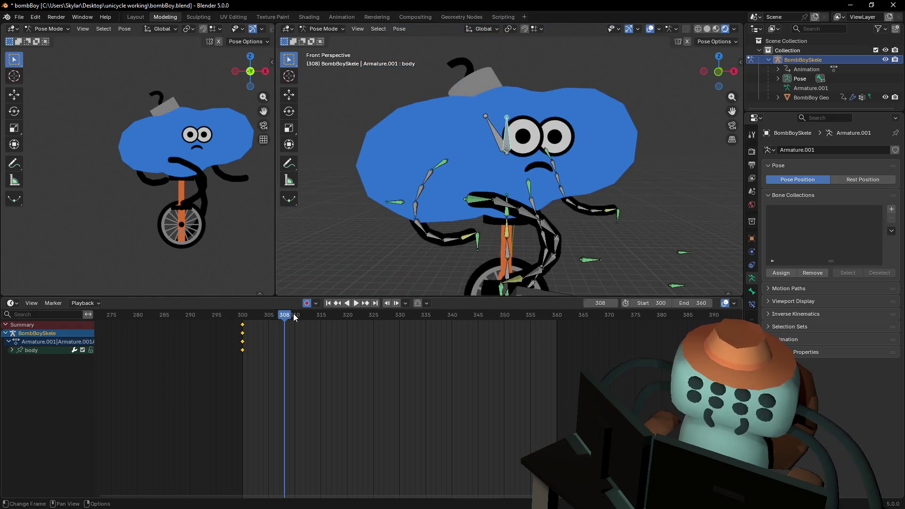
Select the right hand IK target in front orthographic view and return to frame 310.
mouse_move(295, 317)
mouse_down()
mouse_move(306, 316)
mouse_move(294, 329)
mouse_move(258, 331)
mouse_move(268, 325)
mouse_up()
mouse_move(464, 217)
shift+middle_down()
mouse_move(468, 141)
mouse_move(481, 198)
mouse_move(475, 222)
shift+middle_up()
click(487, 173)
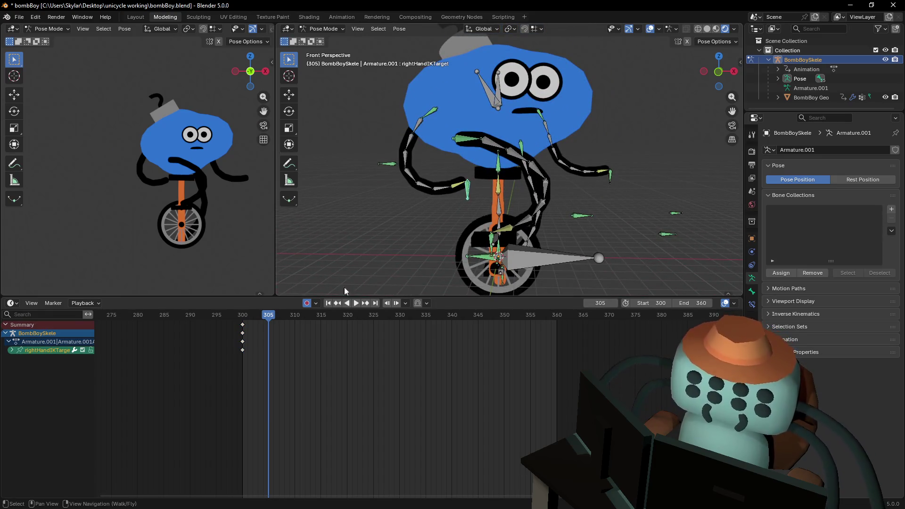
click(719, 71)
key(g)
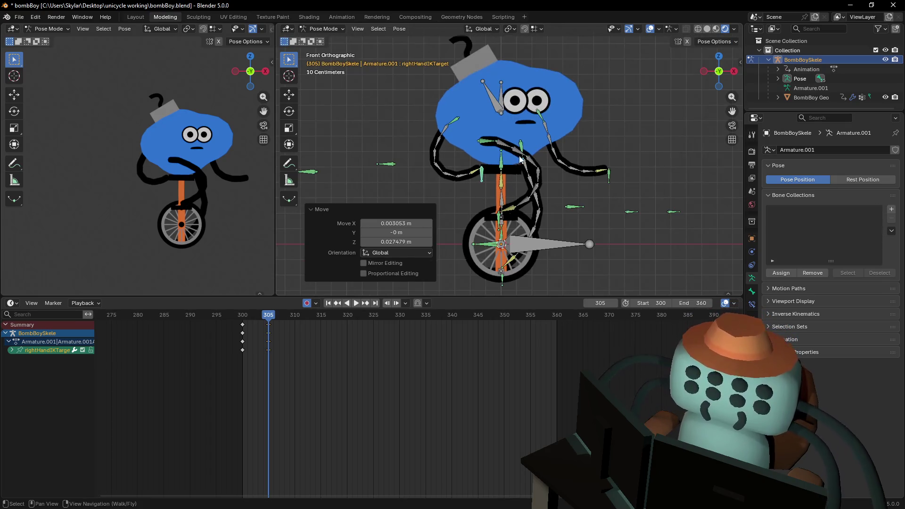
scroll(508, 221, up, 1)
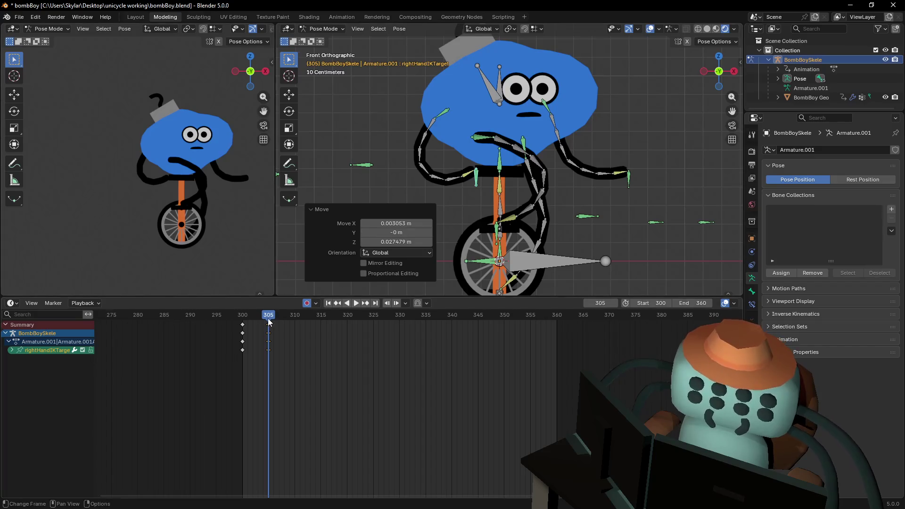
key(space)
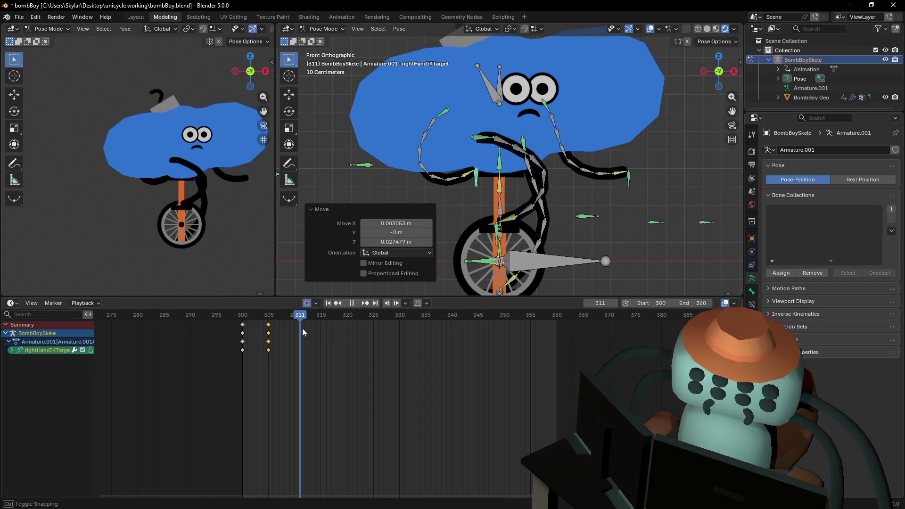
mouse_move(303, 332)
mouse_down()
mouse_move(270, 332)
mouse_move(294, 332)
mouse_up()
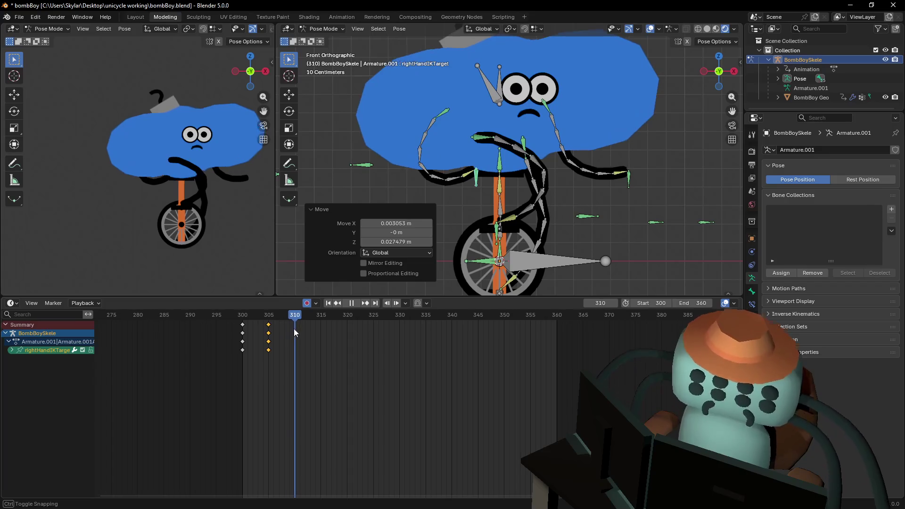
key(space)
Move the right hand IK target to its reaction position at frame 310.
key(g)
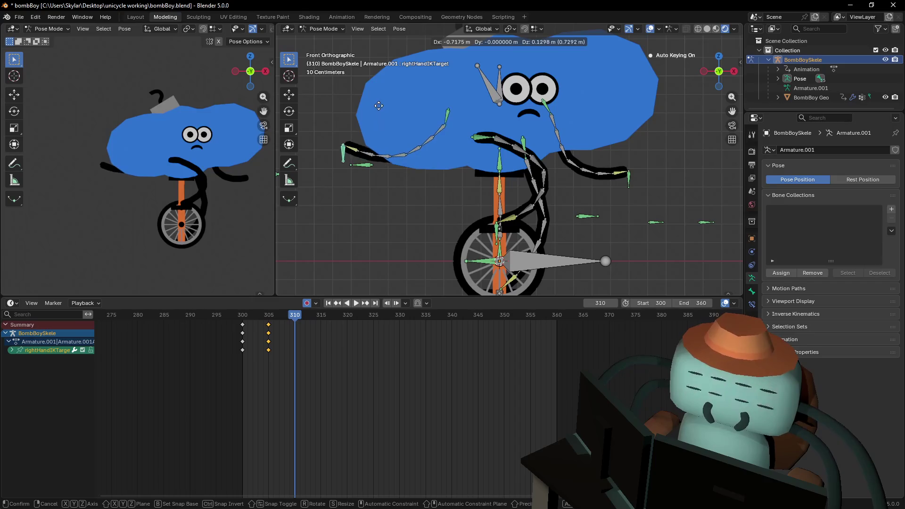
click(380, 99)
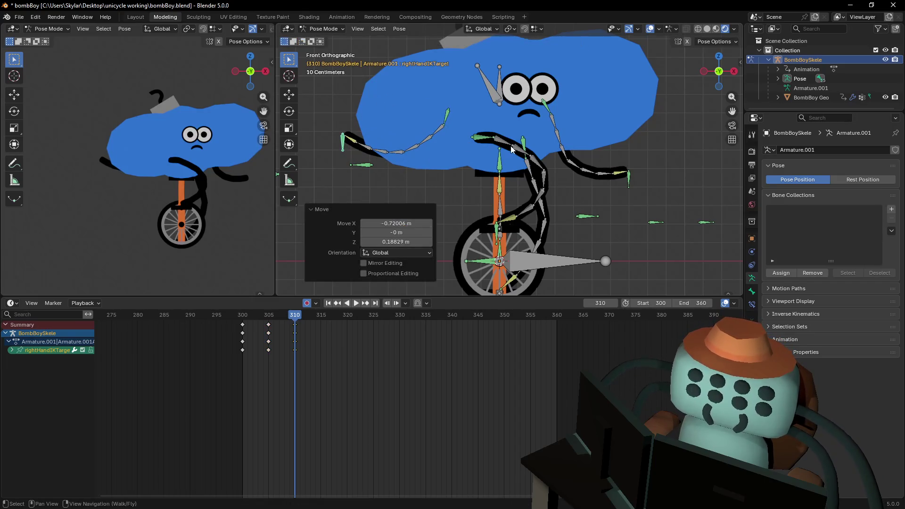
key(g)
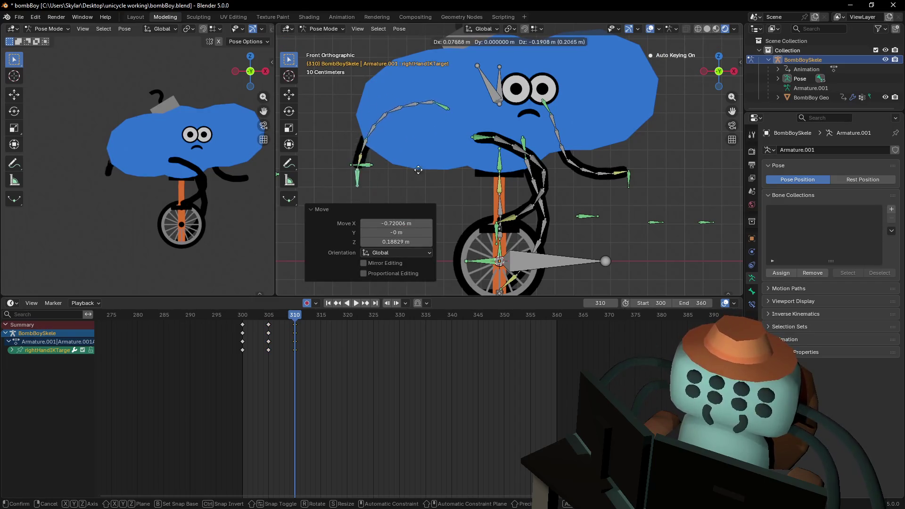
click(413, 147)
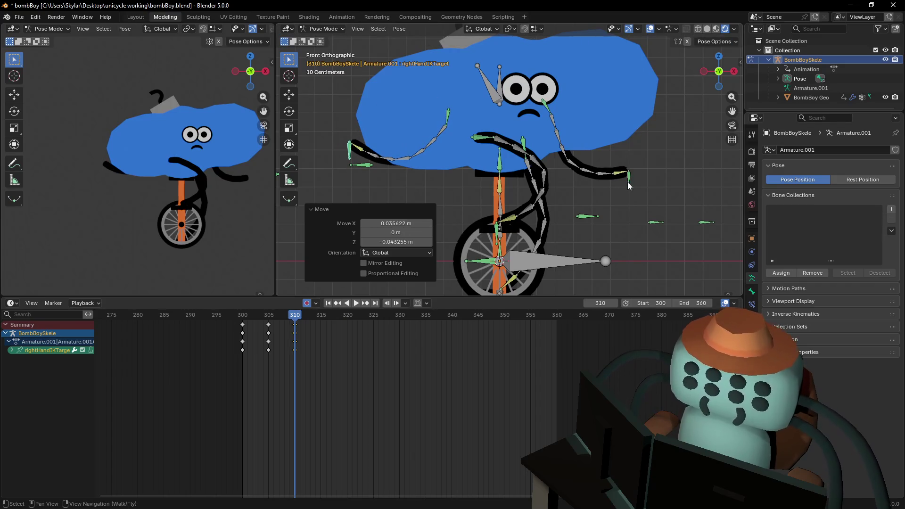
Raise the left hand target, pull the right foot down-left, and move the left foot 0.293 m right and 0.056 m up.
mouse_move(629, 185)
mouse_down()
mouse_move(655, 111)
mouse_move(634, 137)
mouse_move(628, 167)
mouse_up()
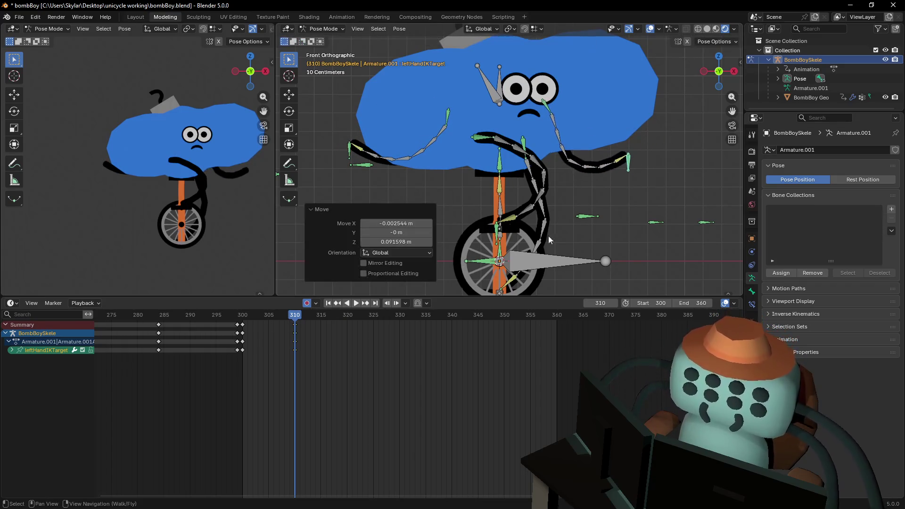
drag(498, 236, 362, 280)
shift+scroll(501, 290, down, 4)
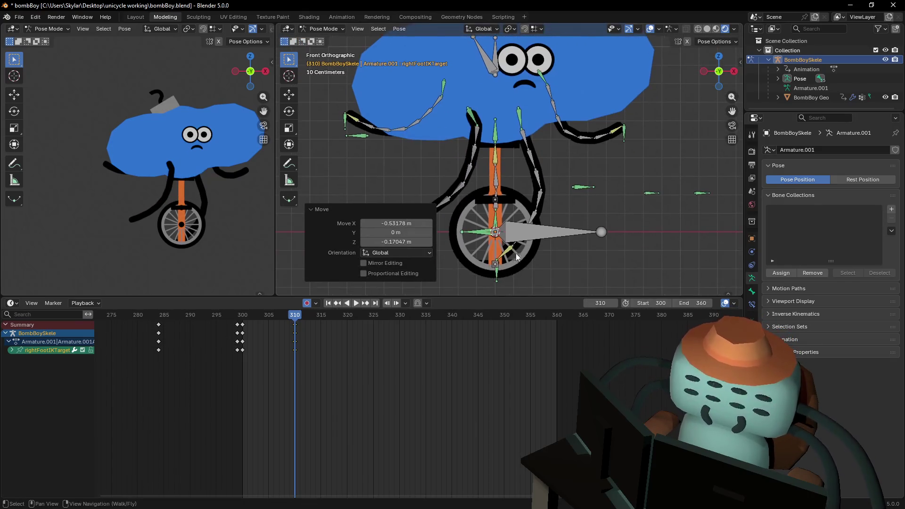
mouse_move(498, 280)
mouse_down()
mouse_move(537, 262)
mouse_move(599, 259)
mouse_move(555, 261)
mouse_up()
ctrl+scroll(576, 236, down, 4)
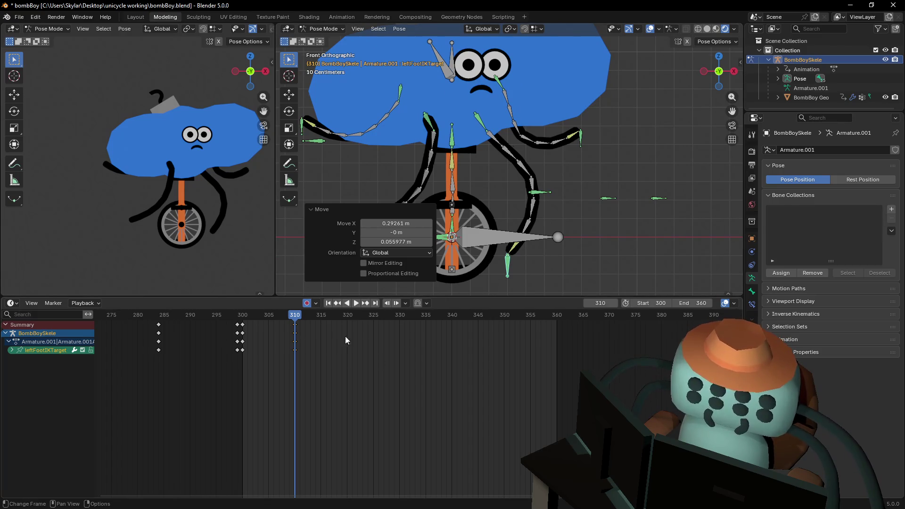
scroll(495, 224, down, 2)
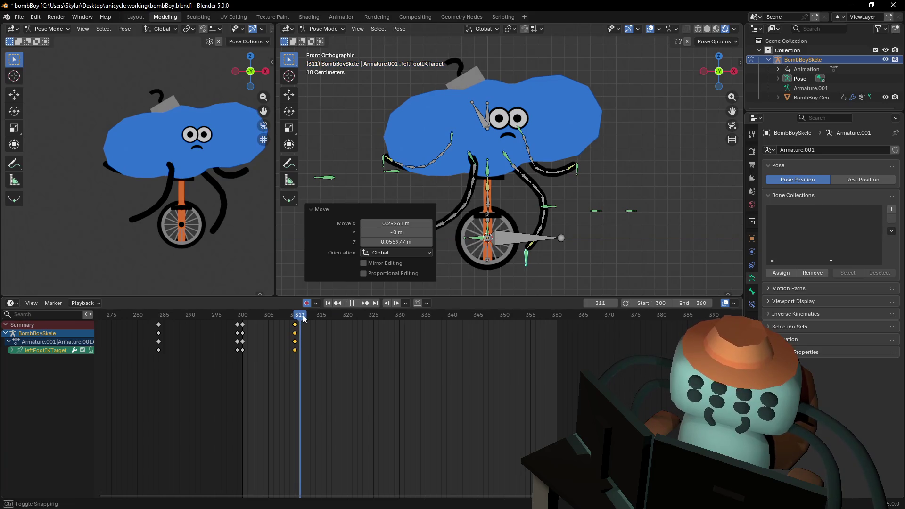
mouse_move(306, 315)
mouse_down()
mouse_move(242, 317)
mouse_move(239, 330)
mouse_move(315, 324)
mouse_up()
At frame 314, shift the left foot IK target and raise the right foot IK target.
key(g)
click(571, 236)
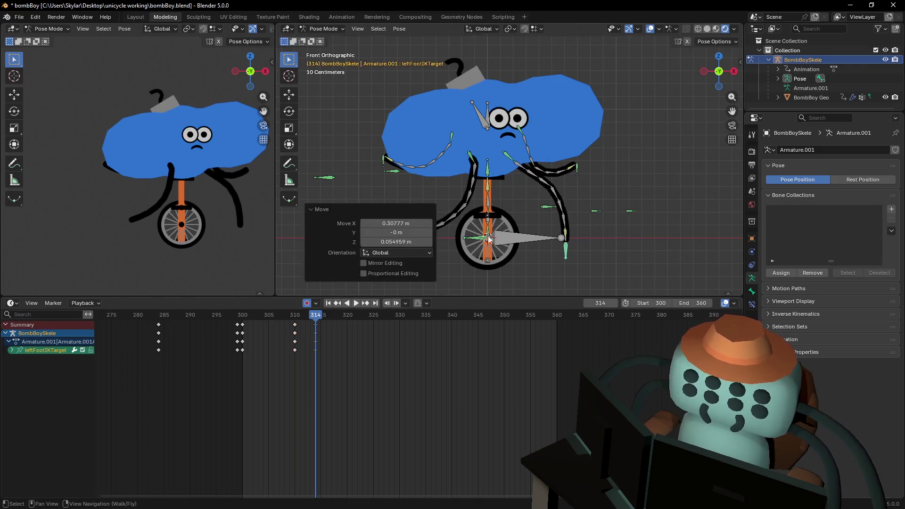
shift+middle_drag(502, 245, 538, 243)
mouse_move(448, 246)
shift+middle_down()
mouse_move(440, 244)
mouse_move(466, 244)
shift+middle_up()
click(481, 241)
key(g)
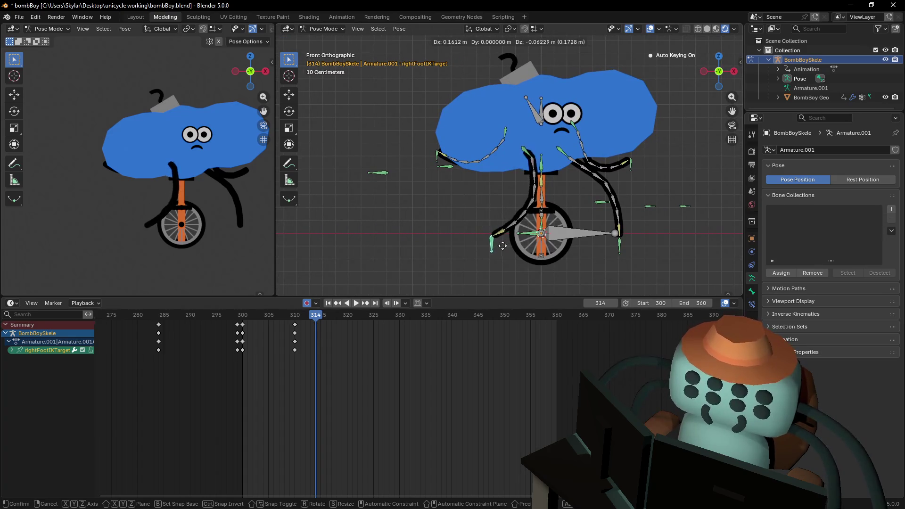
click(446, 179)
Move the right hand IK target and raise the left hand IK target up-right.
click(437, 156)
key(g)
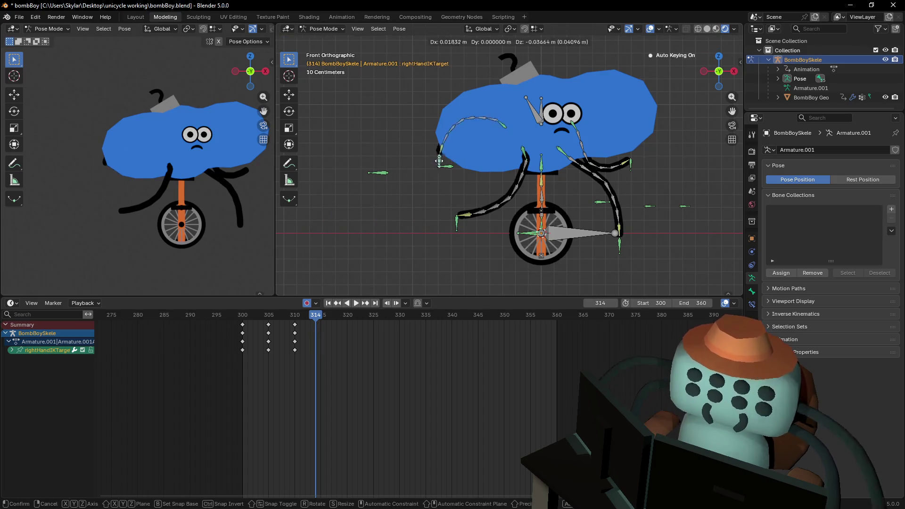
click(453, 181)
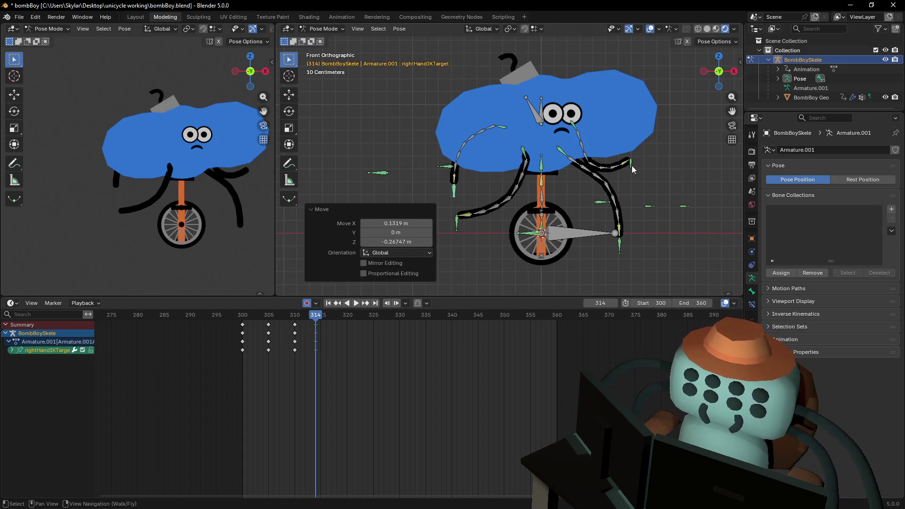
click(631, 164)
key(g)
click(658, 147)
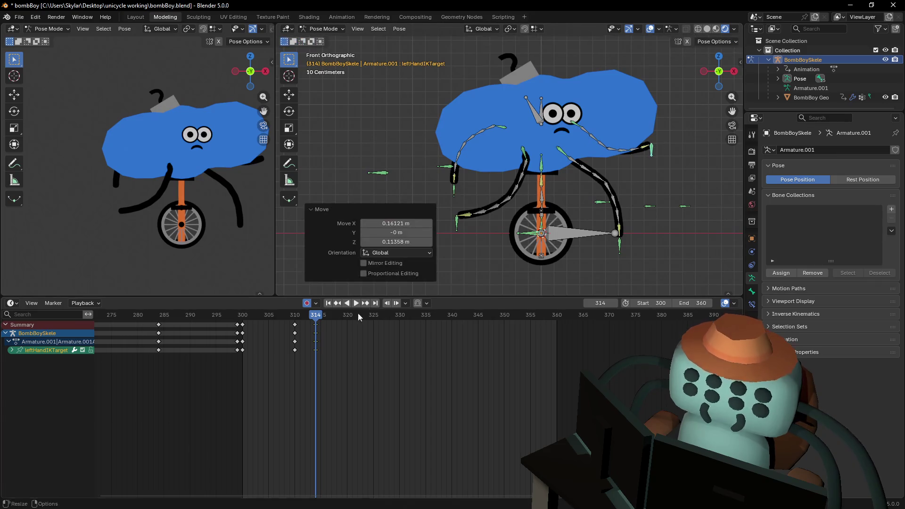
Compare the poses at frames 310–313, then box-select the right hand target's new keyframes.
mouse_move(316, 320)
mouse_down()
mouse_move(275, 317)
mouse_move(297, 321)
mouse_move(270, 326)
mouse_move(294, 328)
mouse_up()
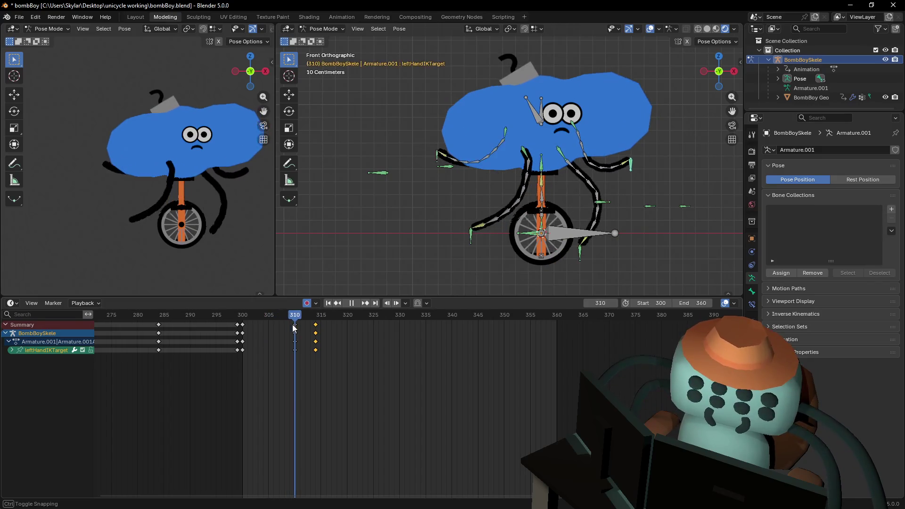
key(Escape)
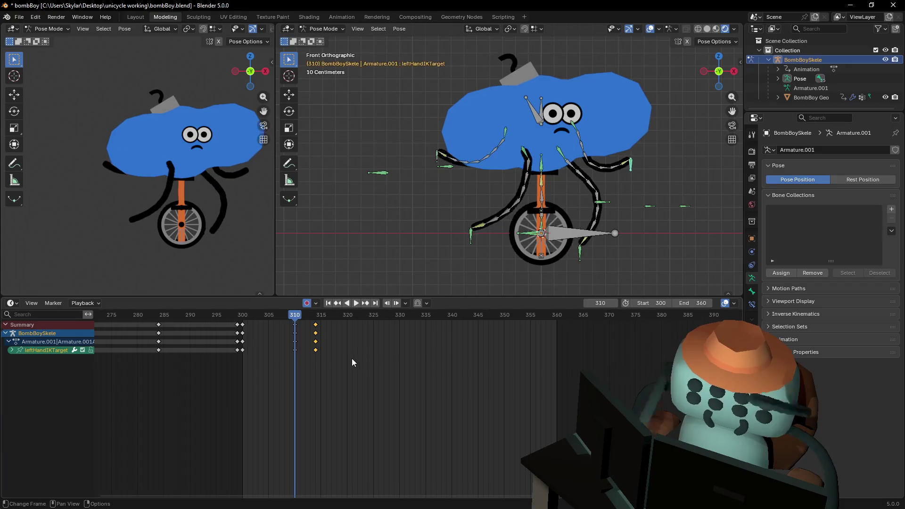
mouse_move(303, 325)
mouse_down()
mouse_move(289, 329)
mouse_move(303, 332)
mouse_move(290, 338)
mouse_move(295, 344)
mouse_up()
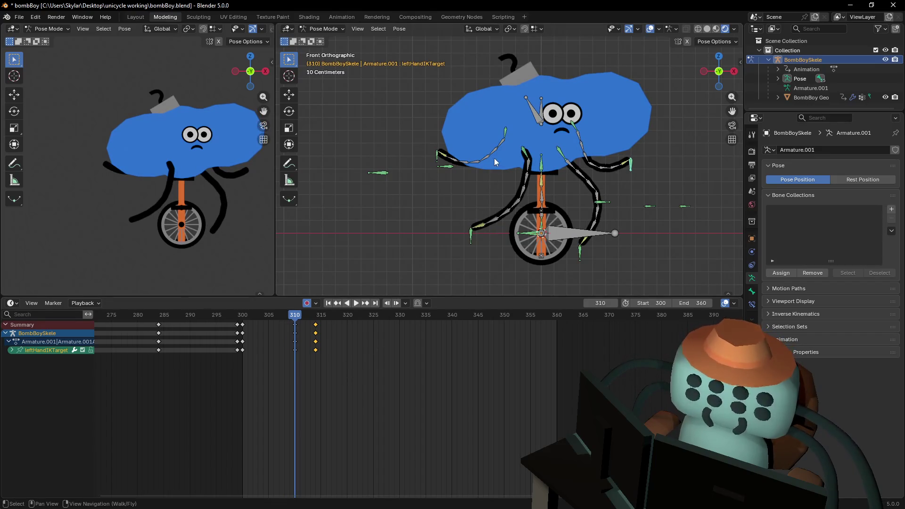
shift+middle_drag(488, 168, 406, 227)
click(389, 180)
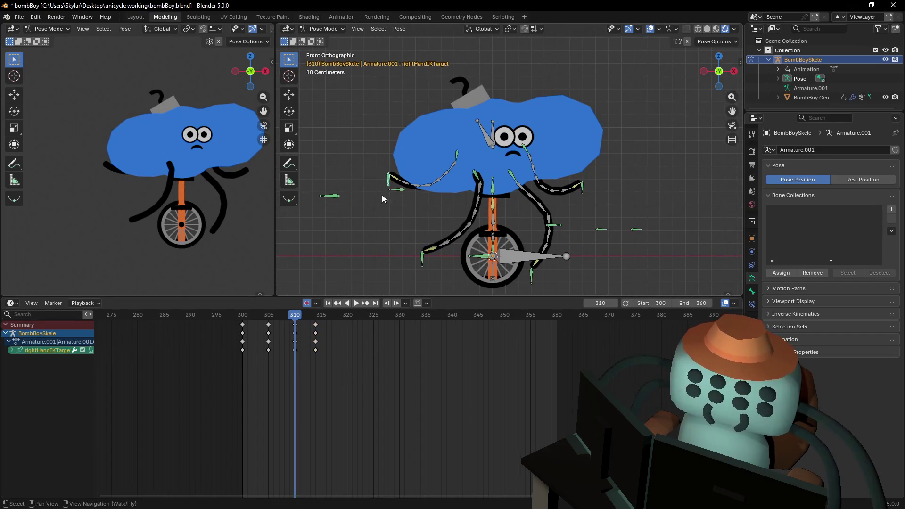
drag(354, 365, 292, 325)
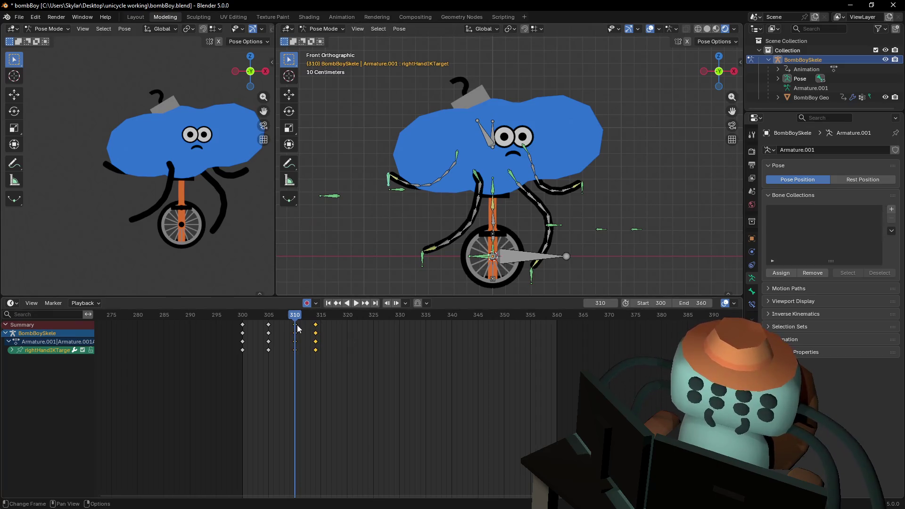
Set the box-selected right hand keyframes to Bézier interpolation.
right_click(292, 325)
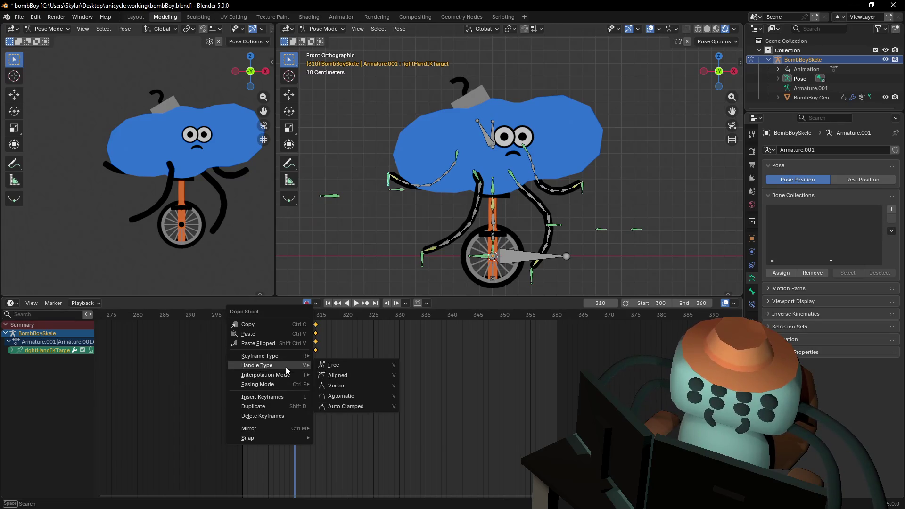
mouse_move(283, 375)
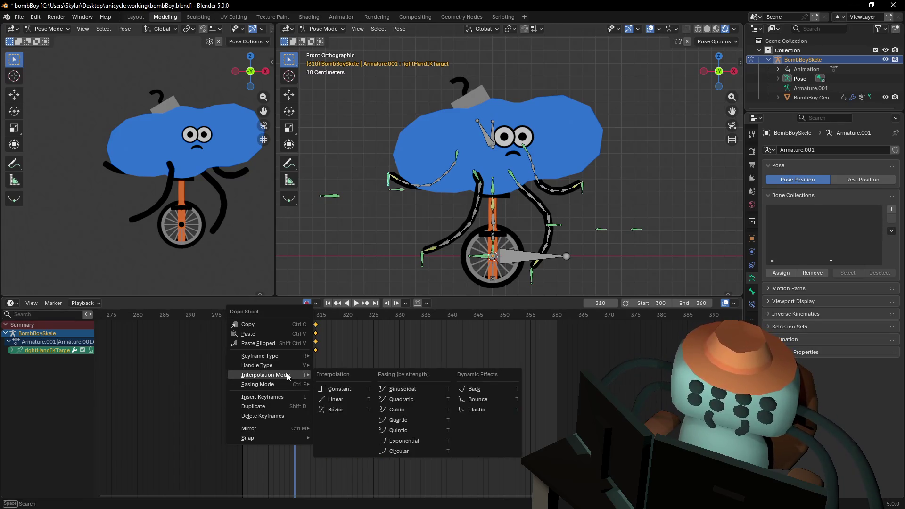
click(340, 410)
mouse_move(293, 323)
mouse_down()
mouse_move(314, 328)
mouse_move(268, 344)
mouse_up()
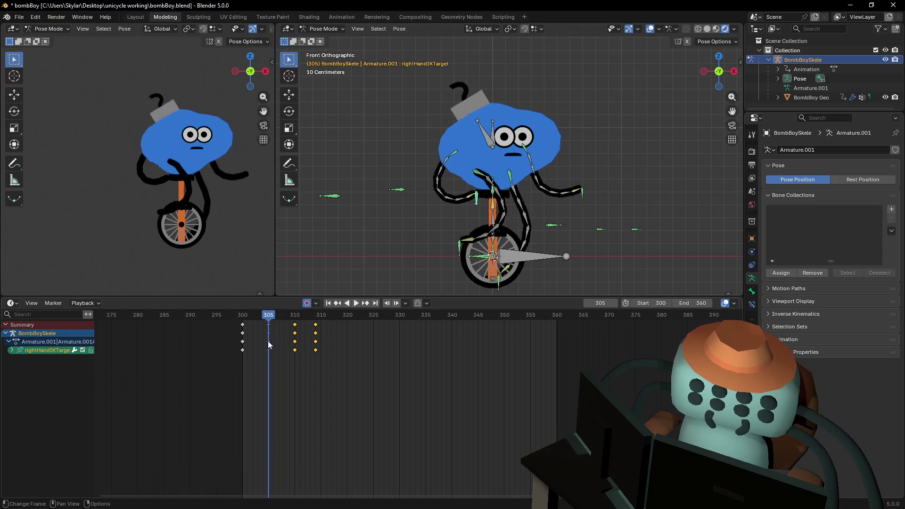
Set the frame 305 keyframes to Bézier interpolation as well.
click(269, 326)
right_click(268, 324)
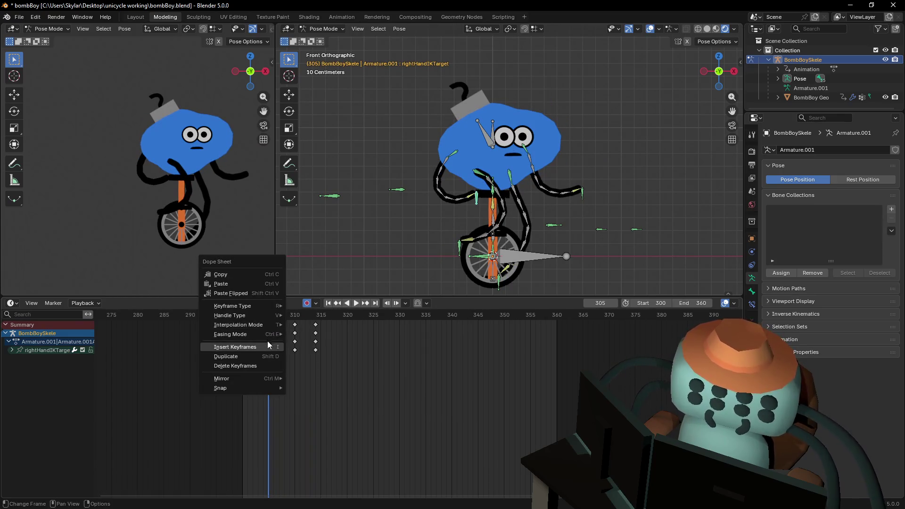
mouse_move(270, 335)
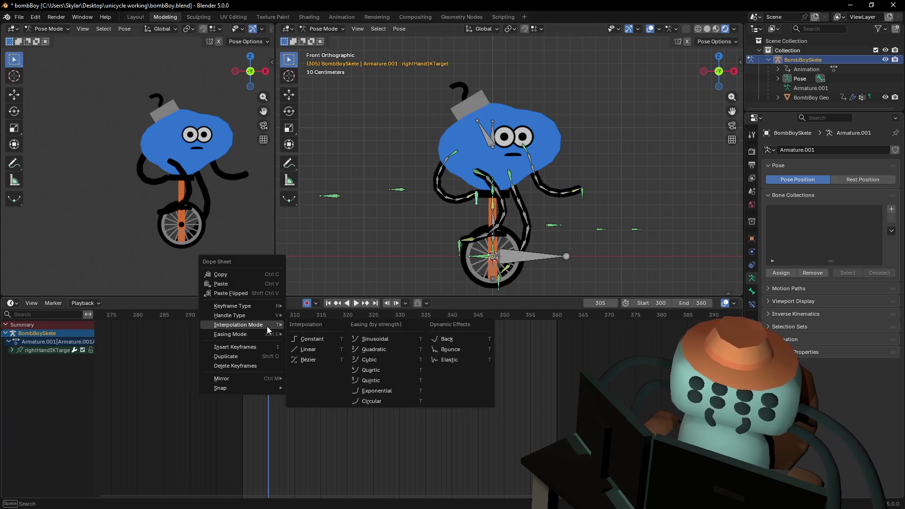
click(309, 360)
Play the reaction through frame 323, then select the left hand IK target at about frame 313.
key(space)
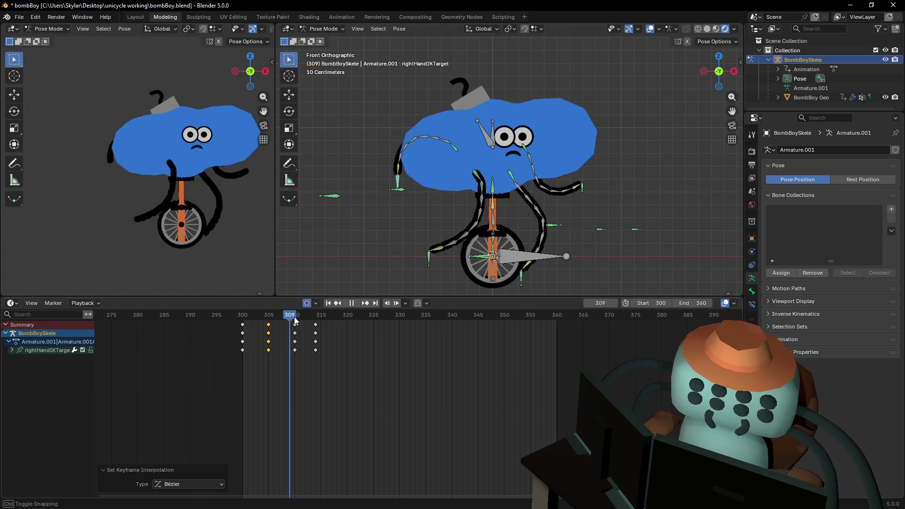
mouse_move(283, 337)
mouse_down()
mouse_move(270, 341)
mouse_move(360, 374)
mouse_up()
click(361, 377)
click(603, 174)
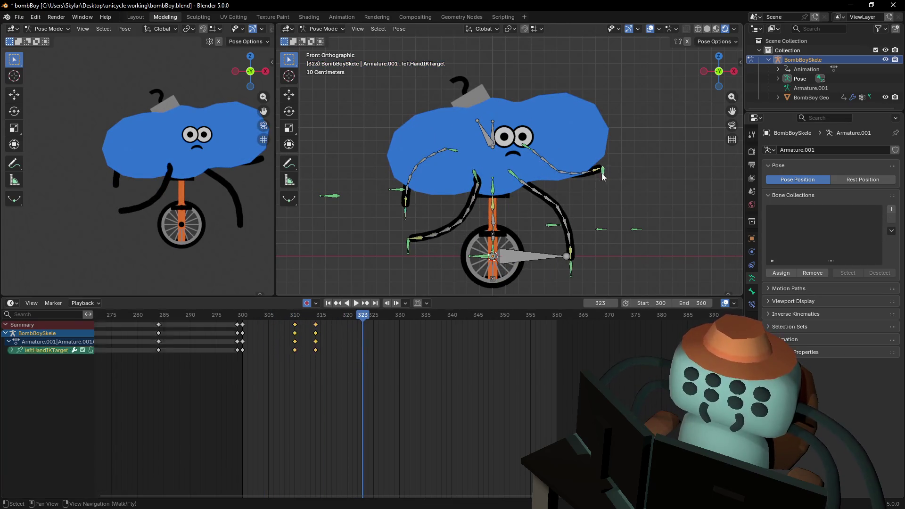
mouse_move(332, 327)
mouse_down()
mouse_move(263, 324)
mouse_move(316, 322)
mouse_up()
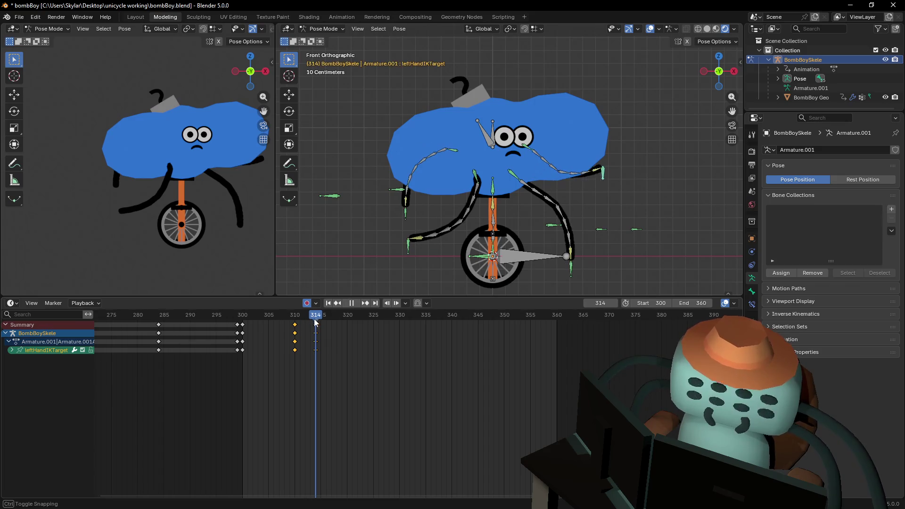
Select the left foot, left hand, right foot and right hand IK targets together and scrub the reaction.
key(a)
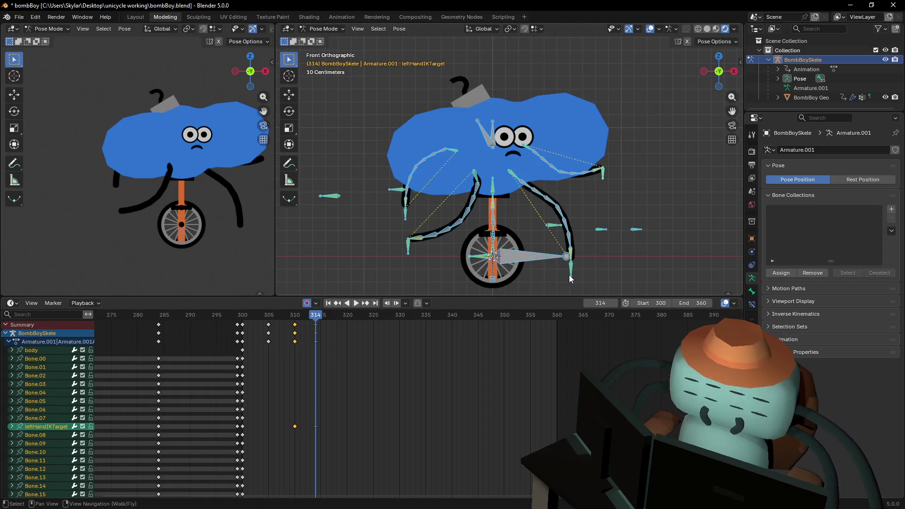
click(570, 277)
shift+click(605, 177)
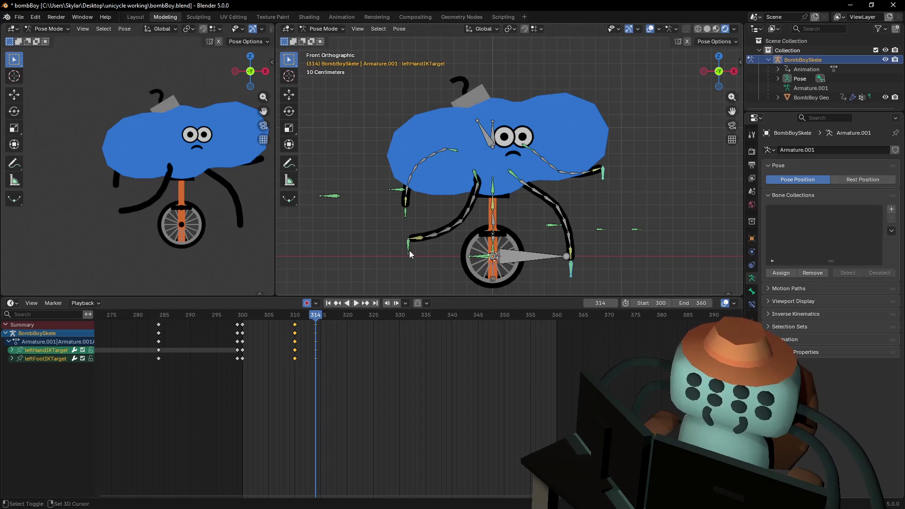
shift+click(410, 254)
shift+click(406, 215)
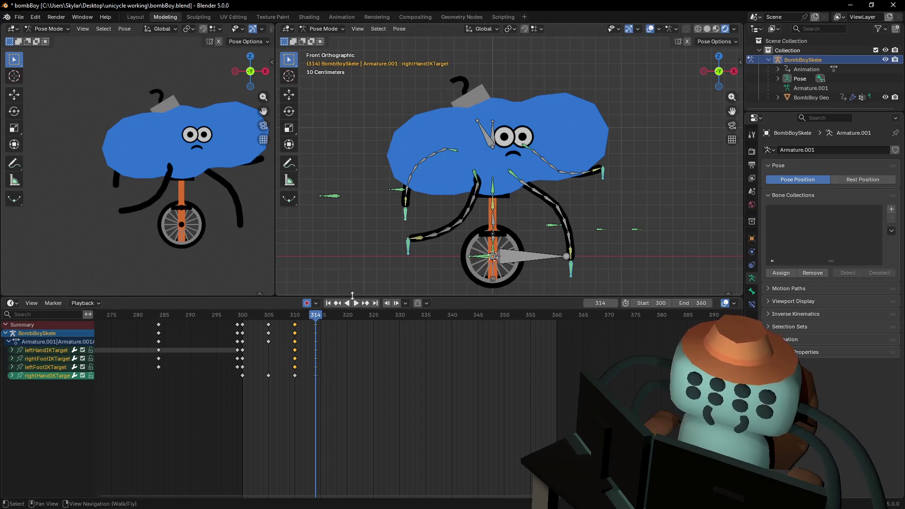
mouse_move(312, 315)
mouse_down()
mouse_move(259, 323)
mouse_move(295, 330)
mouse_up()
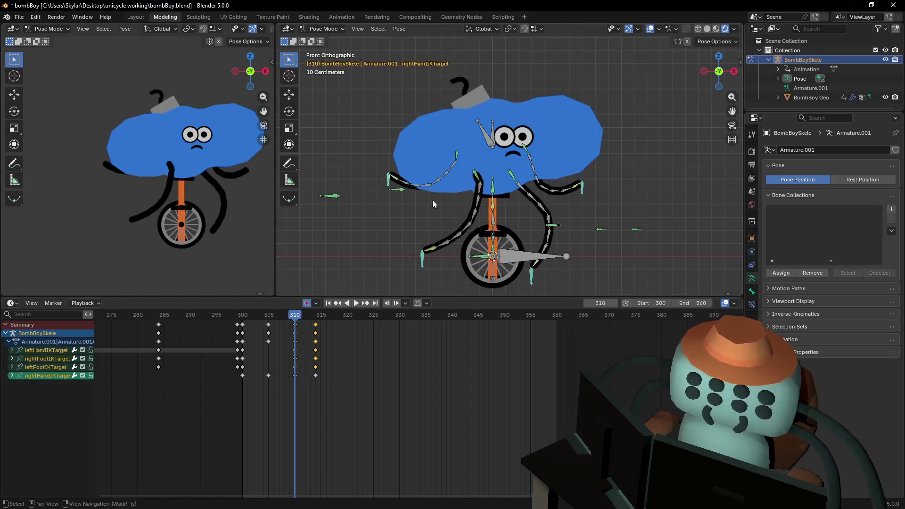
Frame the left arm IK pole and move it down and right for the reaction pose.
click(397, 191)
key(KP_Decimal)
scroll(467, 185, down, 5)
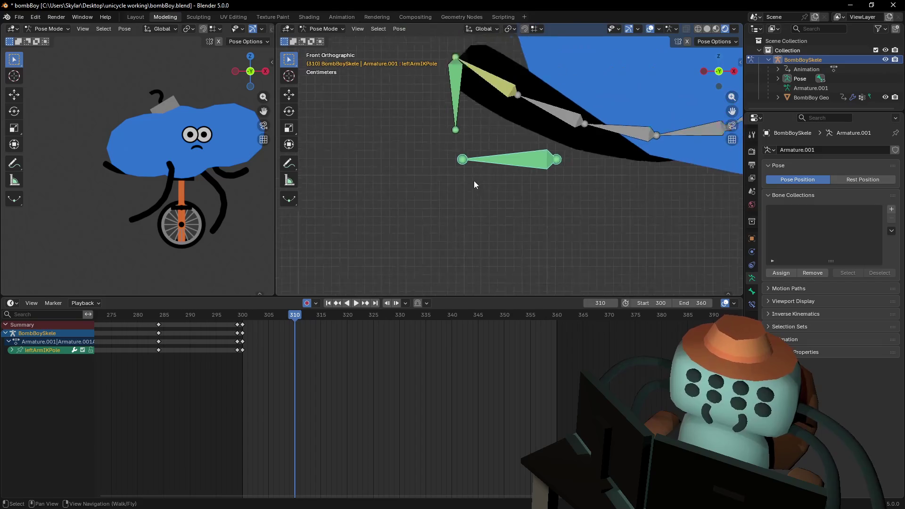
shift+middle_drag(546, 188, 540, 210)
key(g)
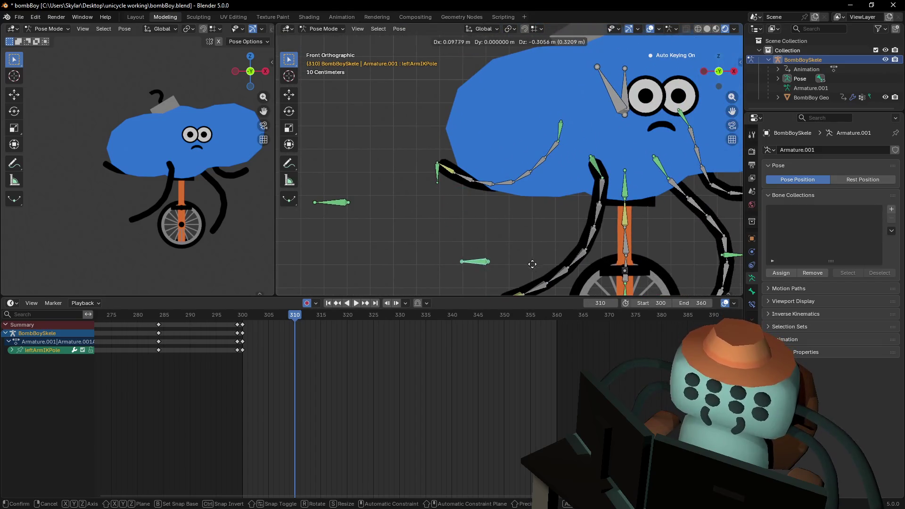
click(557, 270)
mouse_move(320, 320)
mouse_down()
mouse_move(304, 328)
mouse_move(280, 317)
mouse_move(340, 335)
mouse_up()
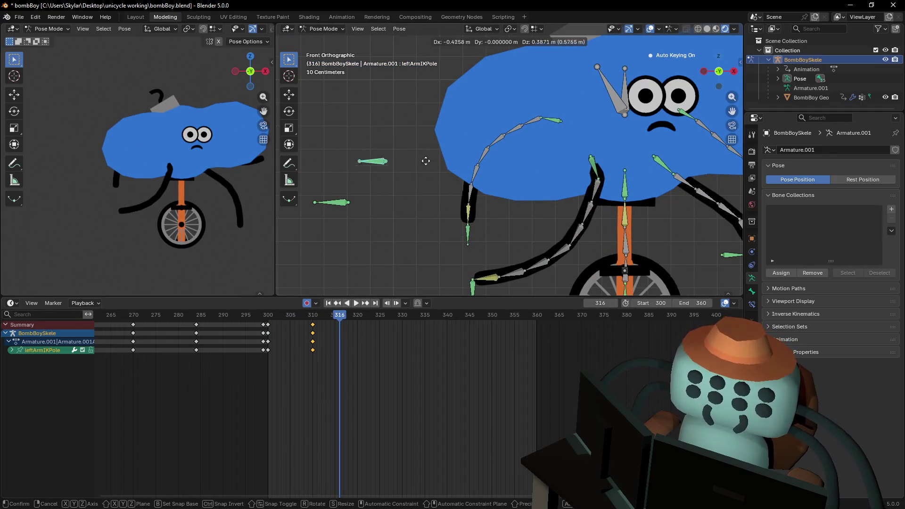
scroll(456, 200, down, 1)
scroll(456, 200, down, 2)
key(g)
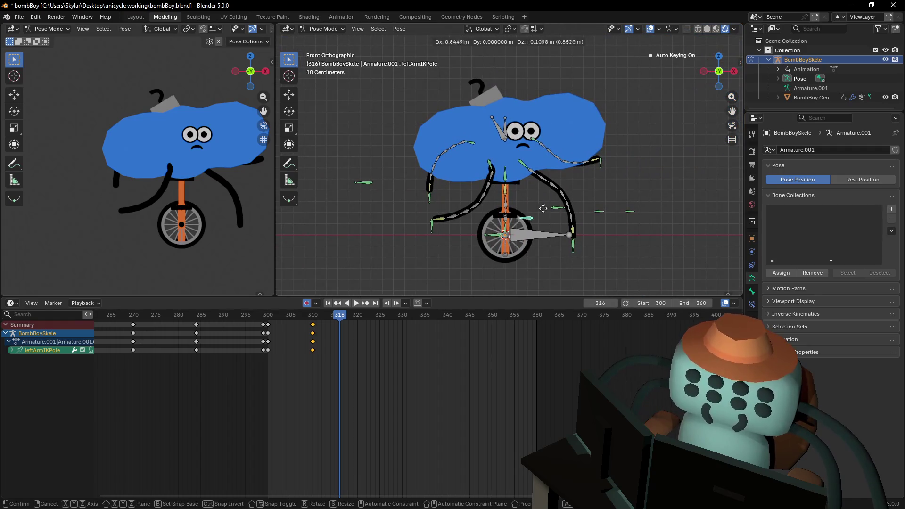
click(543, 209)
shift+middle_drag(543, 208, 580, 237)
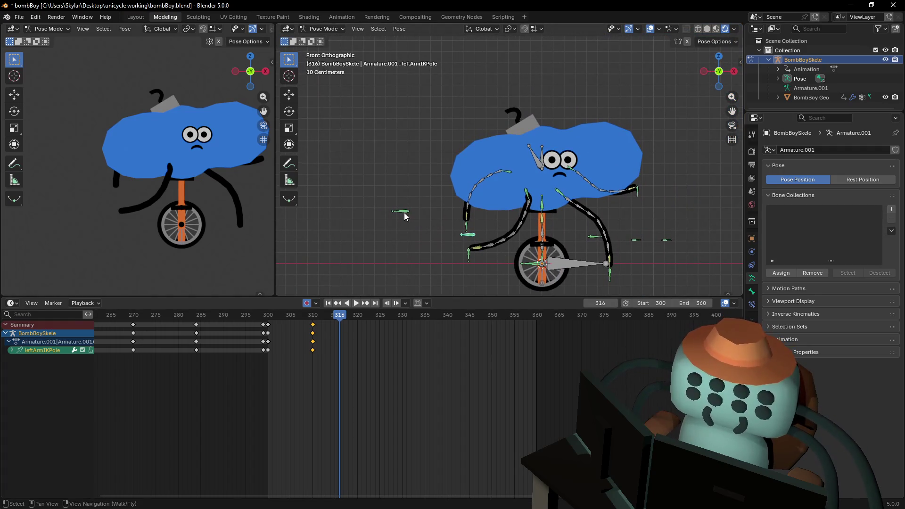
Raise the right arm IK pole and preview the reaction playback.
key(g)
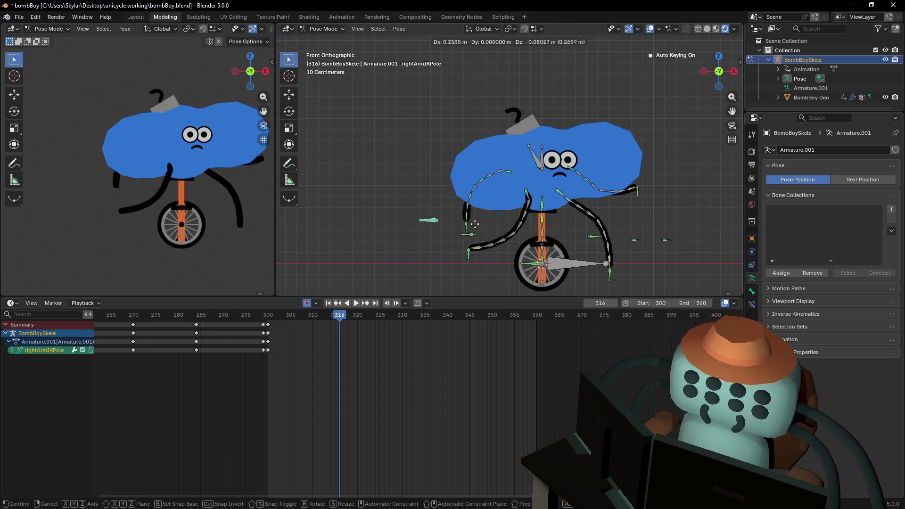
click(453, 141)
click(290, 318)
key(space)
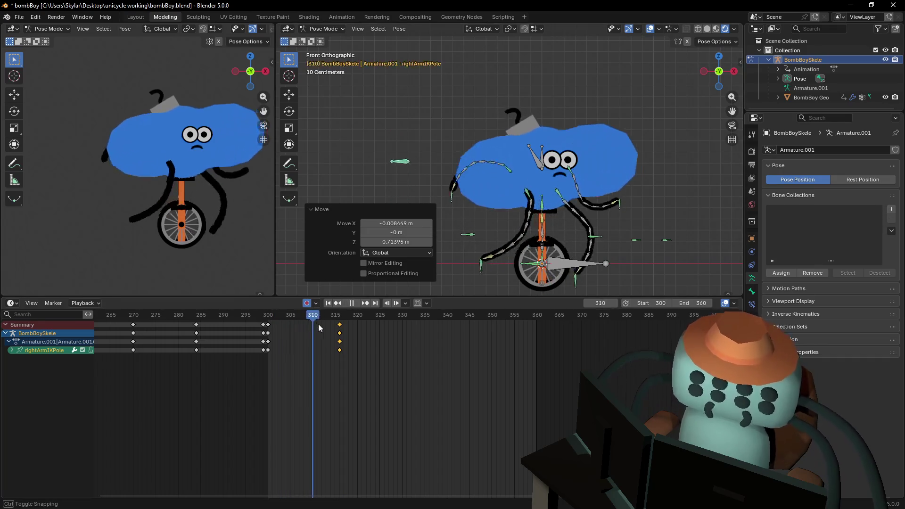
mouse_move(367, 342)
mouse_down()
mouse_move(362, 352)
mouse_move(311, 317)
mouse_move(333, 320)
mouse_up()
click(352, 303)
Slide the new pole keyframes earlier to frame 310 and compare frames 310–314.
key(g)
click(312, 333)
scroll(469, 213, up, 3)
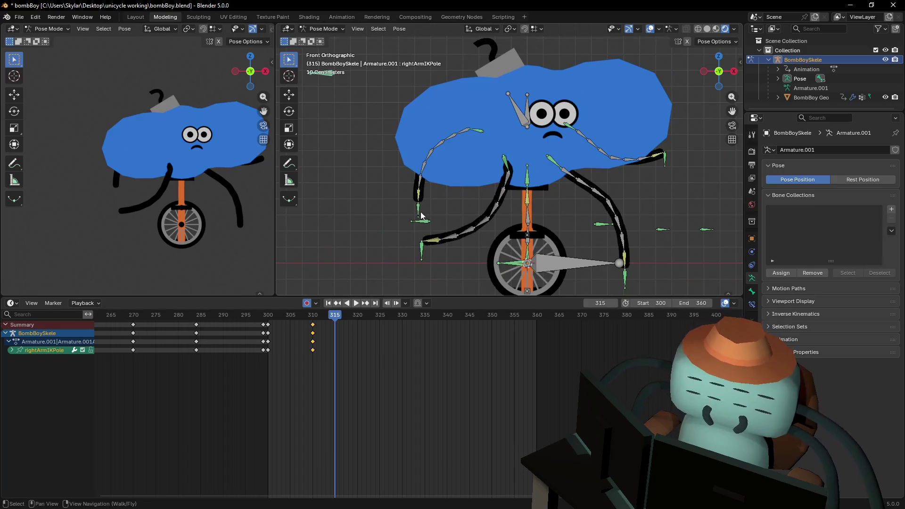
click(421, 218)
drag(335, 322, 313, 321)
Key the right arm IK pole at frame 310, then move it at frame 315.
key(space)
ctrl+middle_drag(397, 221, 415, 249)
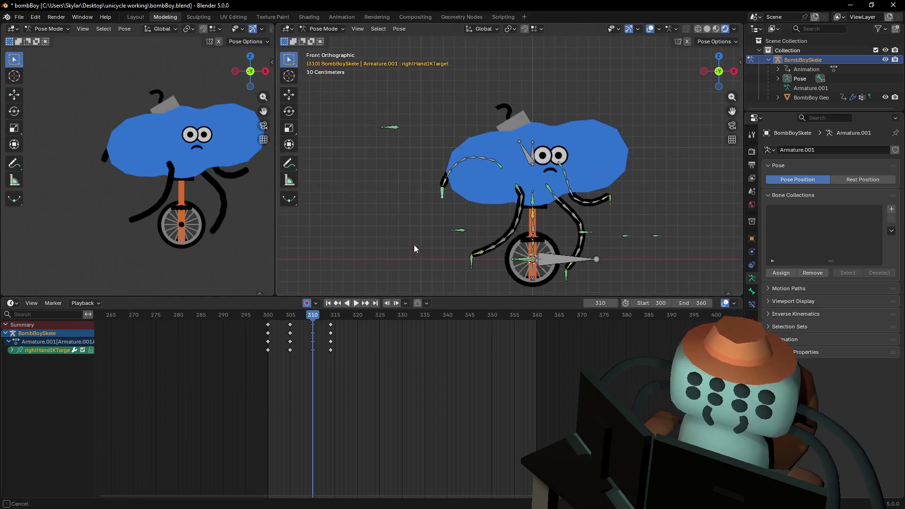
click(401, 131)
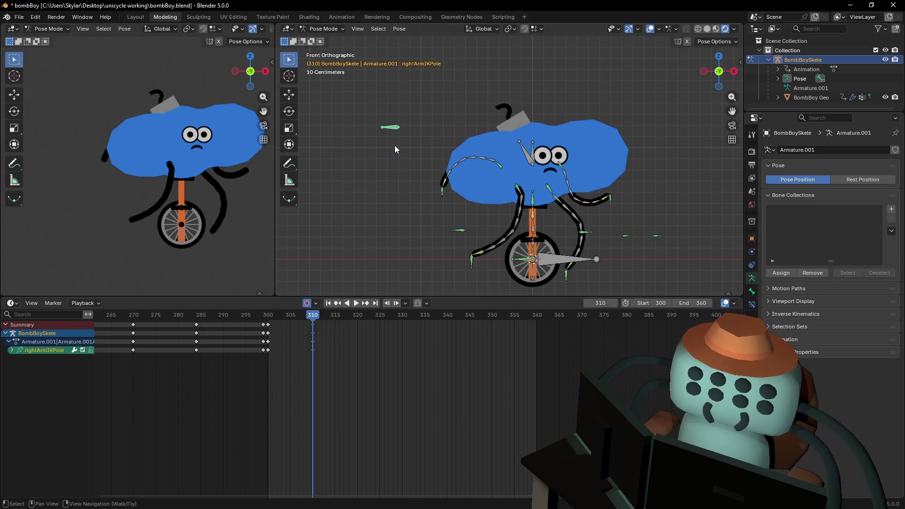
key(i)
click(335, 315)
key(g)
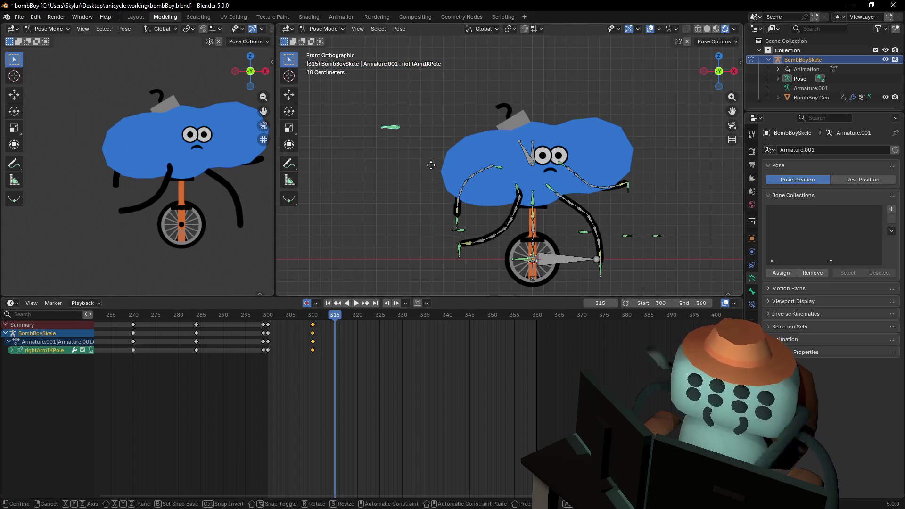
click(550, 271)
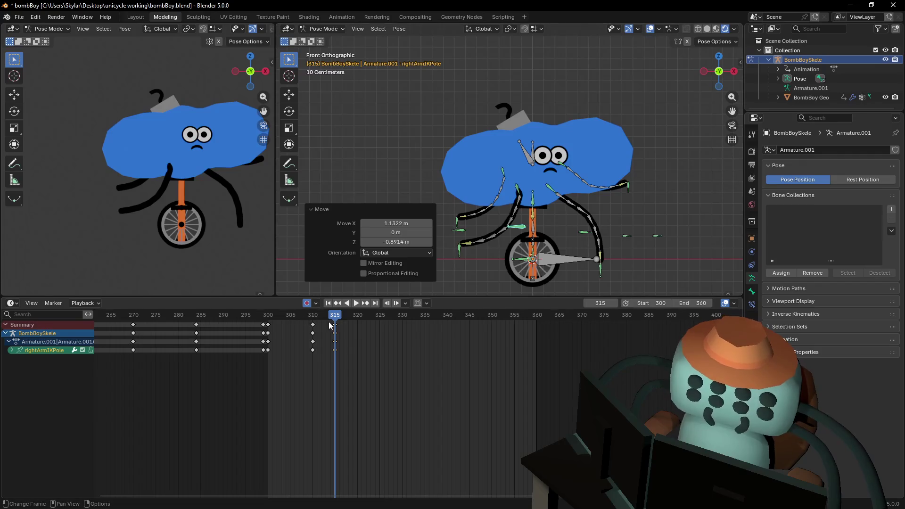
mouse_move(329, 322)
mouse_down()
mouse_move(312, 321)
mouse_move(357, 321)
mouse_move(307, 332)
mouse_move(346, 337)
mouse_move(313, 343)
mouse_up()
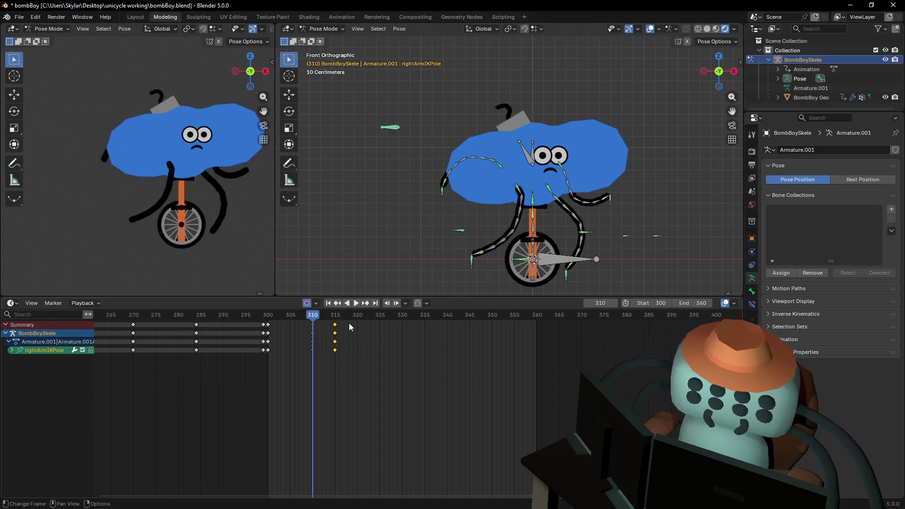
Raise the left arm IK pole up and outward, keyed at frame 314.
scroll(335, 338, up, 2)
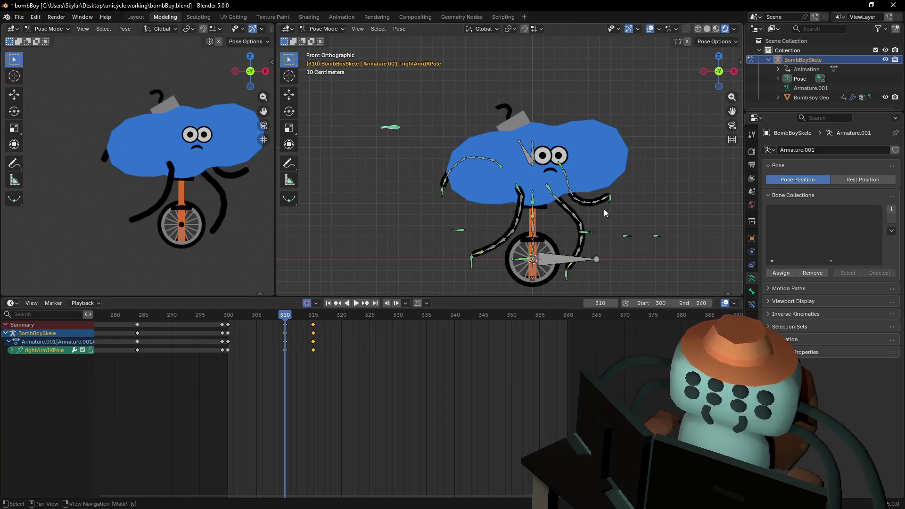
mouse_move(604, 210)
shift+middle_down()
mouse_move(422, 207)
mouse_move(391, 242)
shift+middle_up()
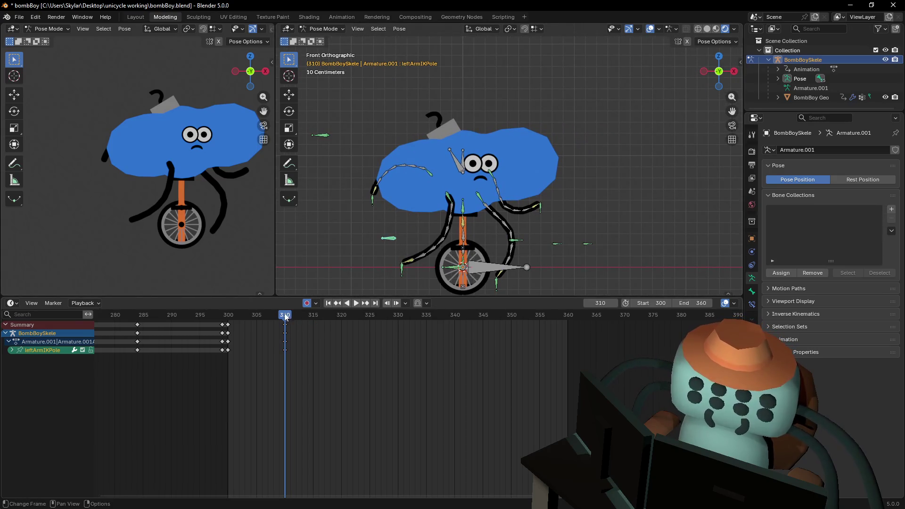
key(g)
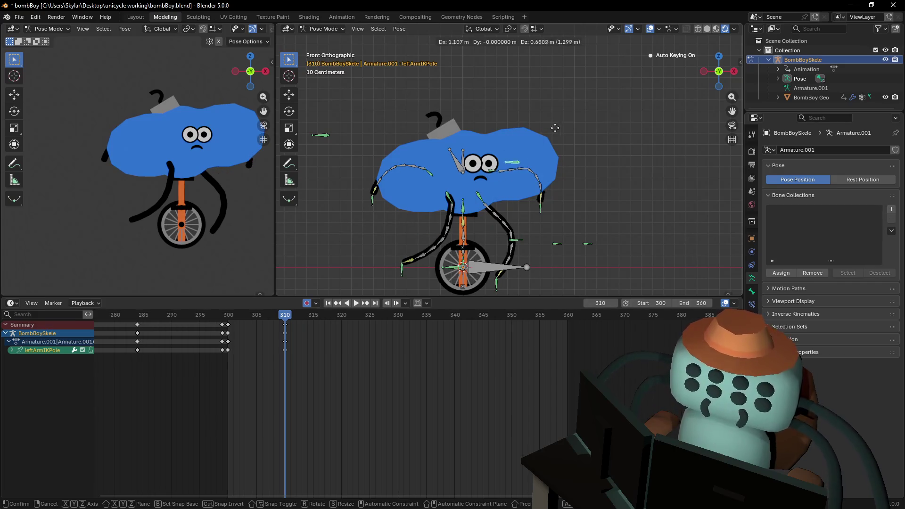
key(Escape)
mouse_move(285, 321)
mouse_down()
mouse_move(316, 325)
mouse_move(308, 325)
mouse_up()
key(g)
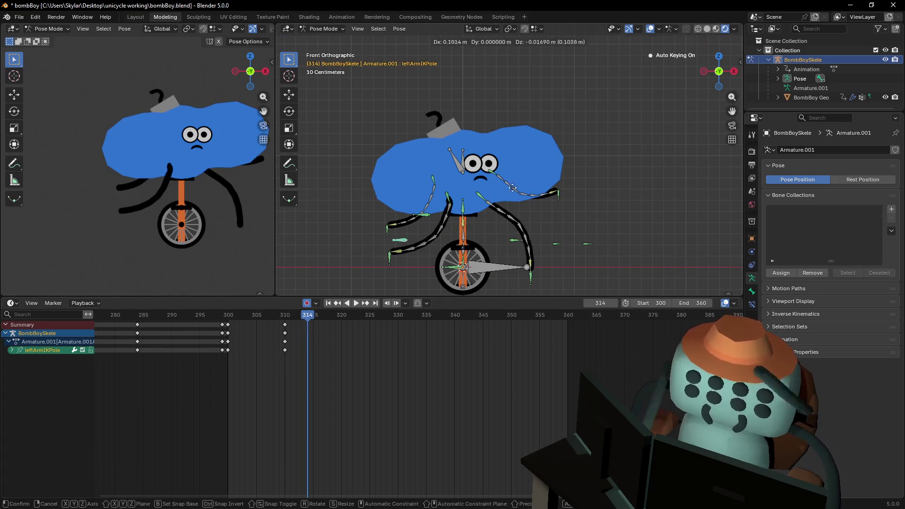
click(675, 77)
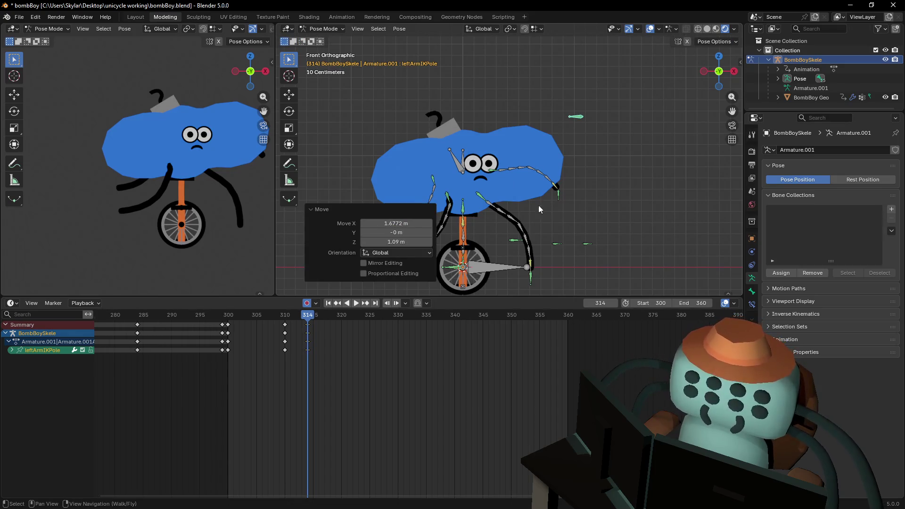
drag(307, 324, 284, 324)
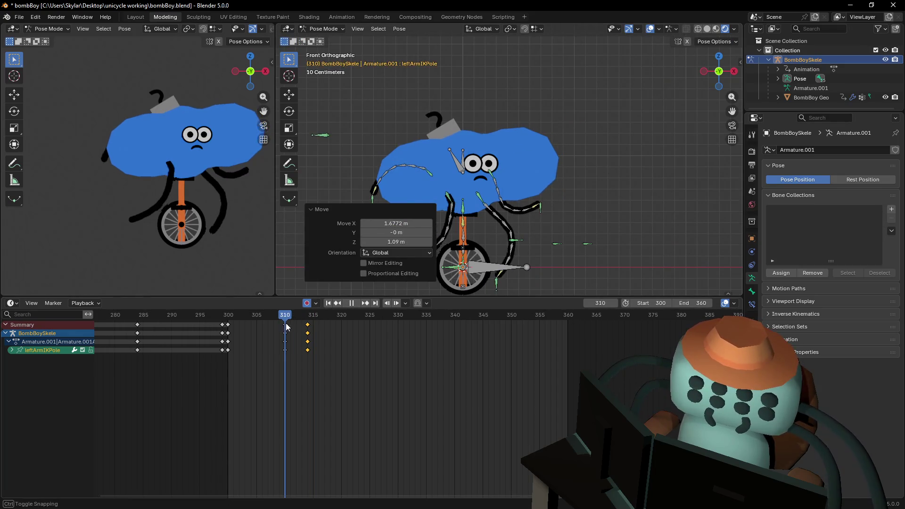
shift+middle_drag(483, 195, 528, 175)
mouse_move(286, 323)
mouse_down()
mouse_move(314, 323)
mouse_move(287, 336)
mouse_up()
Key the left leg IK pole at frame 314 and reposition it around frame 310.
click(634, 229)
key(g)
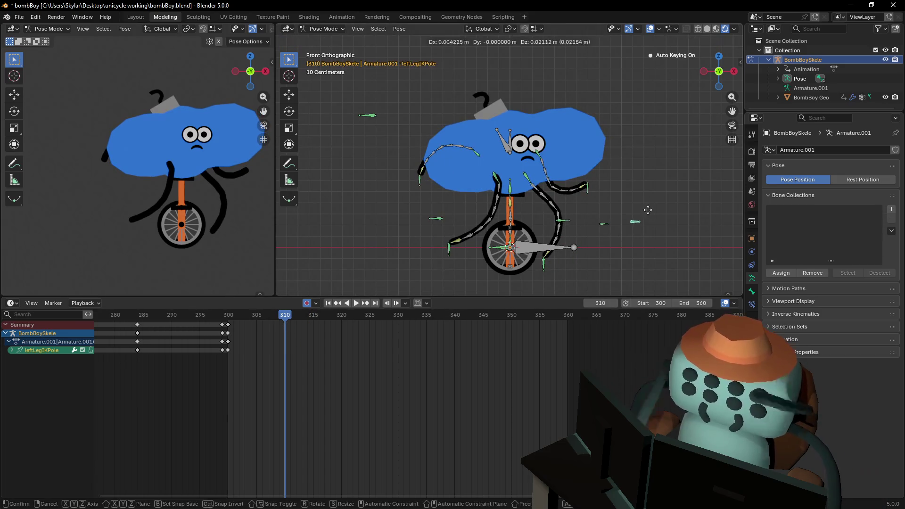
key(Escape)
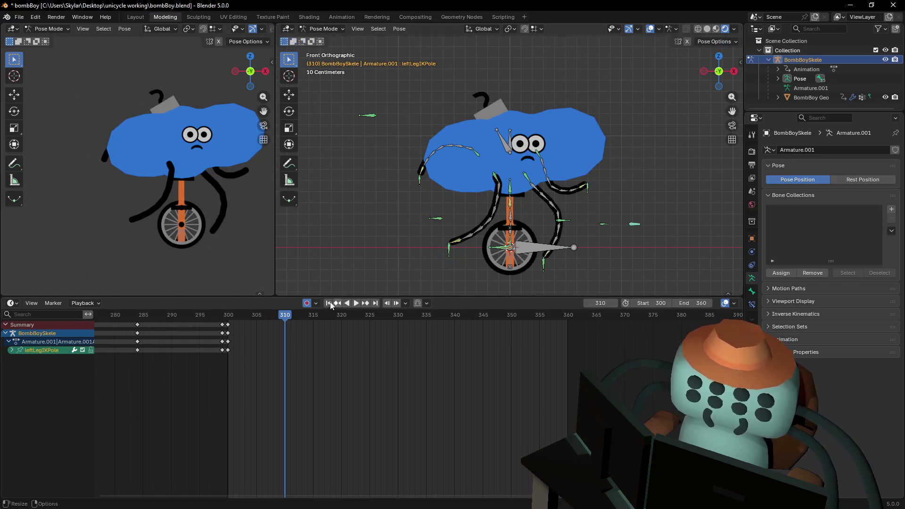
click(306, 313)
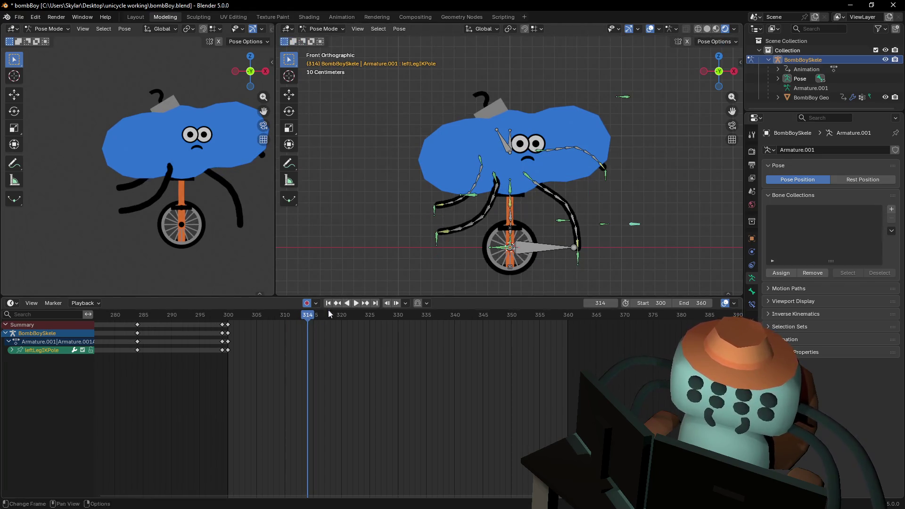
key(i)
drag(304, 316, 284, 322)
click(554, 220)
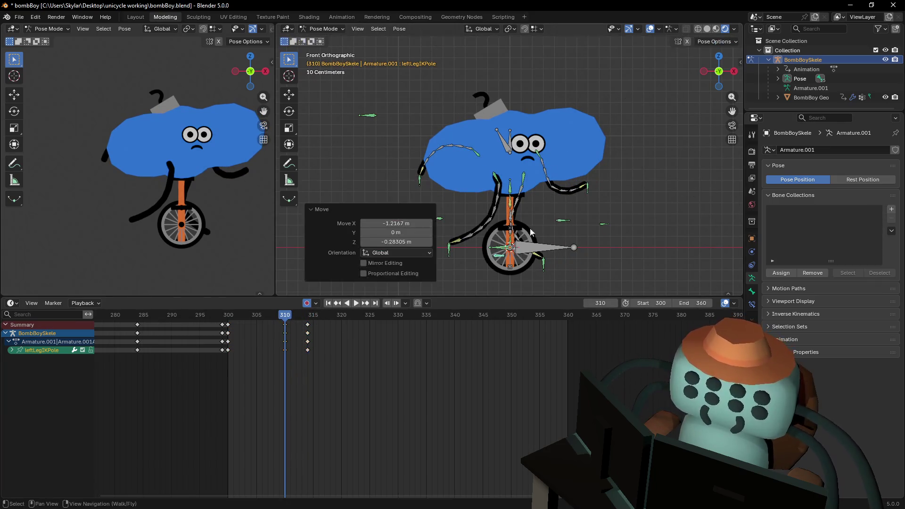
mouse_move(285, 315)
mouse_down()
mouse_move(319, 326)
mouse_move(272, 347)
mouse_move(305, 350)
mouse_move(290, 362)
mouse_move(307, 352)
mouse_up()
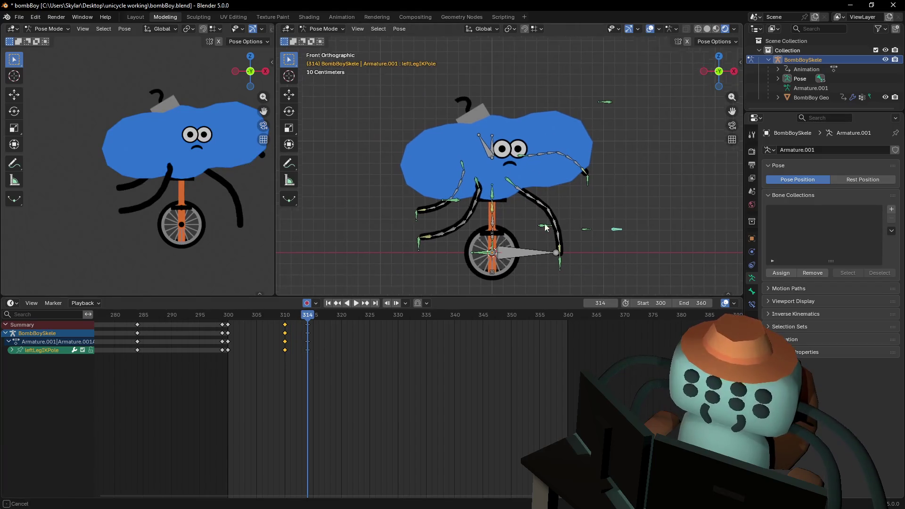
Move the leg pole left and key it at frame 310, then preview the motion.
key(Down)
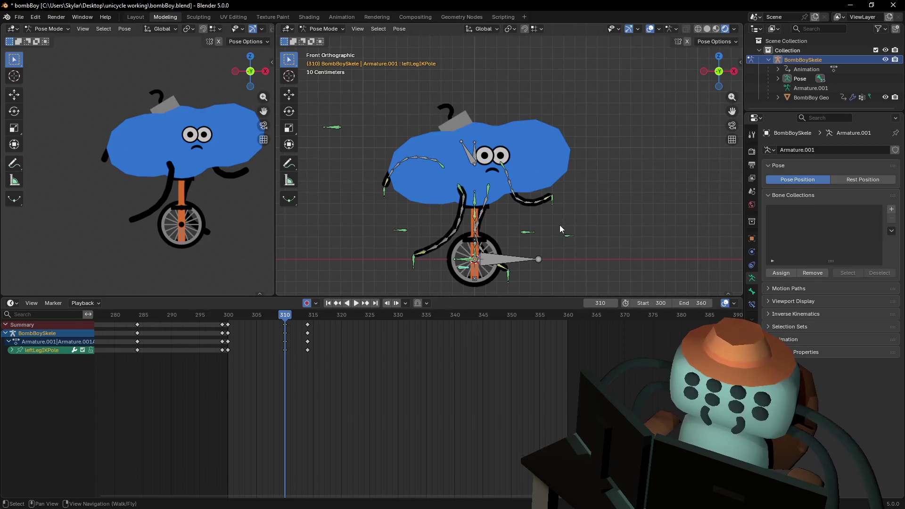
key(g)
click(498, 242)
key(i)
mouse_move(286, 317)
mouse_down()
mouse_move(316, 321)
mouse_move(307, 325)
mouse_up()
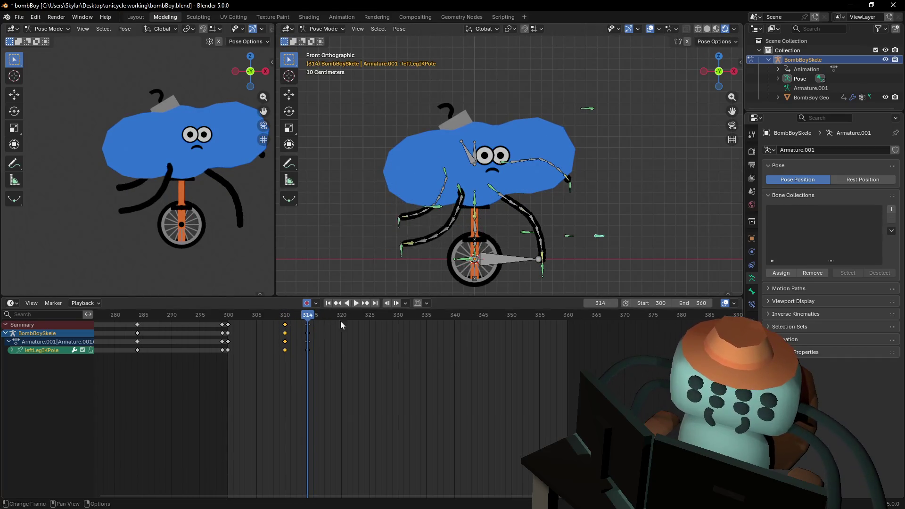
shift+middle_drag(549, 208, 510, 217)
shift+middle_drag(536, 272, 543, 246)
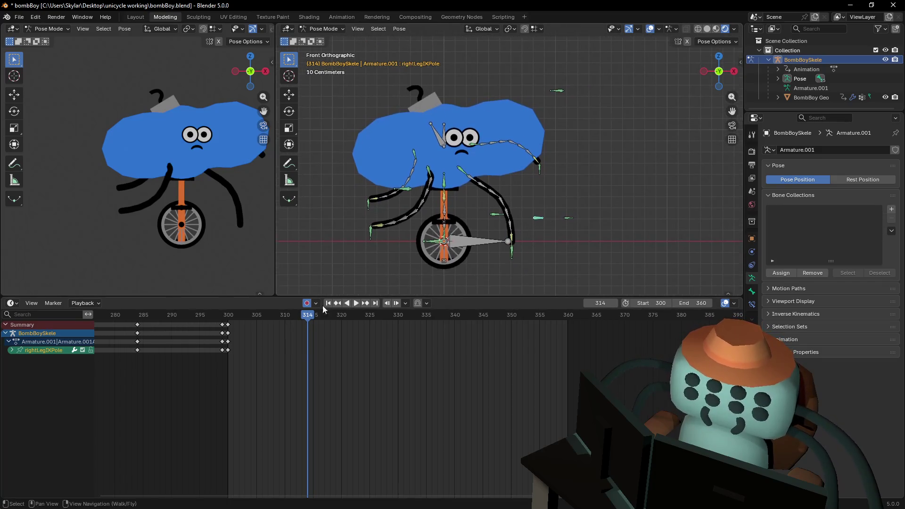
mouse_move(310, 317)
mouse_down()
mouse_move(333, 320)
mouse_move(283, 333)
mouse_move(308, 332)
mouse_move(285, 315)
mouse_up()
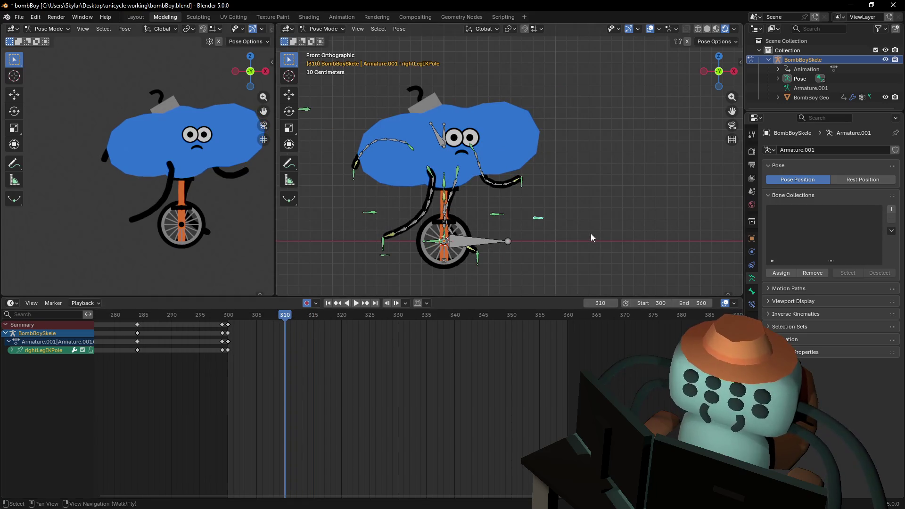
Key the right leg IK pole at frame 310, then move it -2.150 m X, 0.456 m up at 314.
key(i)
key(Right)
key(Right)
key(Right)
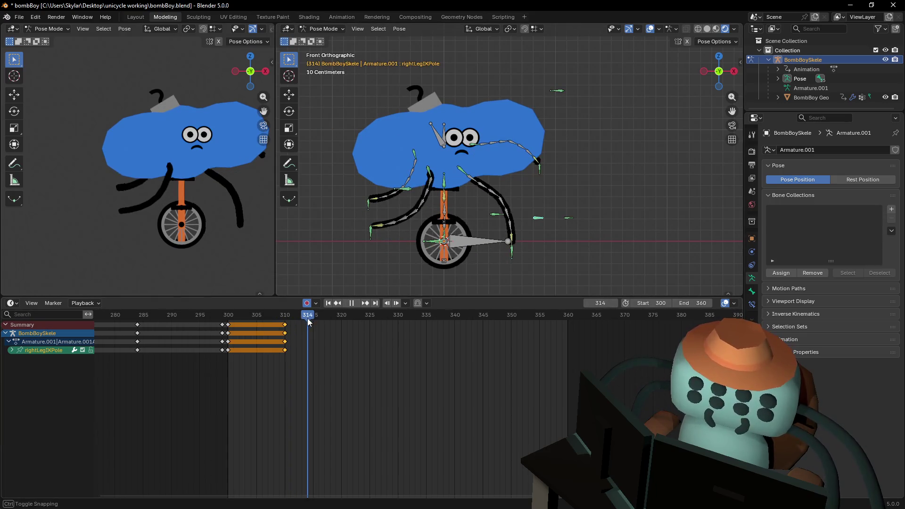
key(g)
click(352, 207)
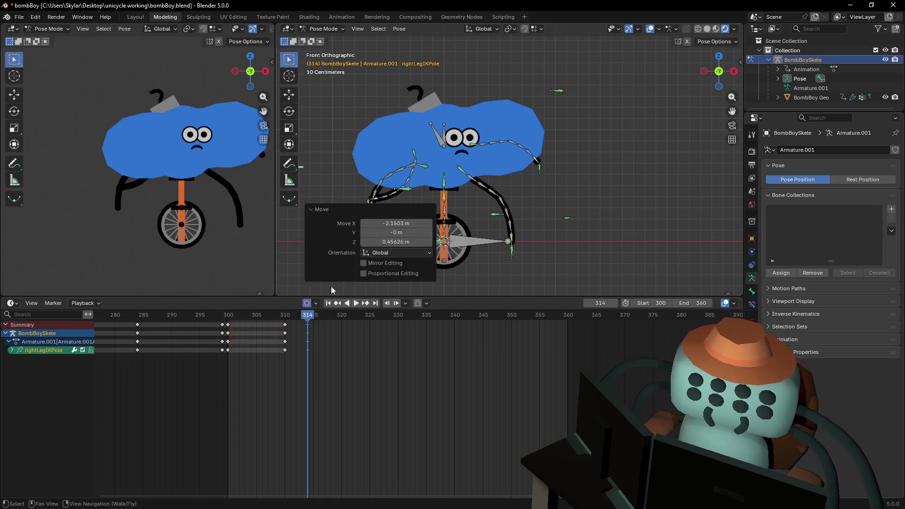
key(space)
click(303, 327)
drag(304, 327, 272, 330)
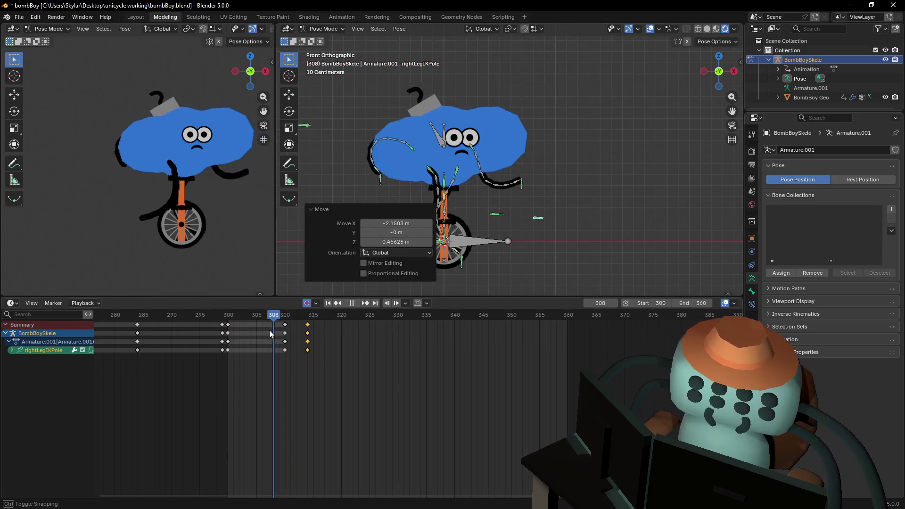
key(space)
Review the reaction playback, stop it, and select the rightArmIKPole bone.
shift+middle_drag(568, 174, 616, 197)
shift+middle_drag(430, 163, 358, 124)
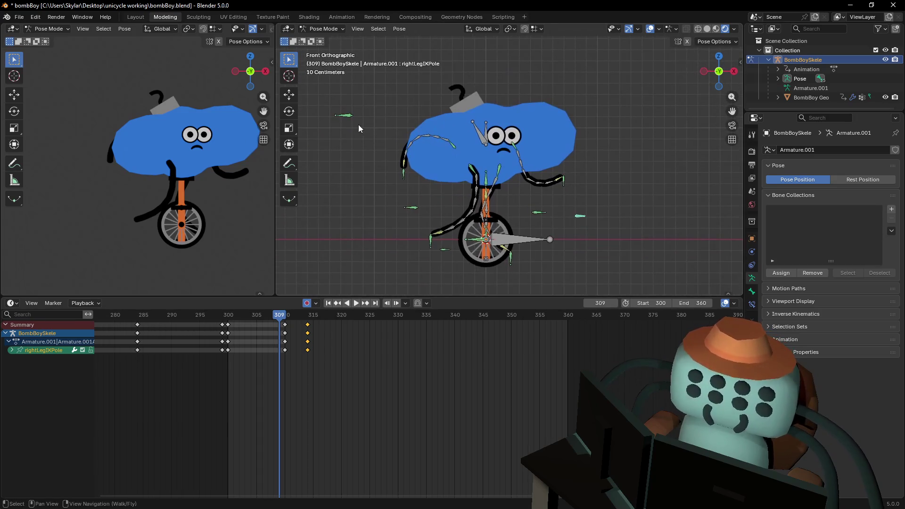
key(space)
mouse_move(302, 332)
mouse_down()
mouse_move(265, 328)
mouse_move(316, 335)
mouse_up()
key(Escape)
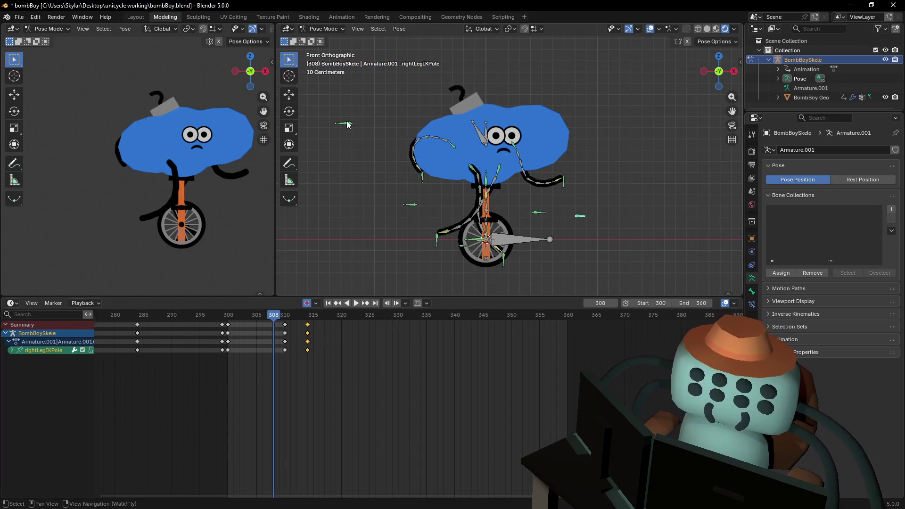
click(347, 125)
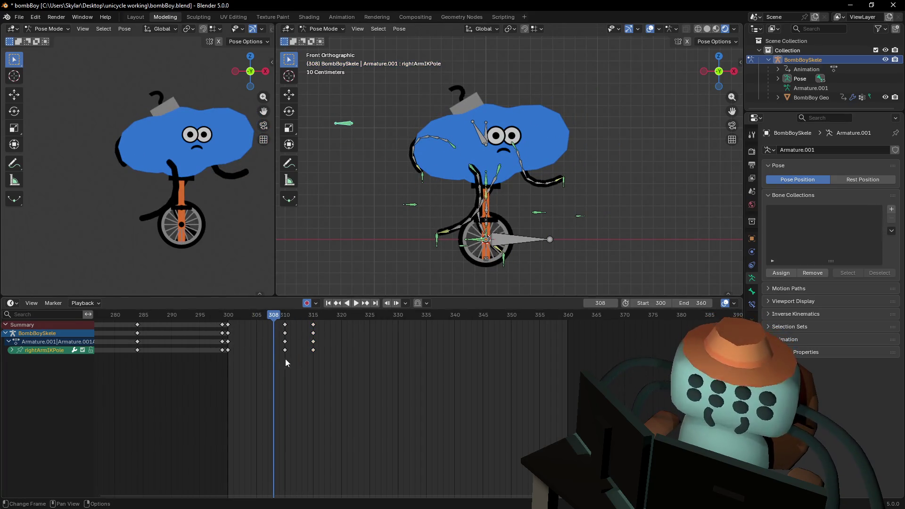
Select all hand and foot IK targets plus the leg and unicycle IK poles.
shift+click(423, 178)
shift+click(414, 207)
shift+click(443, 246)
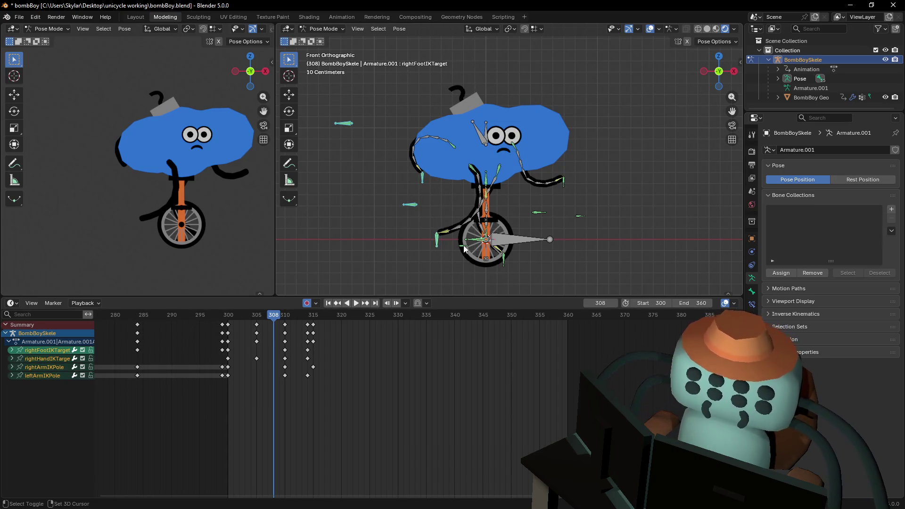
shift+click(580, 216)
shift+click(543, 215)
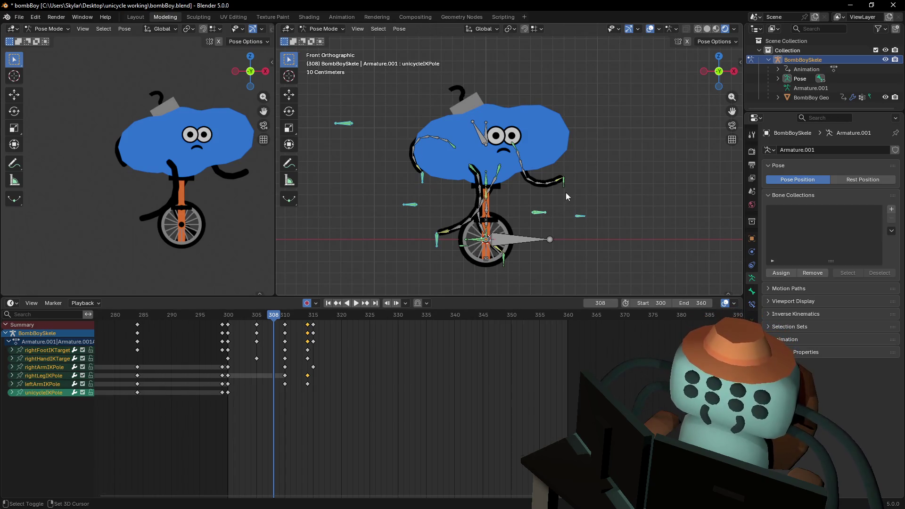
shift+click(565, 186)
shift+click(503, 262)
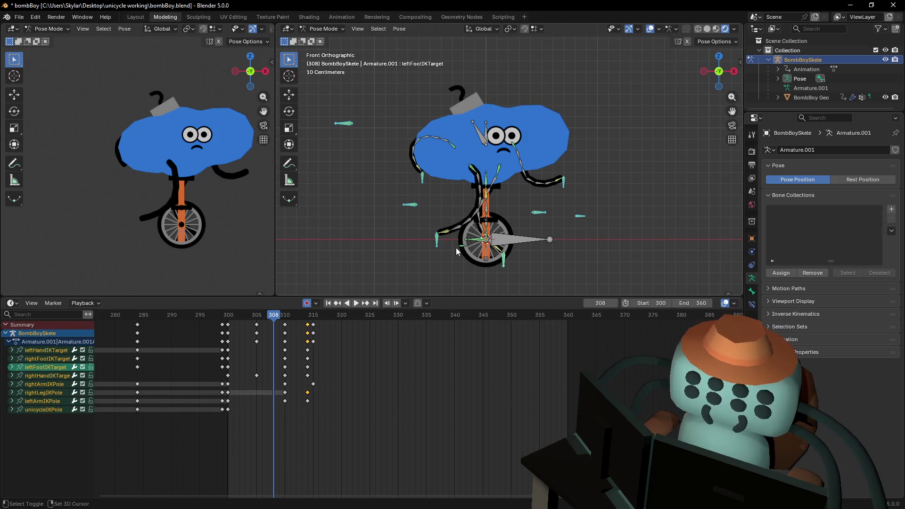
shift+click(461, 249)
ctrl+scroll(349, 330, right, 1)
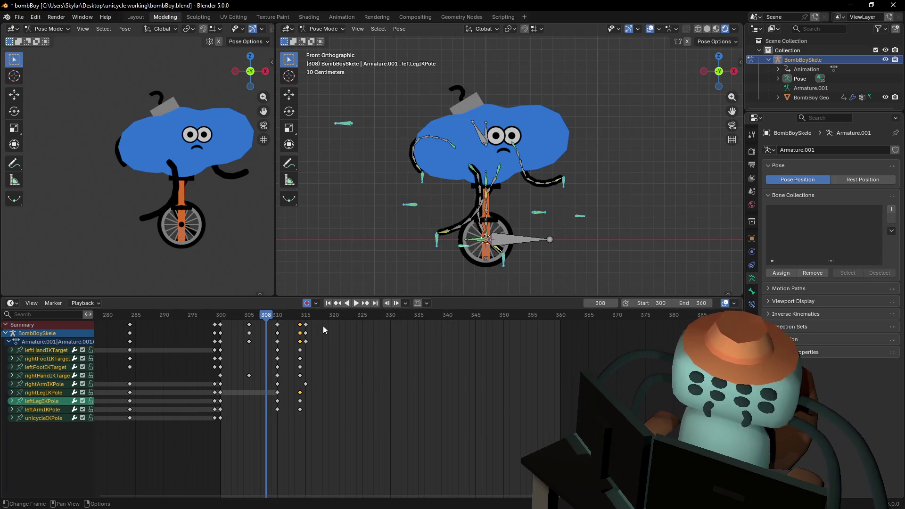
Duplicate the keys at frames 310 and 314–315 nine frames later and play back.
drag(323, 327, 272, 330)
key(shift+d)
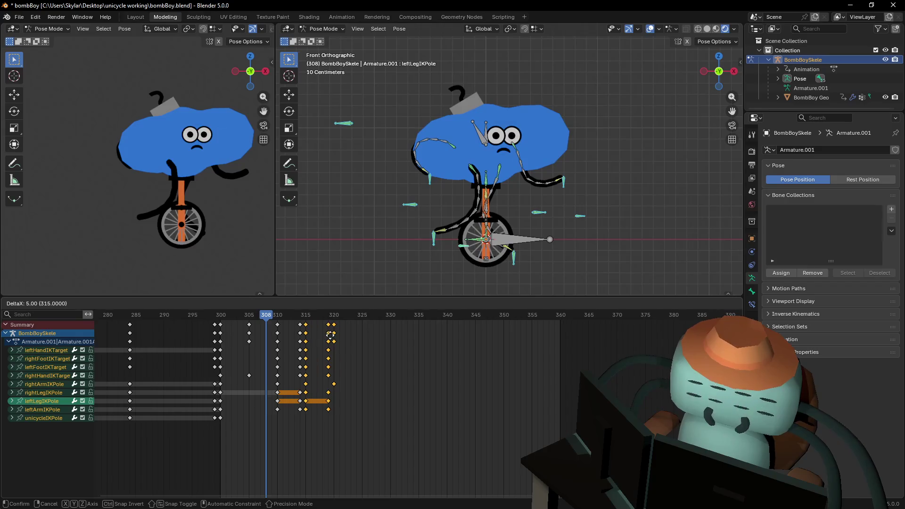
click(356, 339)
key(space)
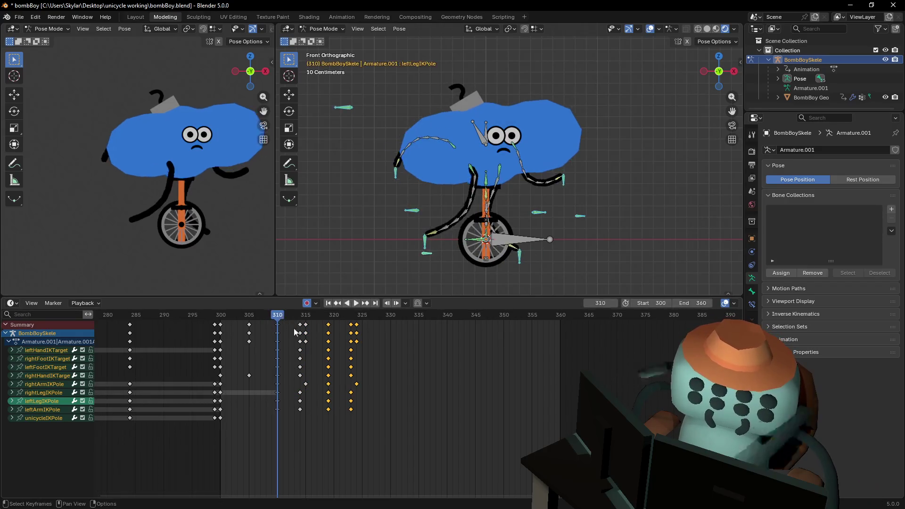
Stretch the keys from frame 310 to 324 by 1.93, then shift them about four frames earlier.
drag(360, 335, 272, 319)
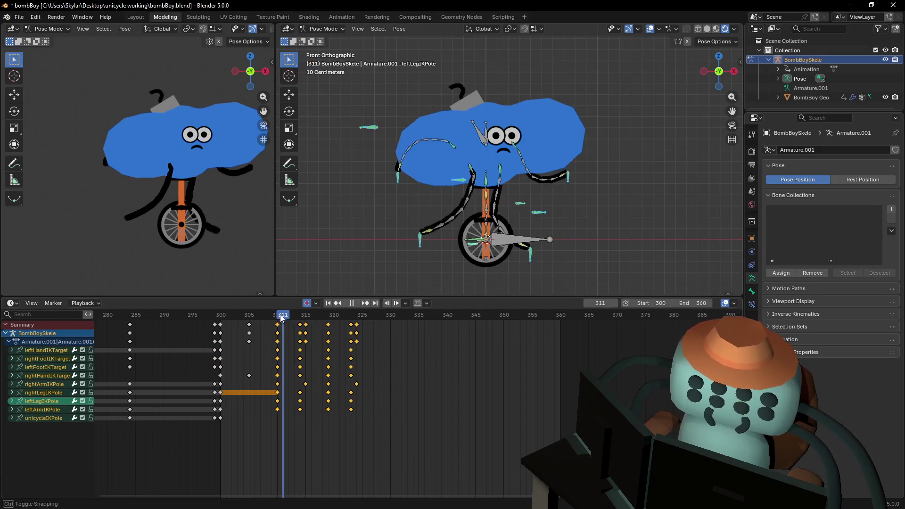
key(Escape)
key(s)
click(364, 341)
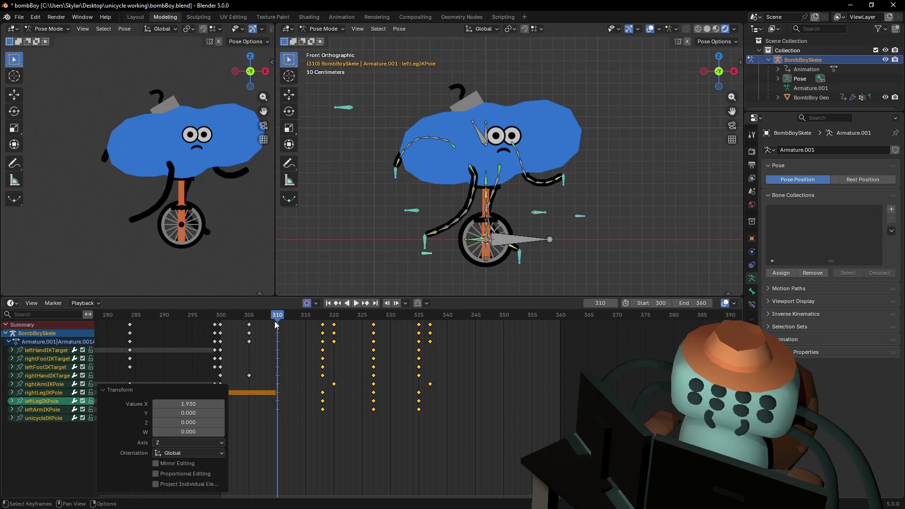
key(g)
click(254, 325)
key(space)
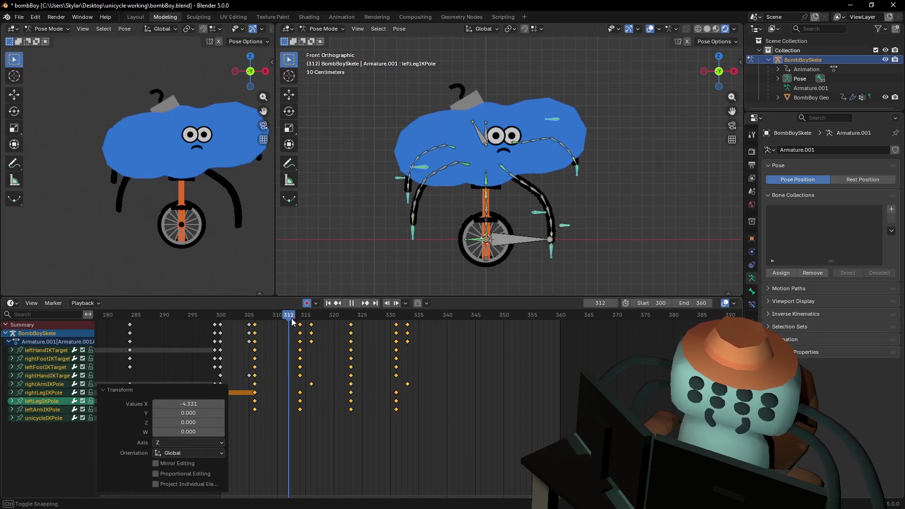
key(Escape)
Squeeze the later keys toward frame 306 with a 0.715 timing scale.
key(s)
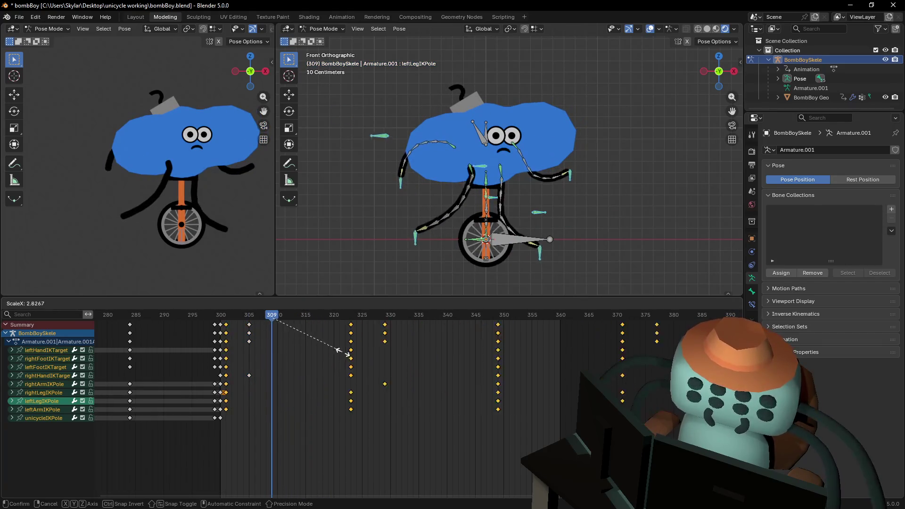
key(Escape)
scroll(373, 368, down, 3)
key(s)
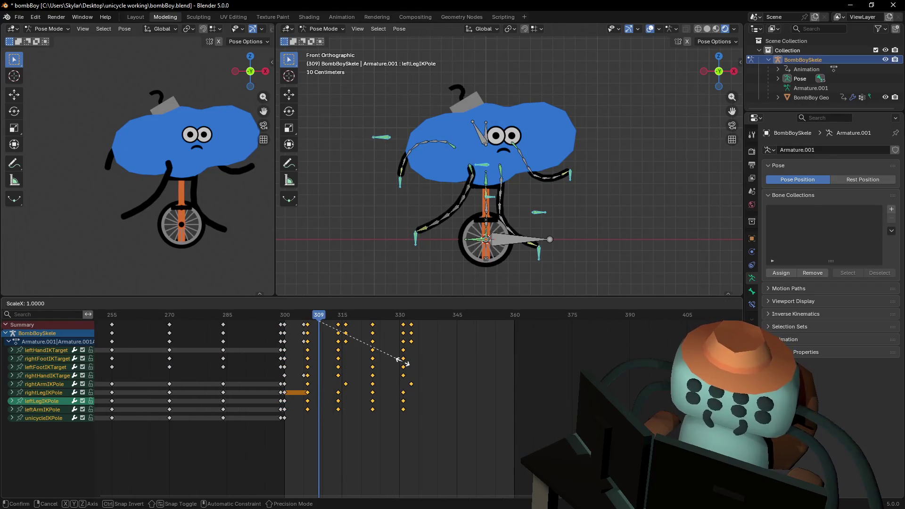
key(Escape)
key(space)
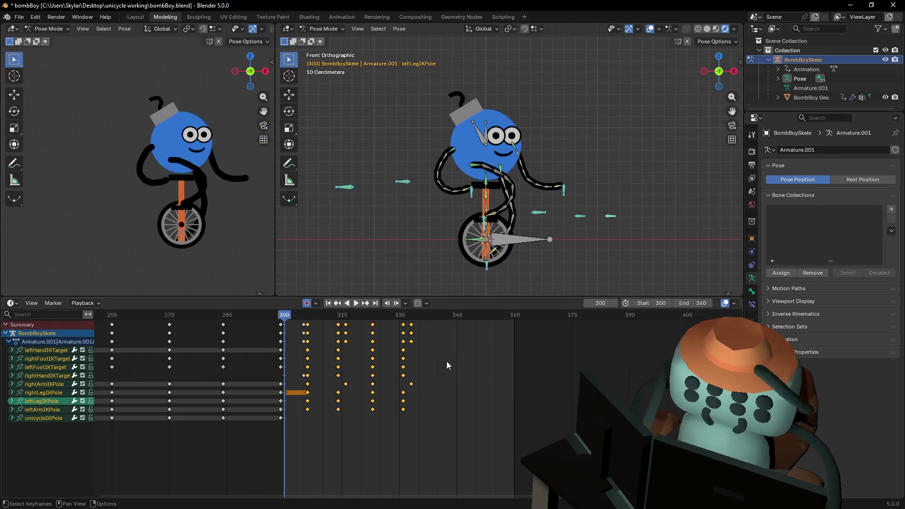
key(space)
key(s)
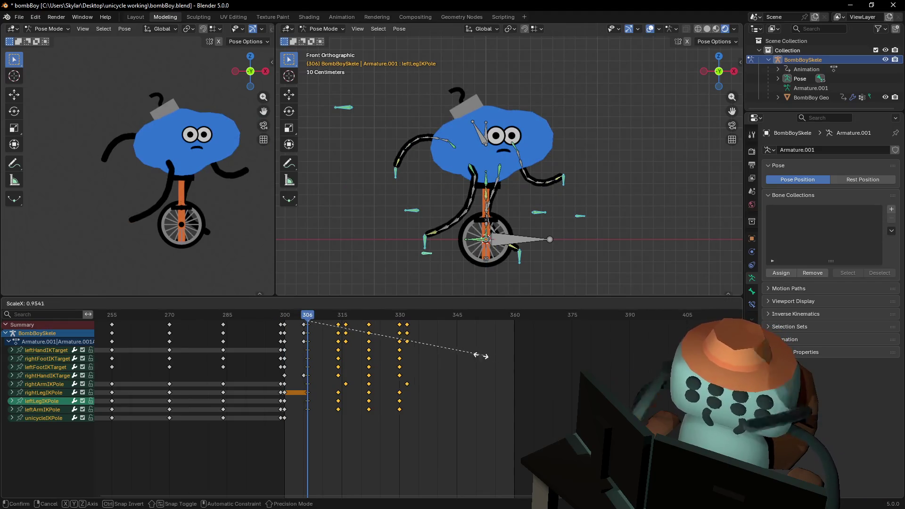
click(400, 329)
Duplicate the keys from frame 306 to 330 about 24 frames later and review through frame 352.
mouse_move(399, 326)
mouse_down()
mouse_move(299, 317)
mouse_move(307, 323)
mouse_up()
key(shift+d)
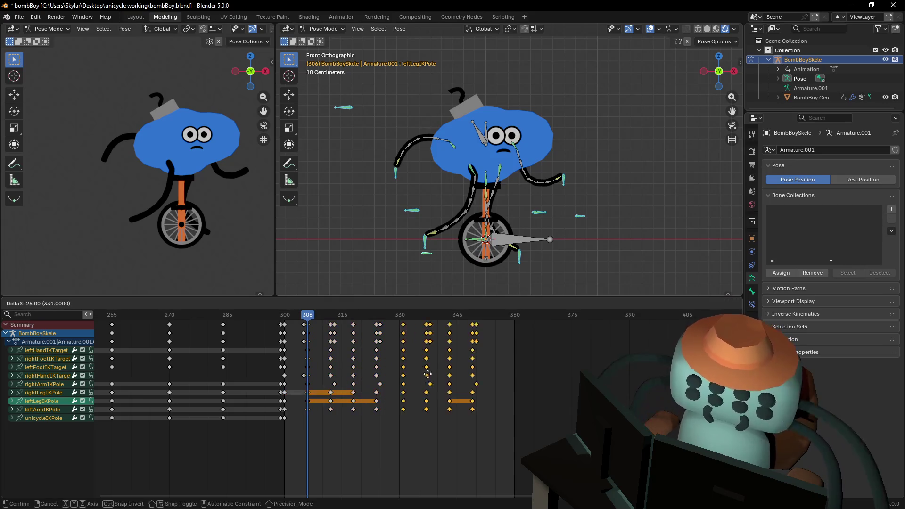
click(428, 374)
key(space)
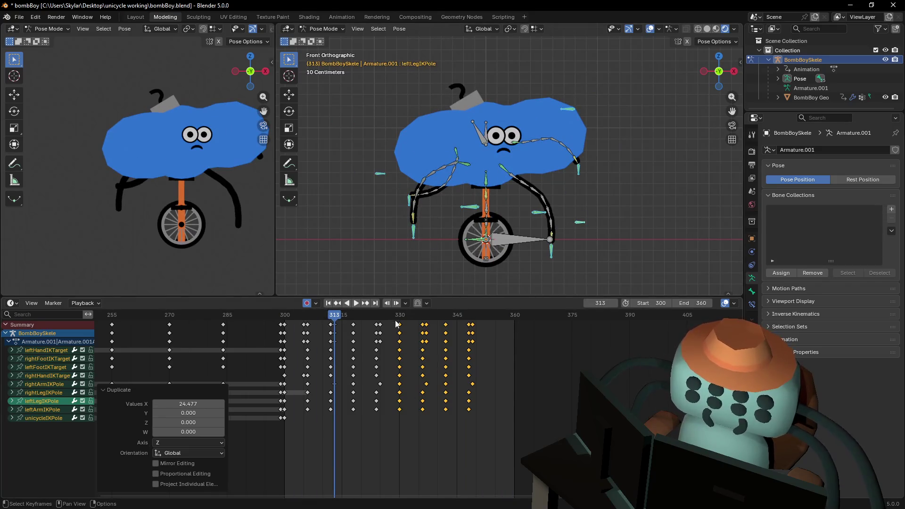
drag(396, 324, 489, 326)
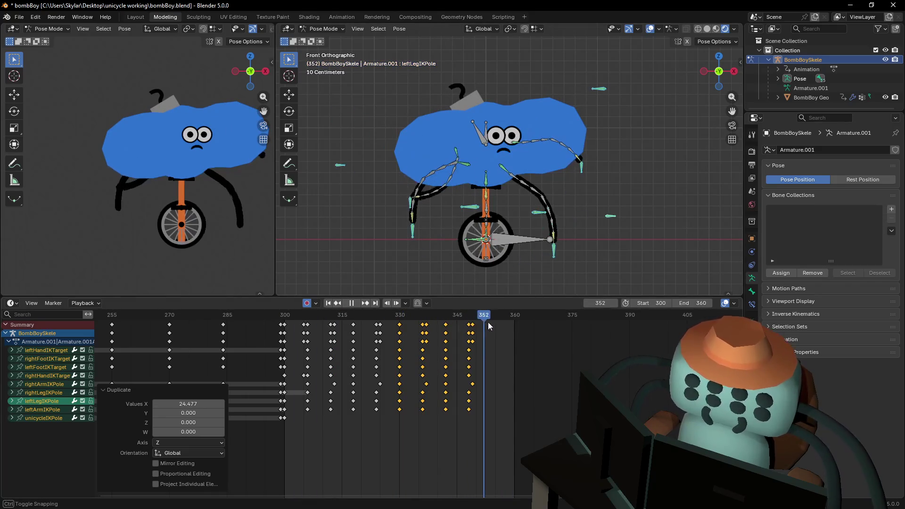
key(space)
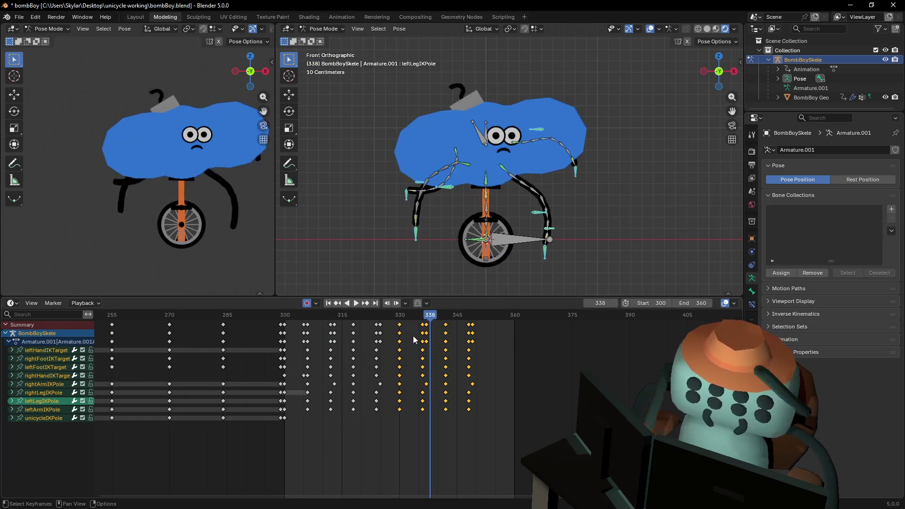
mouse_move(315, 316)
mouse_down()
mouse_move(305, 320)
mouse_move(322, 323)
mouse_up()
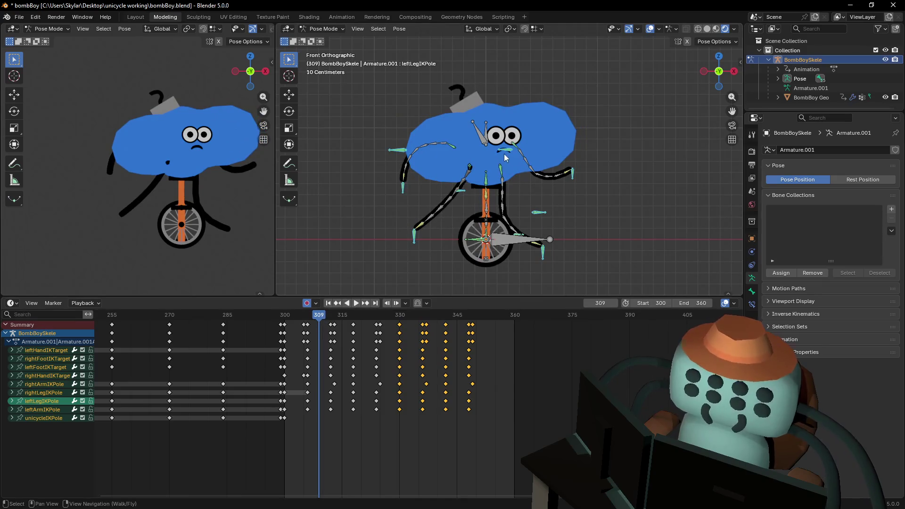
At frame 333, scale the body bone up by 1.203 and review the swell.
click(488, 136)
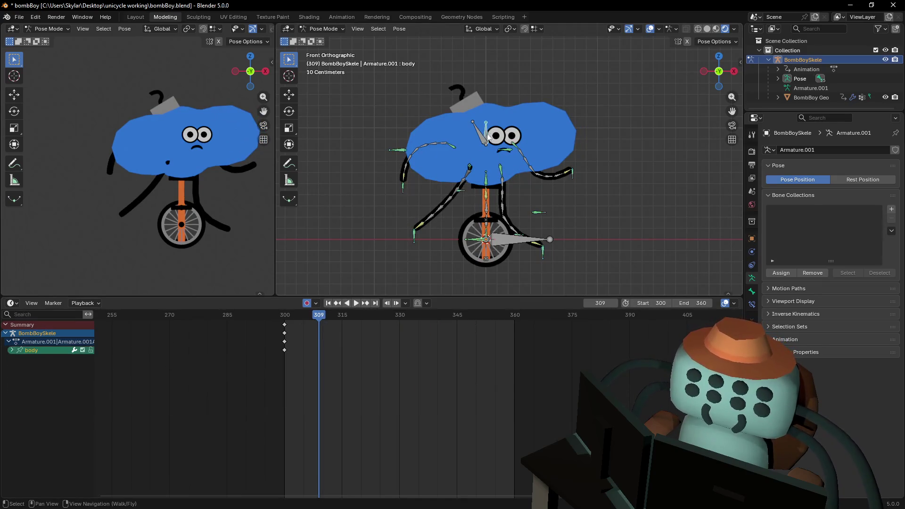
mouse_move(320, 314)
mouse_down()
mouse_move(314, 320)
mouse_move(410, 326)
mouse_move(348, 316)
mouse_move(391, 323)
mouse_up()
key(s)
click(396, 325)
key(space)
key(space)
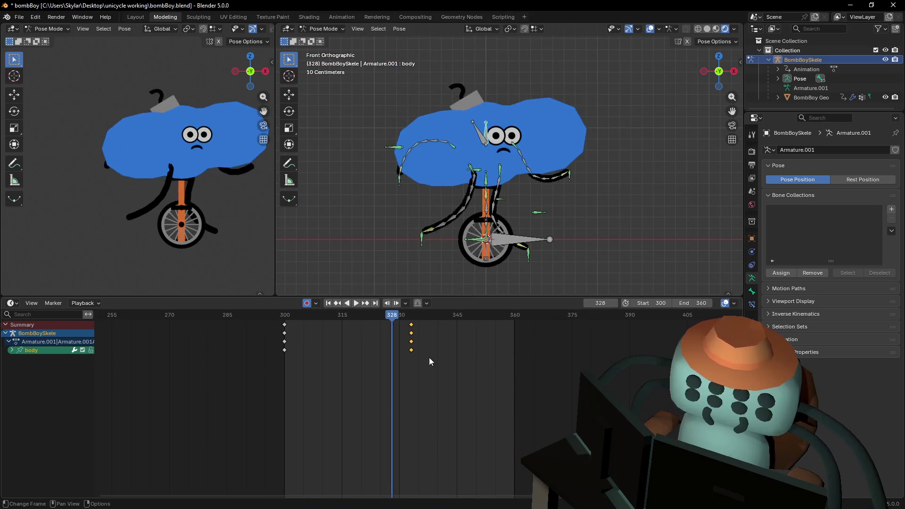
click(294, 335)
Insert a hold key on the body pose at frame 299.
click(285, 325)
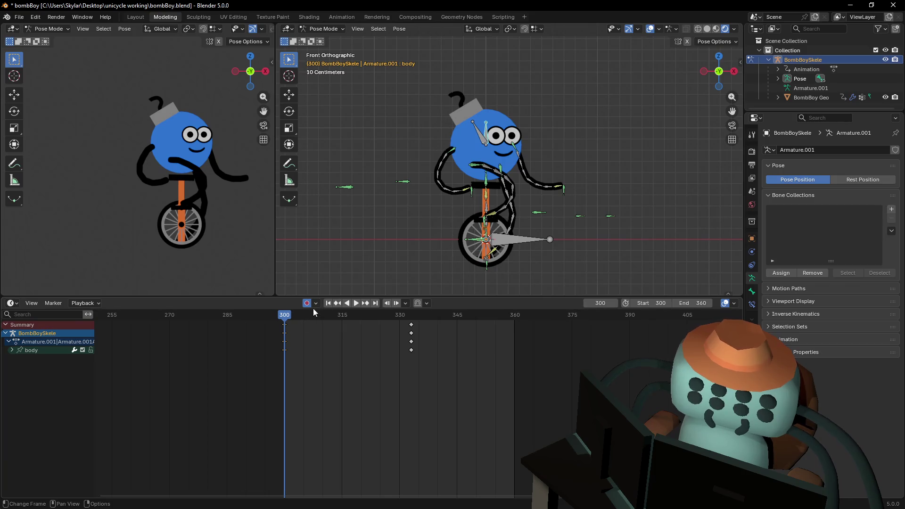
middle_drag(281, 345, 352, 358)
scroll(317, 378, down, 2)
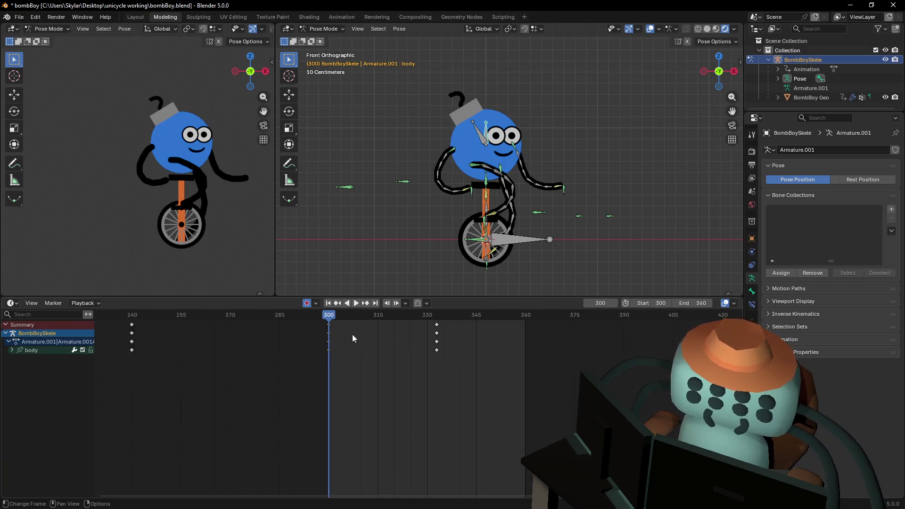
scroll(353, 334, up, 1)
click(321, 333)
key(Left)
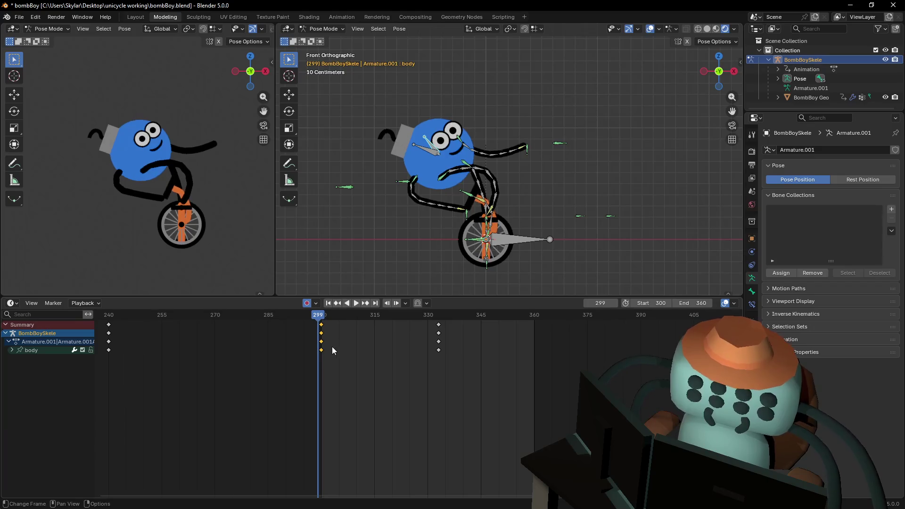
key(i)
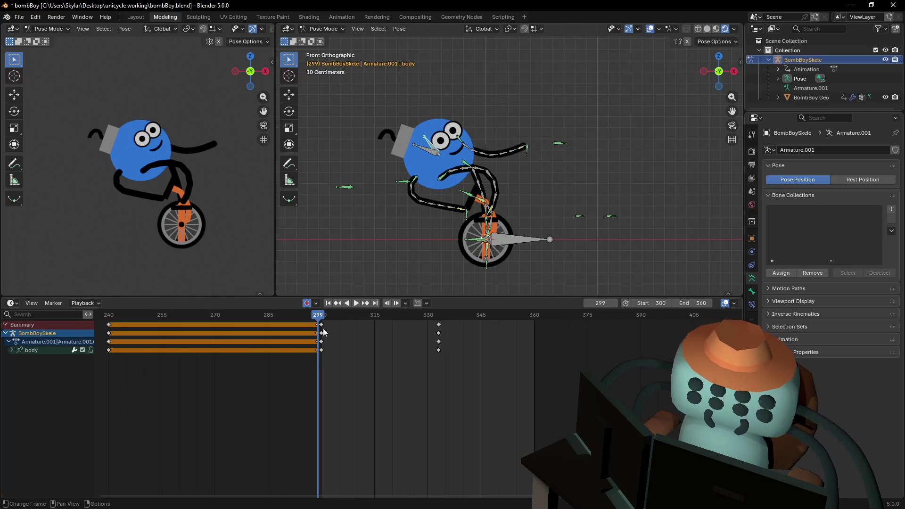
key(Right)
Set the lead-in keys' interpolation to Linear and check the playback.
click(325, 324)
right_click(321, 321)
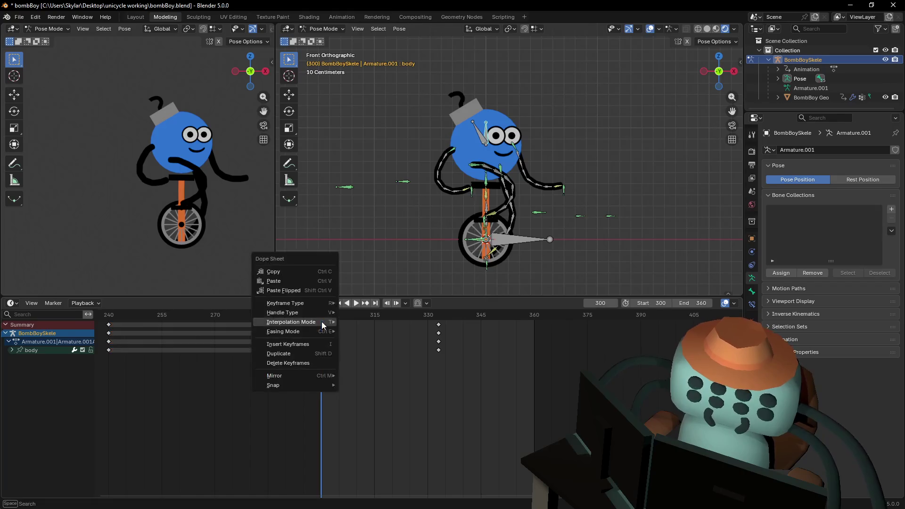
mouse_move(322, 322)
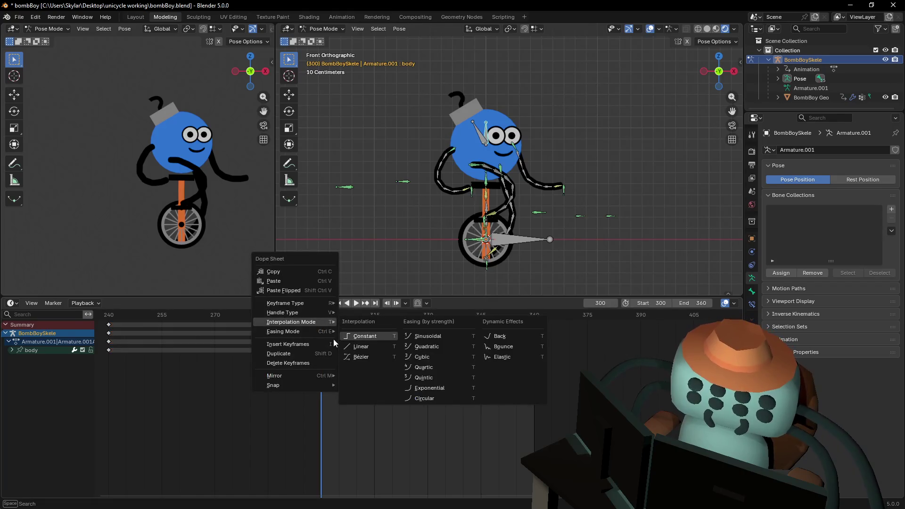
click(361, 346)
key(space)
mouse_move(369, 315)
mouse_down()
mouse_move(323, 316)
mouse_move(497, 330)
mouse_move(333, 340)
mouse_move(341, 344)
mouse_move(359, 321)
mouse_move(376, 321)
mouse_move(330, 324)
mouse_move(361, 324)
mouse_move(398, 366)
mouse_move(321, 382)
mouse_up()
key(space)
key(space)
key(space)
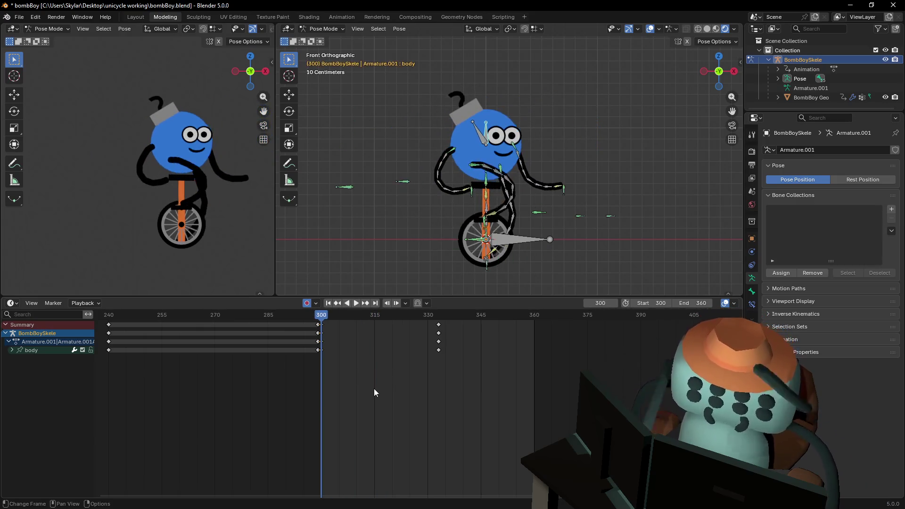
Deselect all bones, switch to Object Mode and select the BombBoy Geo mesh.
key(alt+a)
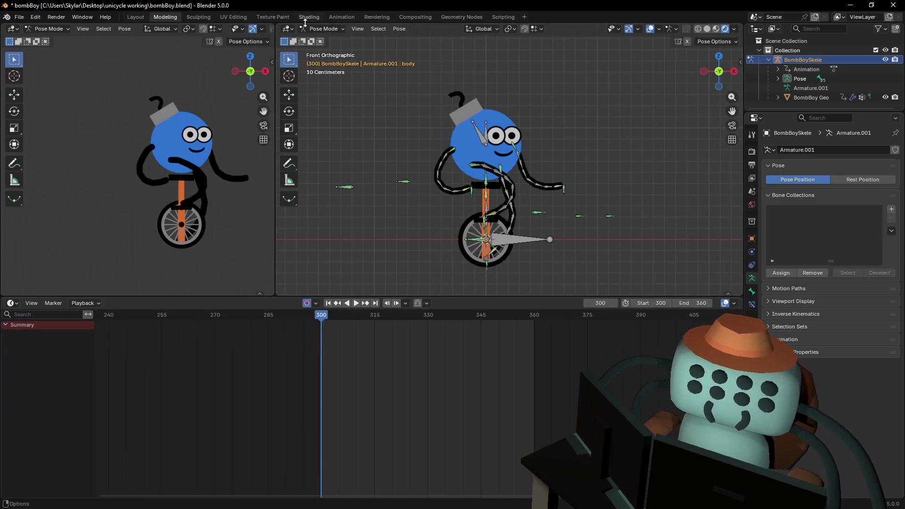
click(323, 29)
click(320, 39)
click(499, 134)
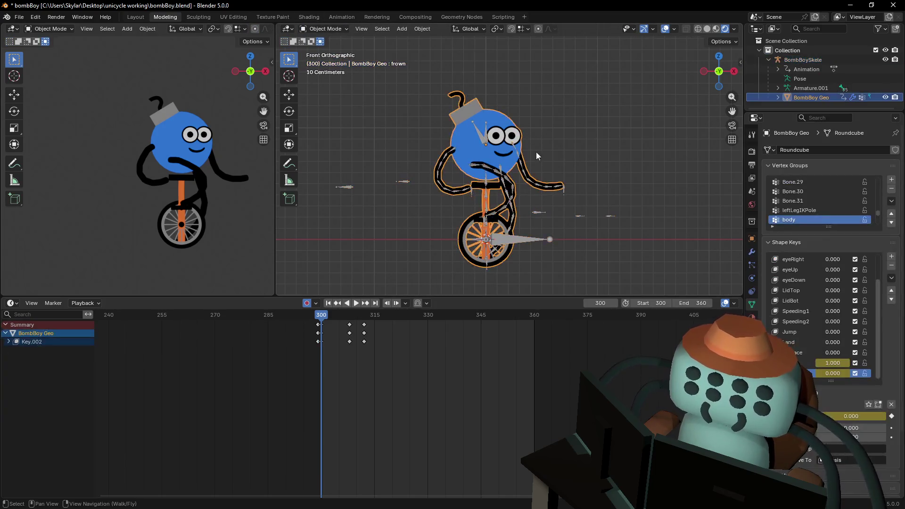
scroll(548, 129, up, 3)
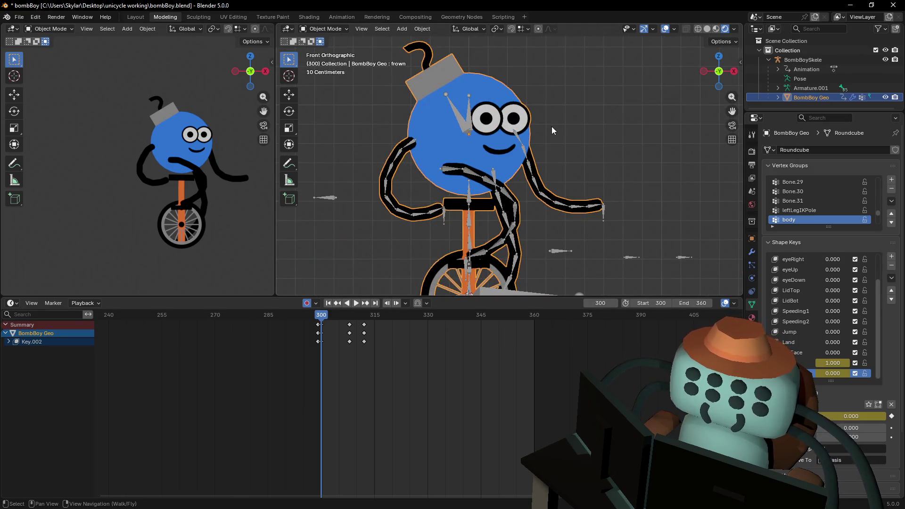
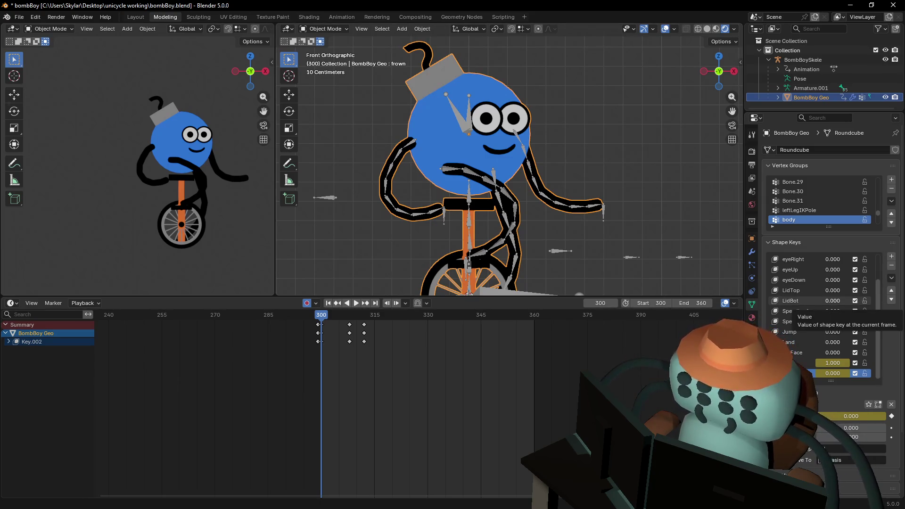
In the Cheeks shape key's Edit Mode, enlarge both pupils to 1.54 scale.
mouse_move(594, 174)
shift+middle_down()
mouse_move(532, 213)
mouse_move(593, 223)
shift+middle_up()
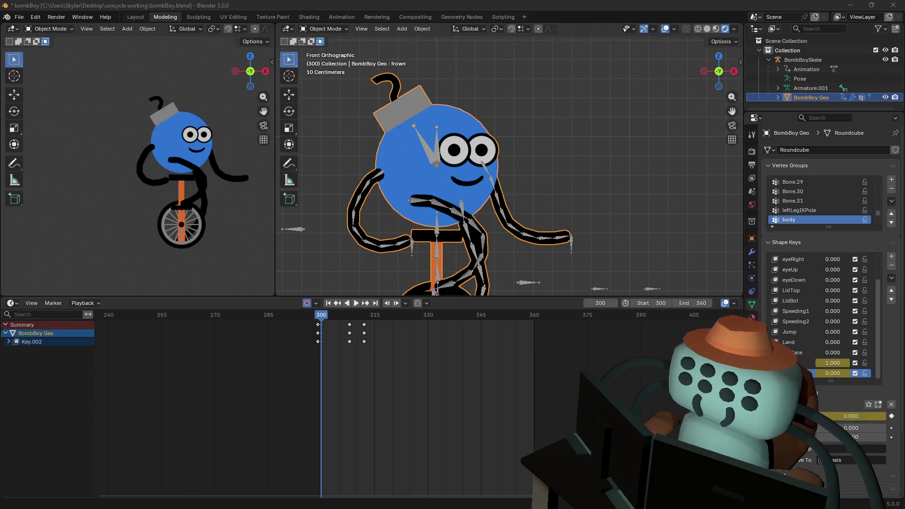
shift+middle_drag(527, 142, 549, 138)
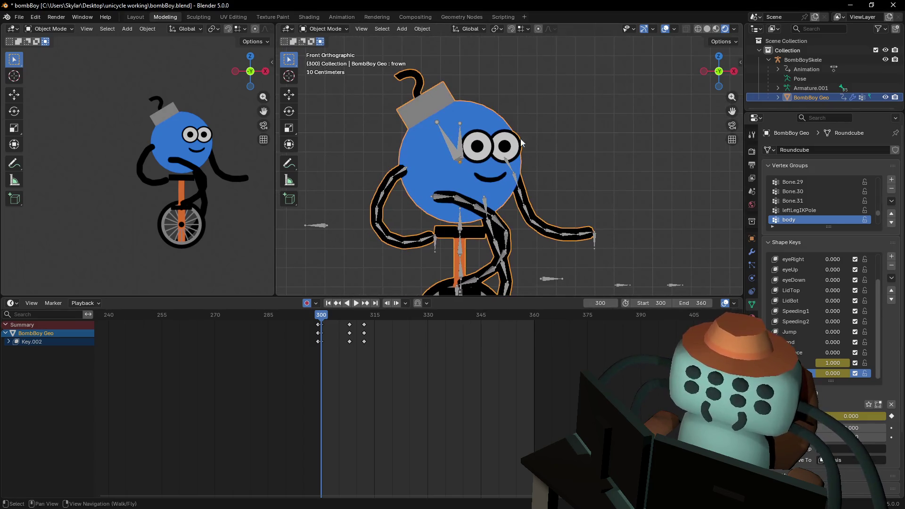
scroll(808, 282, up, 3)
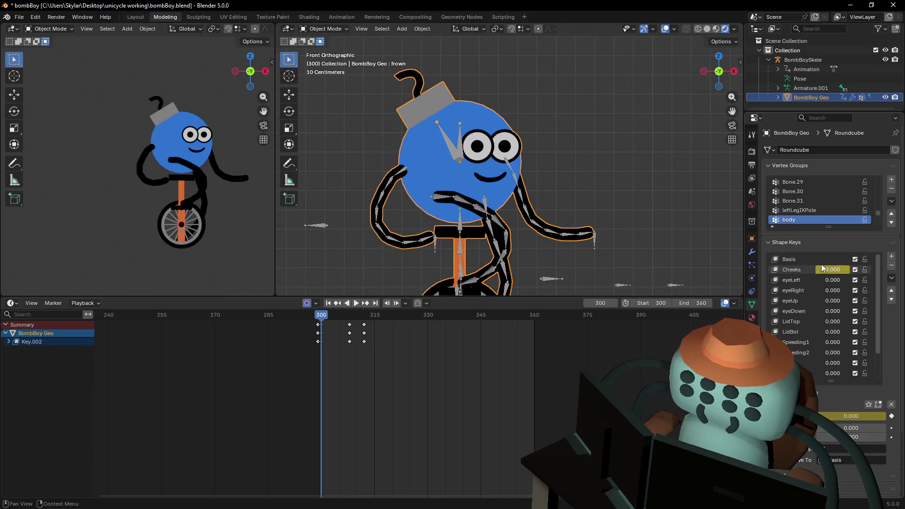
click(804, 269)
key(Tab)
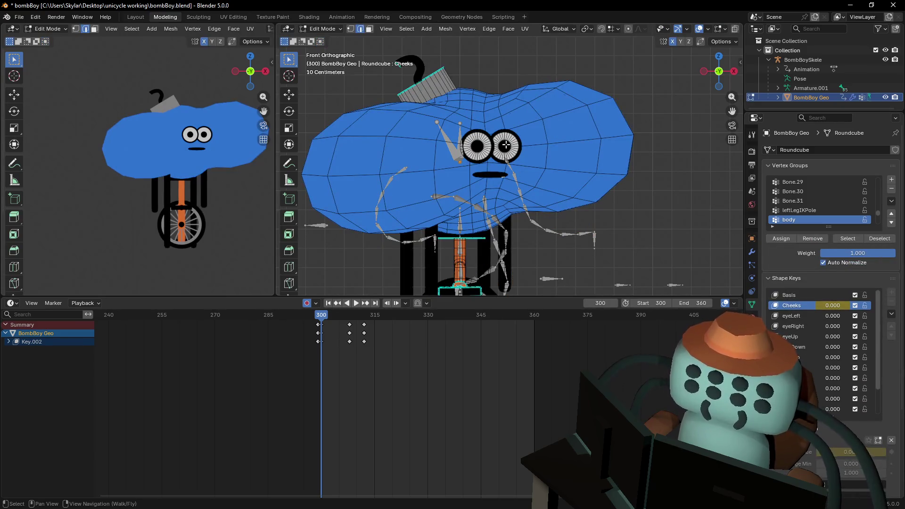
scroll(506, 146, up, 4)
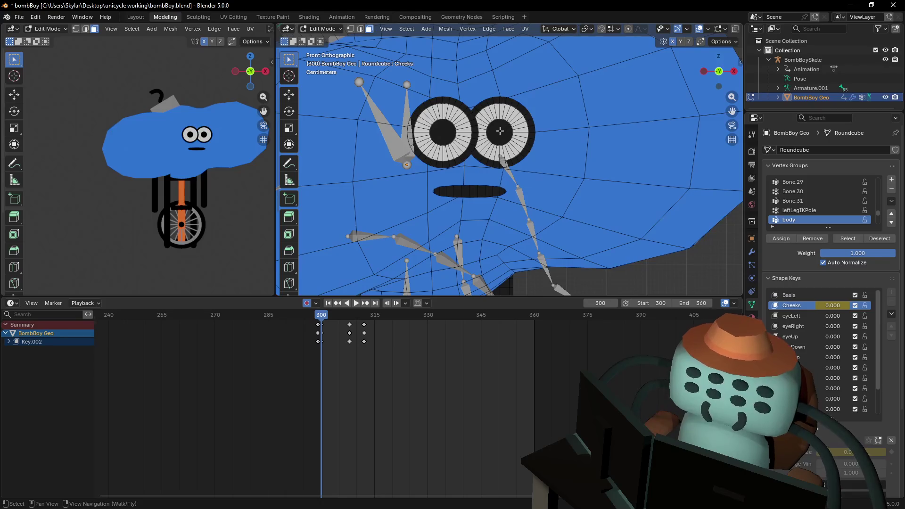
shift+click(453, 135)
scroll(513, 114, down, 4)
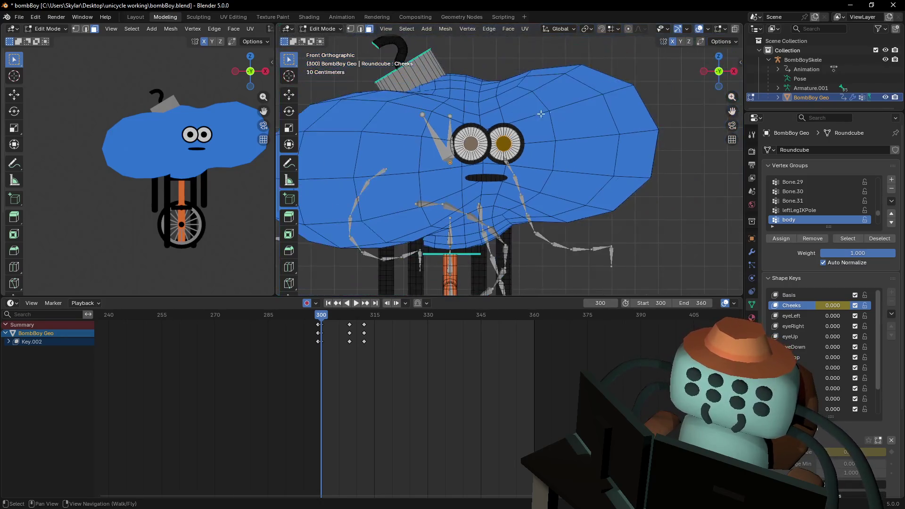
key(s)
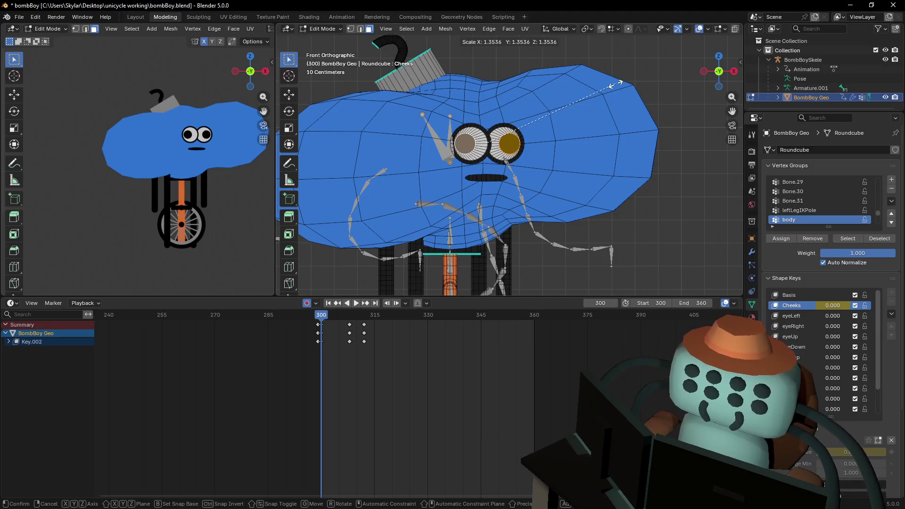
click(634, 77)
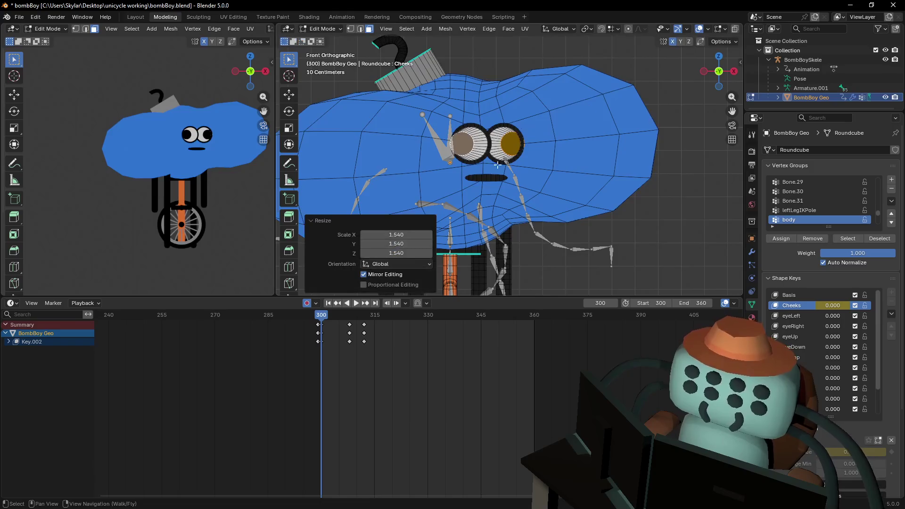
Push the eye geometry back along the global Y axis.
key(shift+grave)
click(509, 158)
key(g)
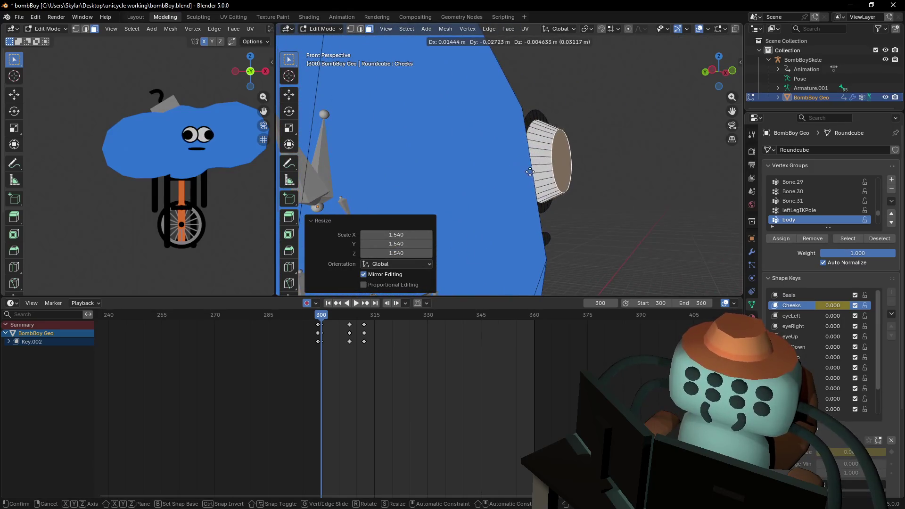
key(y)
click(555, 177)
scroll(556, 177, down, 5)
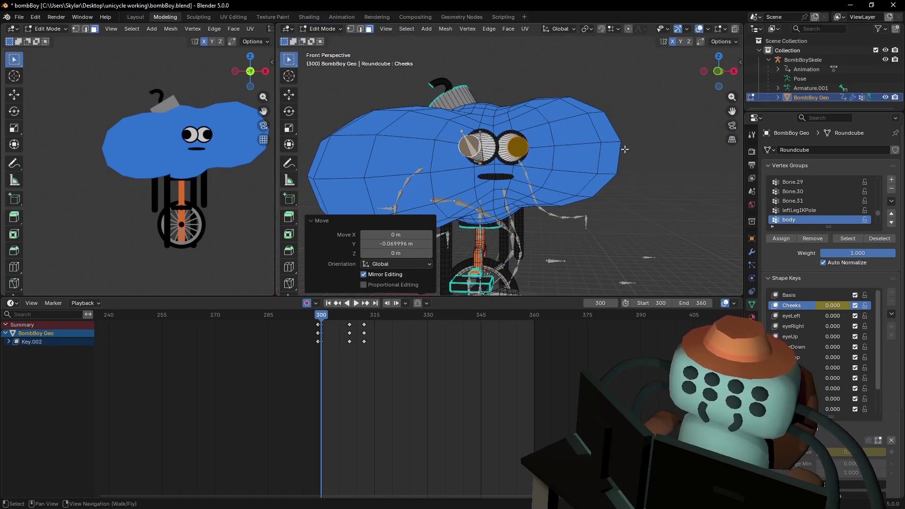
scroll(538, 142, up, 2)
shift+middle_drag(538, 142, 534, 180)
scroll(534, 180, up, 3)
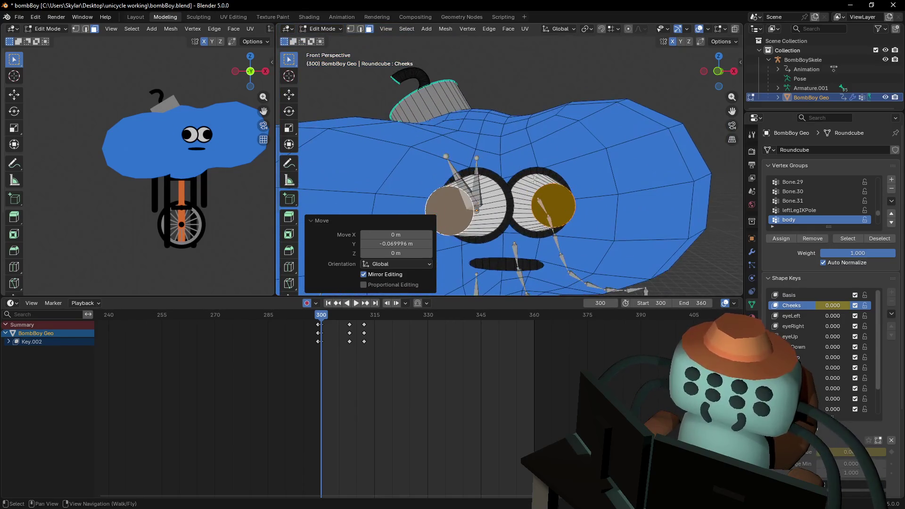
Select the right eye's edge loop and enlarge it, redoing the scale once.
key(2)
alt+click(546, 175)
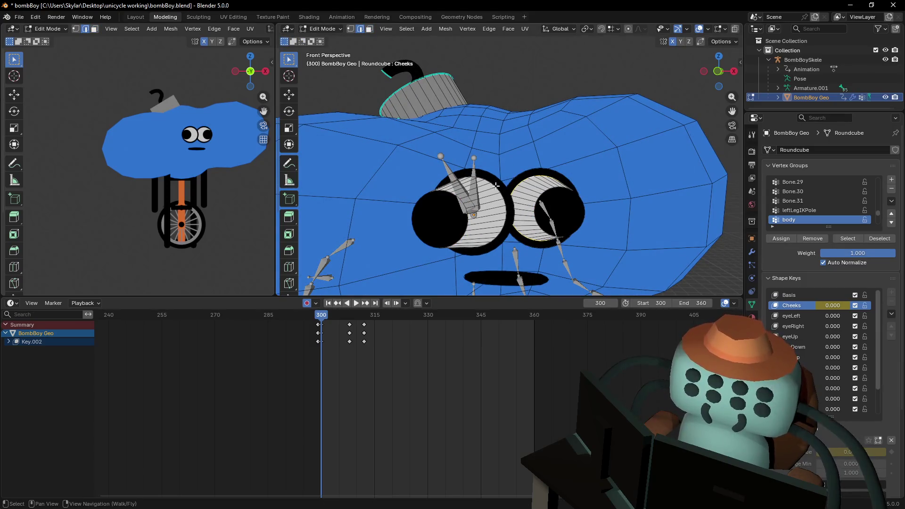
scroll(495, 186, up, 2)
key(s)
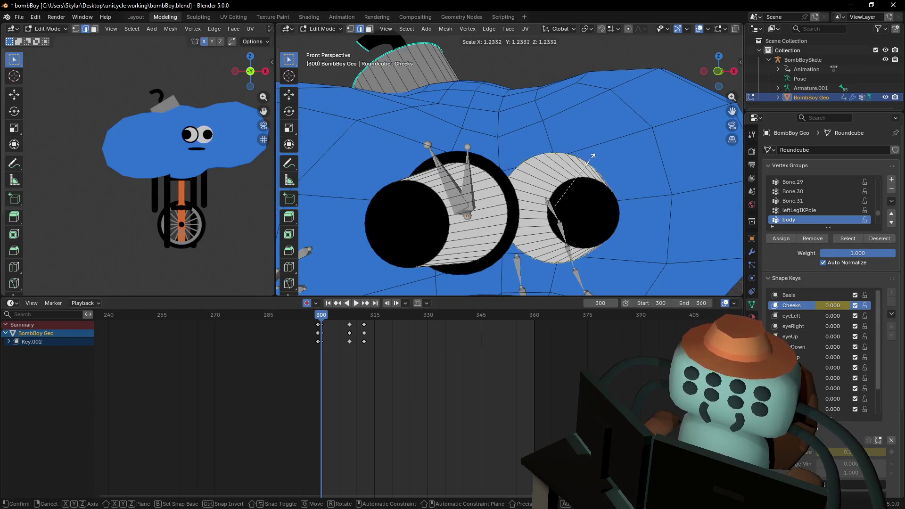
click(478, 188)
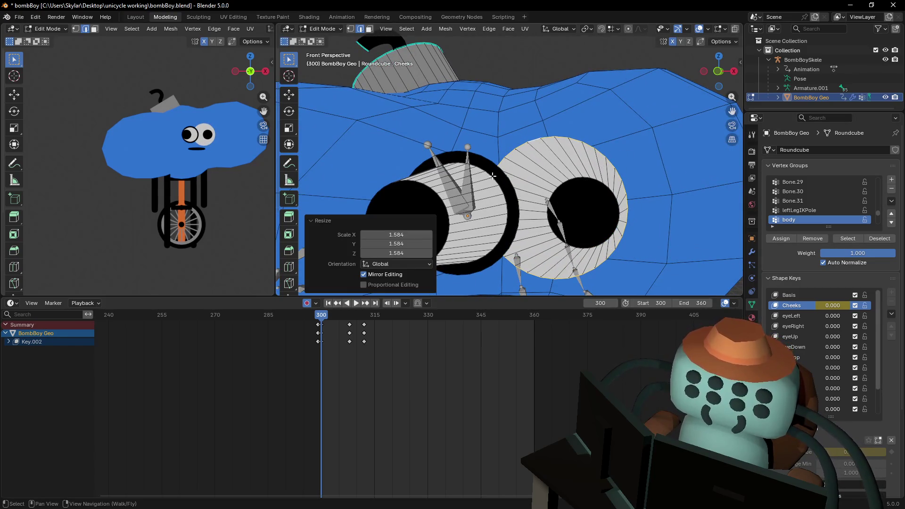
key(ctrl+z)
key(s)
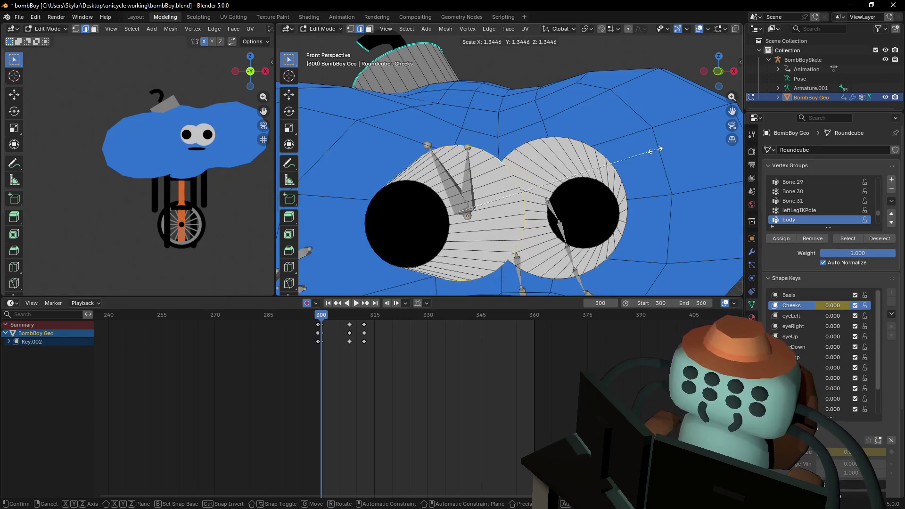
click(667, 148)
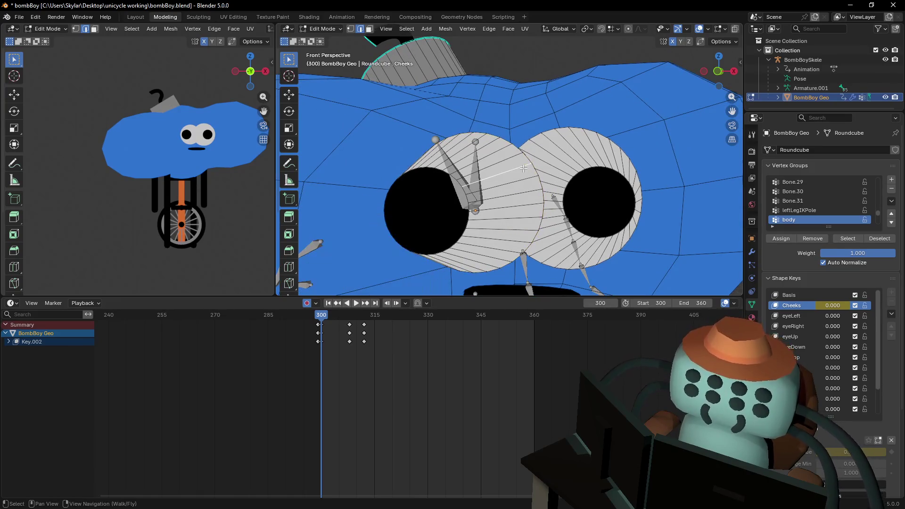
Select the linked left eye geometry and move it to a new position.
key(l)
shift+middle_drag(525, 168, 476, 179)
key(g)
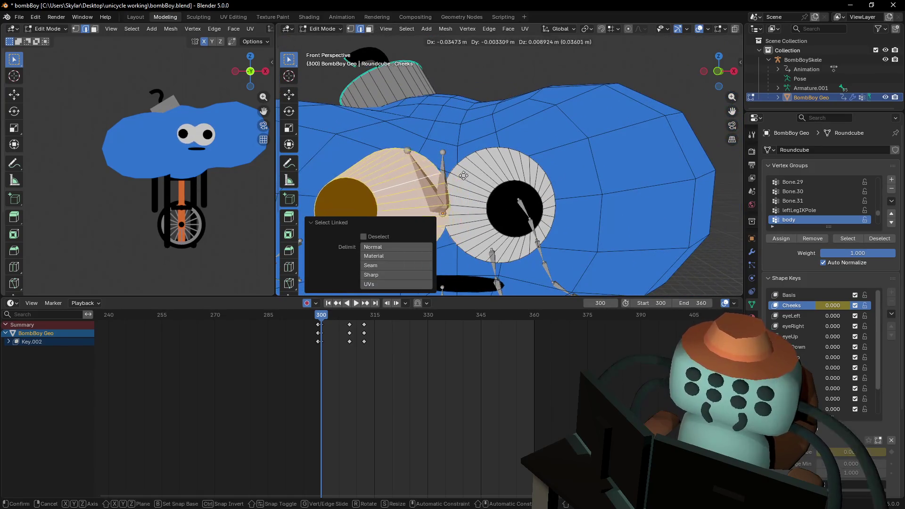
click(474, 176)
key(s)
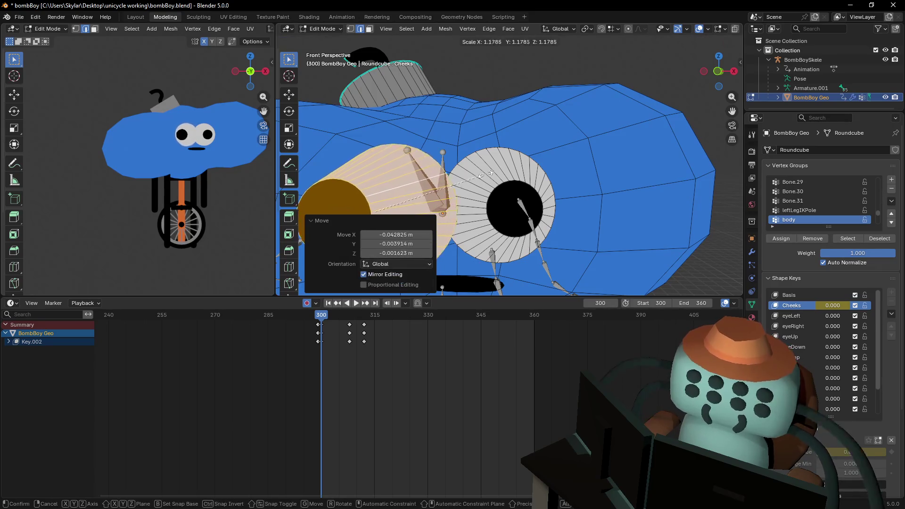
key(Escape)
scroll(485, 176, down, 3)
click(521, 171)
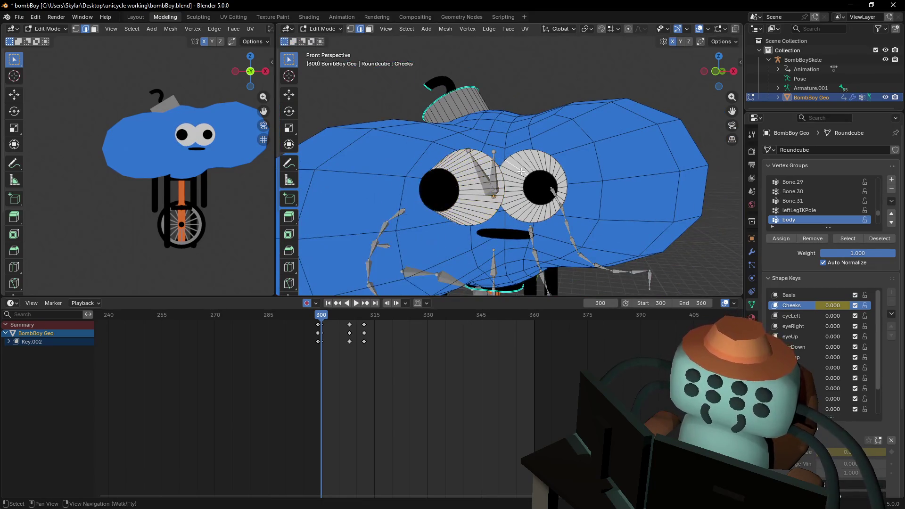
Nudge the right eye slightly right and scale it to 0.993.
key(l)
key(g)
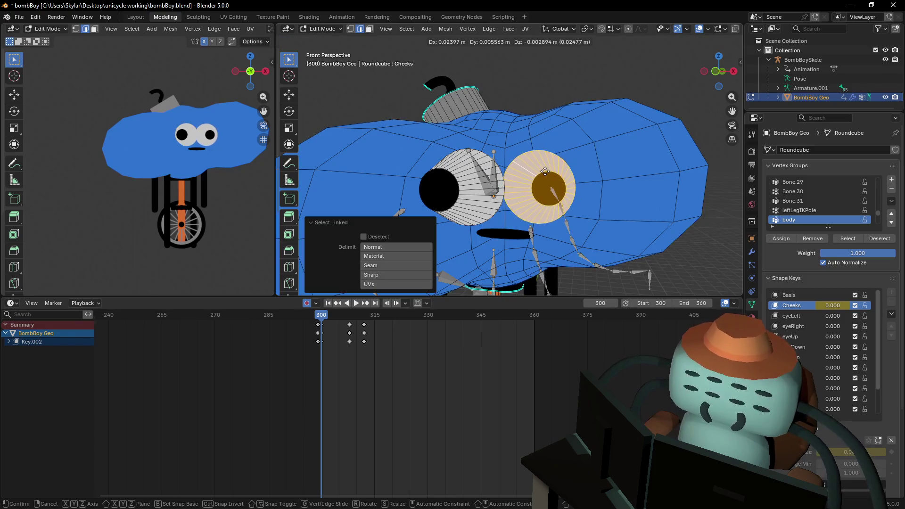
click(545, 172)
key(s)
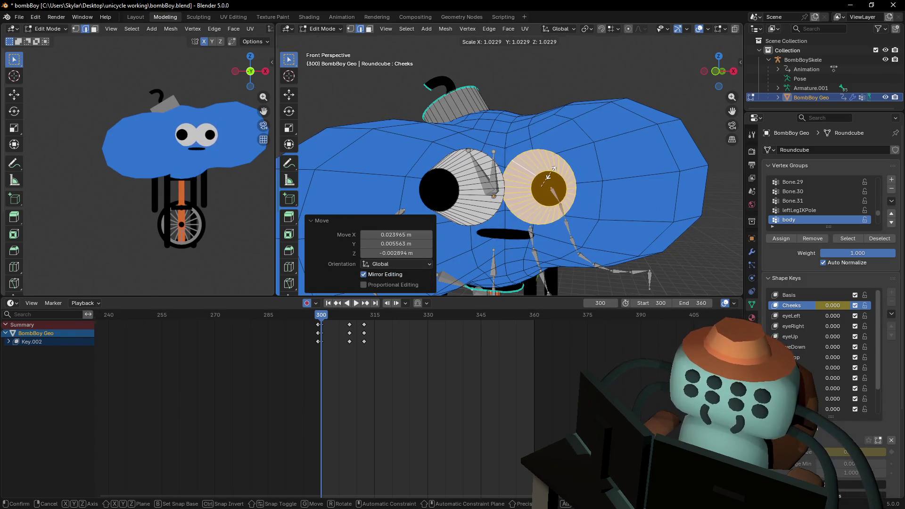
click(548, 176)
middle_drag(233, 148, 212, 154)
middle_drag(537, 181, 551, 193)
Deselect, return to Object Mode and play the animation to preview the Cheeks deformation.
key(alt+a)
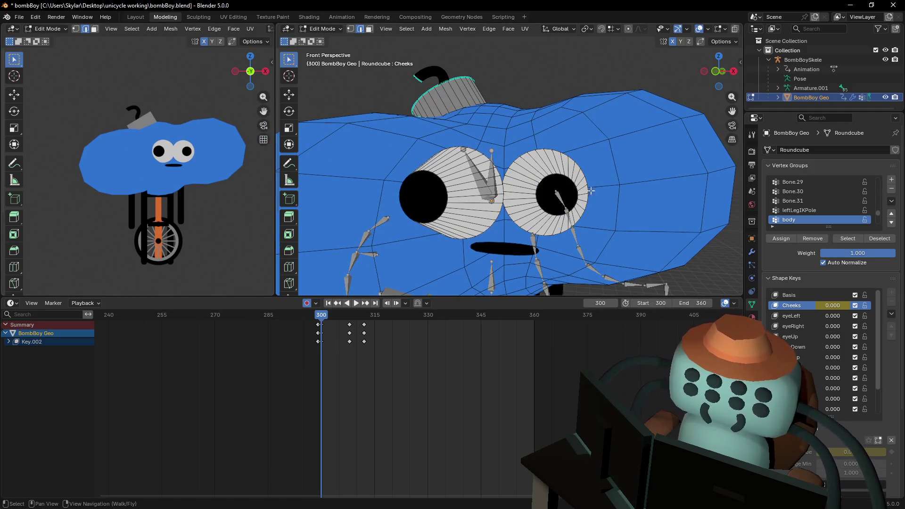
key(Tab)
key(space)
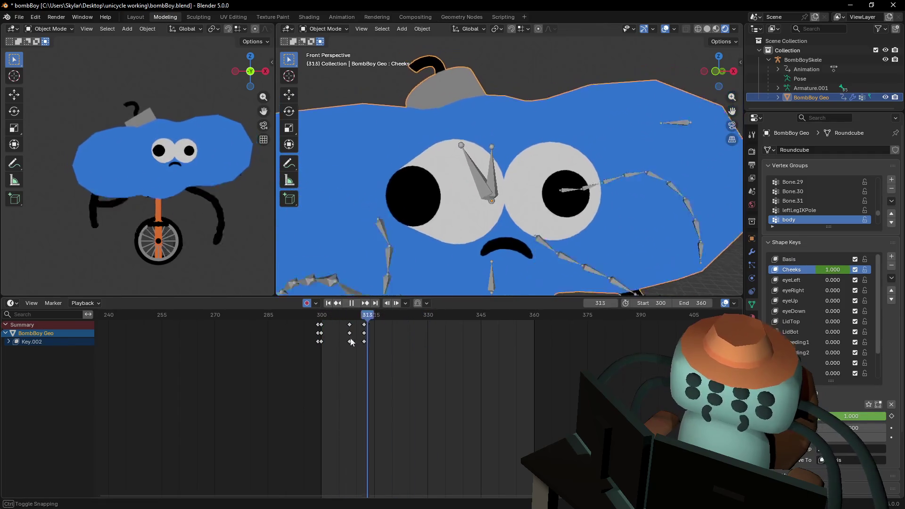
Replay the cheek animation a few times, then stop on frame 312.
key(space)
key(space)
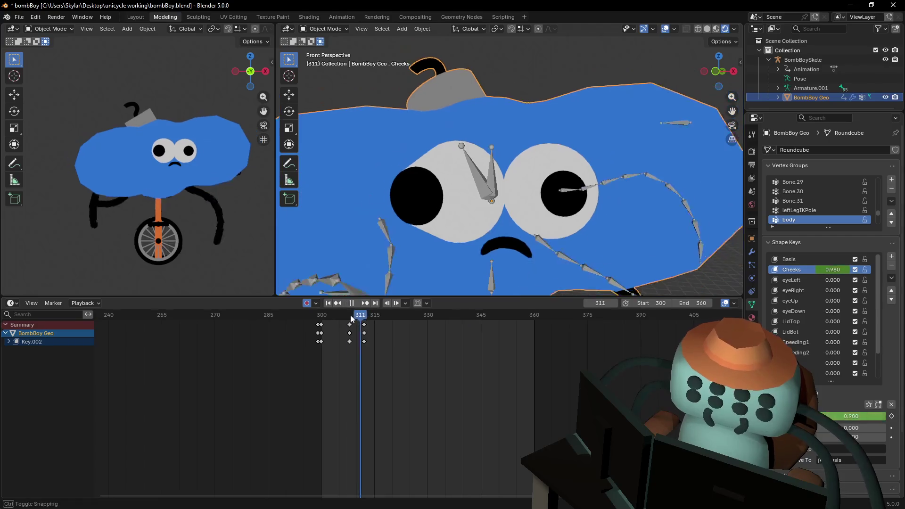
key(space)
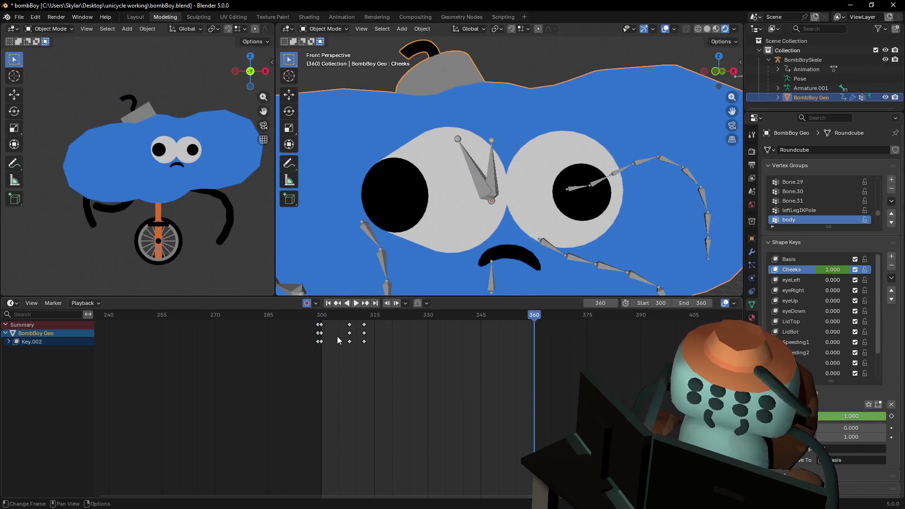
key(space)
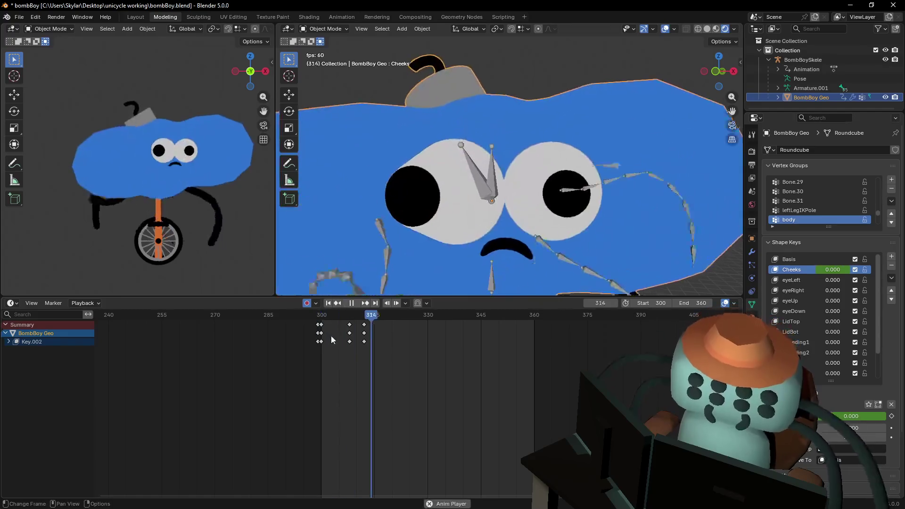
key(space)
click(364, 324)
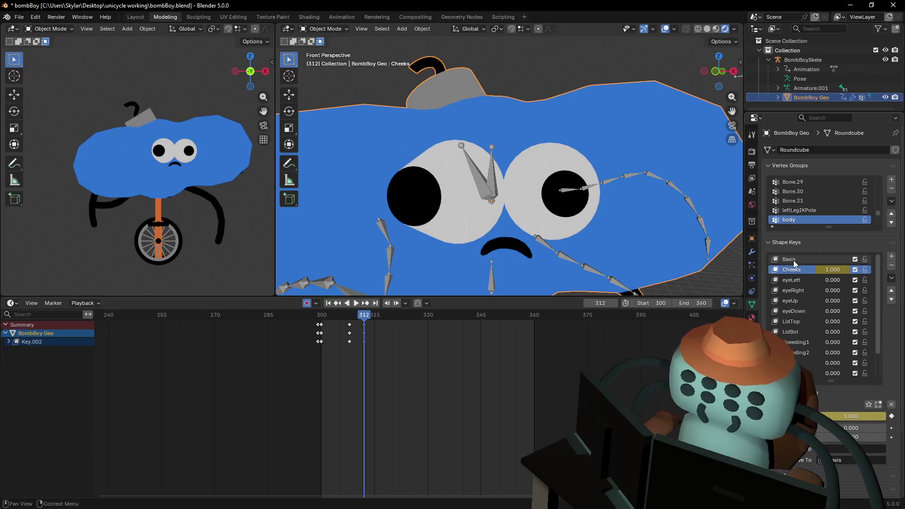
In Edit Mode on the Cheeks shape, shrink the left and right pupil faces slightly.
key(Tab)
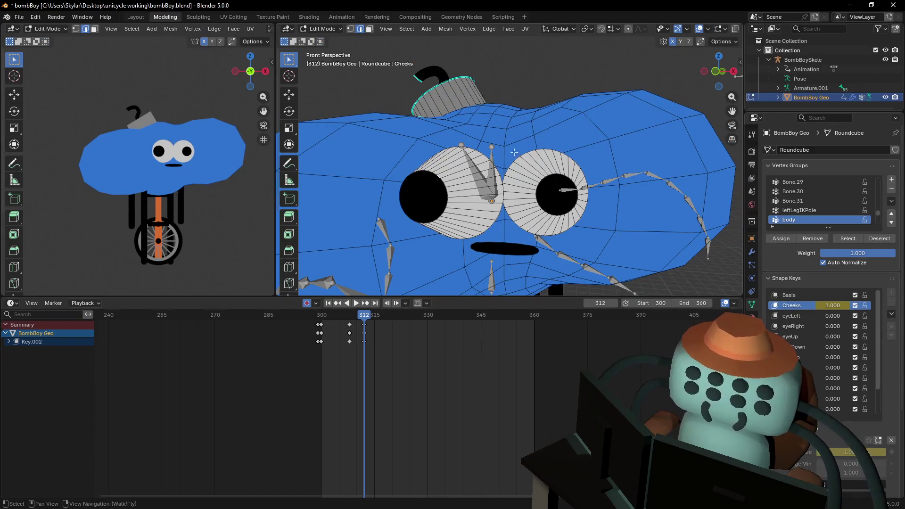
key(3)
click(419, 198)
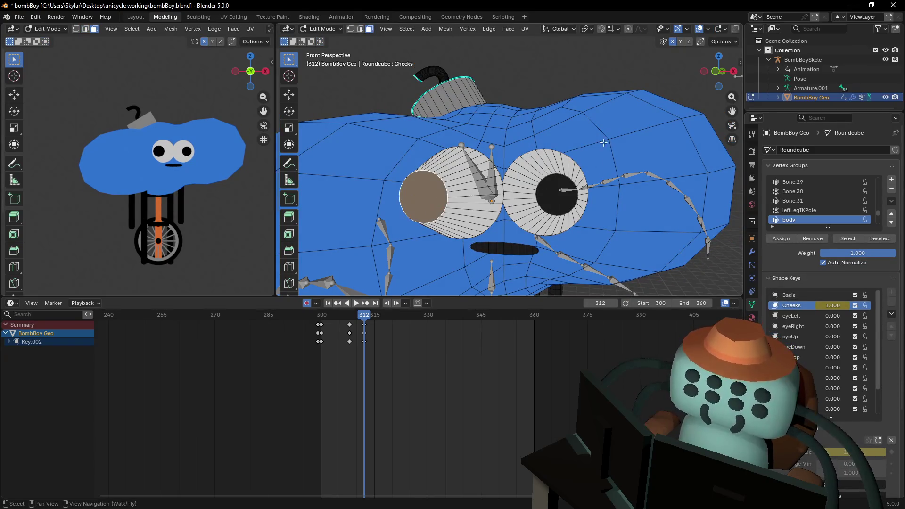
key(s)
click(586, 155)
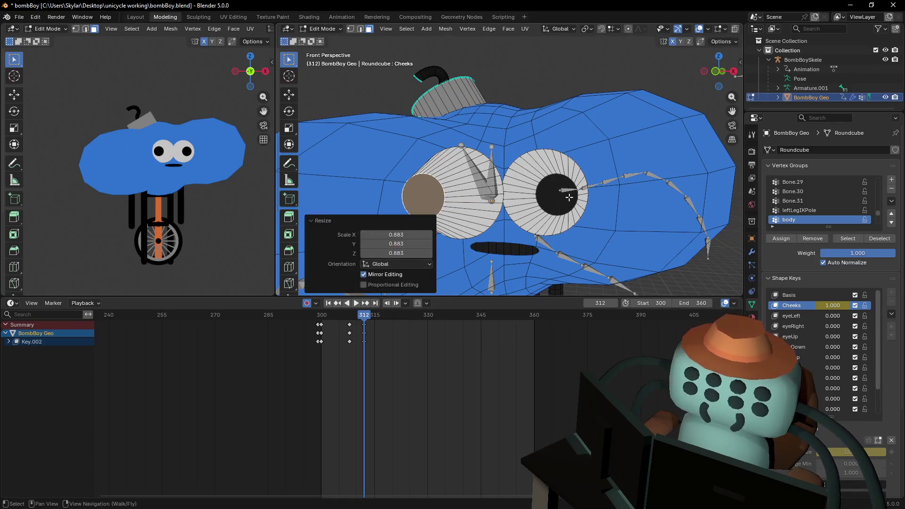
click(564, 204)
key(s)
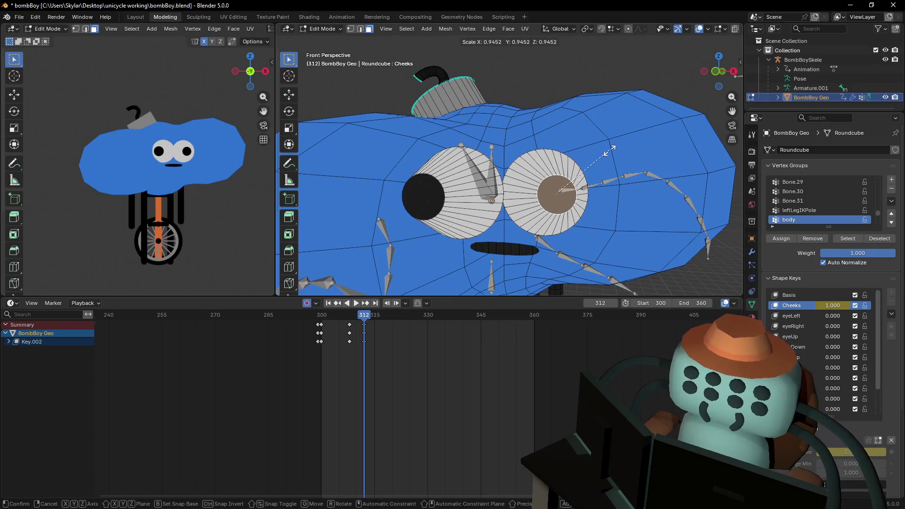
click(612, 149)
Move both eye rings back about 0.139 m along the Y axis.
middle_drag(612, 149, 440, 187)
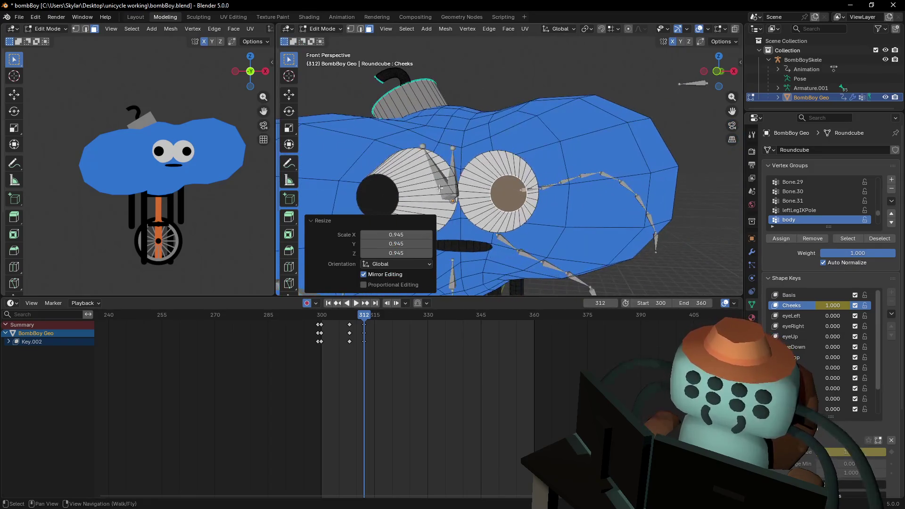
key(alt+a)
key(l)
key(l)
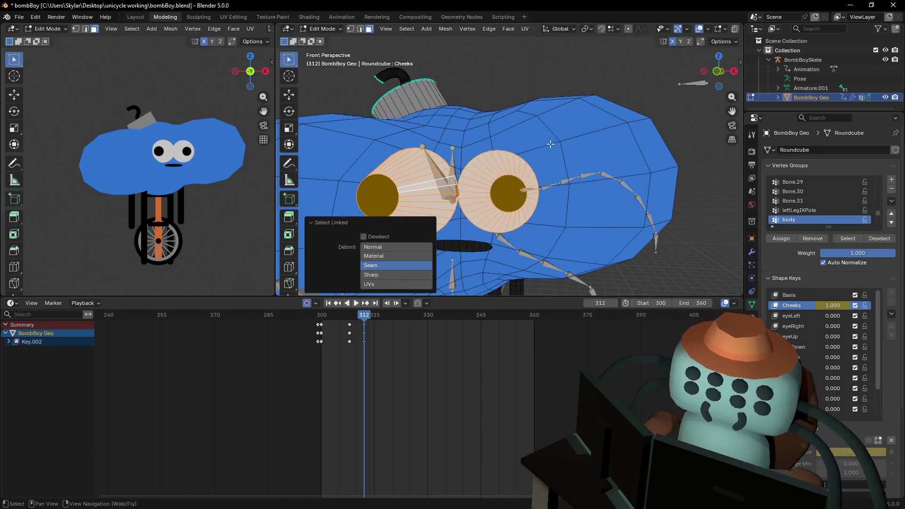
key(shift+grave)
key(Return)
key(g)
key(y)
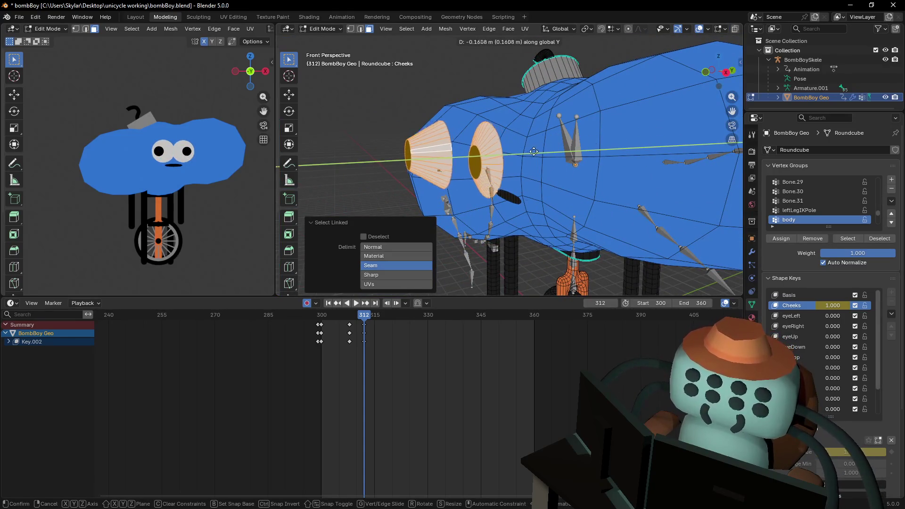
click(544, 152)
Return to Object Mode and slide the shape-key keyframe column toward frame 300.
scroll(570, 210, down, 6)
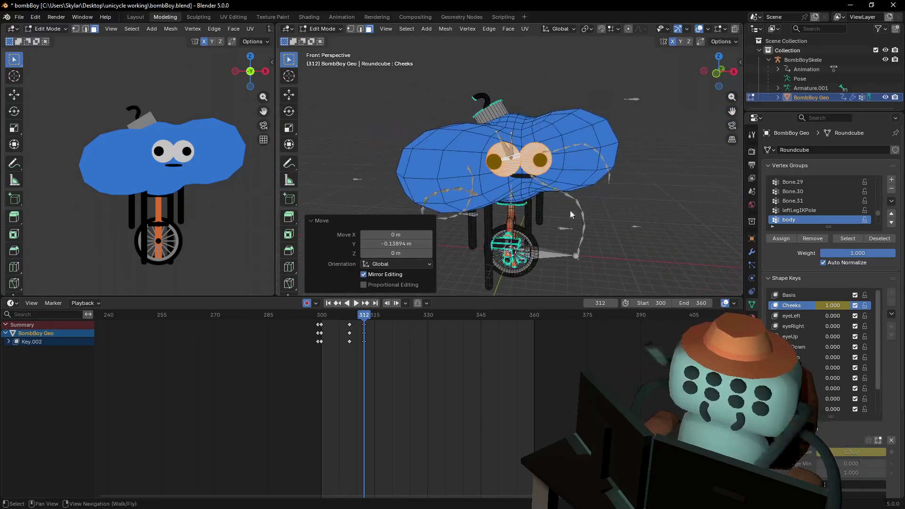
key(Tab)
mouse_move(349, 325)
mouse_down()
mouse_move(332, 325)
mouse_move(337, 337)
mouse_up()
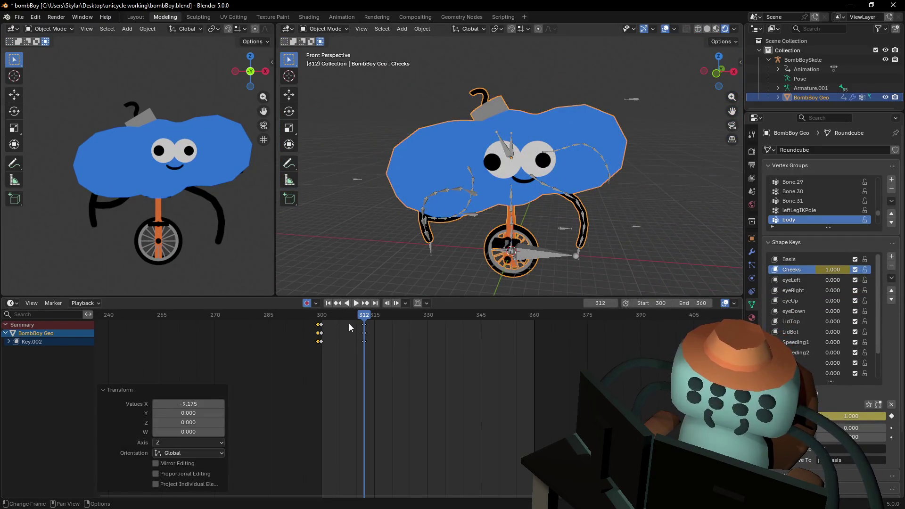
Undo the keyframe move, preview playback twice, and jump back to the keyframe at 312.
key(ctrl+z)
key(shift+Left)
key(space)
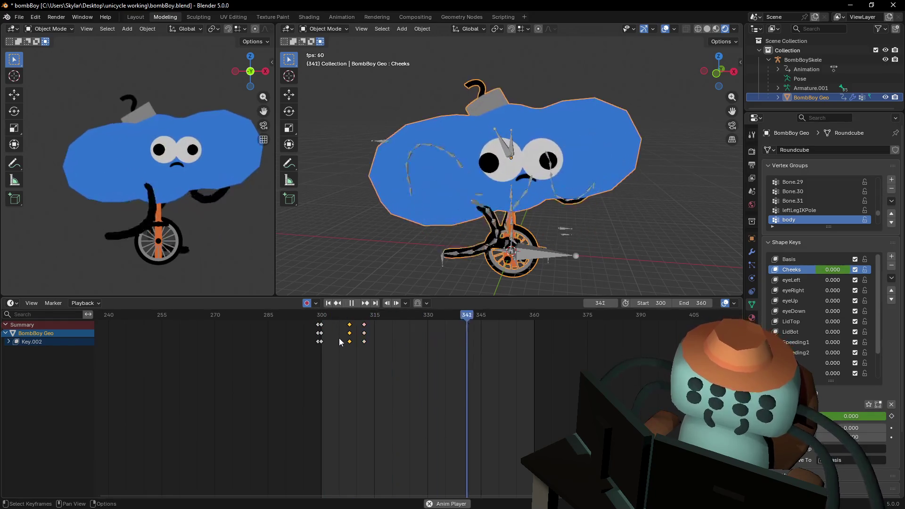
key(space)
key(shift+Left)
key(space)
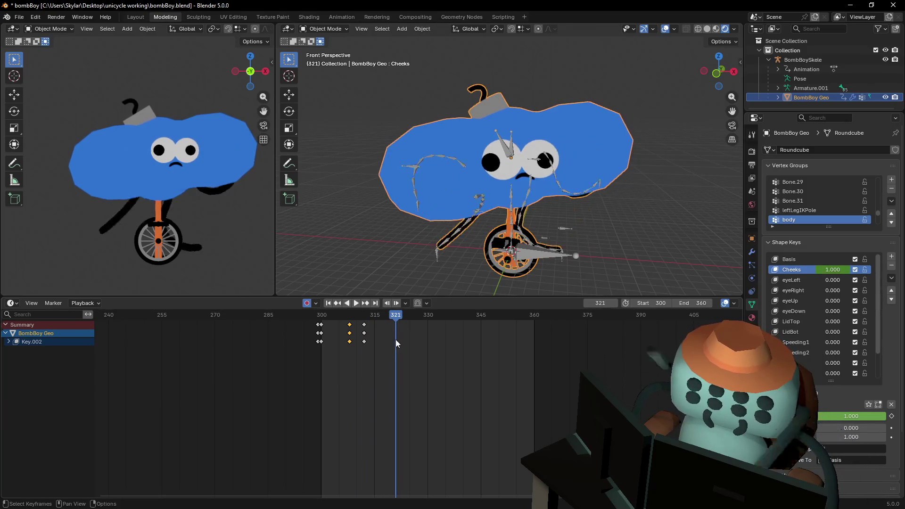
key(space)
key(Down)
Put BombBoySkele in Pose Mode and key opposite bone rotations at frames 311 and 313.
click(512, 144)
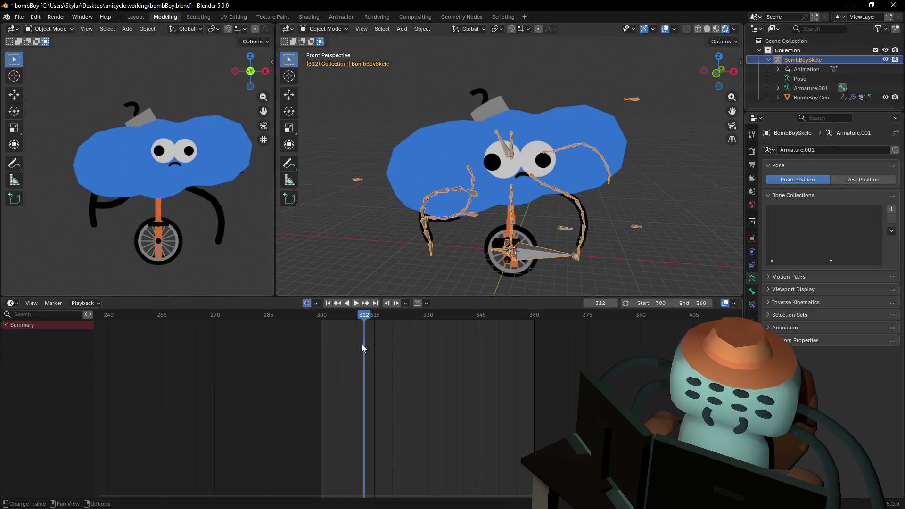
click(319, 29)
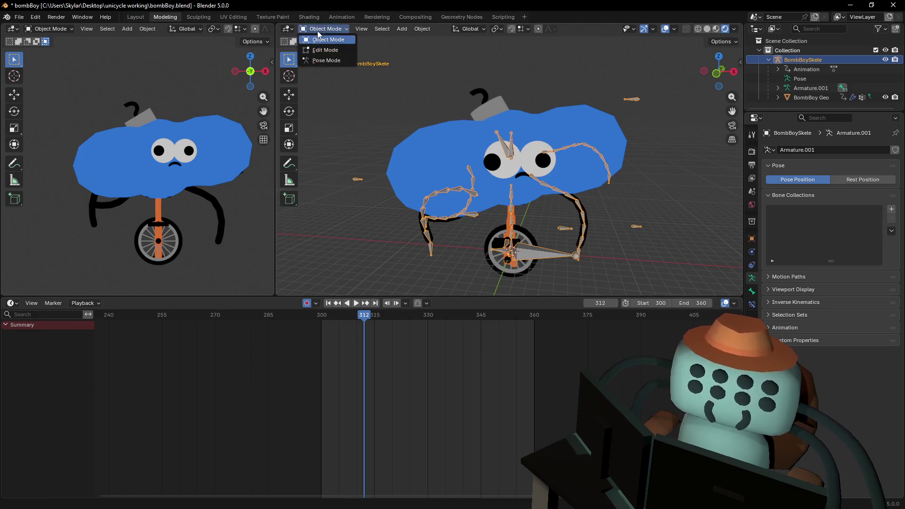
click(330, 61)
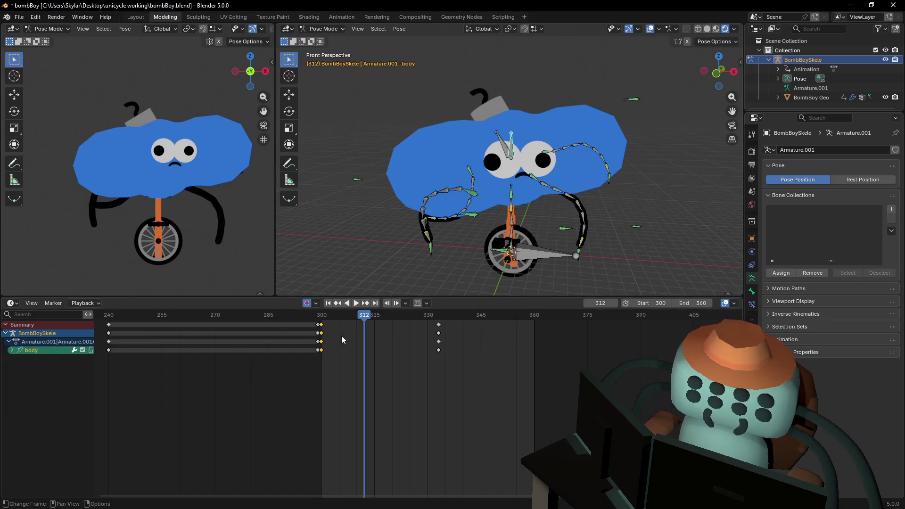
key(Left)
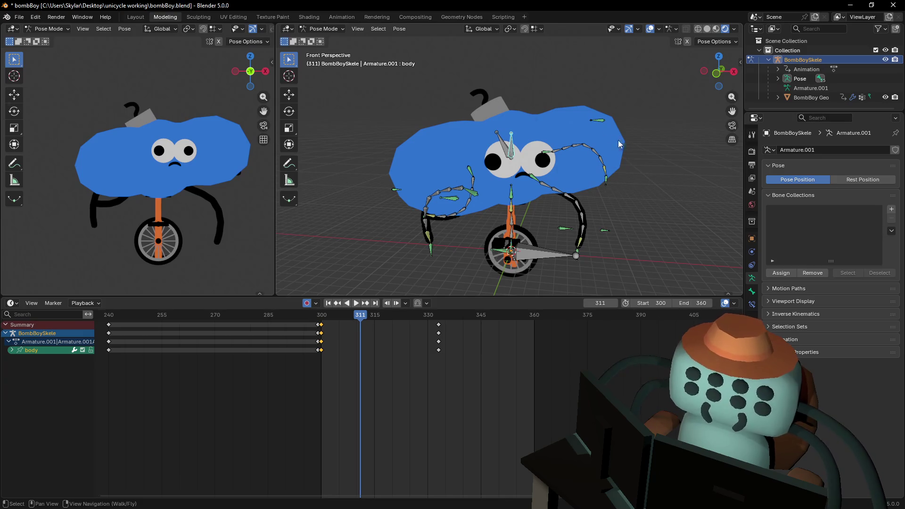
key(r)
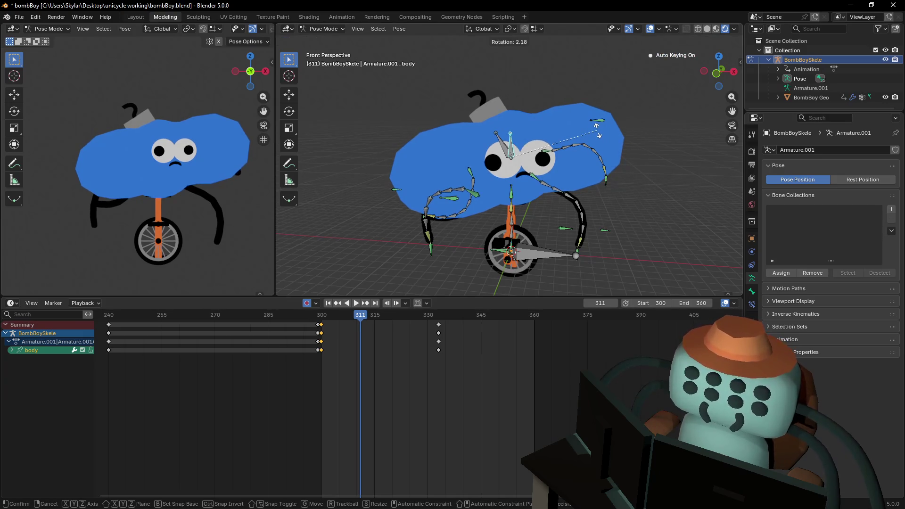
click(597, 134)
click(368, 315)
key(r)
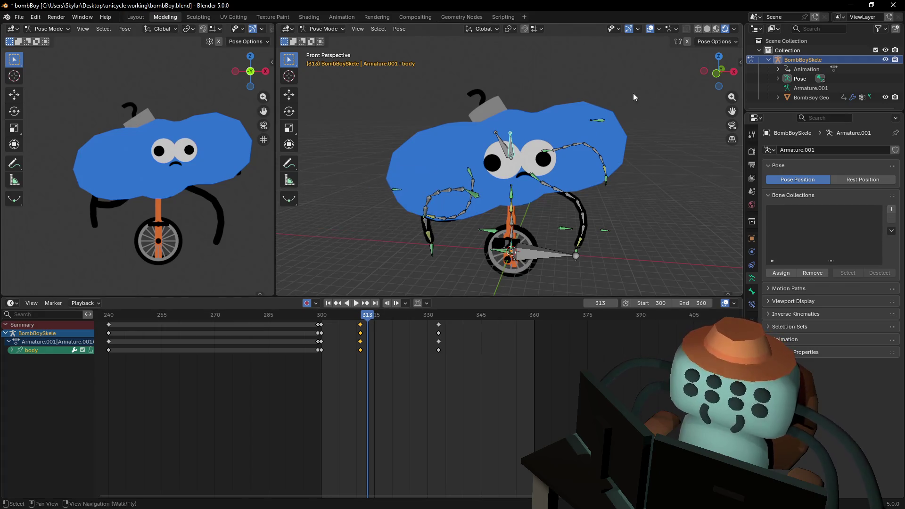
click(372, 323)
Duplicate the wobble key pair four times along the Dope Sheet, reaching frames 327–329.
mouse_move(373, 324)
mouse_down()
mouse_move(377, 333)
mouse_move(356, 322)
mouse_up()
key(shift+d)
click(394, 337)
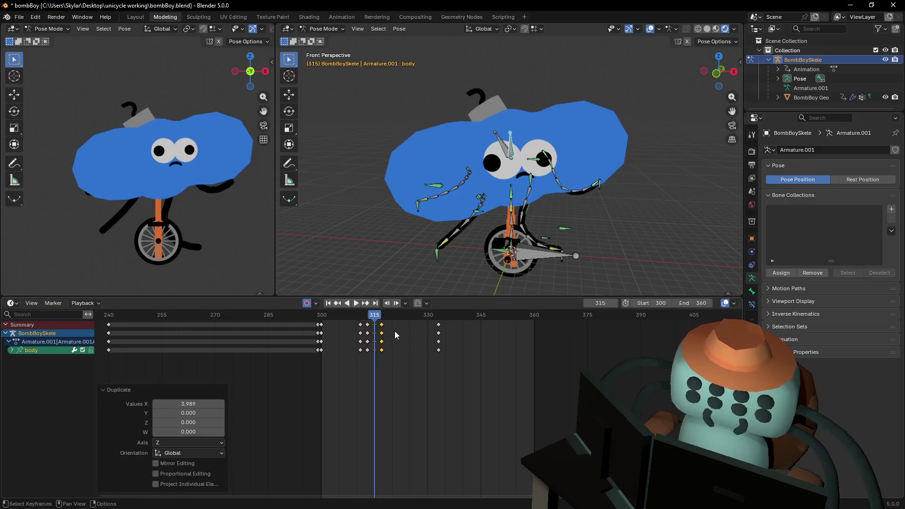
key(shift+d)
click(404, 339)
key(shift+d)
click(418, 342)
key(shift+d)
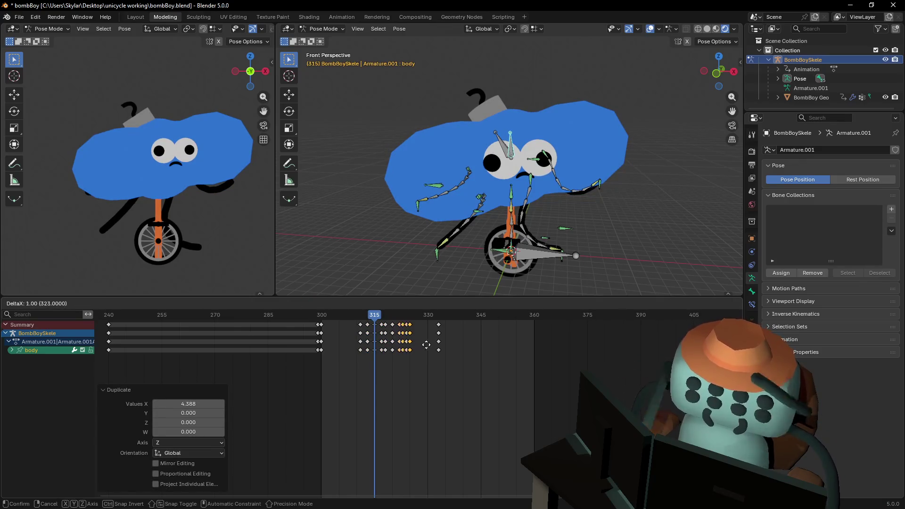
click(437, 349)
key(space)
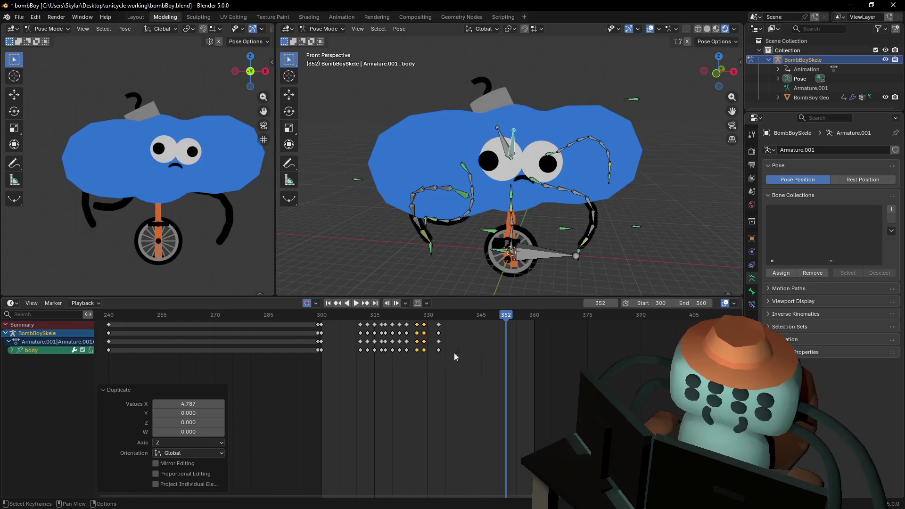
Add three more copies of the key pair, extending the wobble to about frame 346.
key(shift+d)
click(447, 350)
key(shift+d)
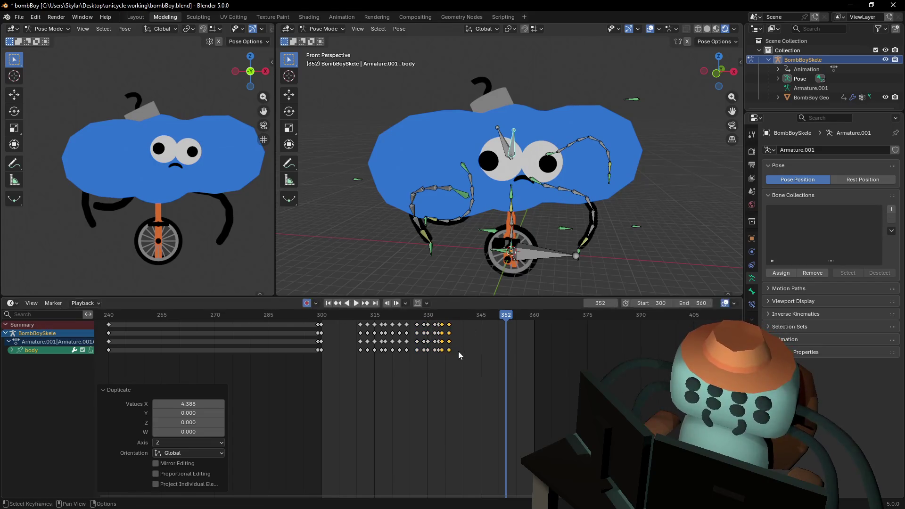
click(460, 352)
key(shift+d)
click(494, 358)
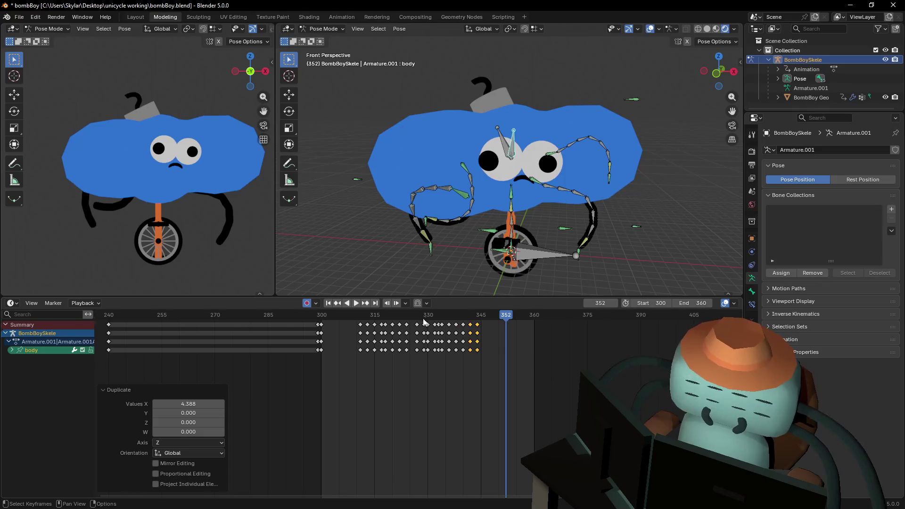
mouse_move(424, 316)
mouse_down()
mouse_move(319, 316)
mouse_move(346, 317)
mouse_up()
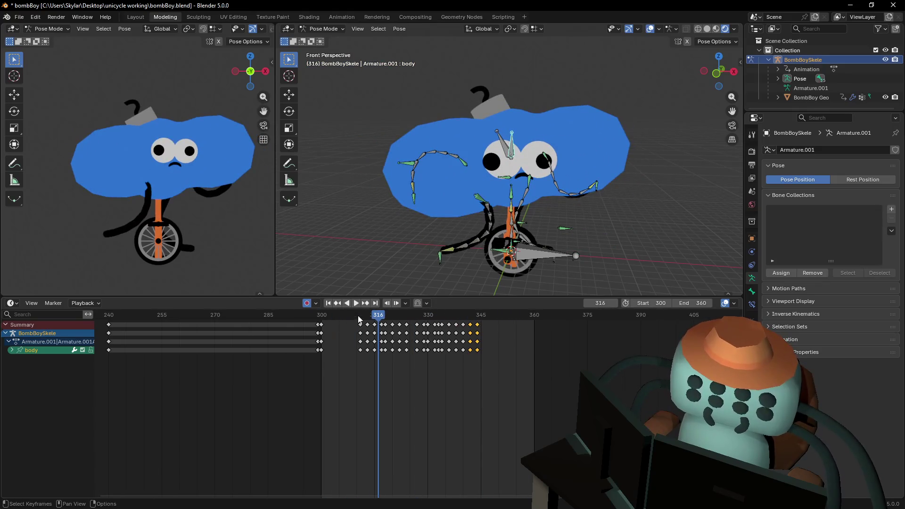
Play and scrub the timeline to review the wobble from frame 300 onward.
key(space)
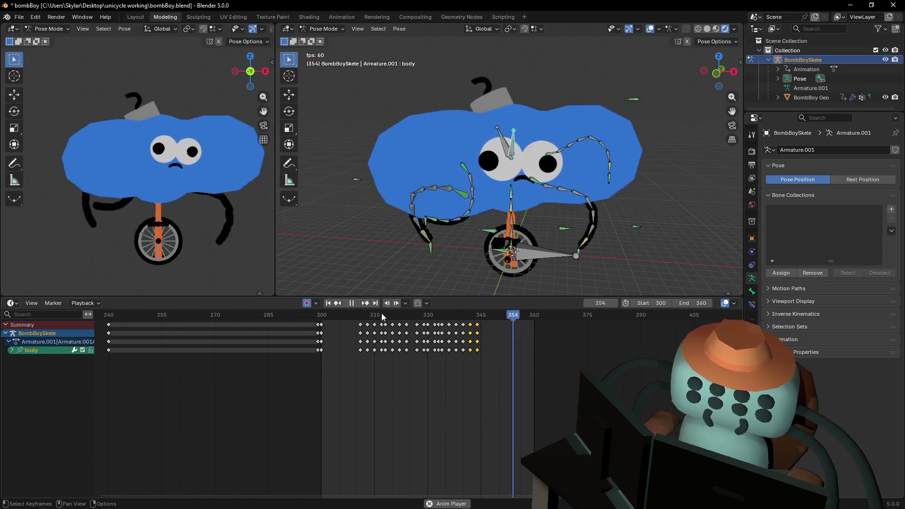
key(space)
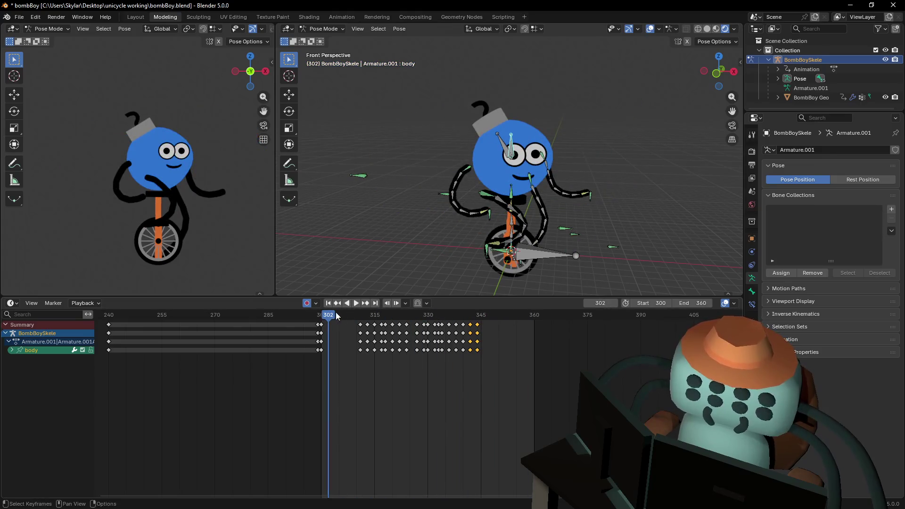
drag(337, 315, 322, 316)
key(space)
key(space)
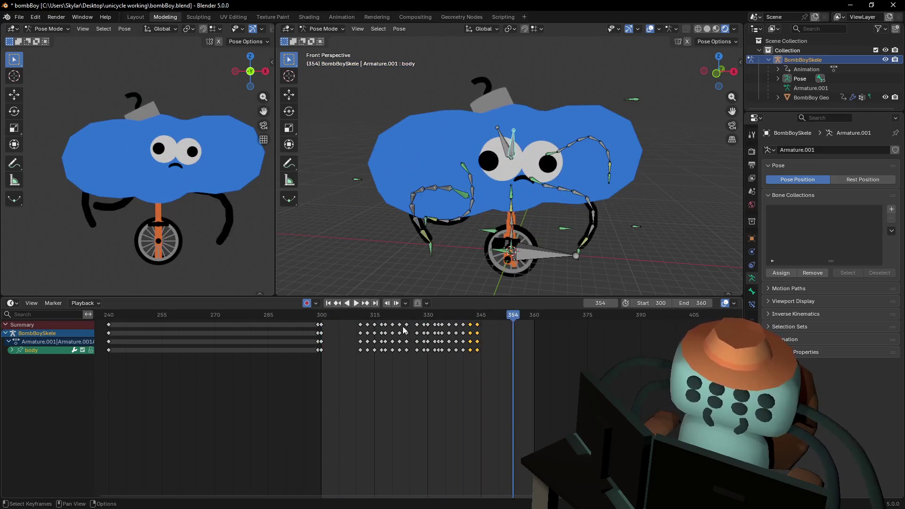
mouse_move(333, 316)
mouse_down()
mouse_move(322, 316)
mouse_move(377, 319)
mouse_up()
key(space)
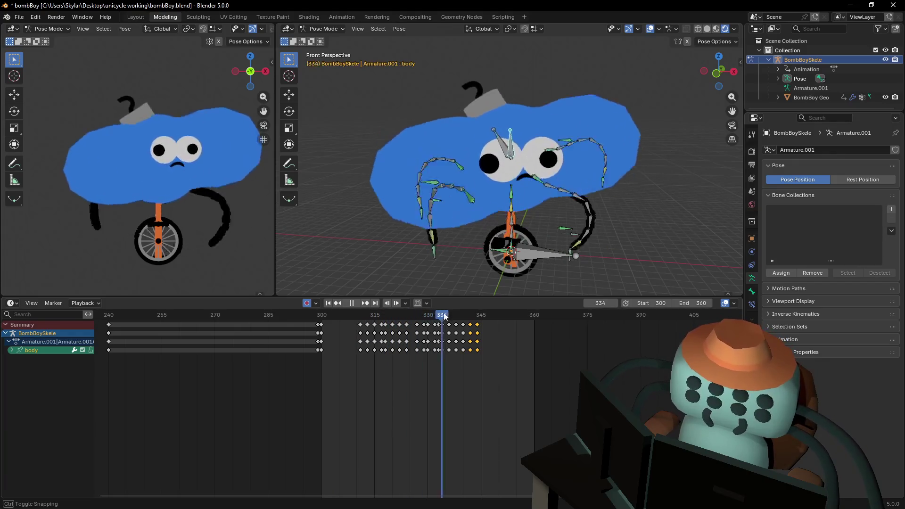
key(Escape)
key(space)
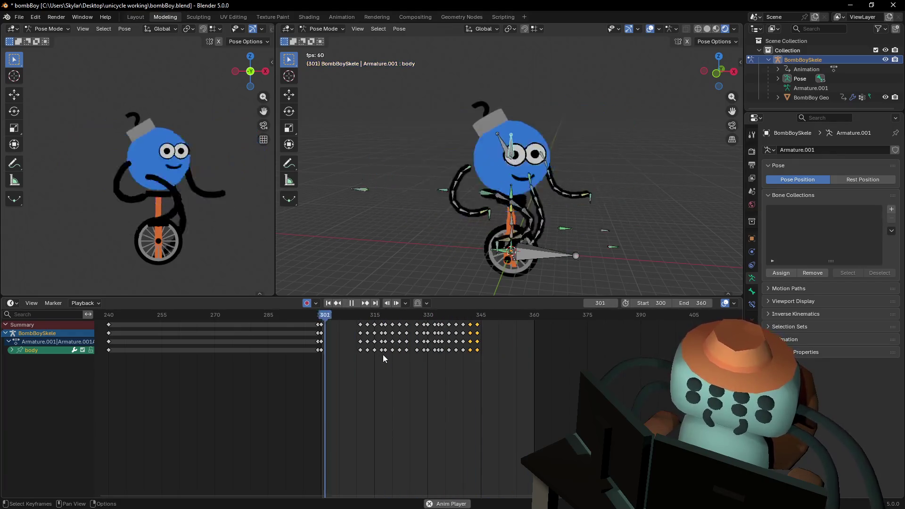
key(Escape)
key(Right)
Zoom the viewport out and save bombBoy.blend.
scroll(480, 204, down, 3)
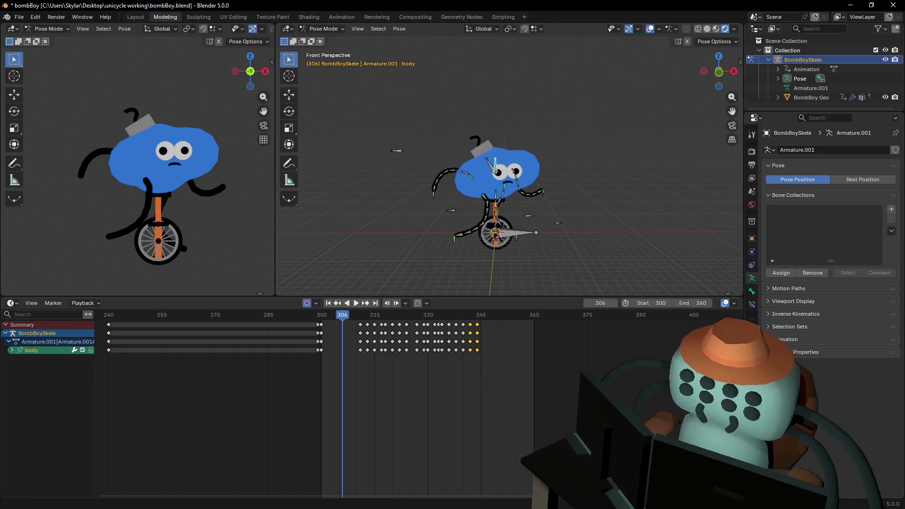
shift+middle_drag(498, 210, 500, 214)
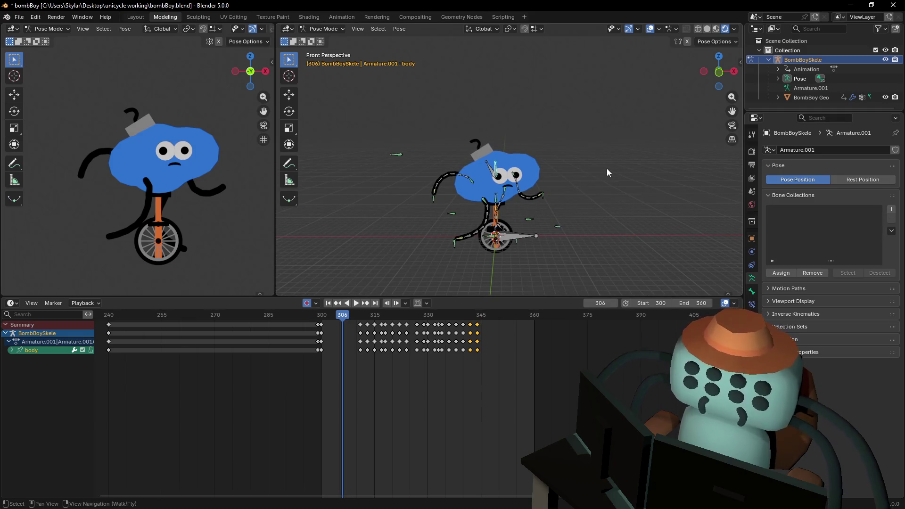
key(ctrl+s)
click(19, 17)
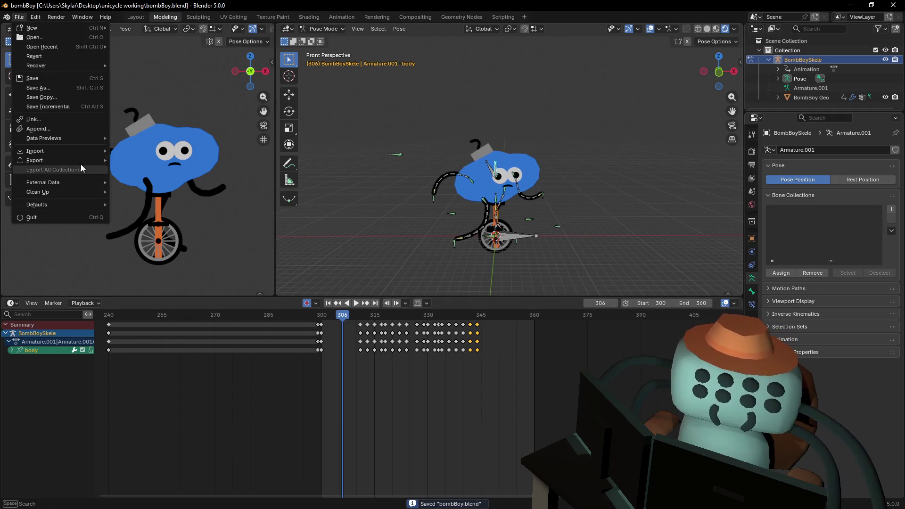
mouse_move(78, 163)
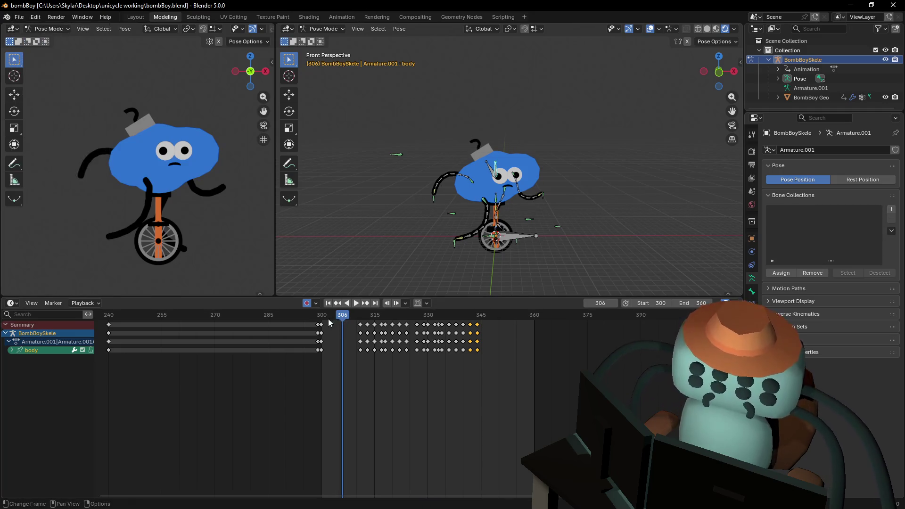
mouse_move(341, 317)
mouse_down()
mouse_move(320, 330)
mouse_move(262, 332)
mouse_move(350, 347)
mouse_move(527, 345)
mouse_move(320, 344)
mouse_move(407, 347)
mouse_move(426, 337)
mouse_move(338, 347)
mouse_move(437, 347)
mouse_move(326, 342)
mouse_move(430, 348)
mouse_up()
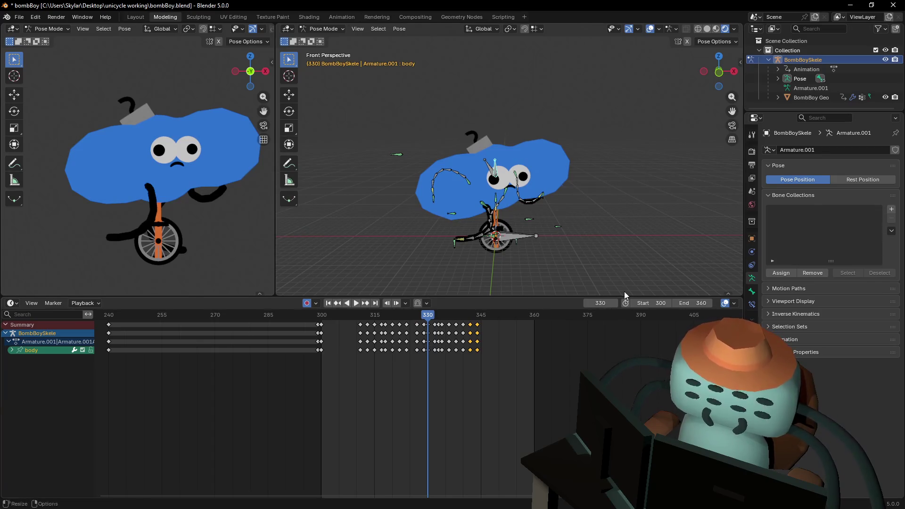
Change the timeline Start frame from 300 to 0 and save bombBoy.blend.
double_click(653, 303)
text(0)
key(Return)
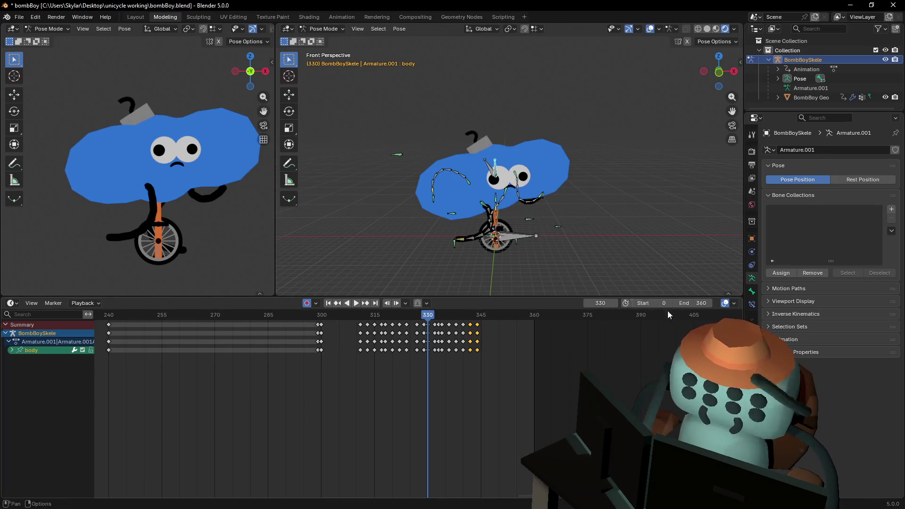
key(ctrl+s)
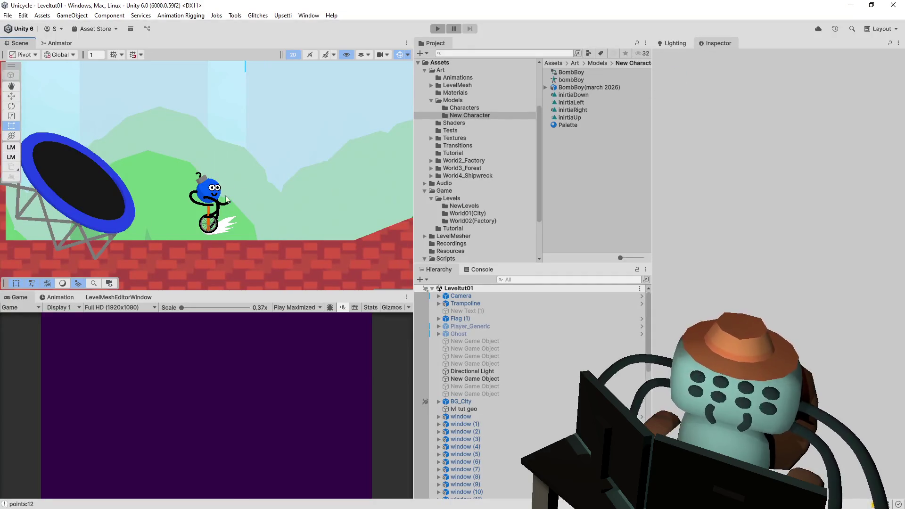
Select Player_BombBoy (1) and inspect pedalBackward in the BombBoy(march 2026) Animation import settings.
middle_drag(269, 175, 325, 172)
click(269, 188)
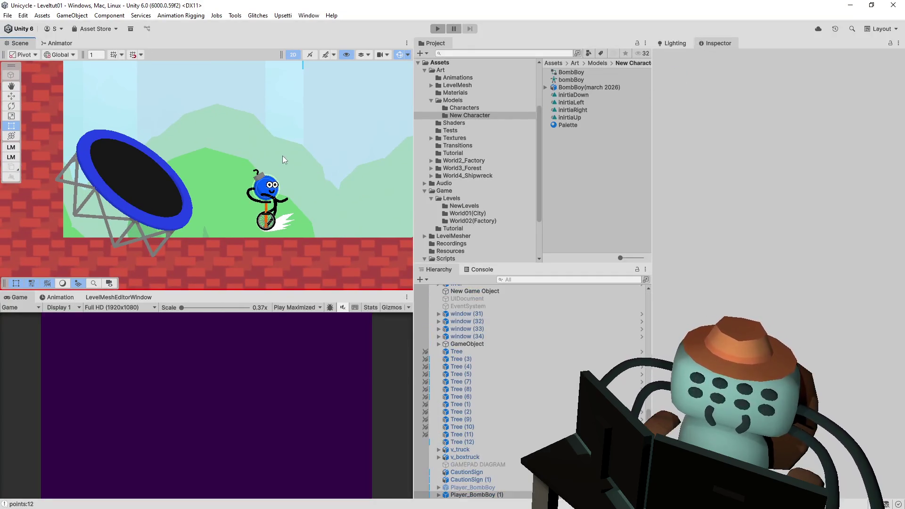
middle_drag(301, 182, 251, 172)
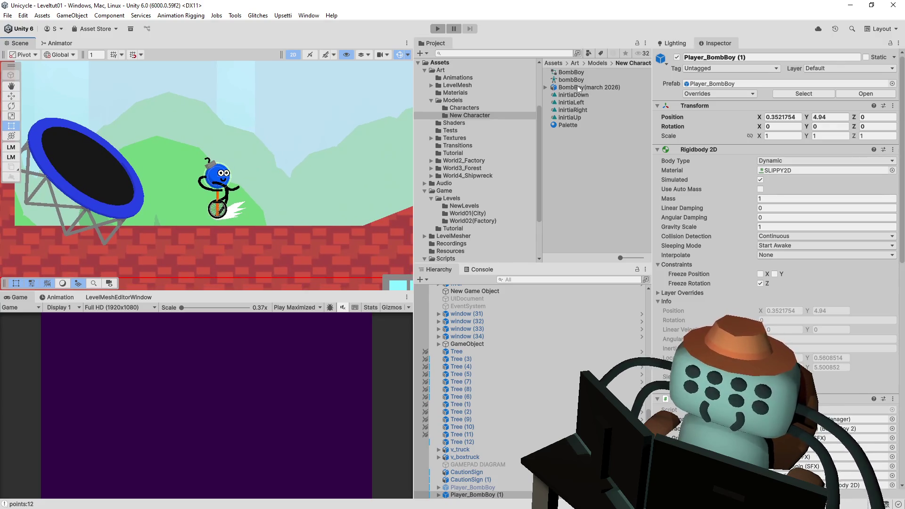
click(577, 87)
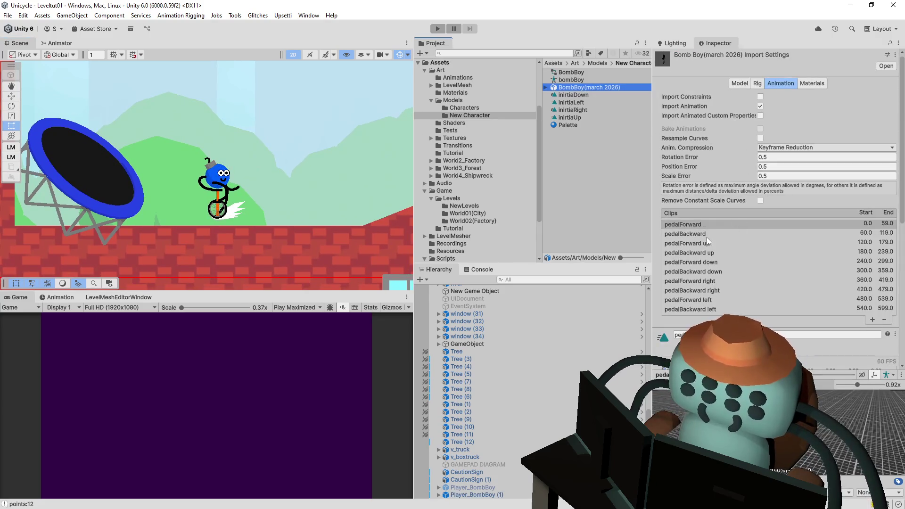
click(710, 233)
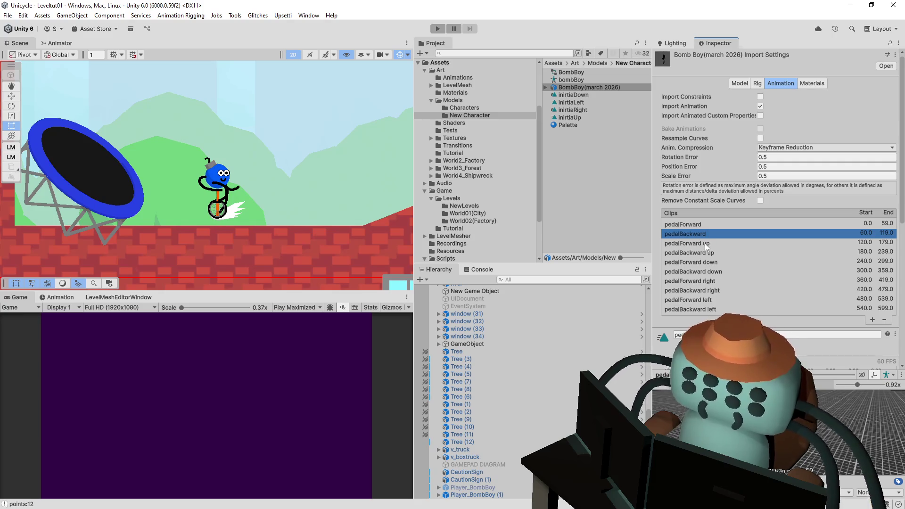
scroll(705, 244, down, 5)
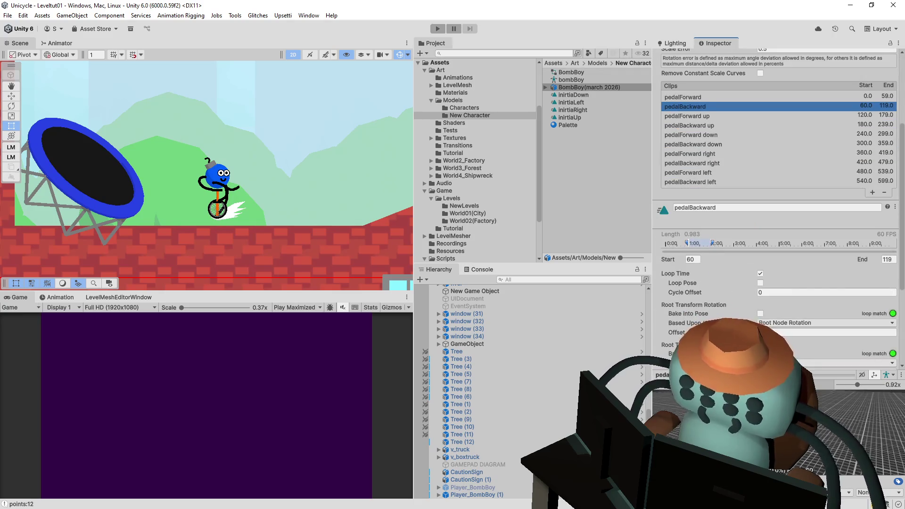
click(663, 391)
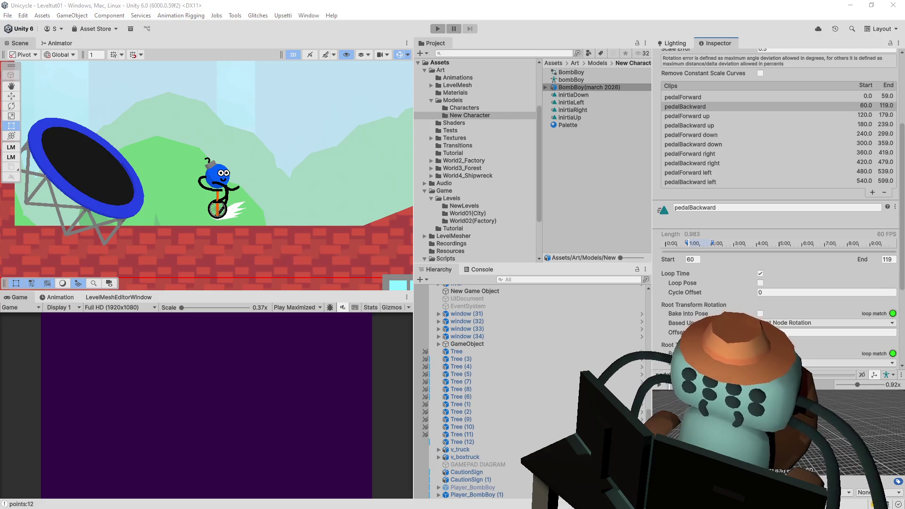
key(alt+Tab)
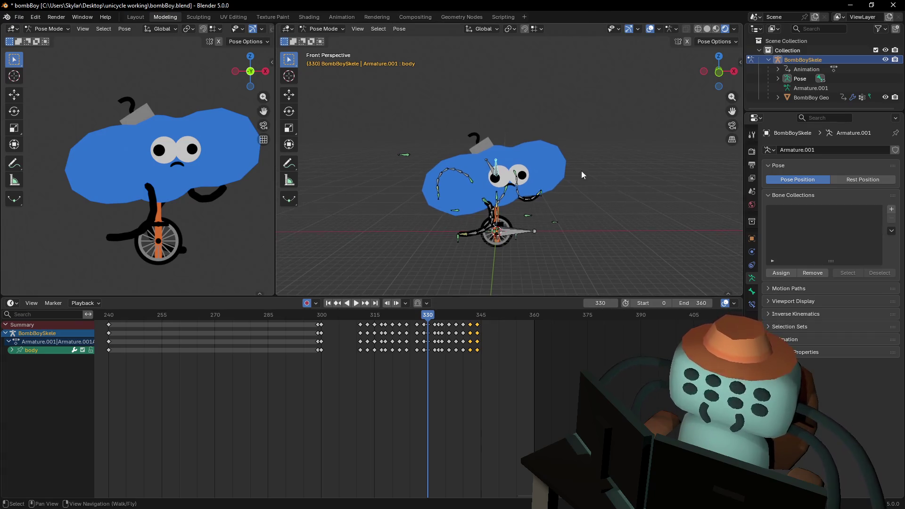
Switch back to Unity's BombBoy(march 2026) clip list.
key(alt+Tab)
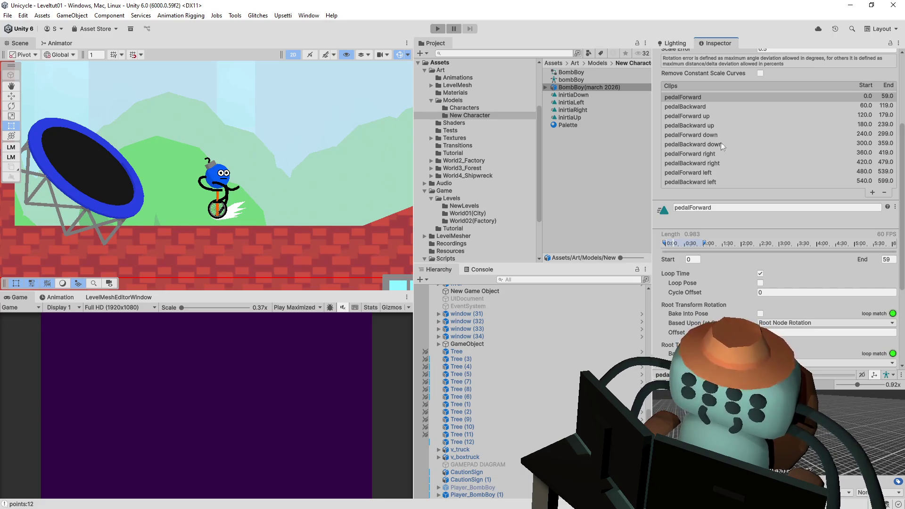
Review pedalBackward, then select pedalForward up and enable looping on it.
click(700, 106)
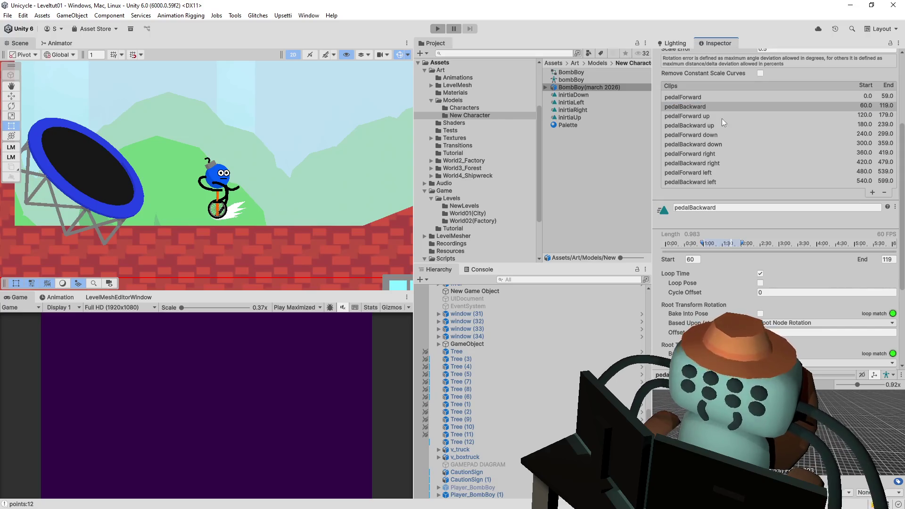
scroll(722, 118, up, 4)
click(708, 161)
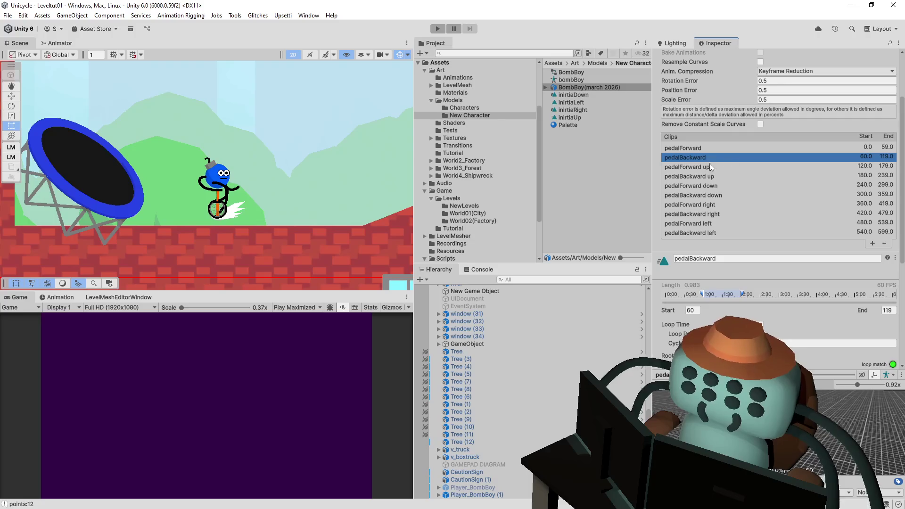
click(708, 166)
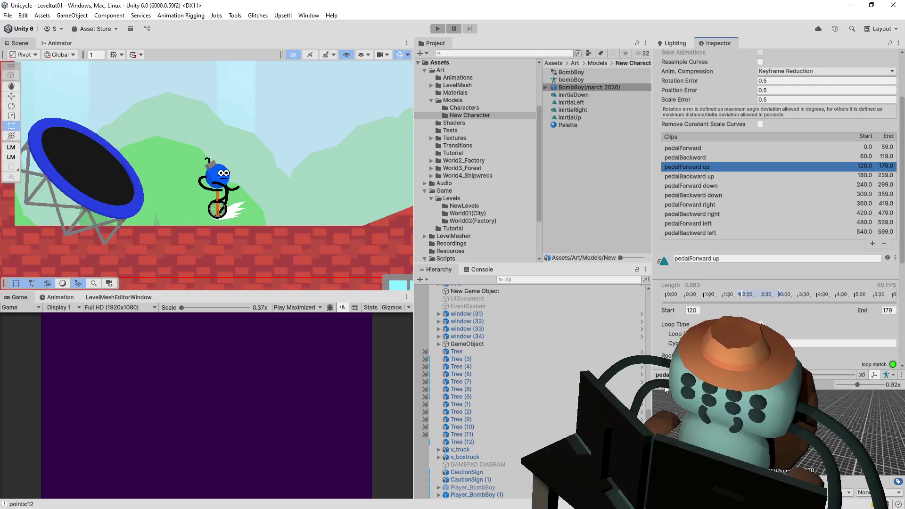
click(761, 325)
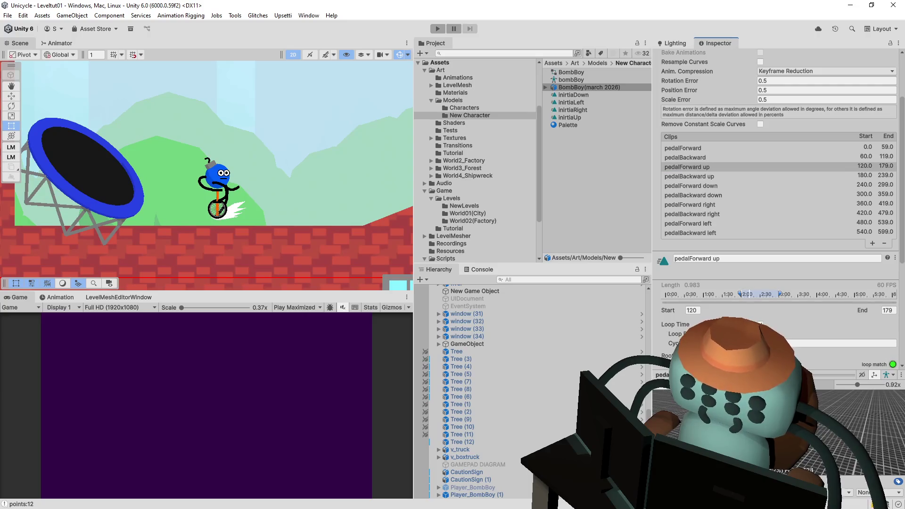
Check the pedalBackward up, pedalForward down and pedalBackward down clip ranges.
click(709, 177)
click(708, 187)
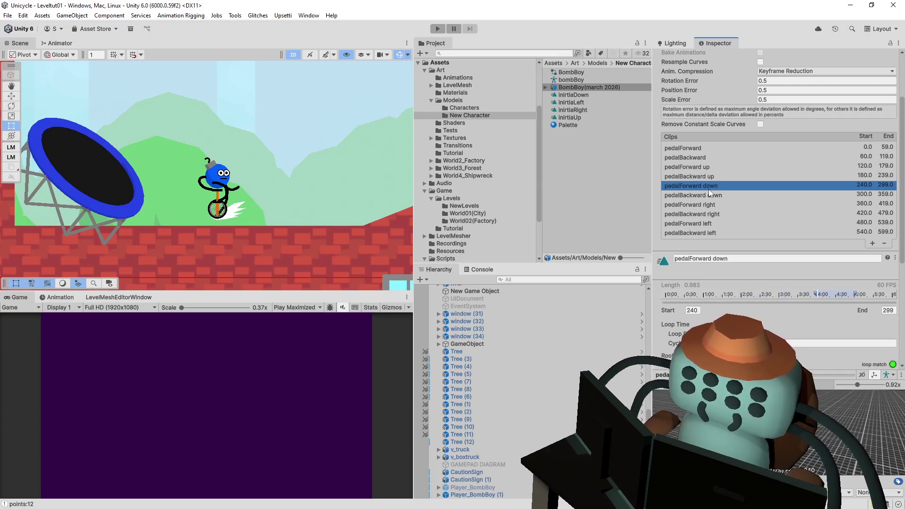
click(709, 198)
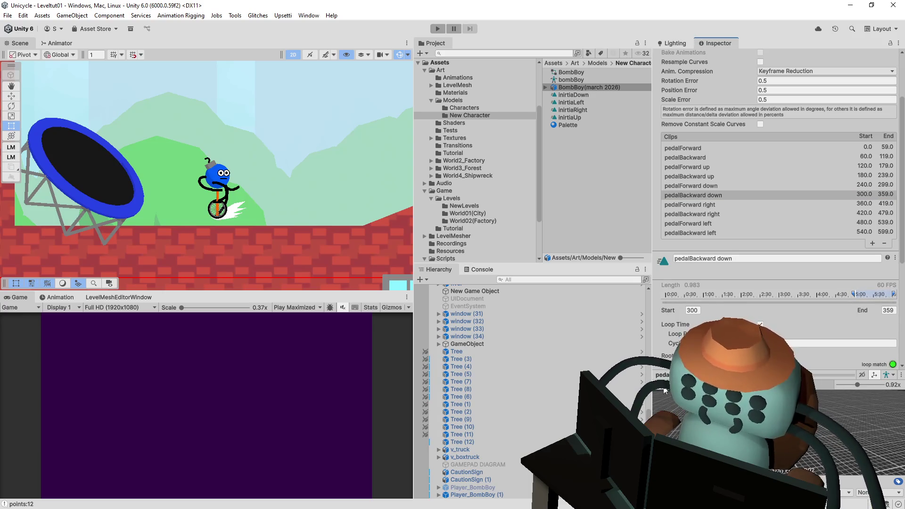
Delete the pedalForward right clip and rename the pedalBackward down clip to Explode.
click(707, 206)
key(Delete)
key(Delete)
key(Delete)
key(Delete)
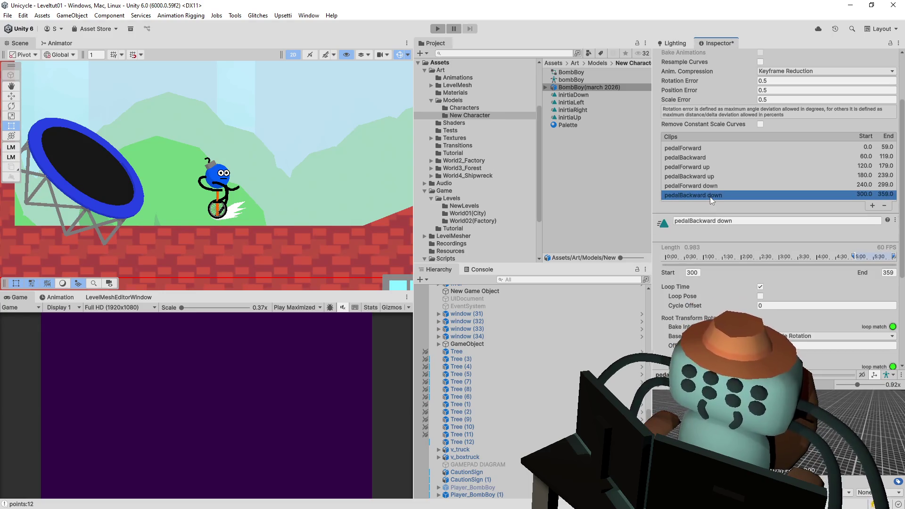
click(746, 221)
text(Explode)
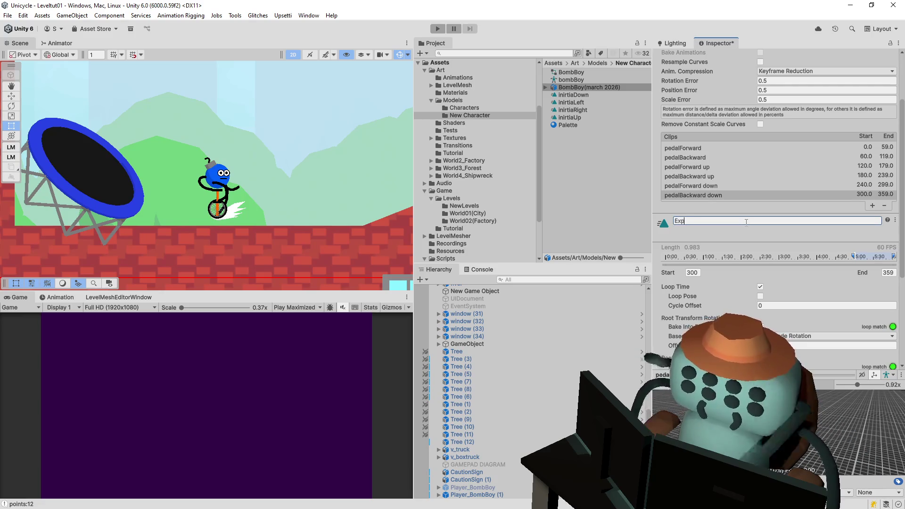
key(Return)
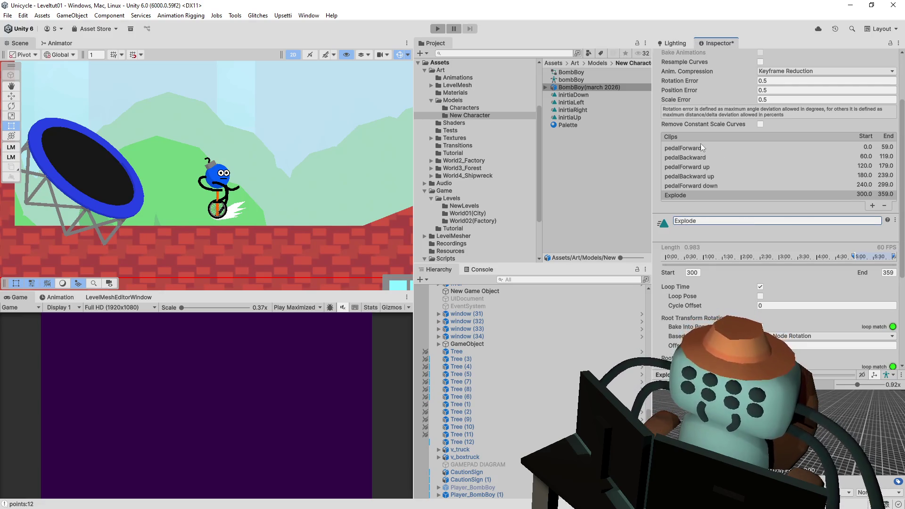
Rename the backward clips to pedalForward up and pedalForward down.
click(701, 145)
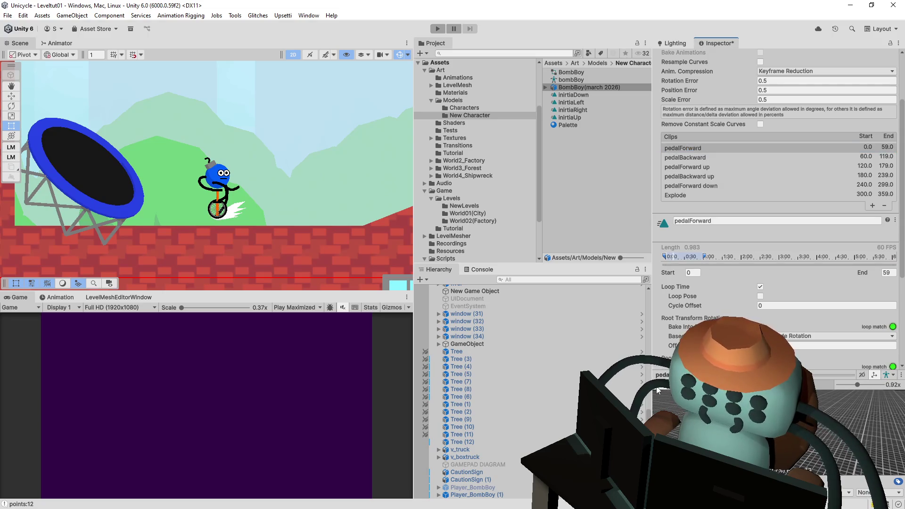
click(700, 157)
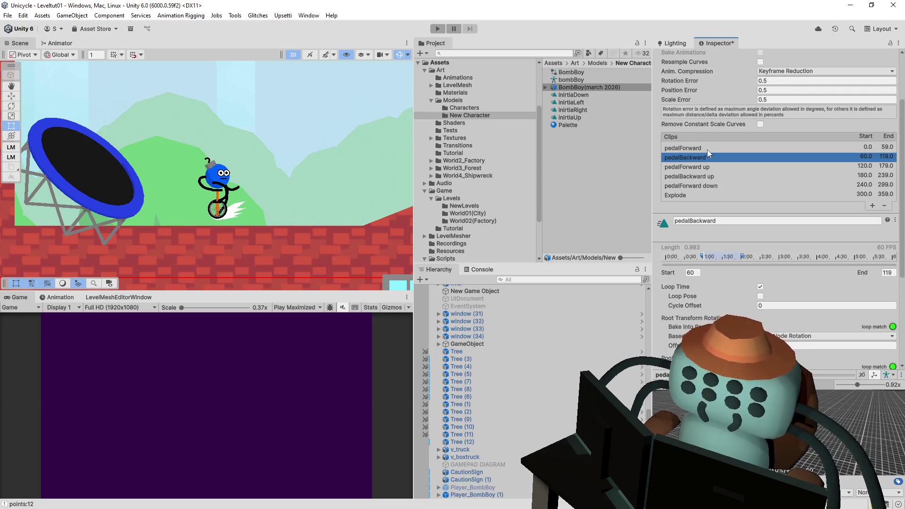
click(704, 148)
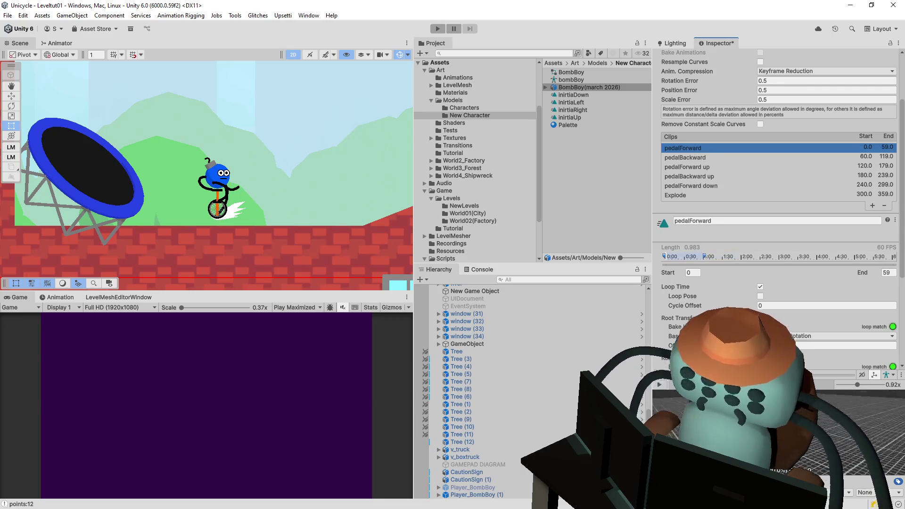
click(709, 157)
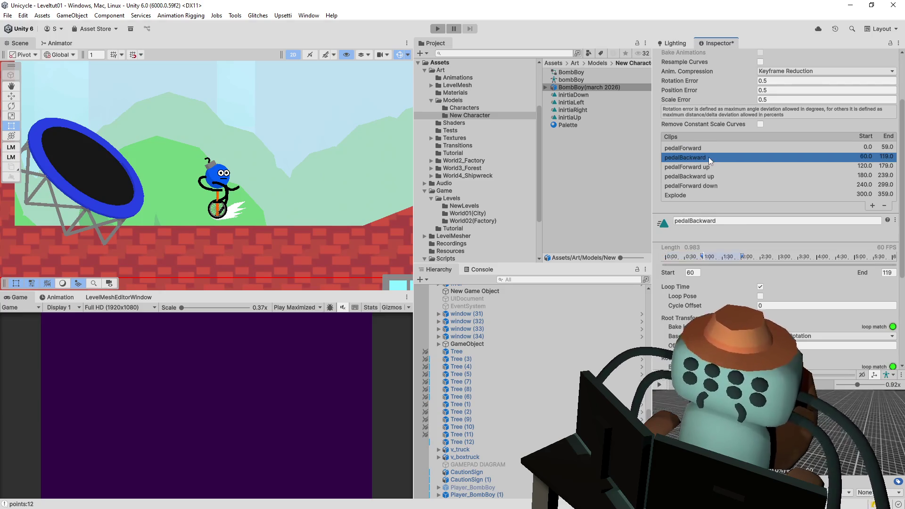
click(693, 167)
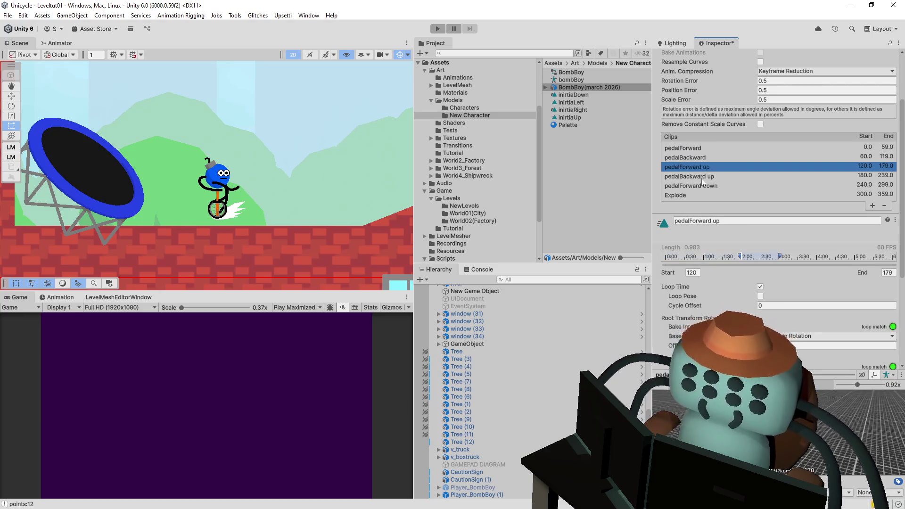
click(729, 221)
click(709, 154)
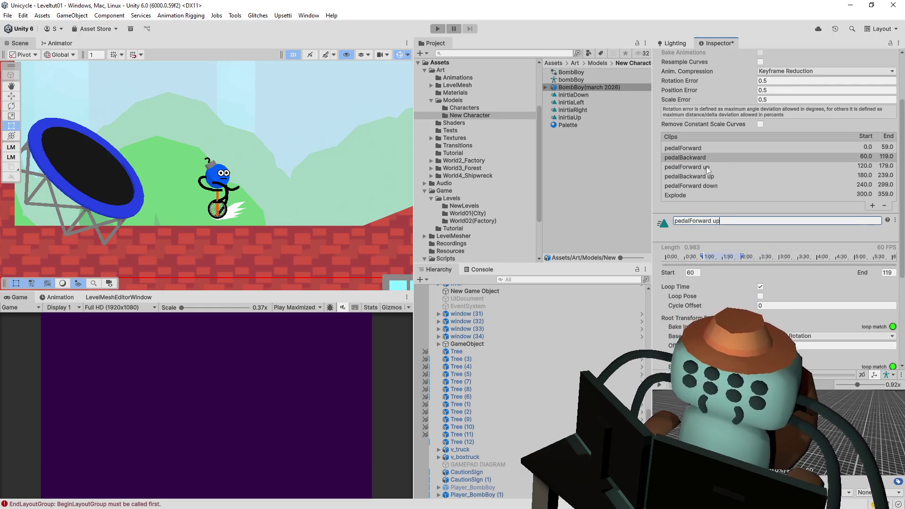
key(Return)
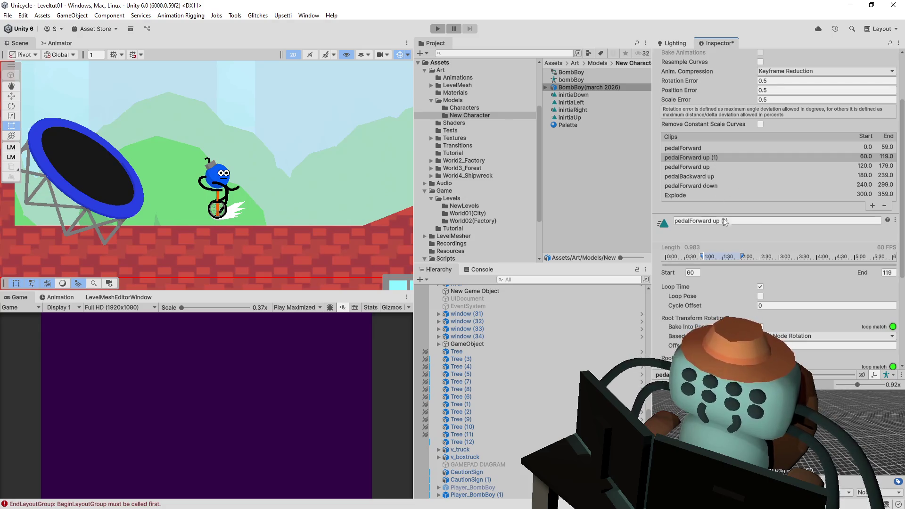
click(718, 186)
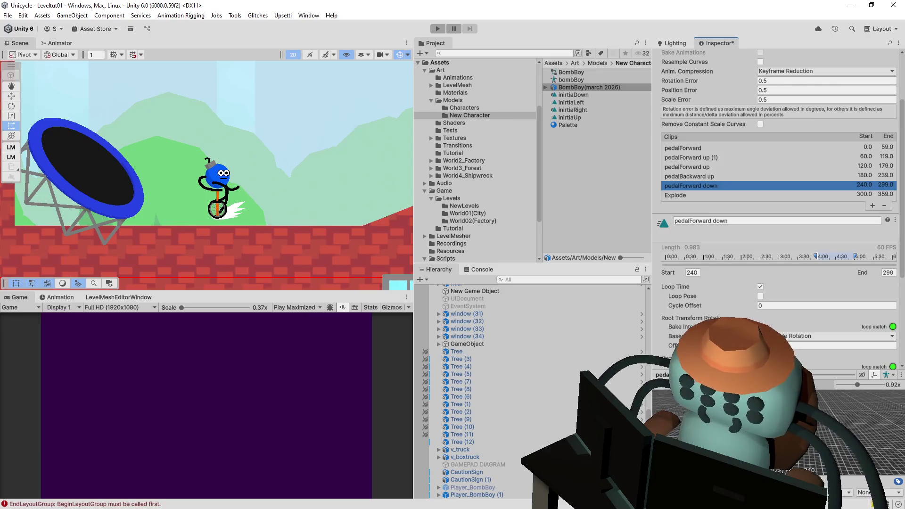
mouse_move(728, 220)
mouse_down()
mouse_move(717, 228)
mouse_move(638, 219)
mouse_up()
key(ctrl+c)
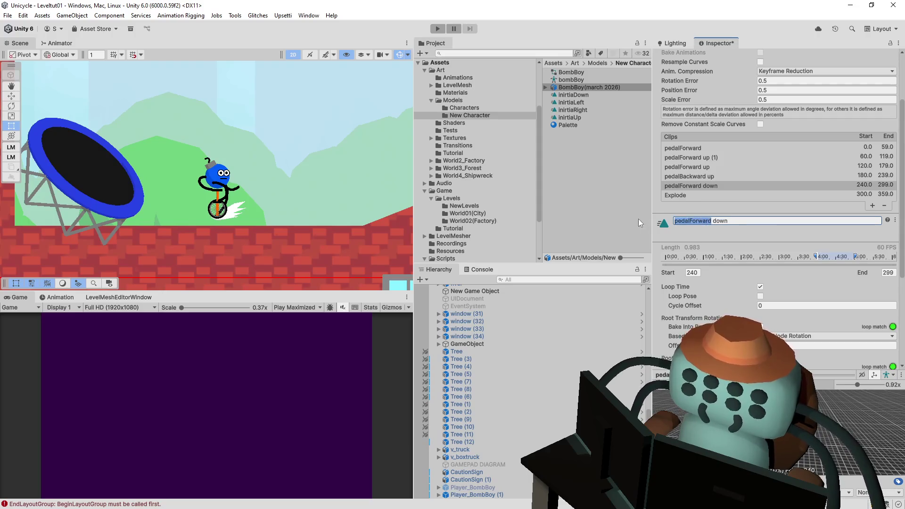
drag(731, 220, 714, 222)
text(left)
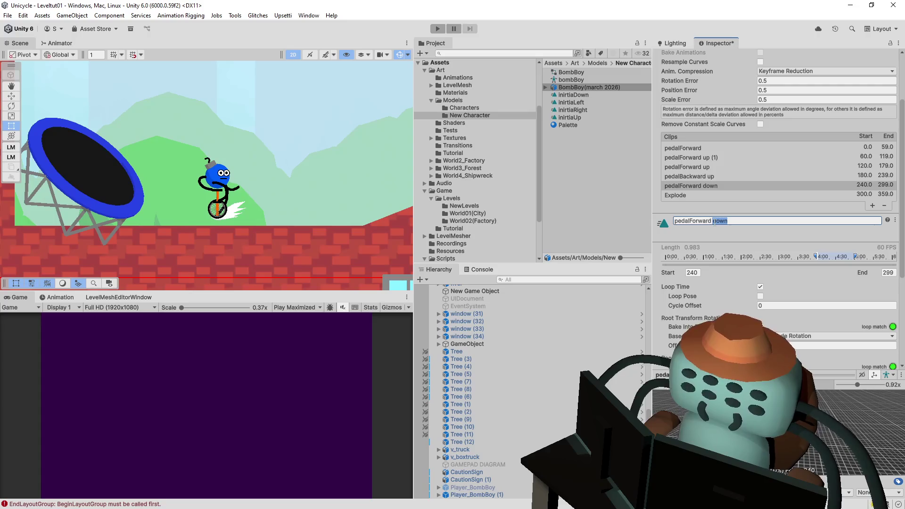
Rename the pedalBackward up clip and the frames 120–179 clip to pedalForward names.
click(705, 176)
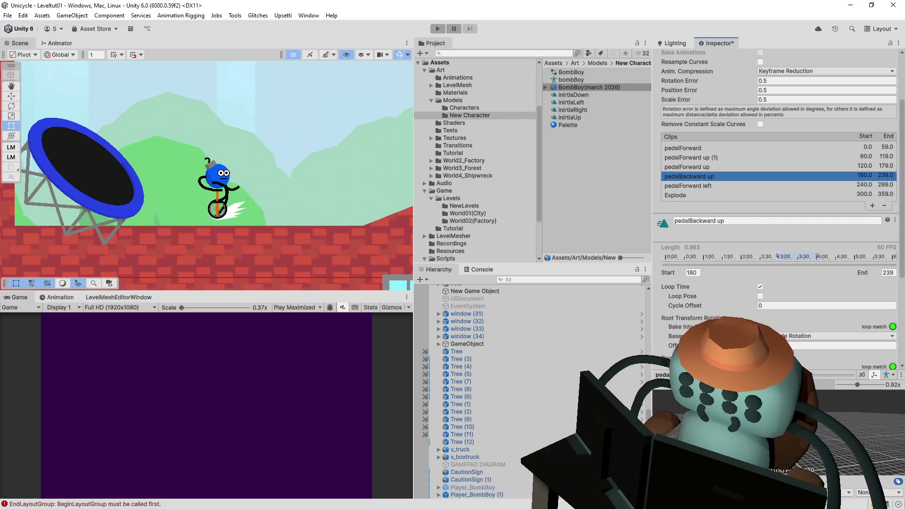
click(734, 221)
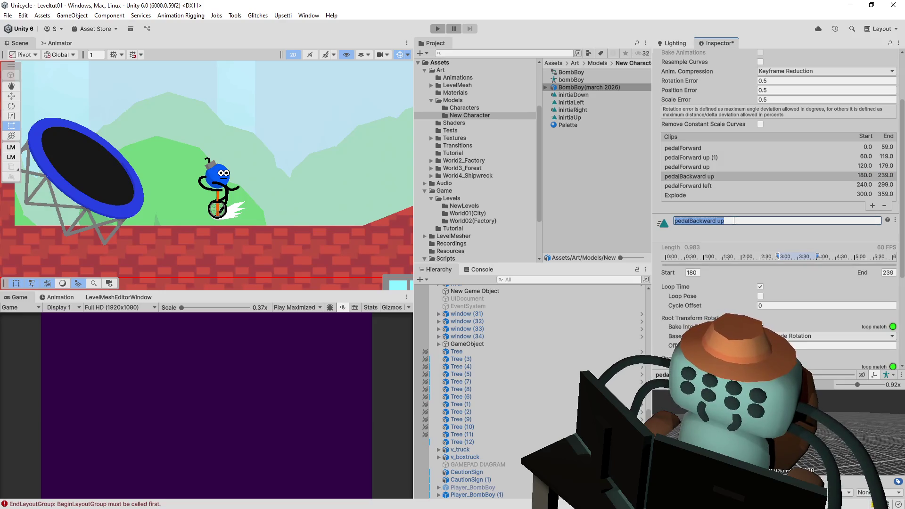
key(ctrl+v)
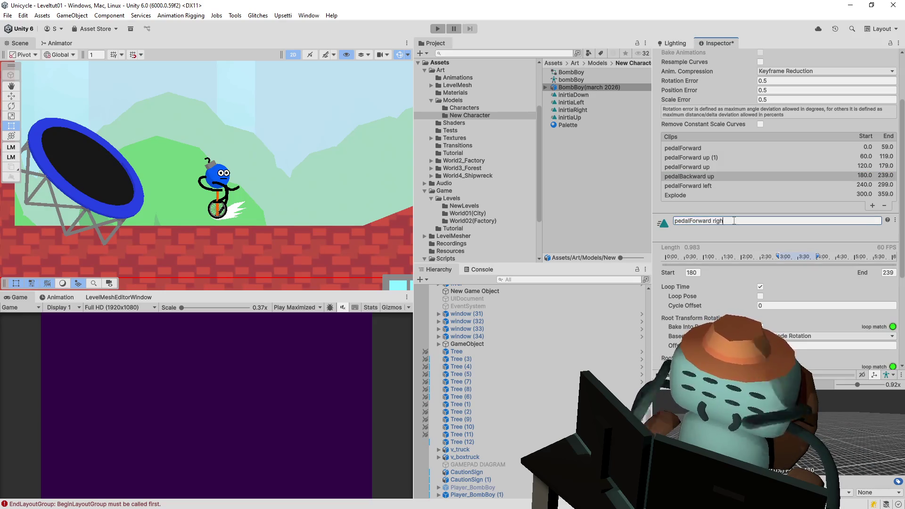
click(708, 168)
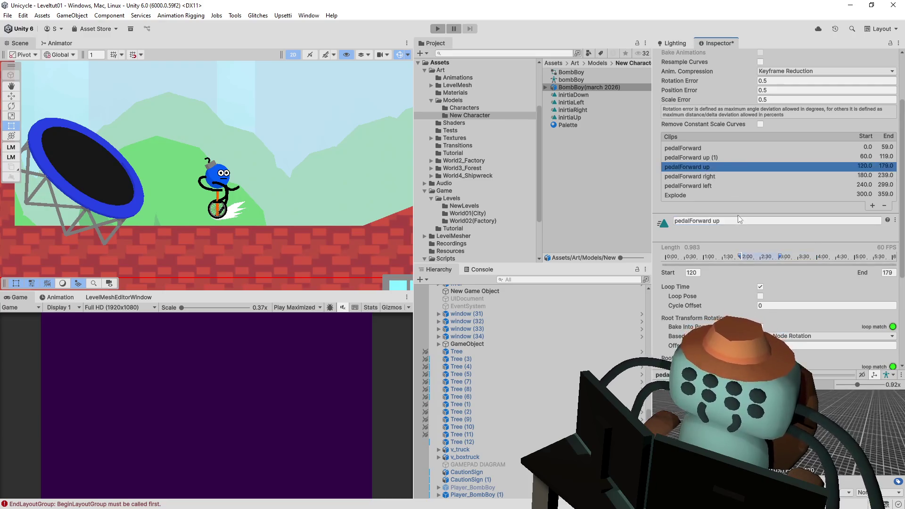
click(737, 221)
key(BackSpace)
key(BackSpace)
key(BackSpace)
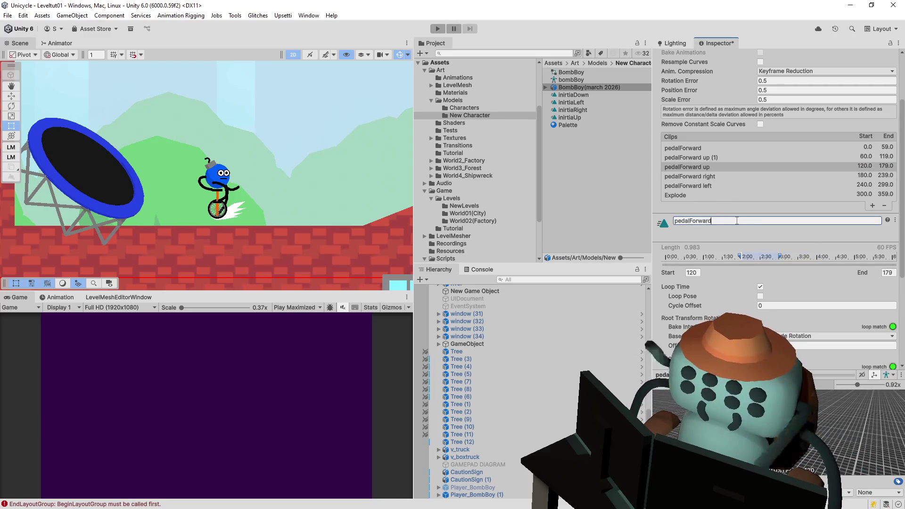
text( down)
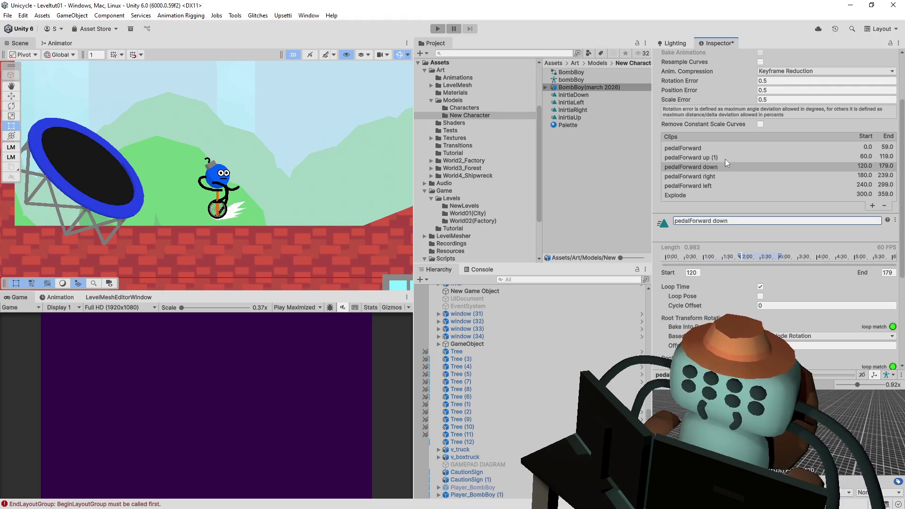
click(725, 158)
click(747, 222)
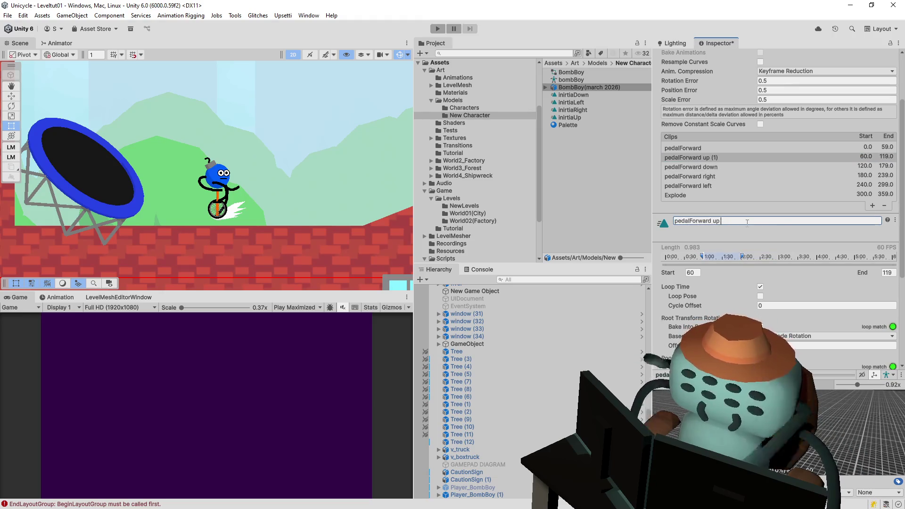
key(Return)
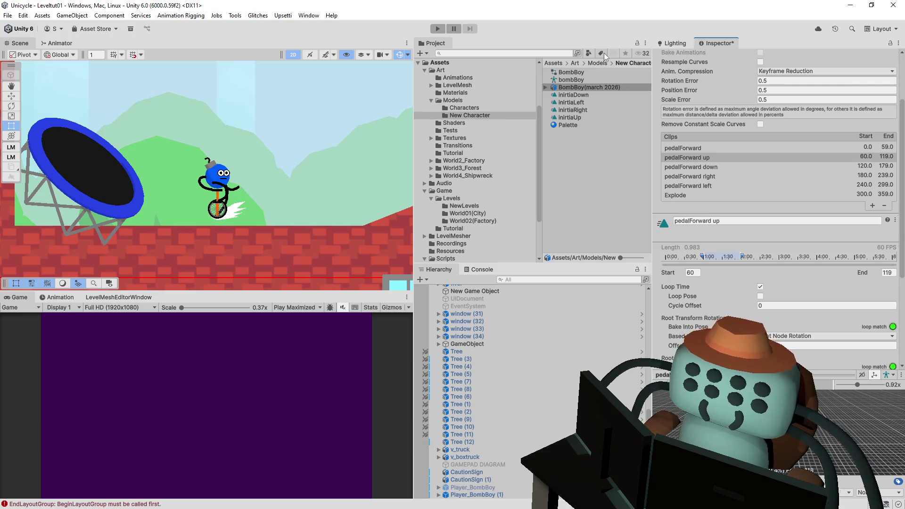
Save the pending clip import changes and show the BombBoy animator graph.
click(575, 72)
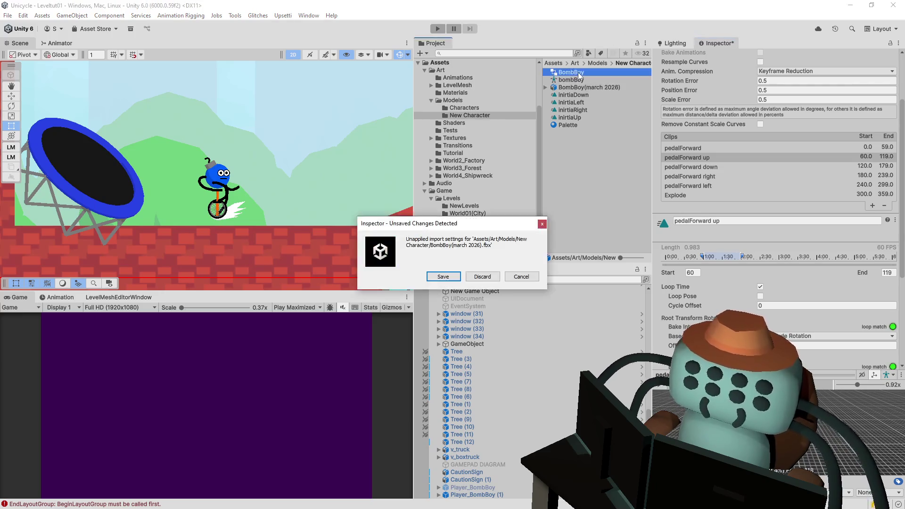
click(443, 279)
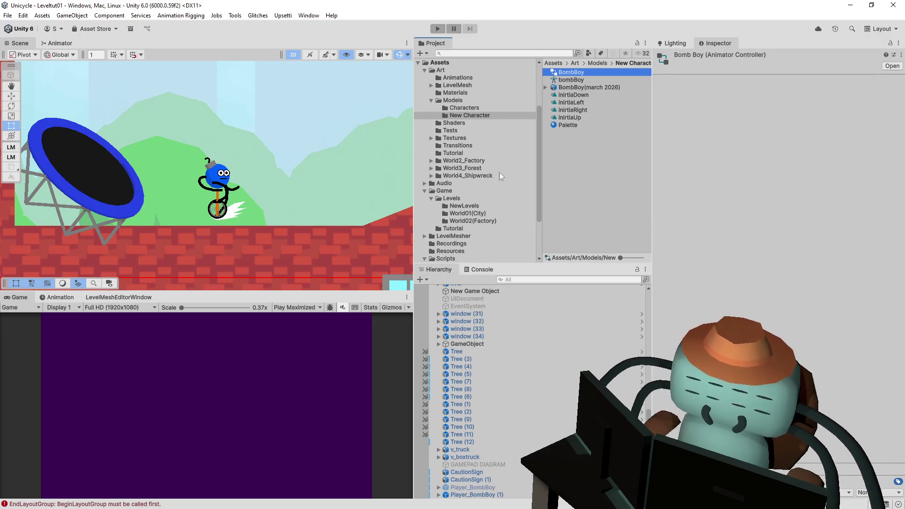
click(58, 43)
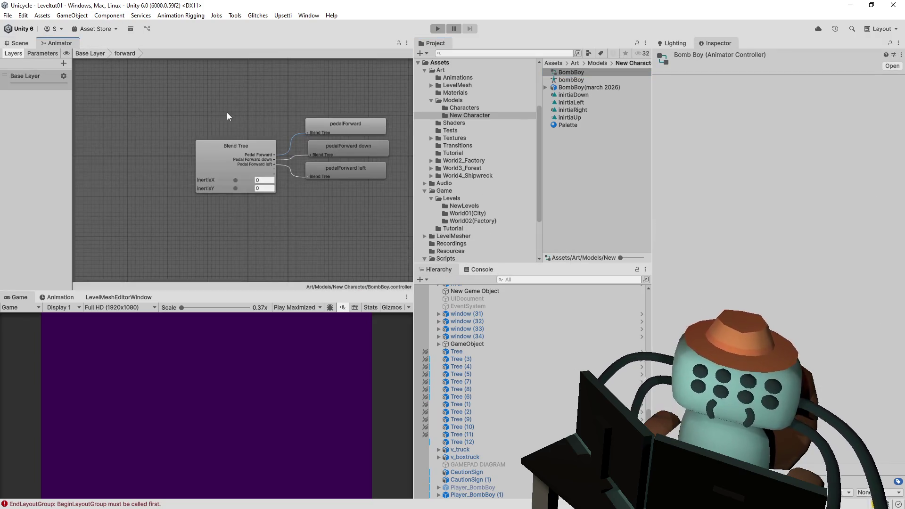
Assign pedalForward up, pedalForward left and inirtiaRight to the blend tree's motion slots.
drag(234, 148, 144, 180)
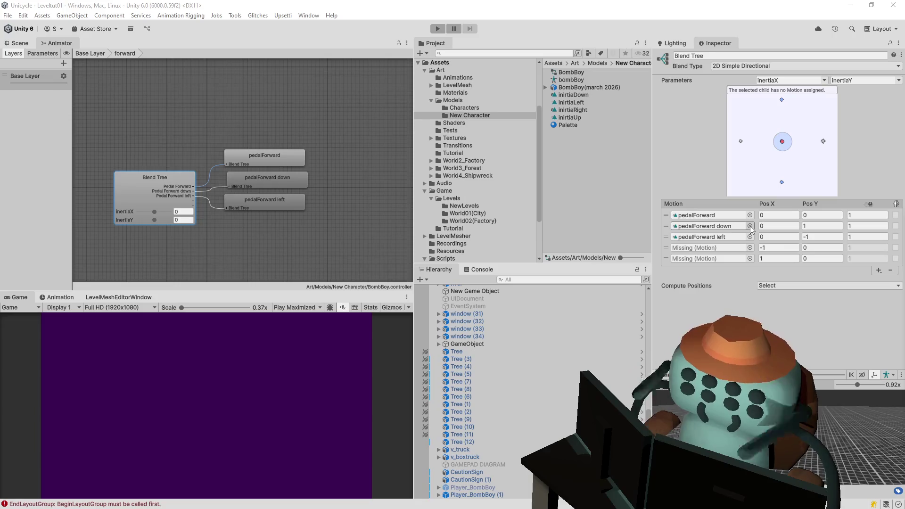
click(750, 226)
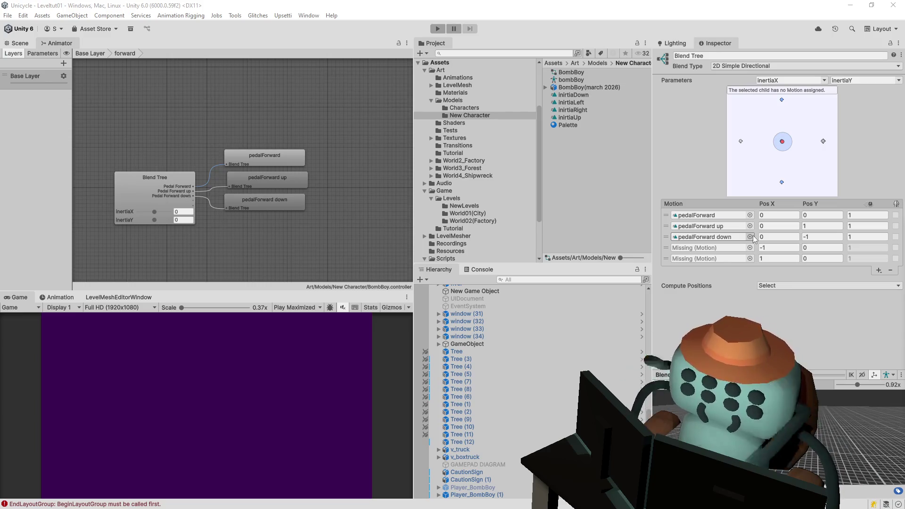
click(761, 248)
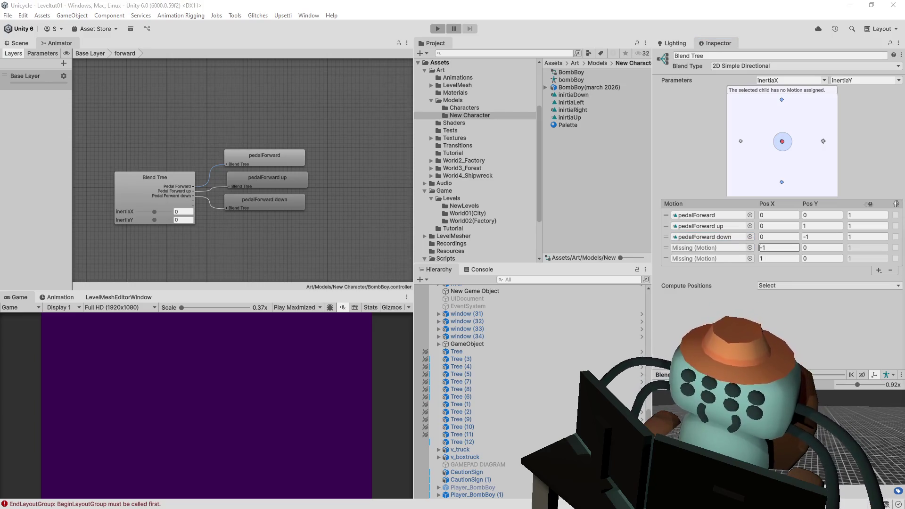
drag(571, 102, 709, 248)
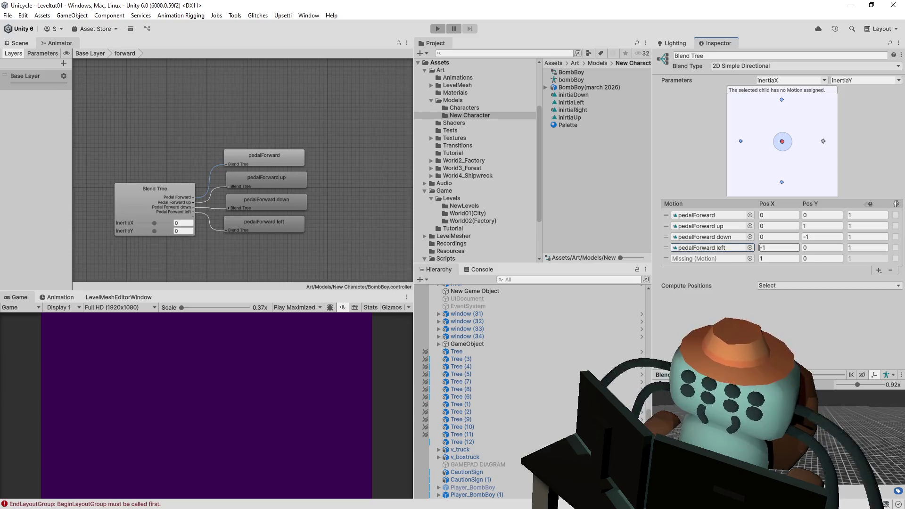
click(751, 258)
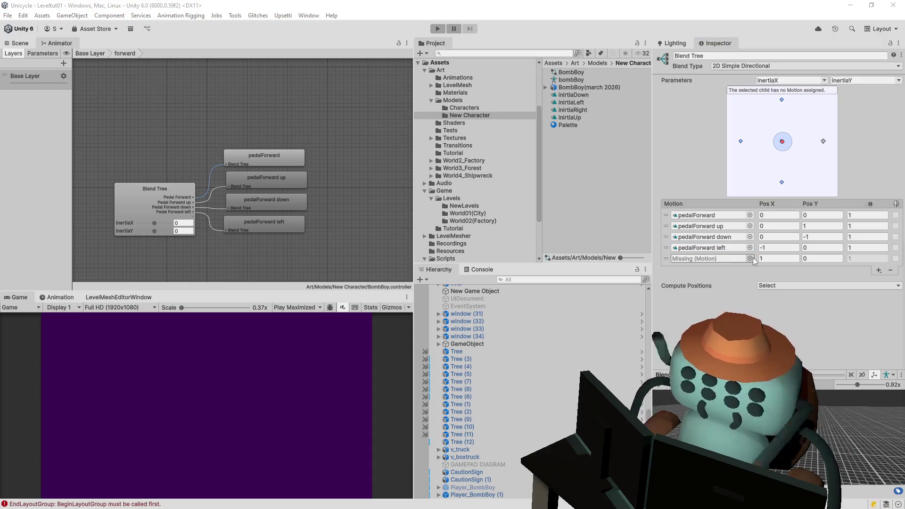
key(Return)
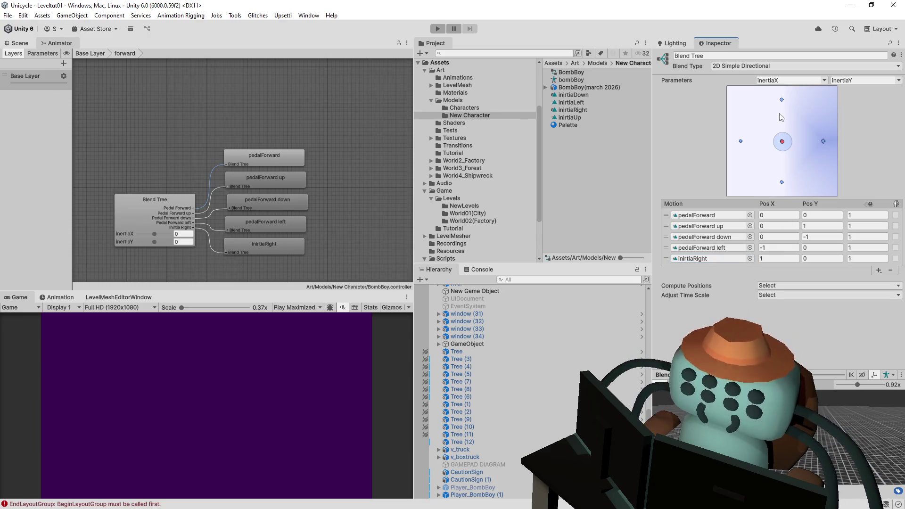
mouse_move(783, 143)
mouse_down()
mouse_move(818, 169)
mouse_move(791, 154)
mouse_move(815, 180)
mouse_move(775, 149)
mouse_move(805, 118)
mouse_move(816, 155)
mouse_move(781, 183)
mouse_move(818, 142)
mouse_move(762, 155)
mouse_move(820, 144)
mouse_move(774, 148)
mouse_move(848, 158)
mouse_move(802, 149)
mouse_up()
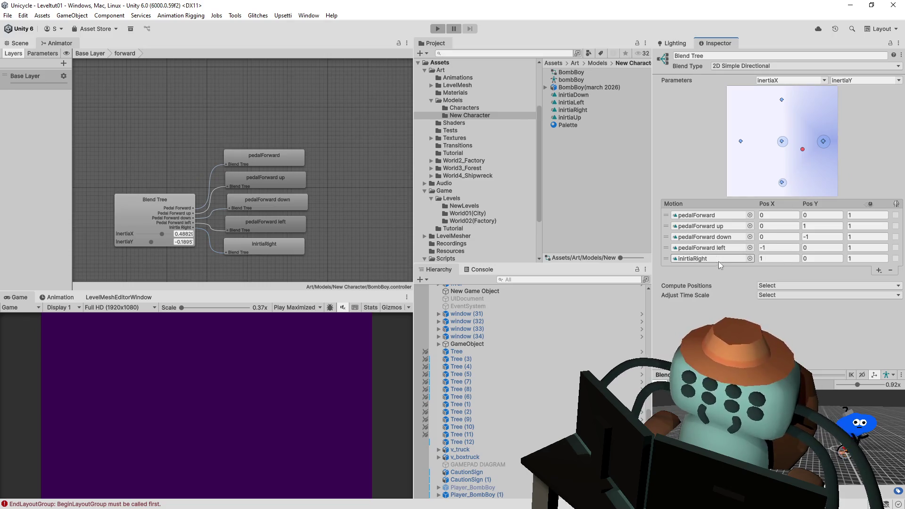
Swap the last motion to pedalForward right and drag the 2D preview to test blending.
click(750, 259)
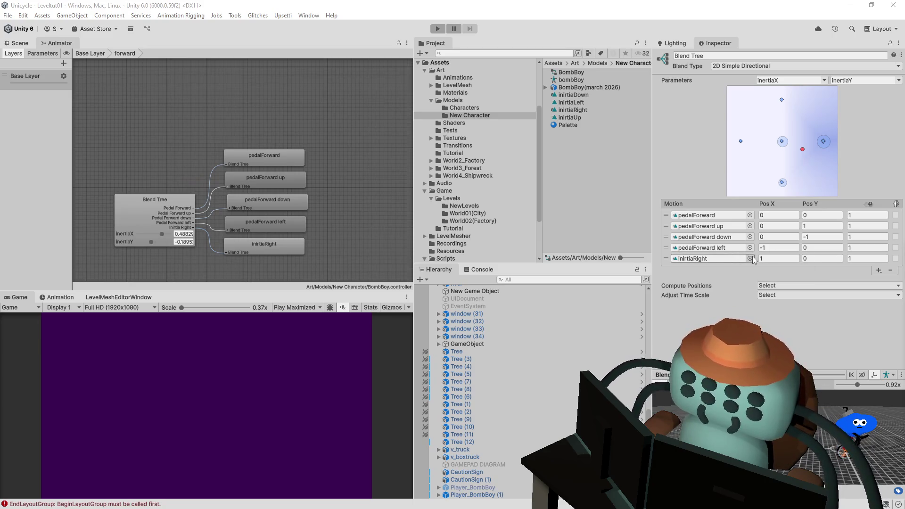
key(Up)
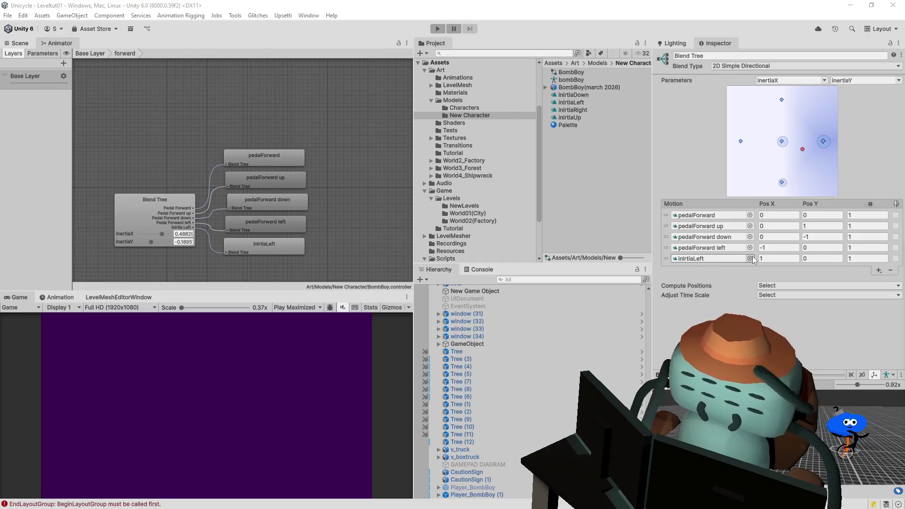
key(Down)
key(Down)
key(Down)
key(Return)
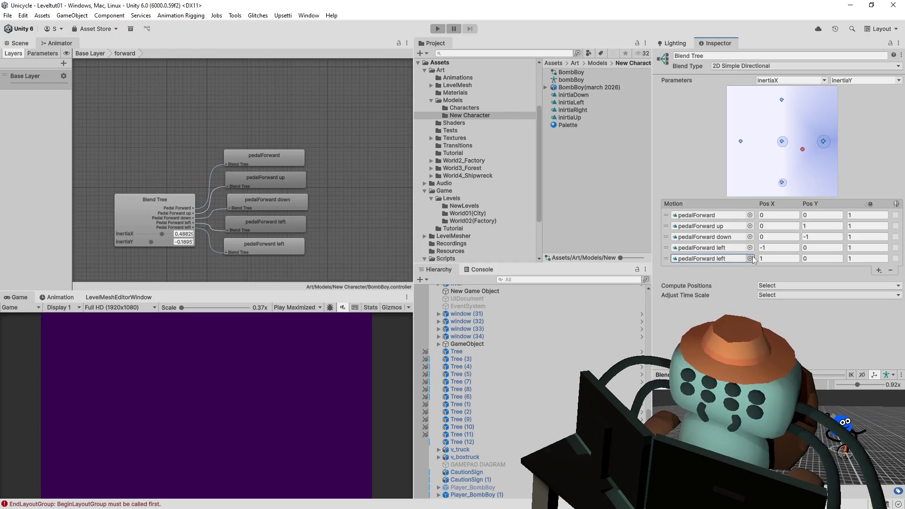
mouse_move(801, 152)
mouse_down()
mouse_move(775, 115)
mouse_move(818, 146)
mouse_move(819, 138)
mouse_move(818, 148)
mouse_up()
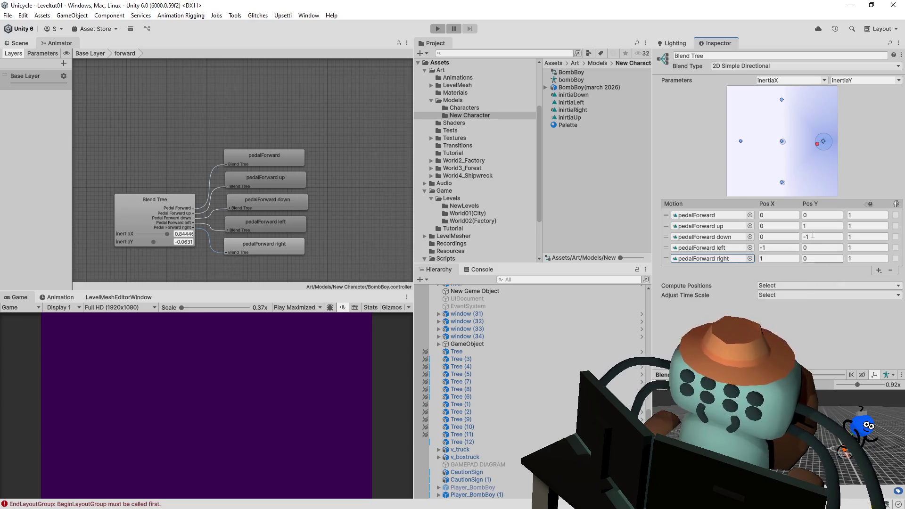
mouse_move(817, 144)
mouse_down()
mouse_move(742, 138)
mouse_move(714, 104)
mouse_up()
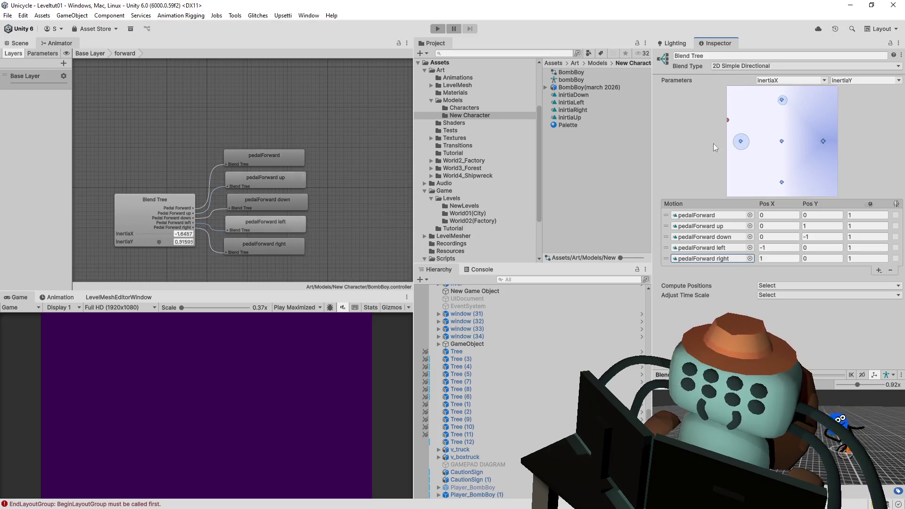
mouse_move(713, 144)
mouse_down()
mouse_move(797, 136)
mouse_move(836, 108)
mouse_move(779, 141)
mouse_up()
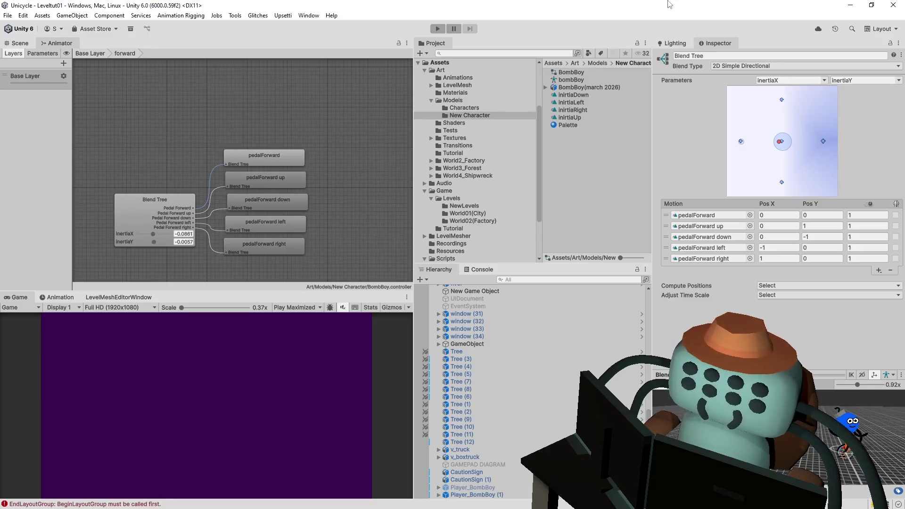
Return to the Base Layer state machine and pan the graph to reveal Exit.
click(90, 53)
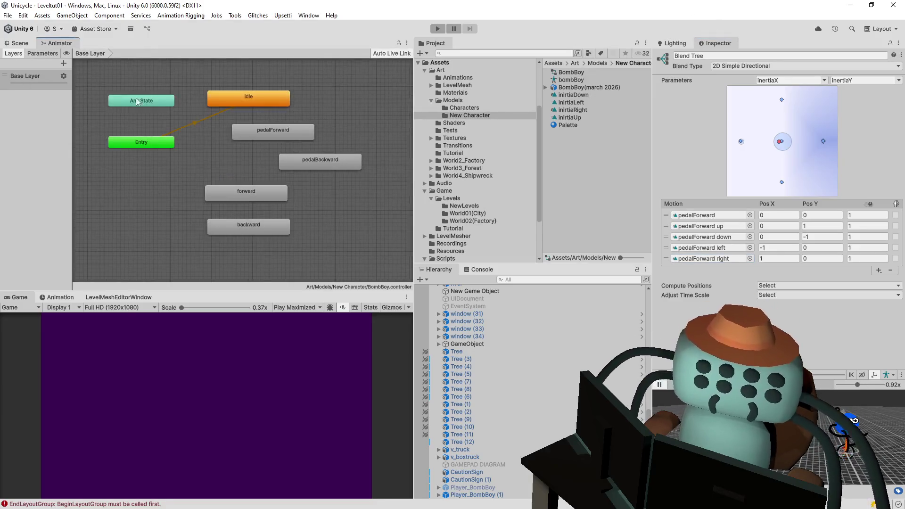
click(323, 225)
middle_drag(309, 200, 241, 218)
right_click(266, 226)
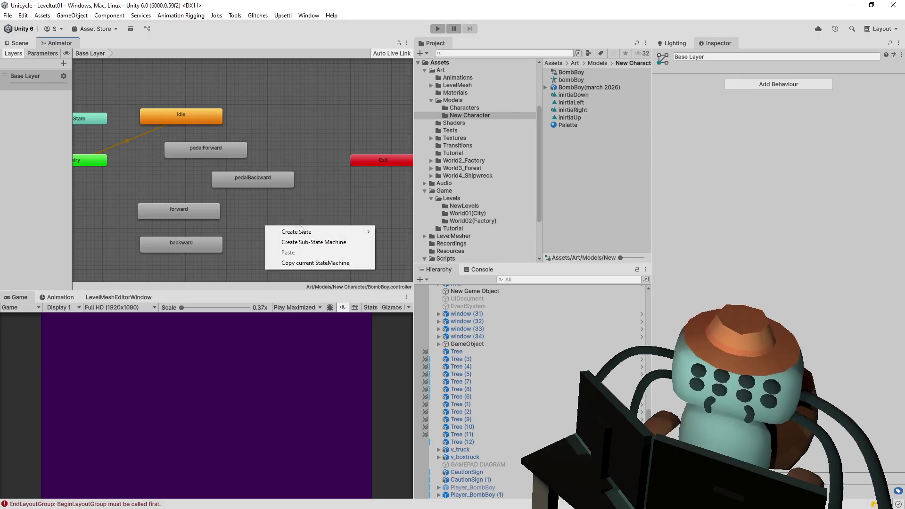
key(Escape)
Add the BombBoy(march 2026) Explode clip as a new state in the graph.
click(550, 86)
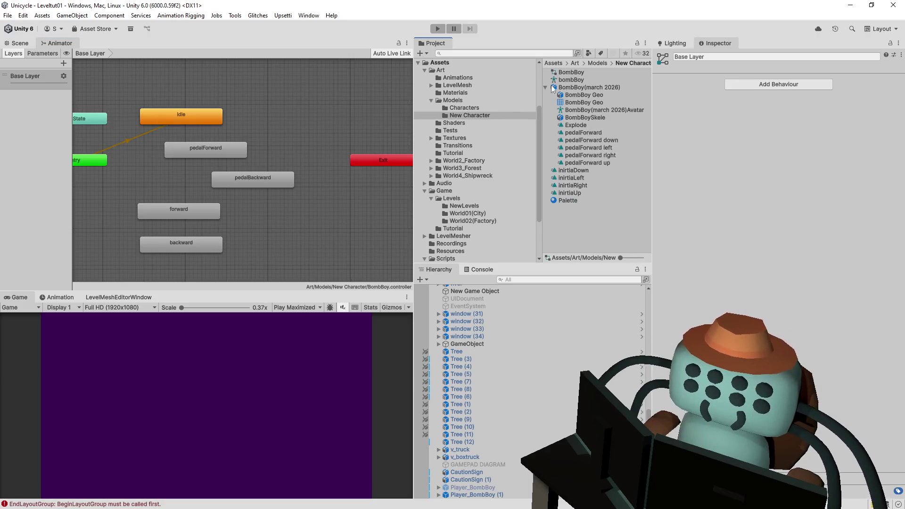
drag(578, 125, 272, 224)
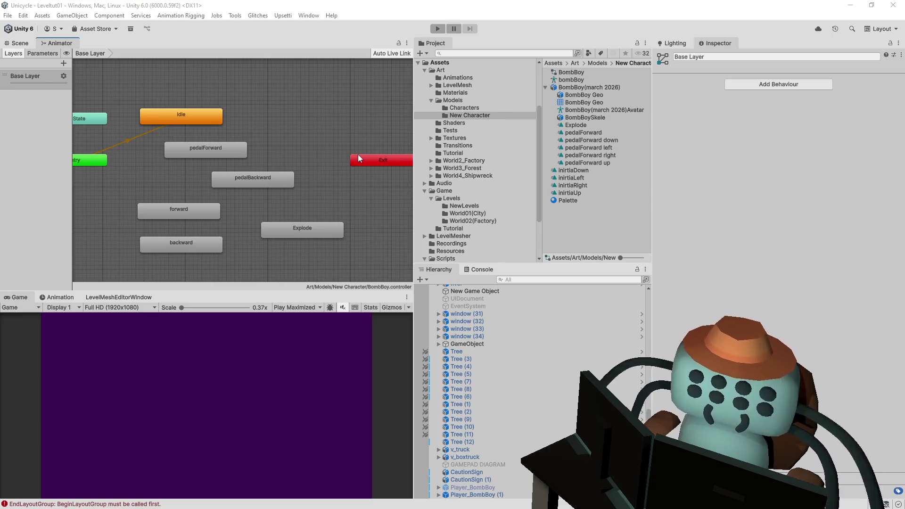
key(alt+Tab)
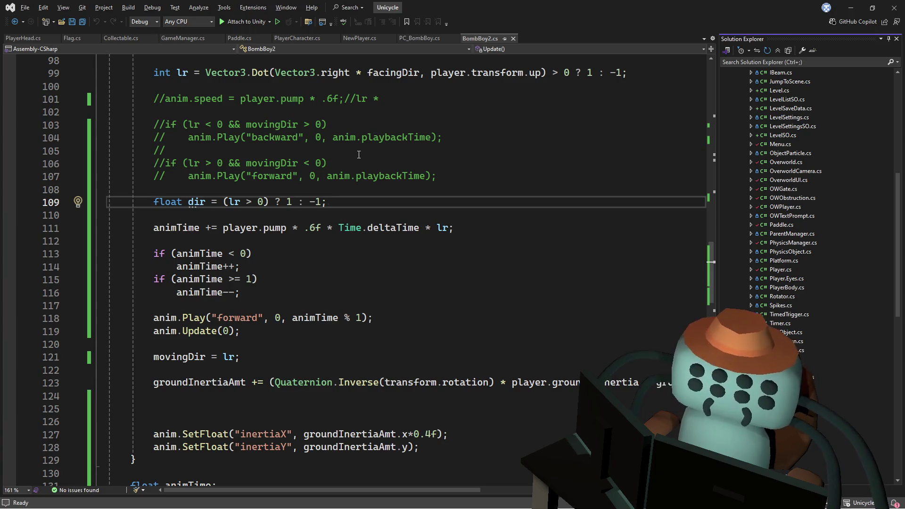
Copy the anim.Play line from the Update method.
key(Down)
scroll(396, 287, down, 3)
scroll(396, 288, down, 1)
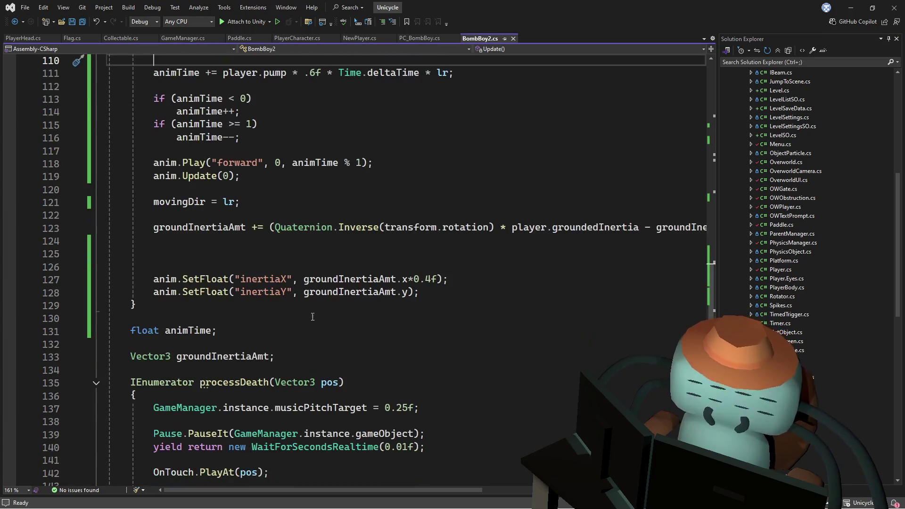
mouse_move(709, 273)
mouse_down()
mouse_move(691, 305)
mouse_move(699, 254)
mouse_move(694, 262)
mouse_up()
scroll(694, 263, down, 3)
click(411, 131)
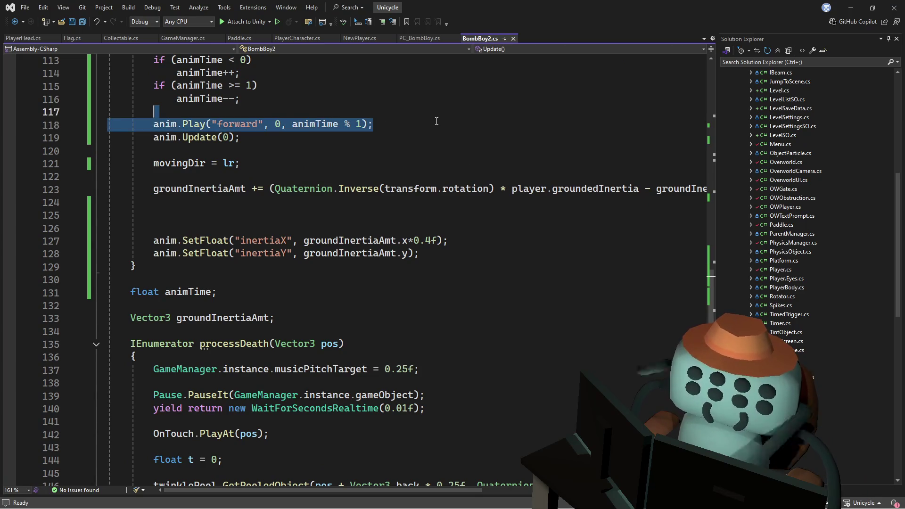
scroll(318, 395, down, 5)
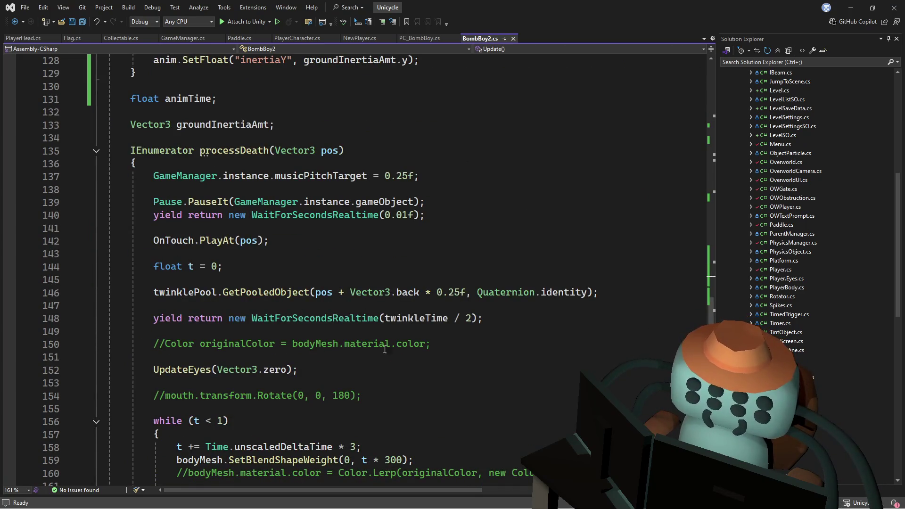
Add 'anim.speed = 1;' below the color comment in processDeath and paste the Play line.
click(479, 348)
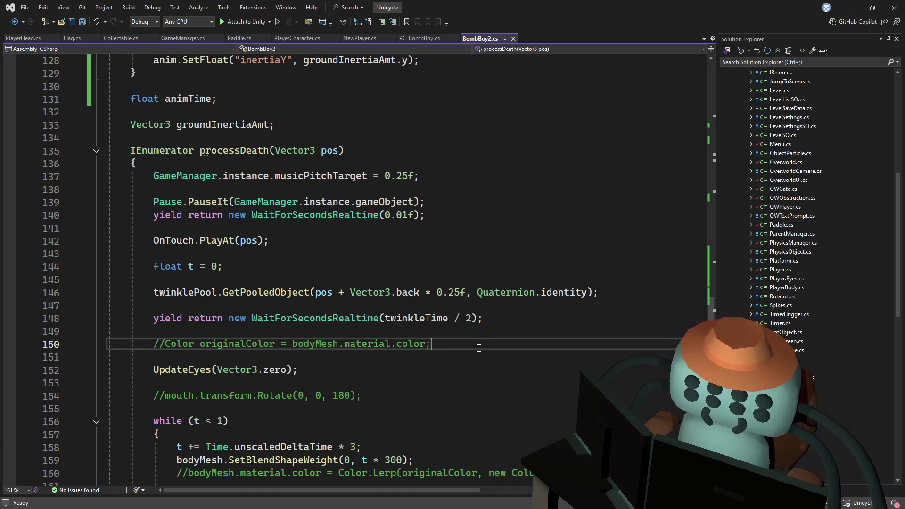
key(Return)
key(Return)
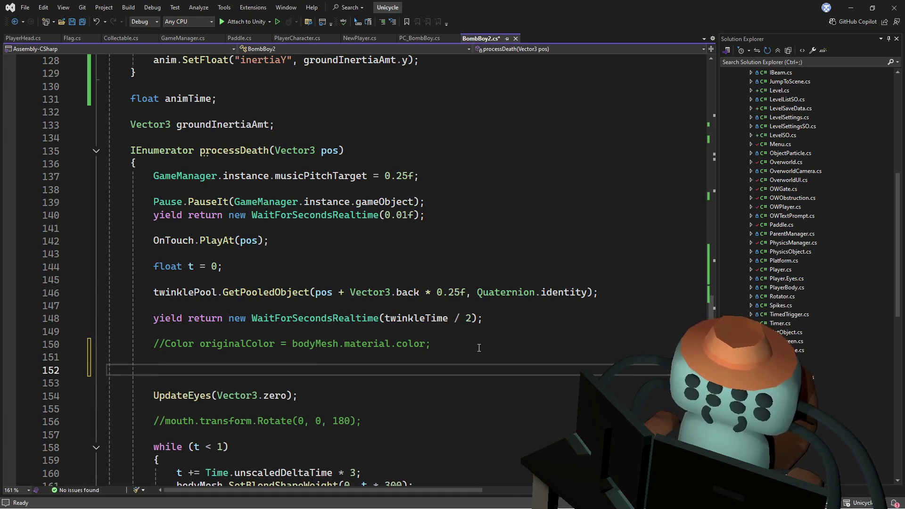
text(animsp)
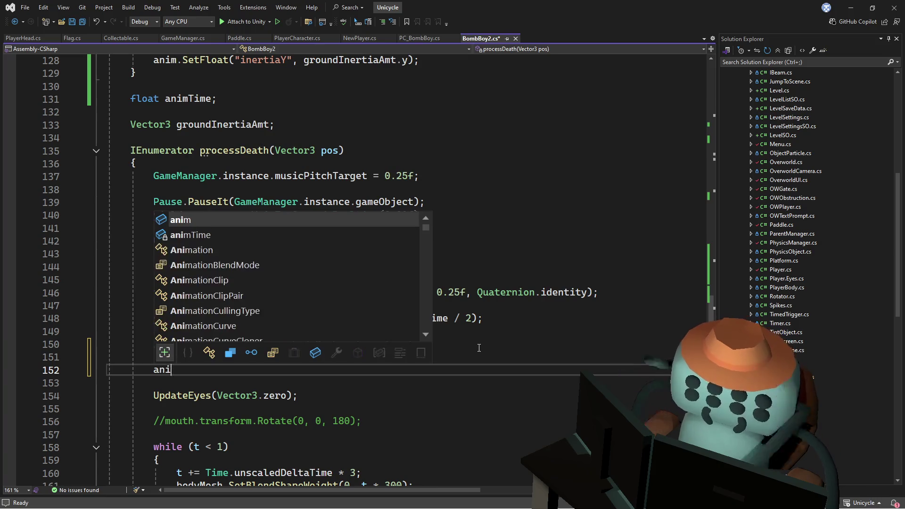
key(BackSpace)
key(BackSpace)
key(BackSpace)
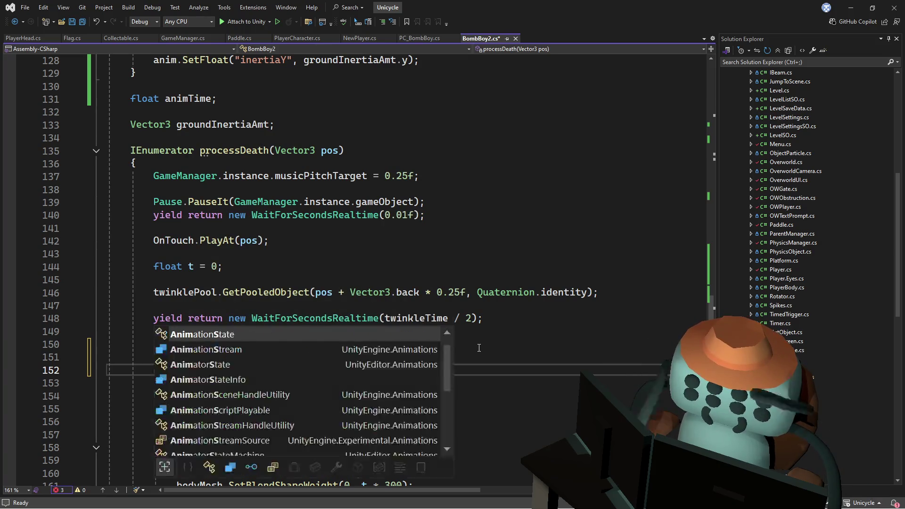
text(ani)
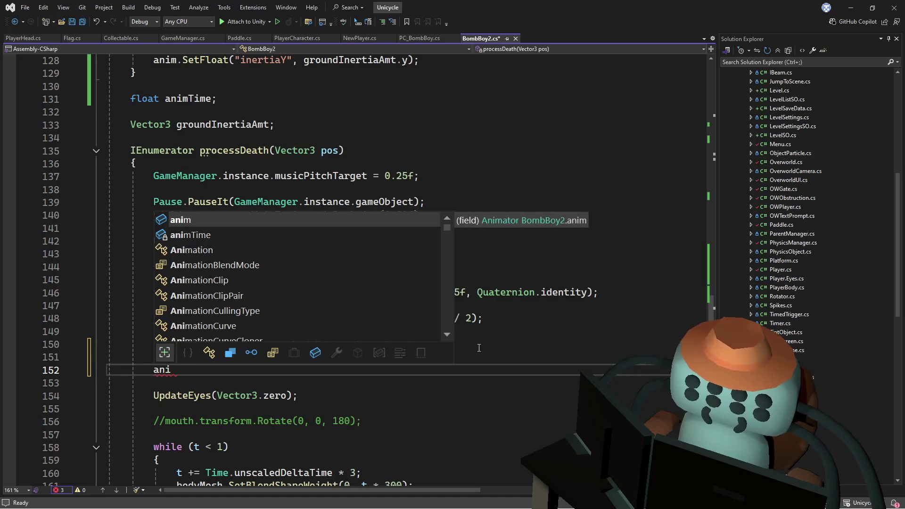
text(m.speed = ;)
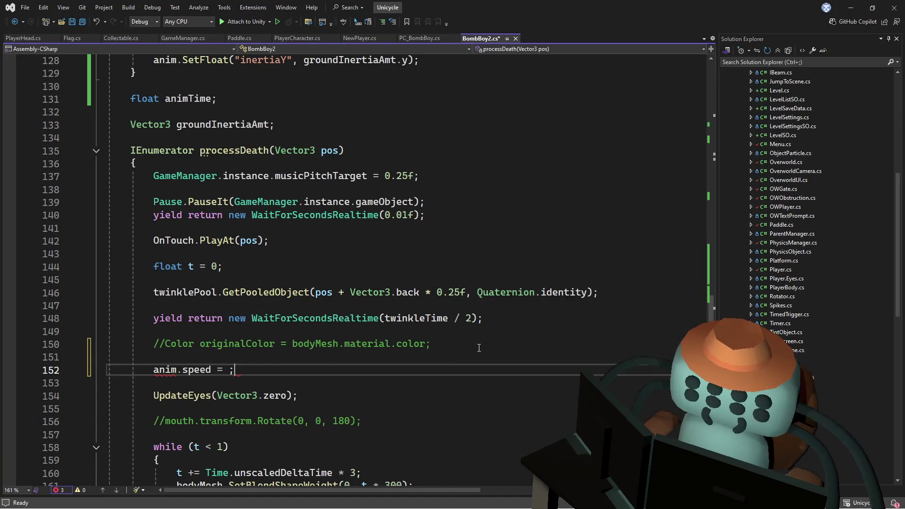
key(BackSpace)
text(0)
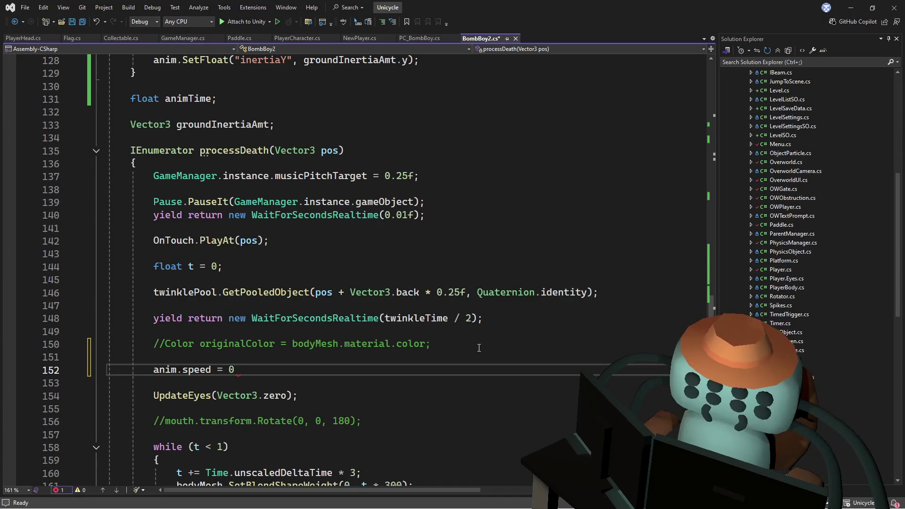
text(1;)
scroll(379, 357, down, 3)
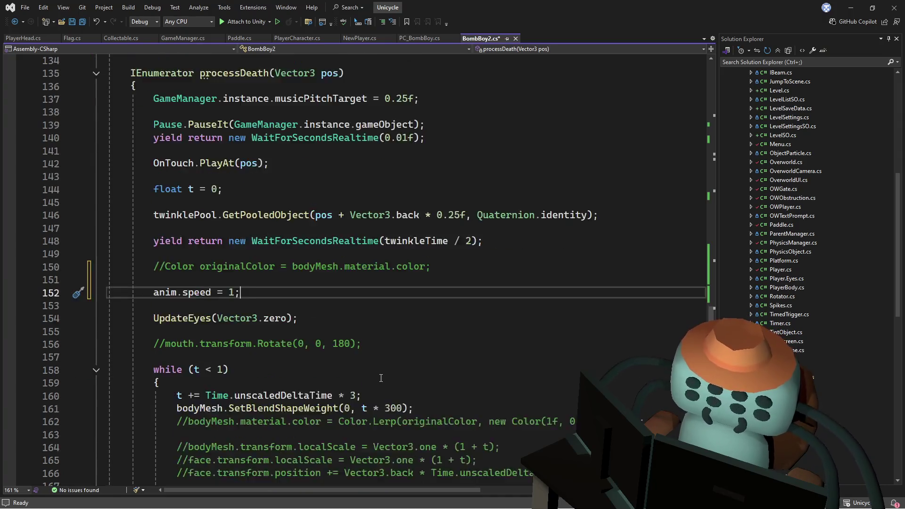
key(Return)
key(Return)
key(Tab)
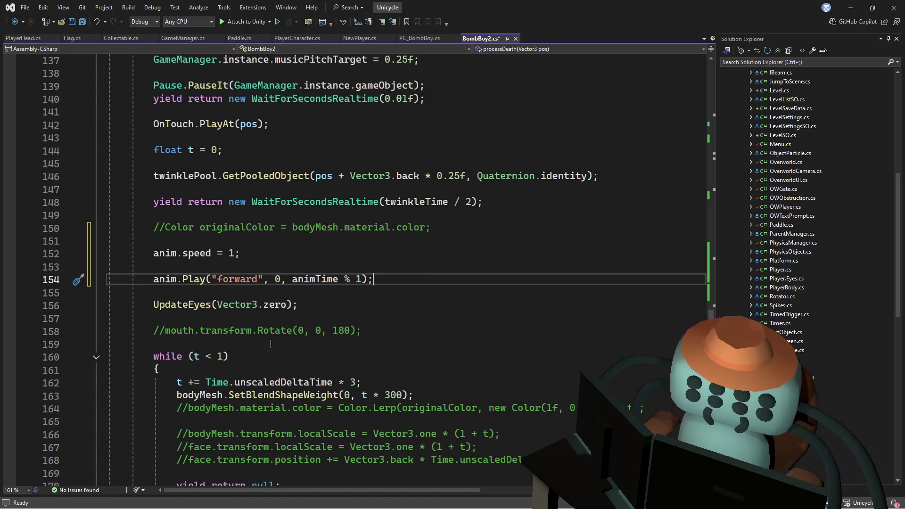
Change the Play call to play "Explode" without the extra arguments.
double_click(237, 279)
key(alt+Tab)
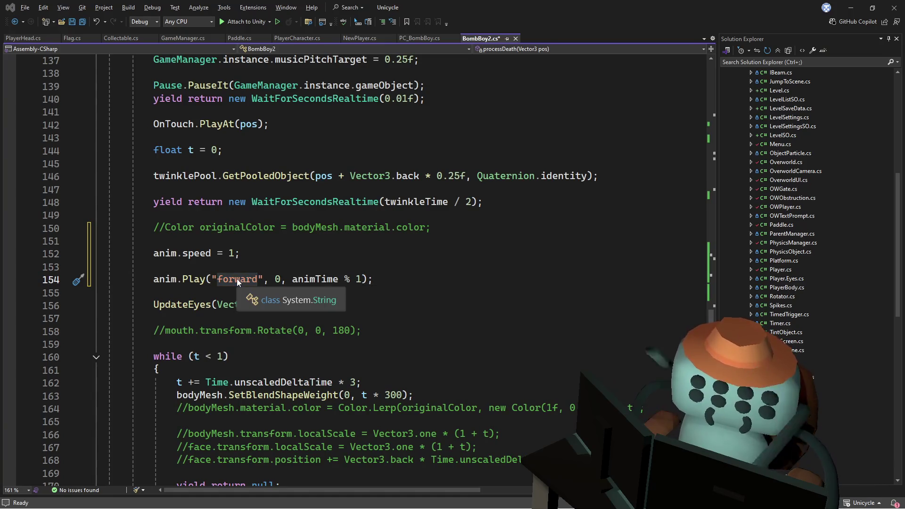
key(alt+Tab)
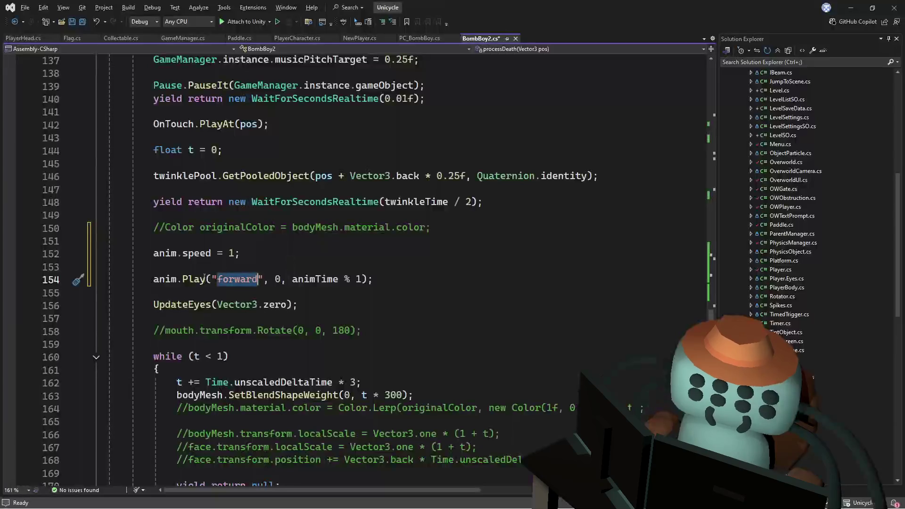
text(Explode)
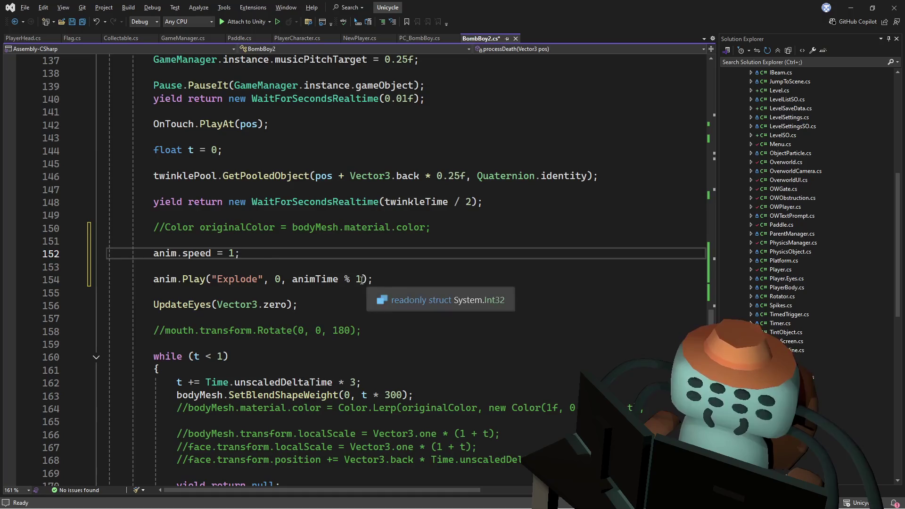
drag(361, 279, 262, 279)
text(")
Comment out and delete the bodyMesh and face lines in processDeath.
key(Up)
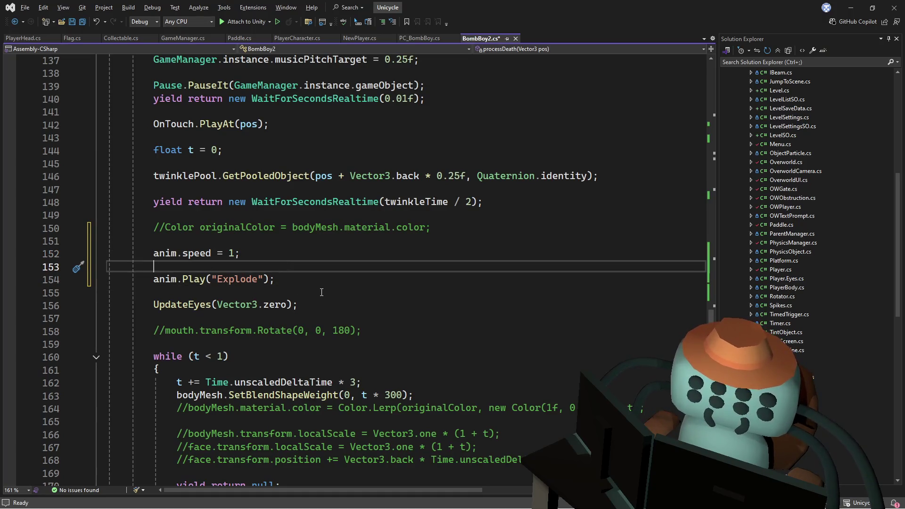
scroll(322, 293, down, 2)
click(378, 282)
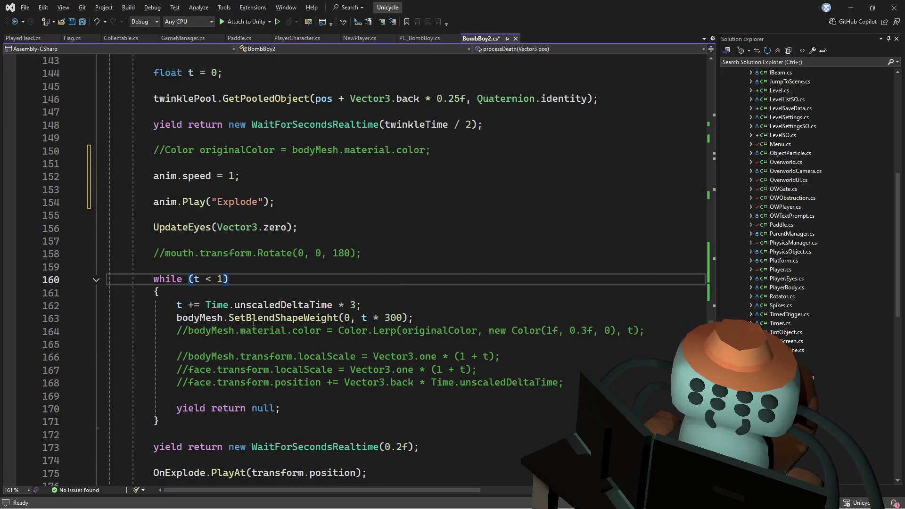
click(178, 317)
text(//)
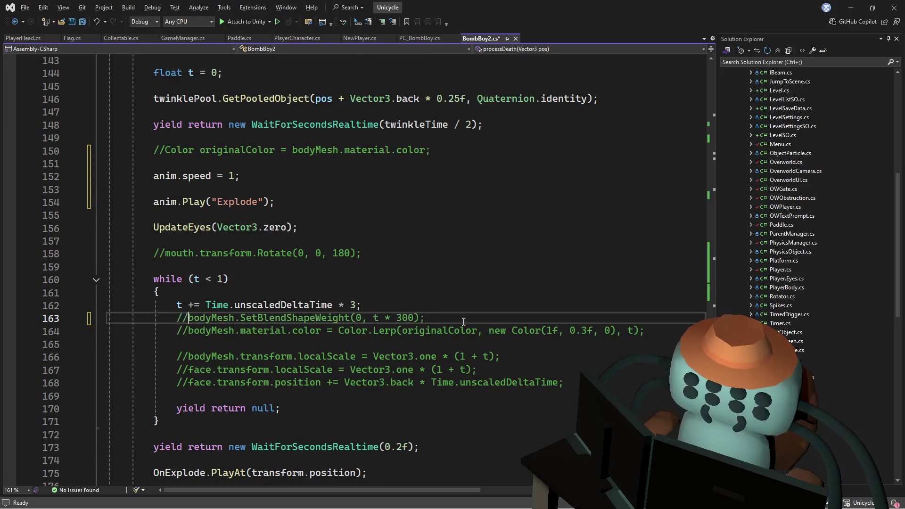
mouse_move(572, 381)
mouse_down()
mouse_move(165, 313)
mouse_move(363, 305)
mouse_up()
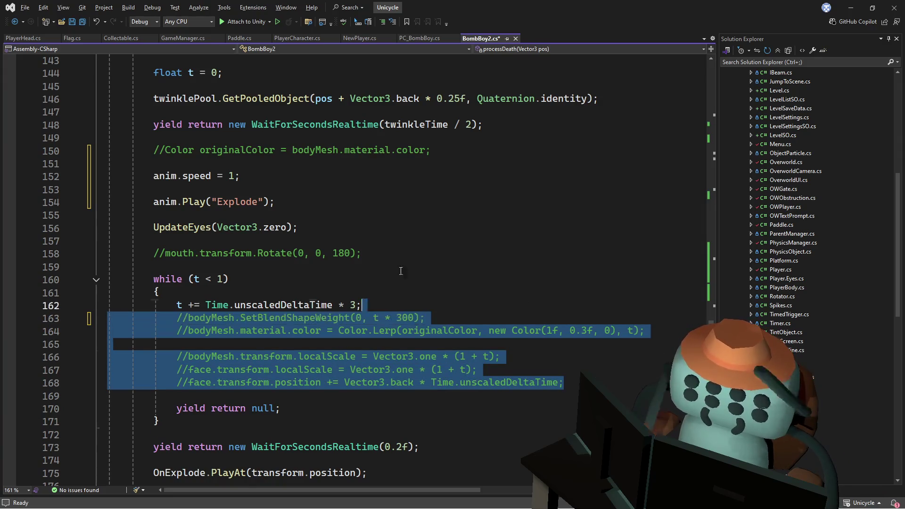
key(Delete)
Add 'yield return new WaitForSeconds(.5f);' after the UpdateEyes call.
click(352, 228)
key(Return)
key(Return)
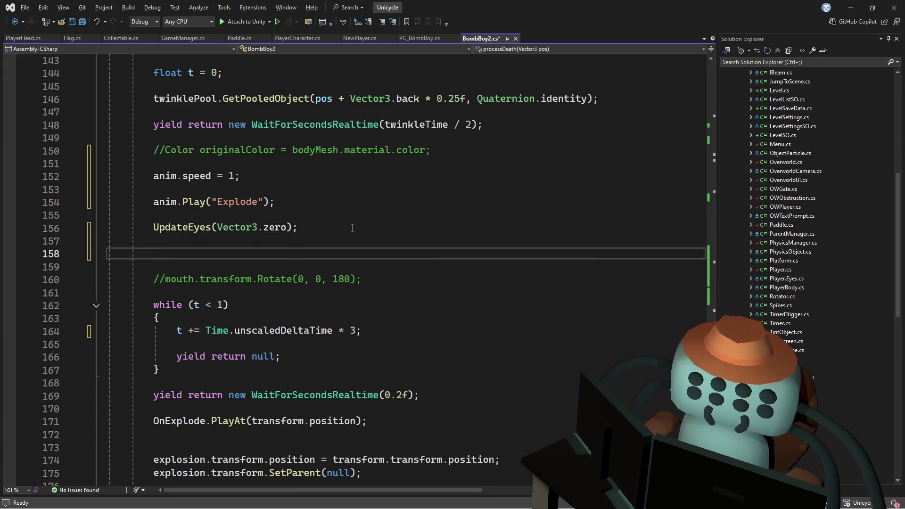
text(yield return )
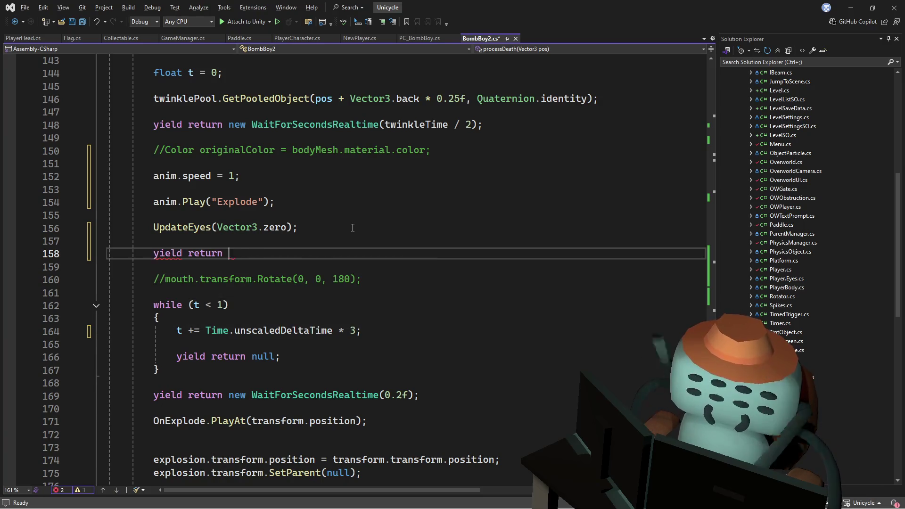
text(new WaitF)
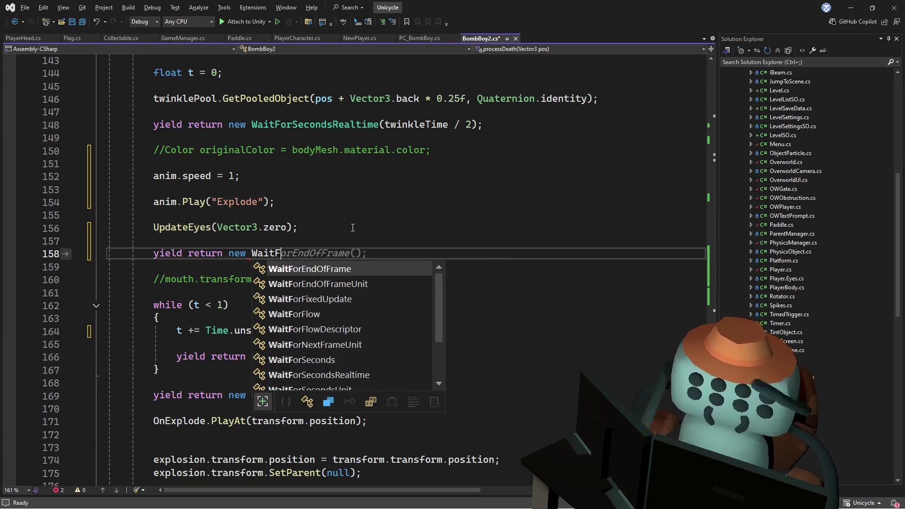
text(orSeconds)
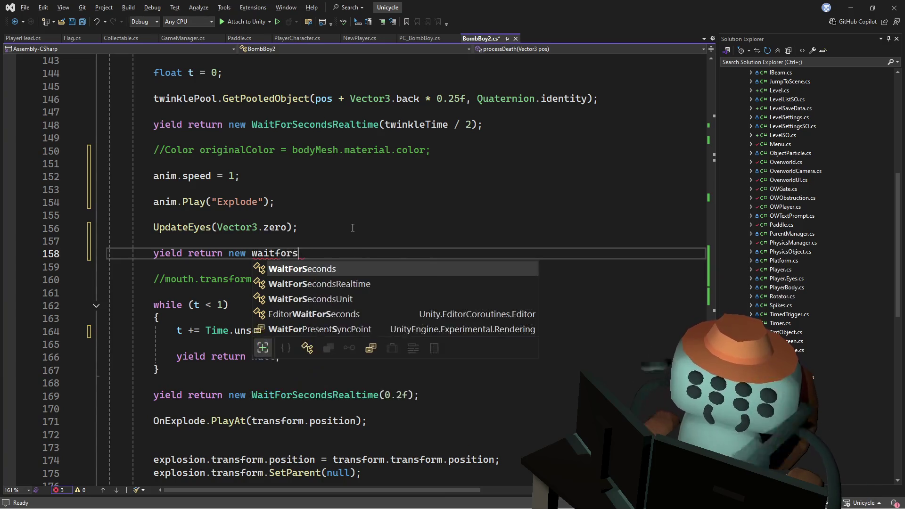
text(())
key(Left)
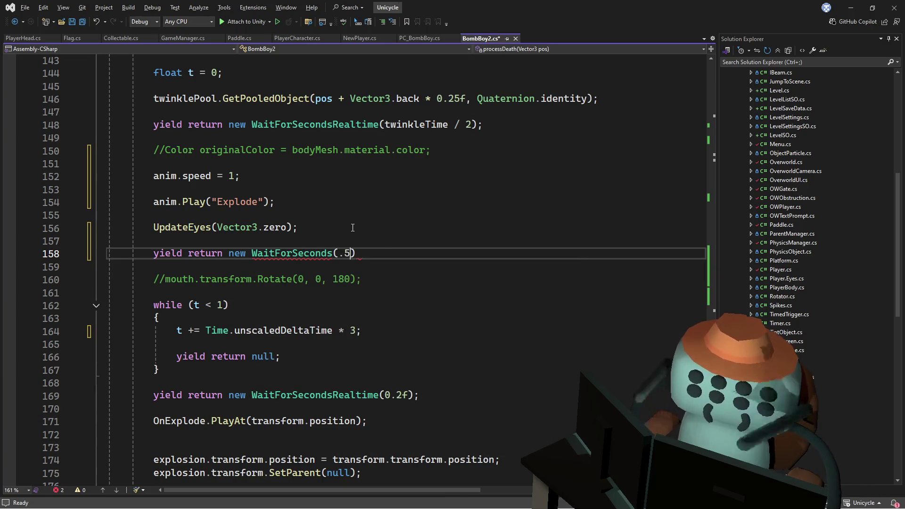
text(f;)
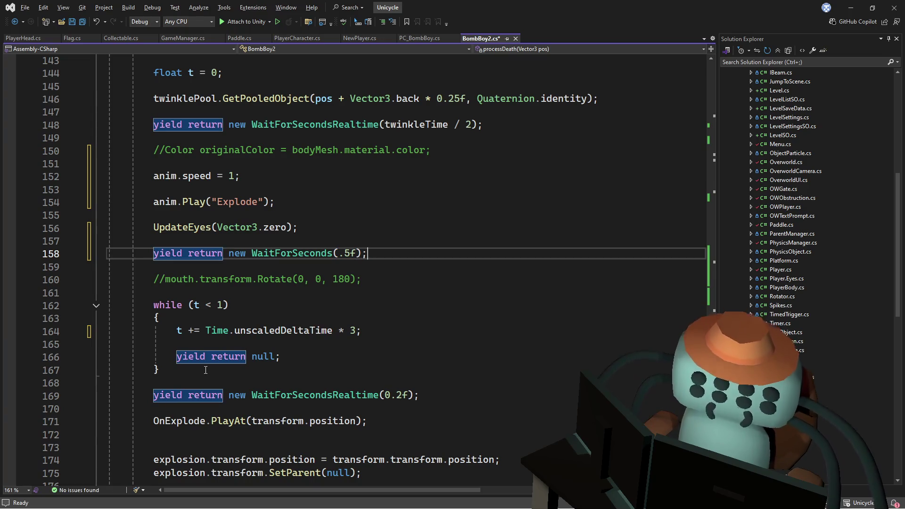
Delete the mouth comment, the while loop and the extra 0.2-second realtime wait.
drag(205, 370, 276, 272)
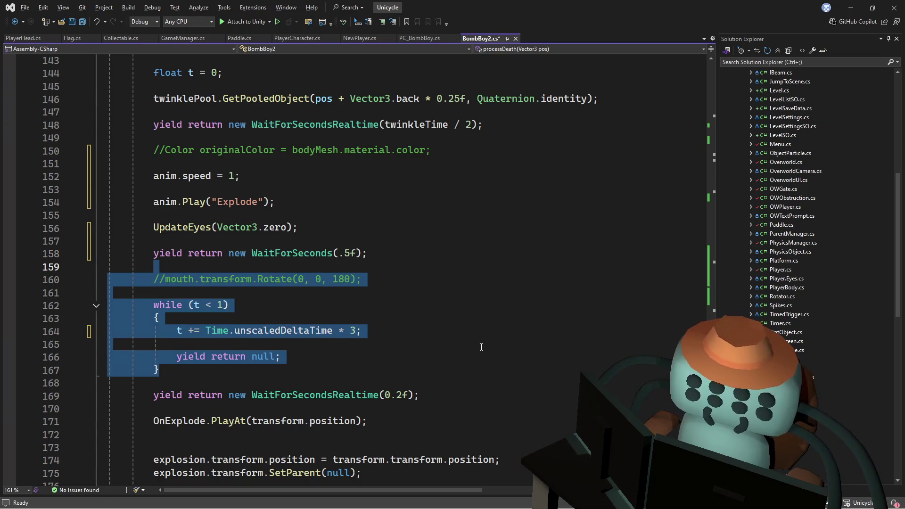
key(Delete)
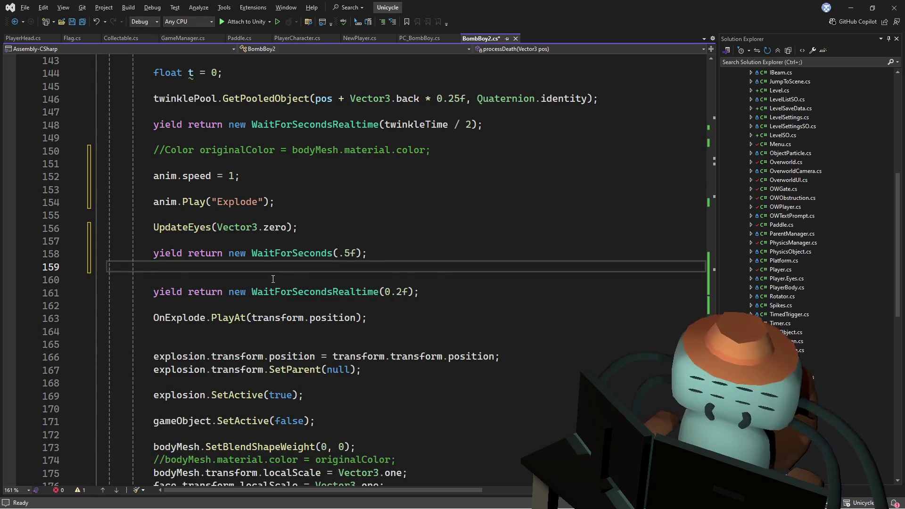
key(Delete)
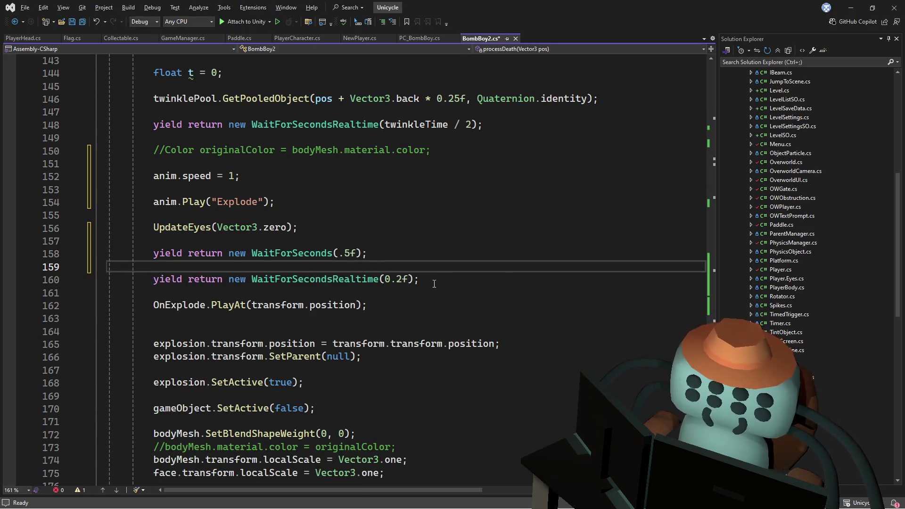
drag(434, 284, 446, 252)
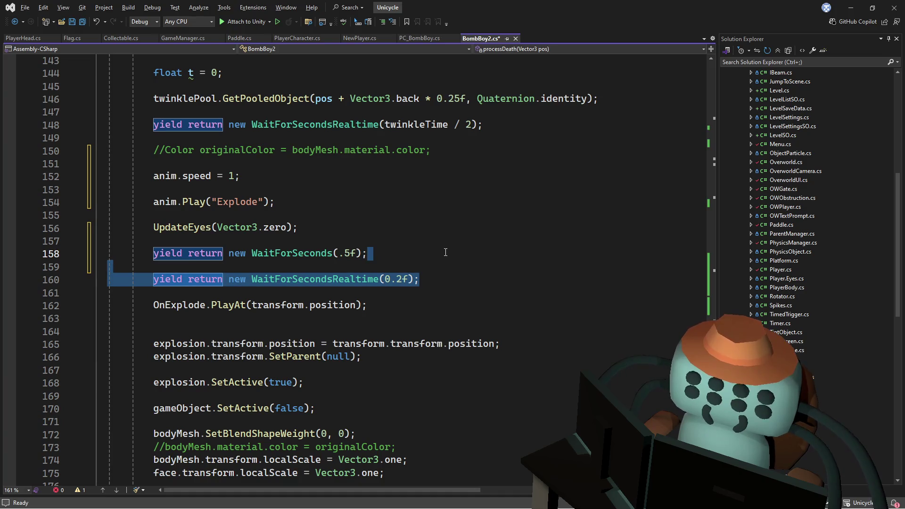
key(Delete)
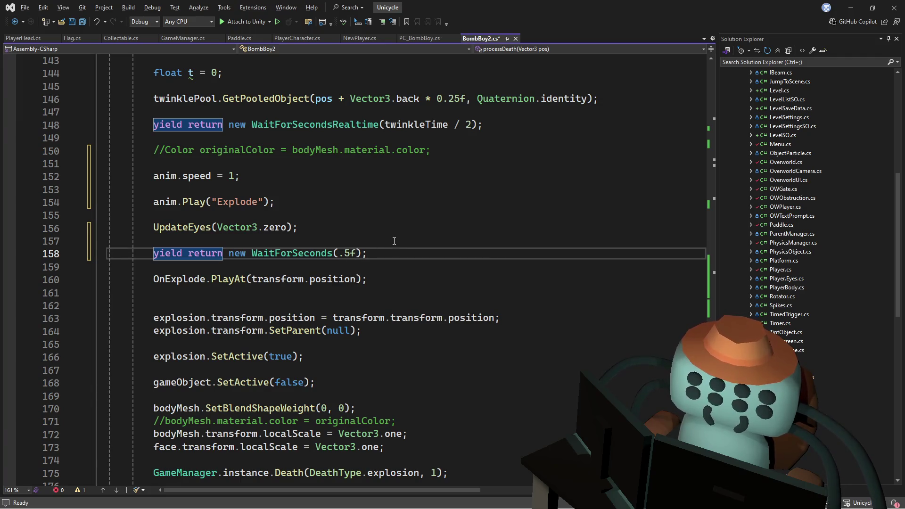
Remove the blank line after the explode sound and save BombBoy2.cs.
click(340, 296)
key(Delete)
key(ctrl+s)
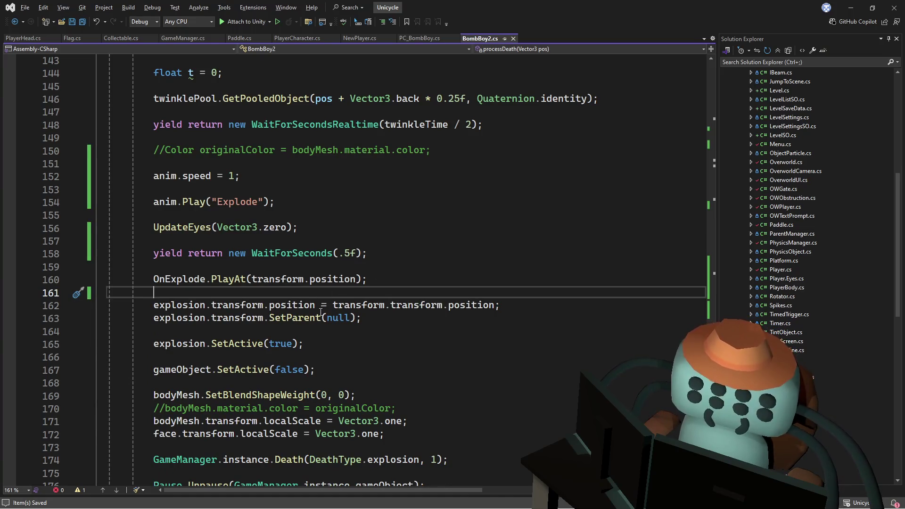
Spawn the explosion at player.head.transform.position on line 162.
double_click(359, 306)
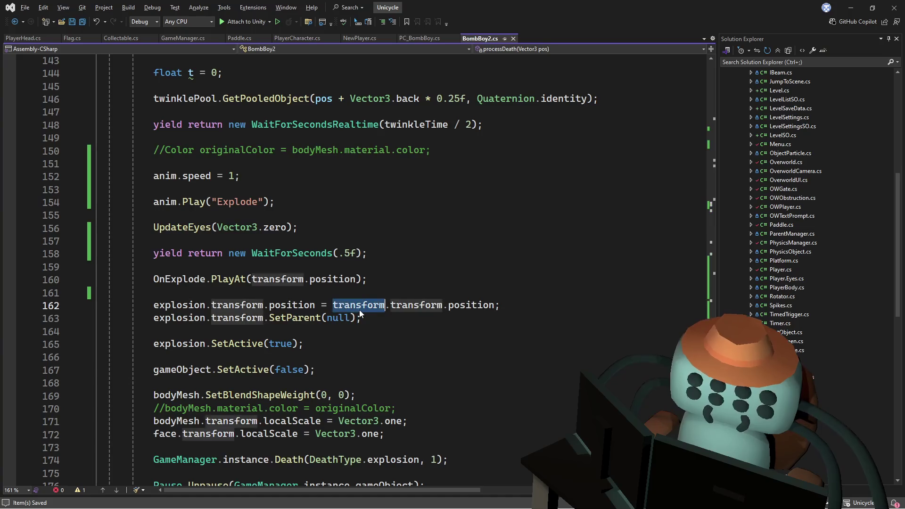
text(head)
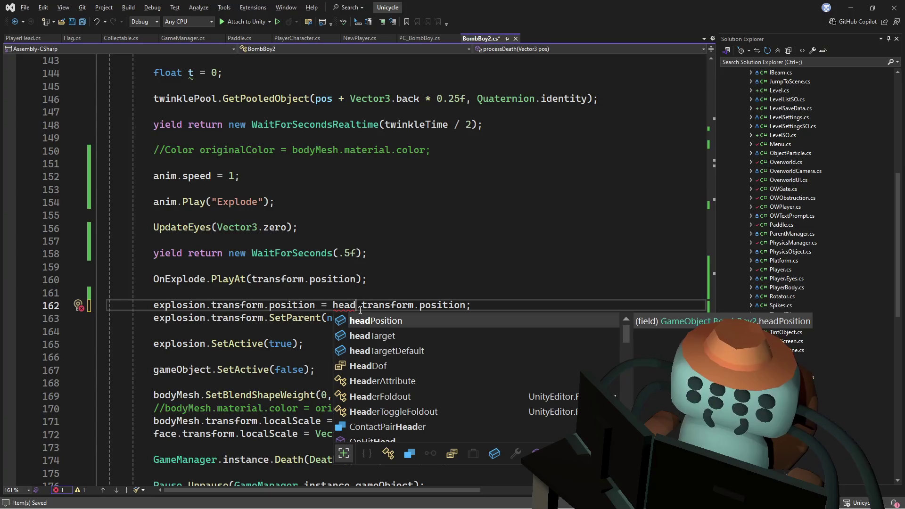
key(BackSpace)
key(BackSpace)
key(BackSpace)
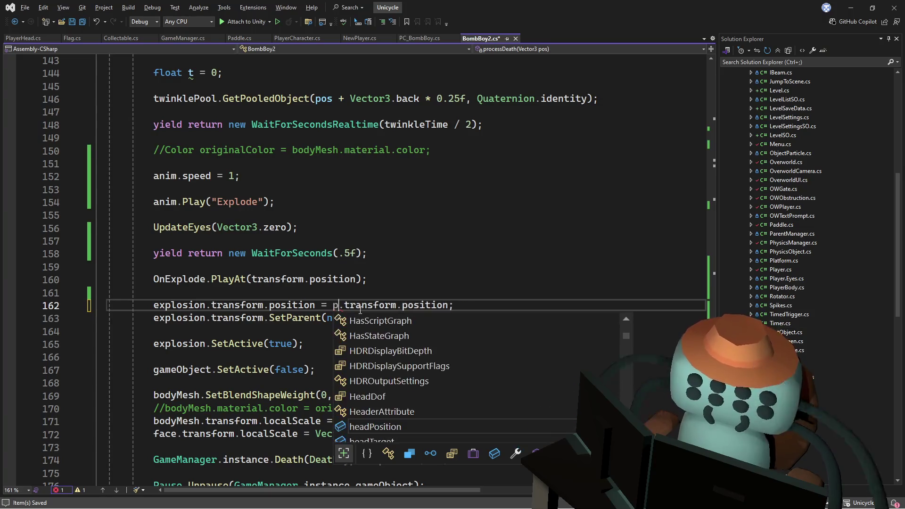
text(player.head)
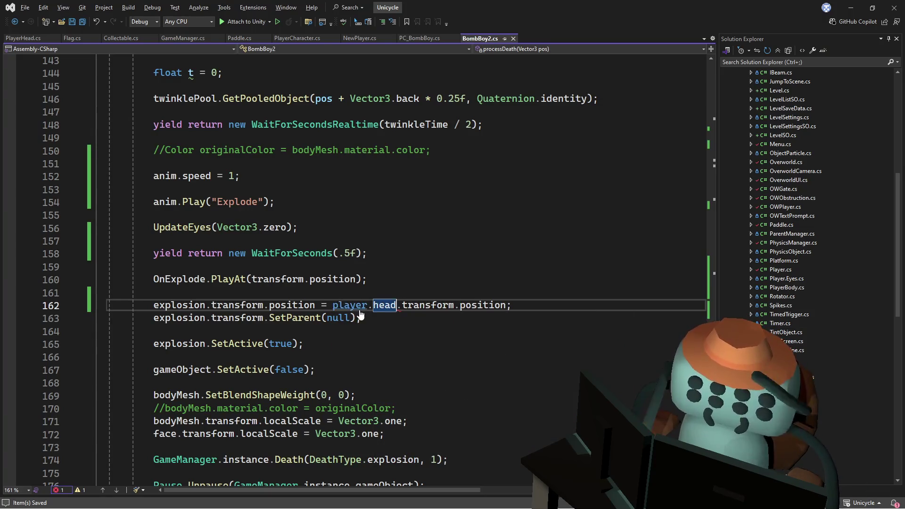
key(Up)
key(Up)
key(Up)
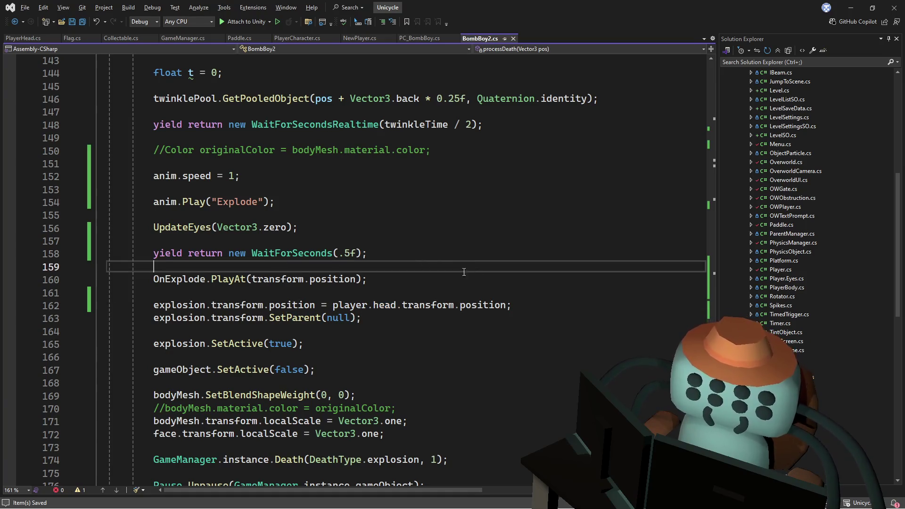
scroll(464, 272, down, 3)
click(315, 254)
click(154, 279)
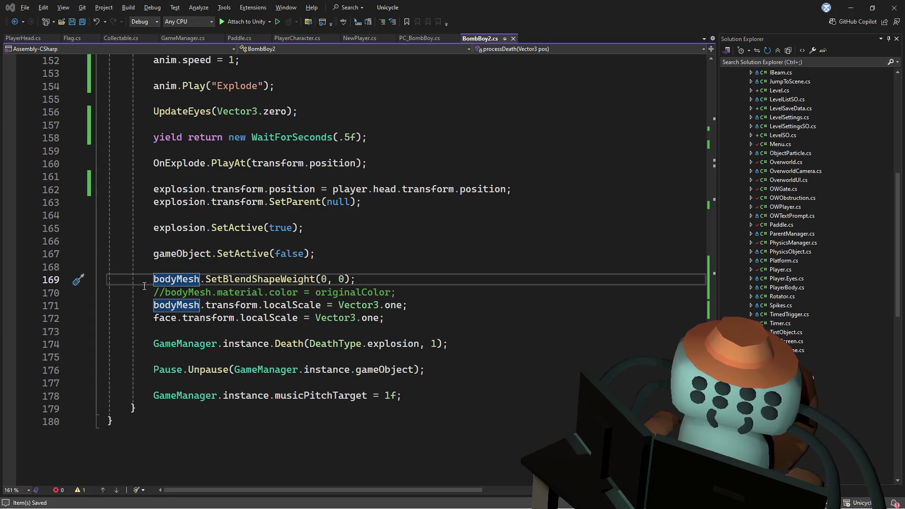
Save bombBoy.blend in Blender and return to Unity so the scripts recompile.
key(alt+Tab)
key(ctrl+s)
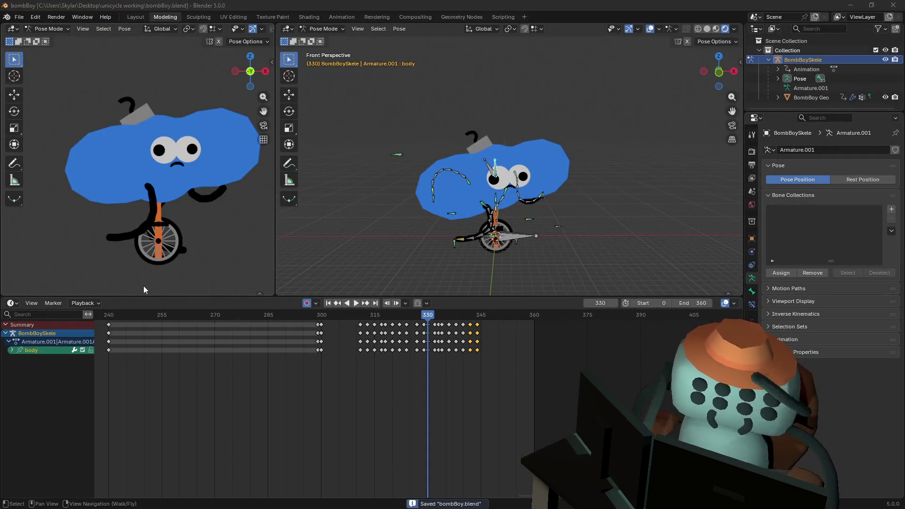
key(alt+Tab)
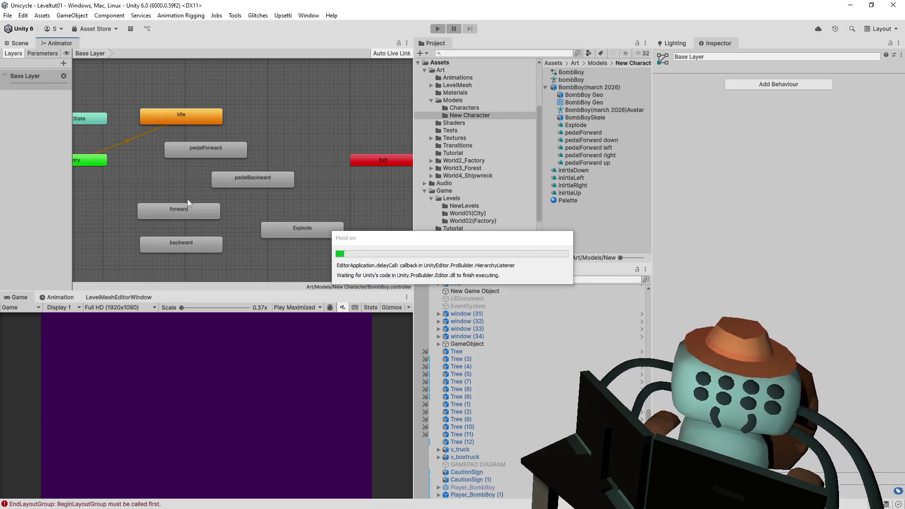
Play Leveltut01, ride right and jump twice near the Jump! sign, then stop.
click(14, 44)
click(438, 29)
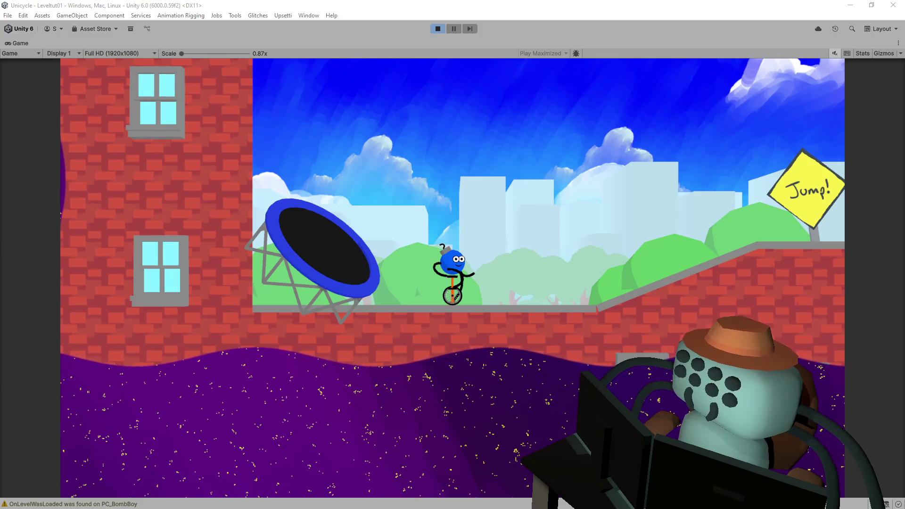
key(Right)
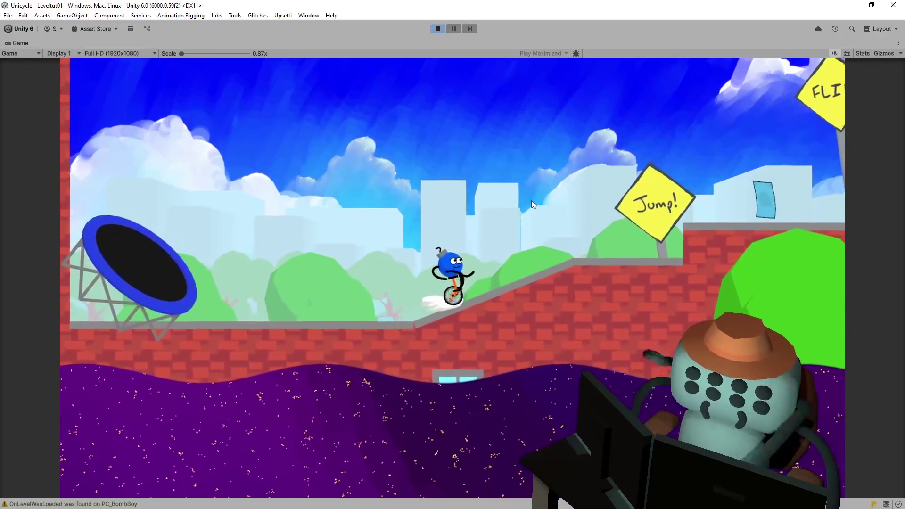
key(space)
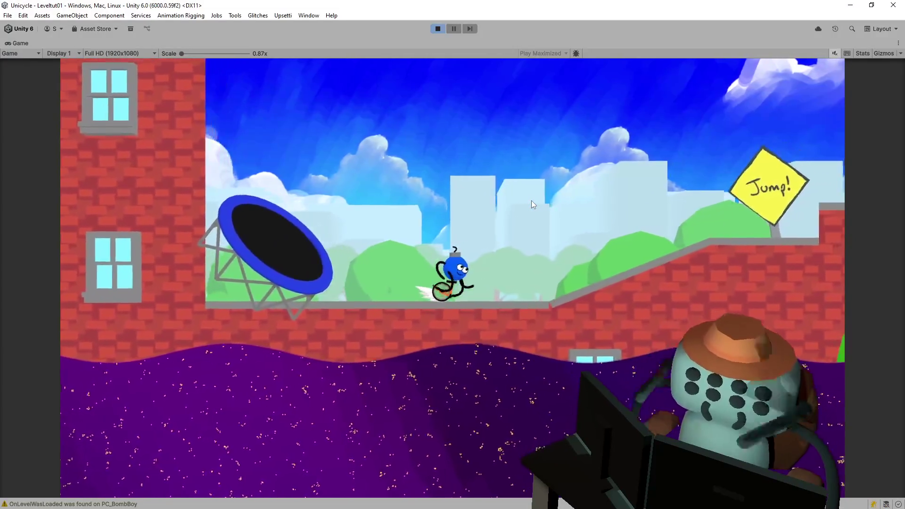
key(space)
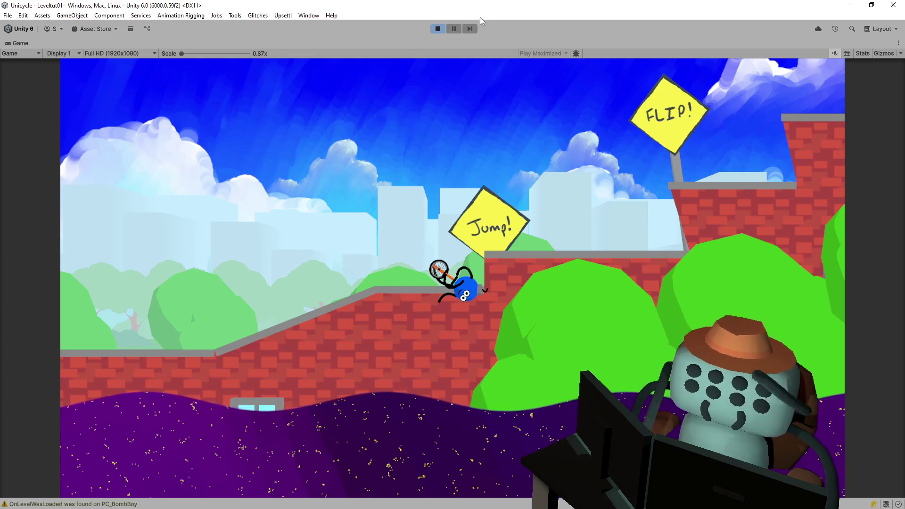
click(437, 30)
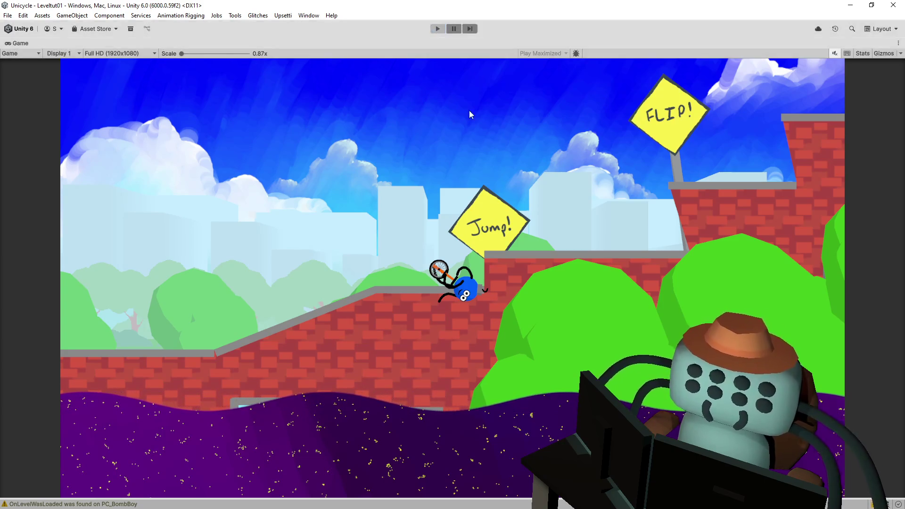
Check the console warnings and play Blender's animation from frame 323 back to 295.
click(479, 271)
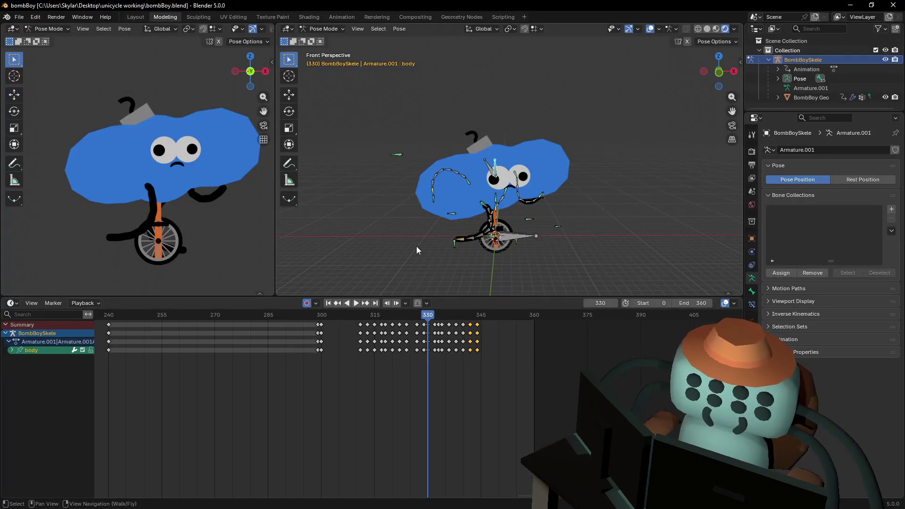
drag(427, 314, 398, 318)
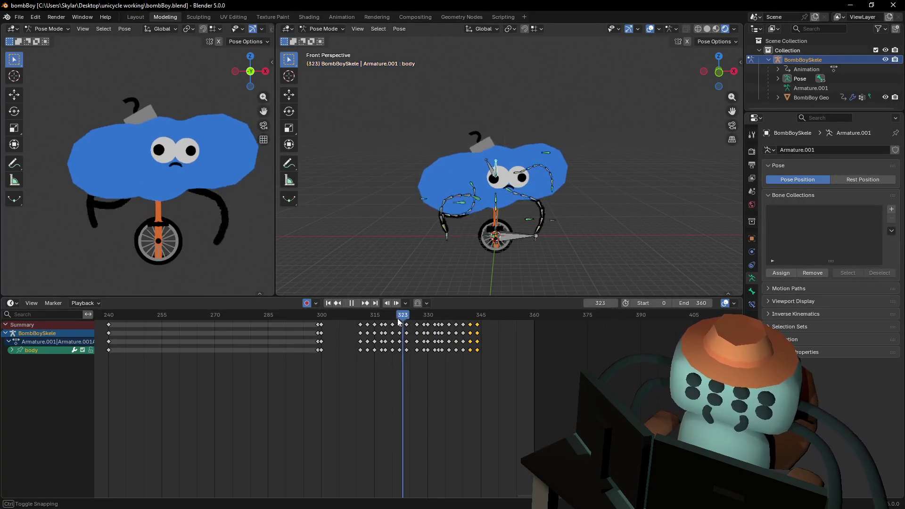
key(space)
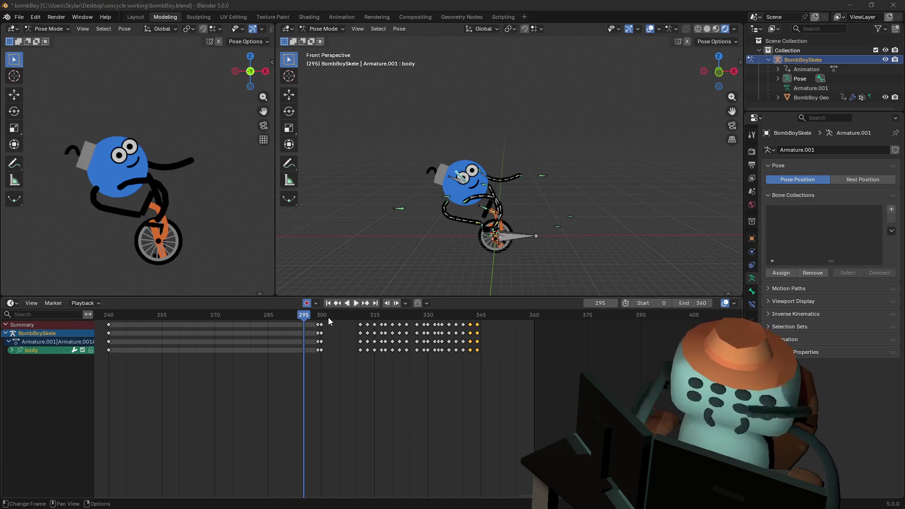
key(alt+Tab)
key(Return)
scroll(430, 255, up, 1)
Select the WaitForSeconds call on line 158 and begin typing a replacement.
scroll(430, 255, up, 1)
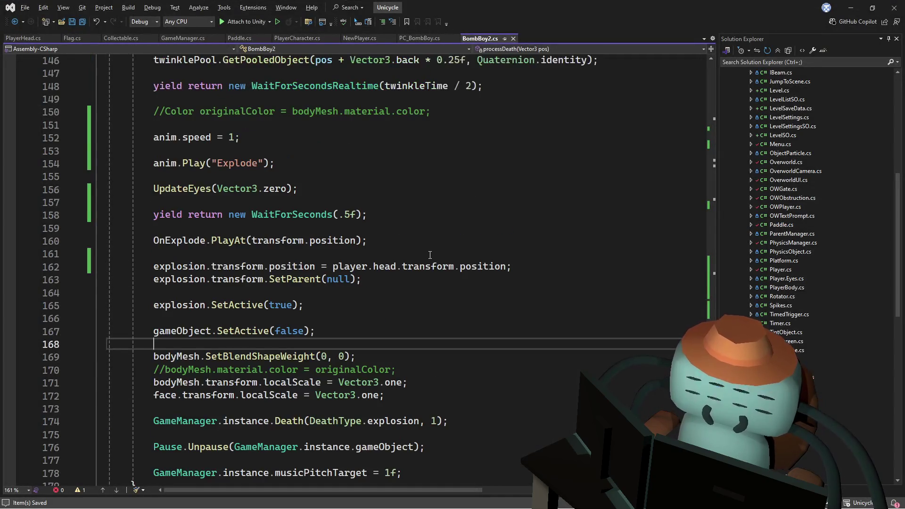
key(Up)
key(Up)
key(Up)
key(alt+Tab)
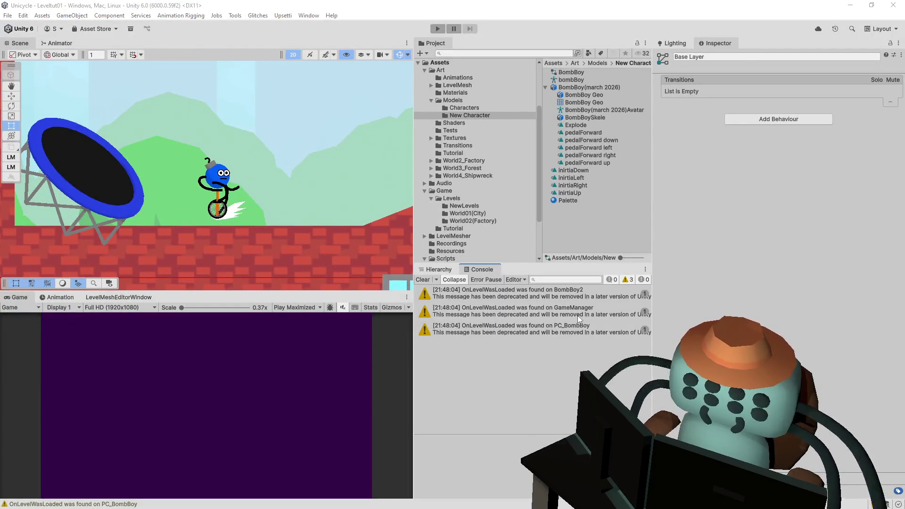
key(alt+Tab)
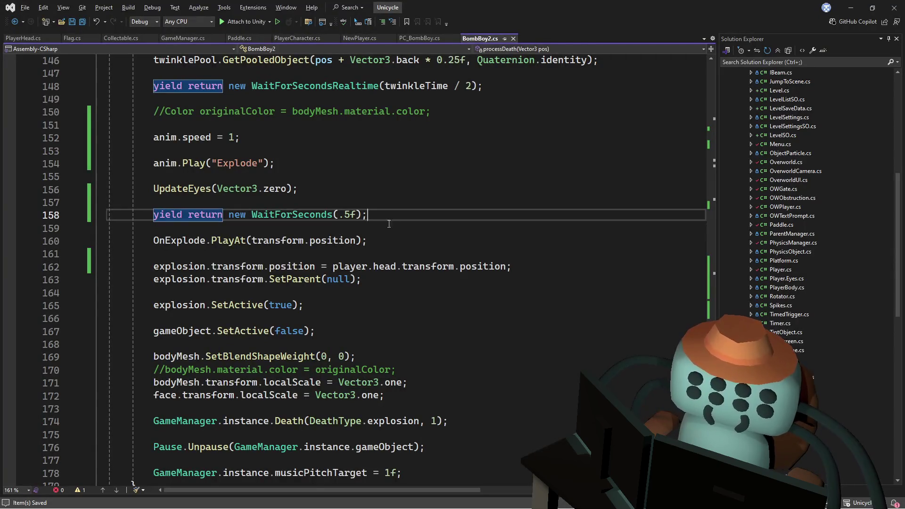
double_click(284, 214)
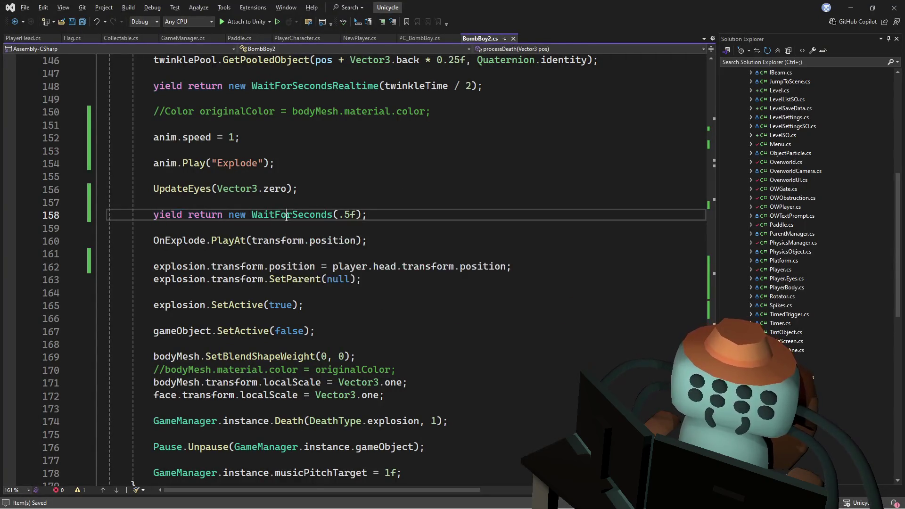
scroll(419, 220, up, 2)
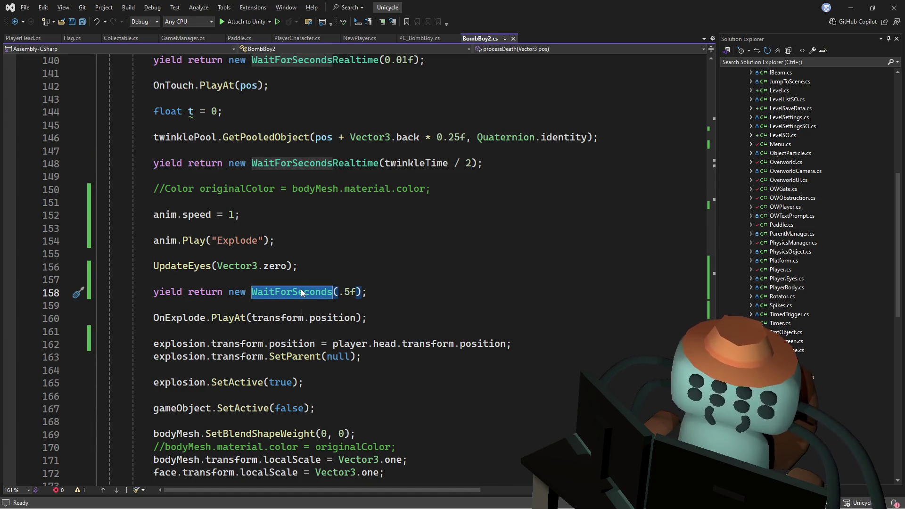
text(waitfro)
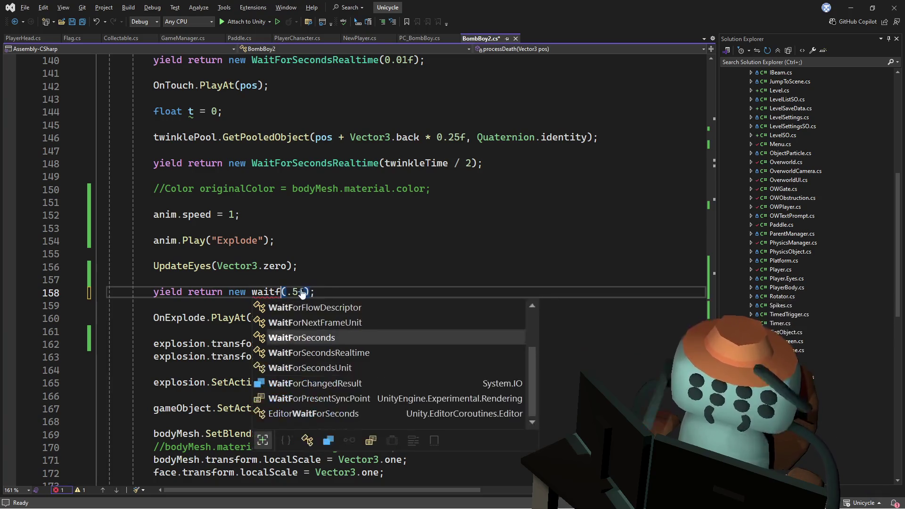
Undo the mistyped edit, paste WaitForSecondsRealtime onto line 158, and save the script.
key(ctrl+z)
key(ctrl+z)
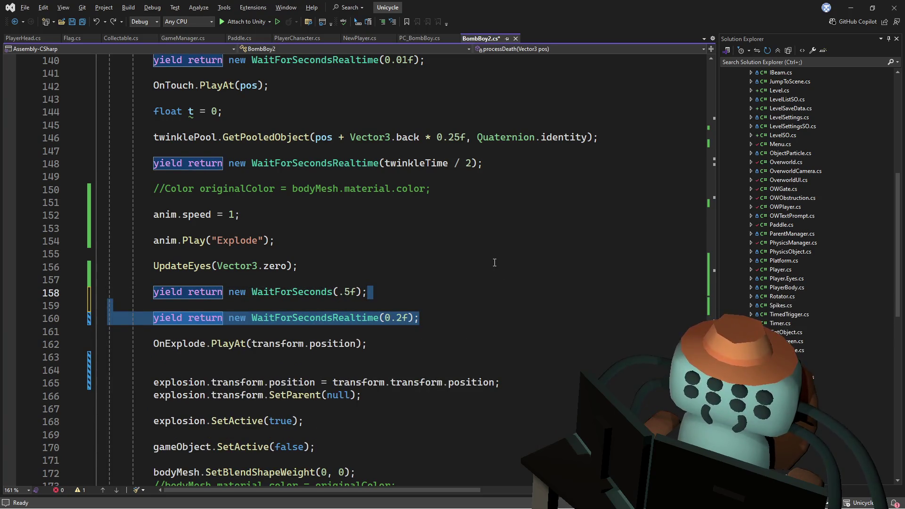
click(360, 321)
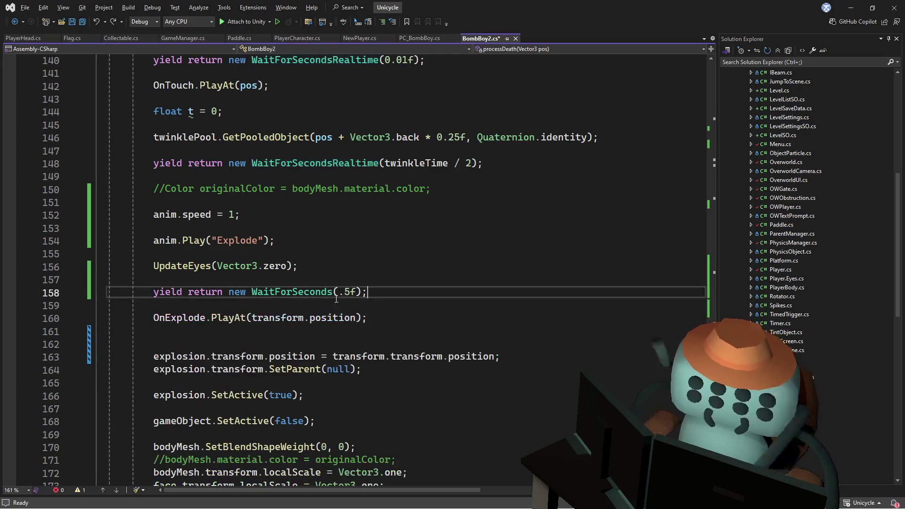
key(ctrl+y)
double_click(316, 292)
text(WaitForSecondsRealtime)
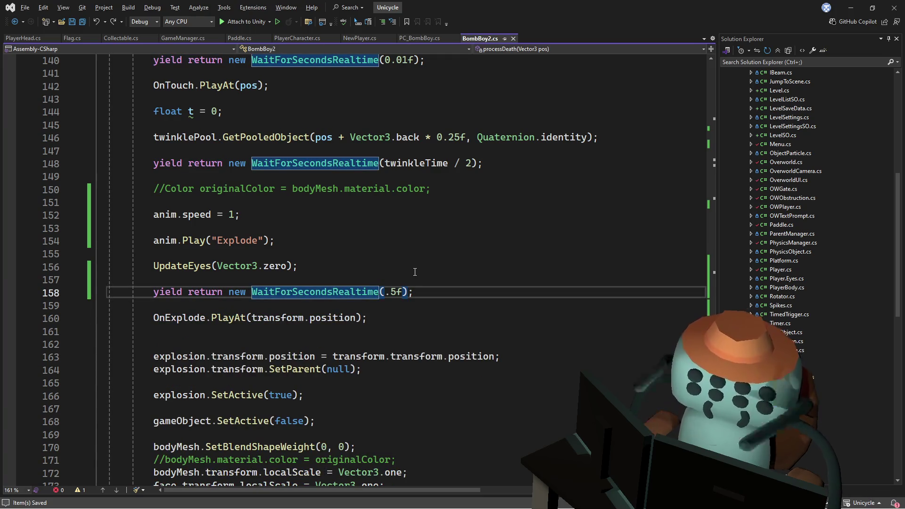
key(ctrl+s)
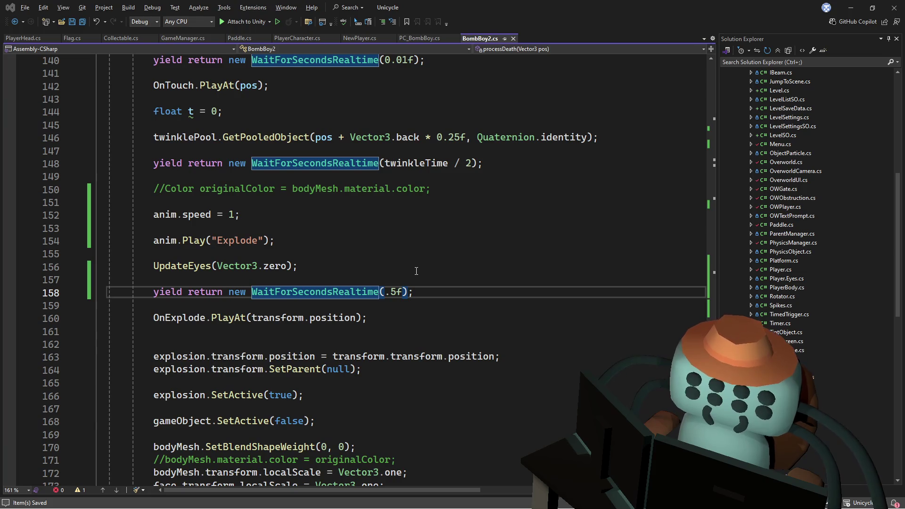
Undo back to the earlier while-loop countdown with WaitForSecondsRealtime(0.2f).
click(416, 271)
key(Up)
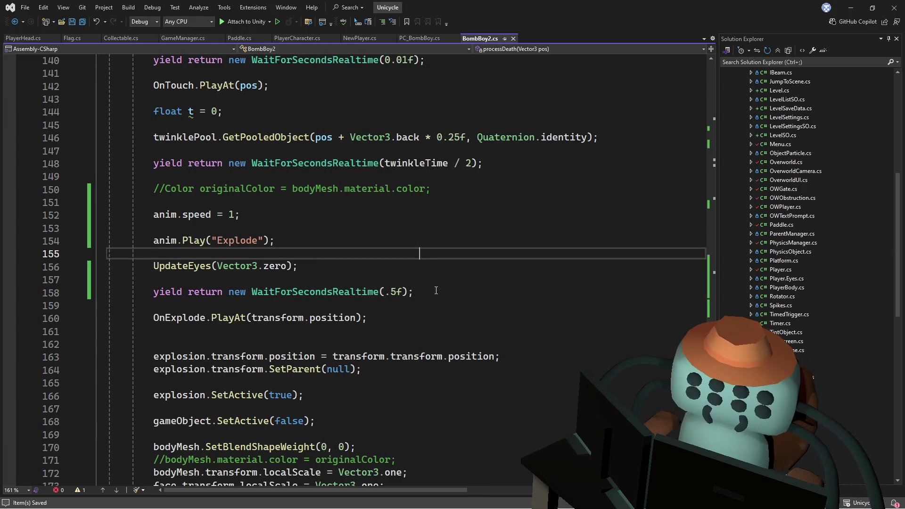
key(ctrl+z)
key(ctrl+z)
key(ctrl+z)
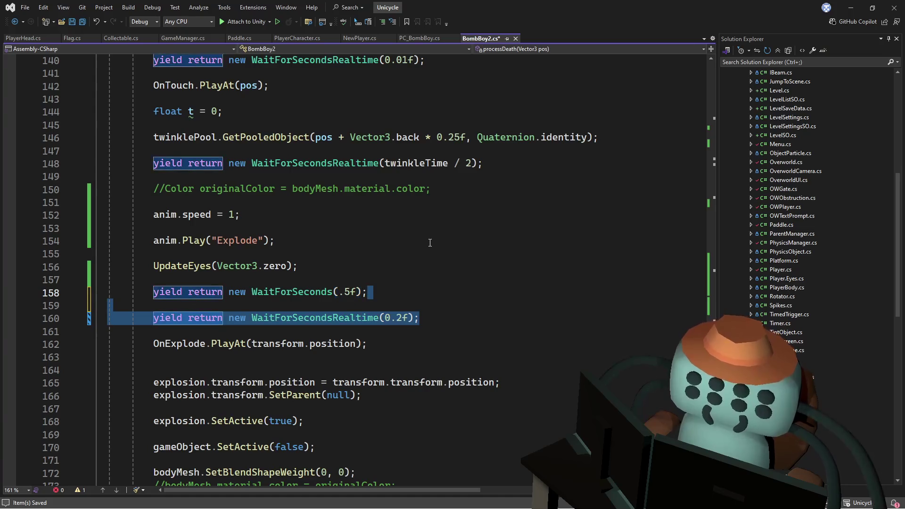
Move the anim.Play("Explode") call into the while loop.
key(ctrl+z)
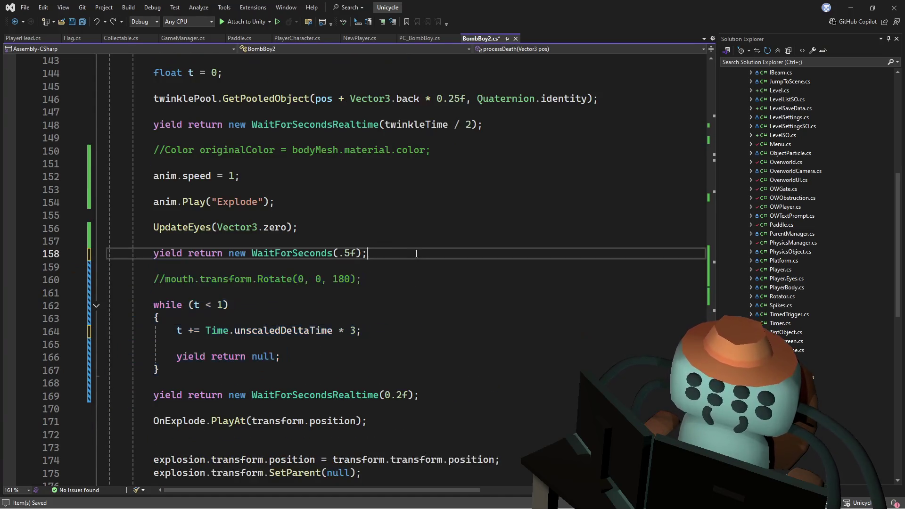
click(314, 230)
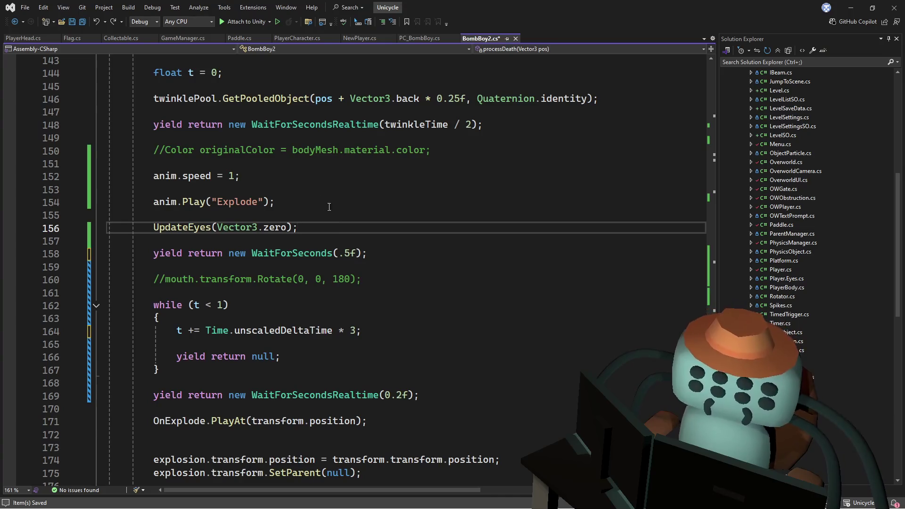
drag(329, 207, 337, 180)
key(Delete)
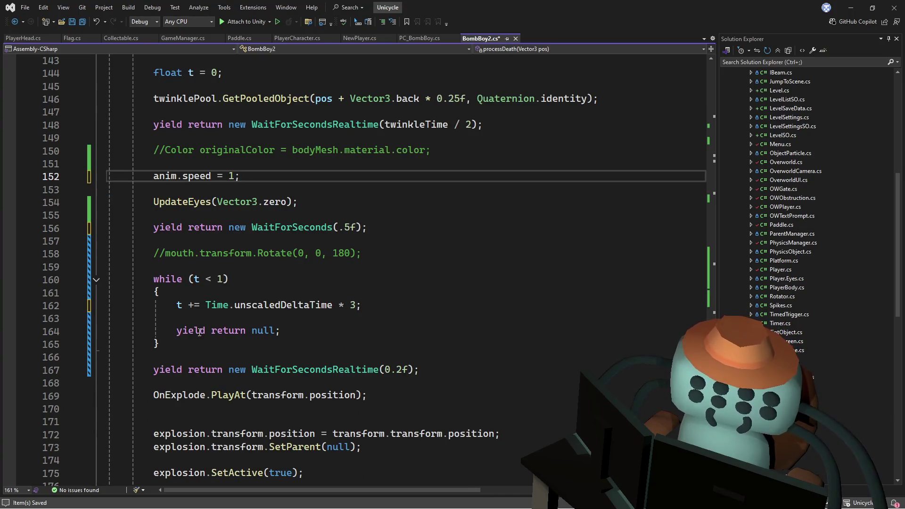
click(403, 305)
text(anim.Play("Explode");)
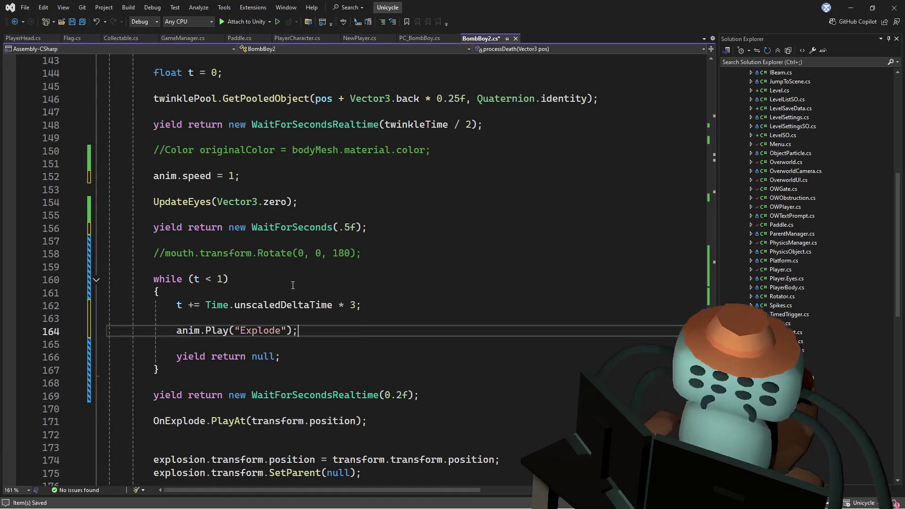
key(Up)
key(Up)
key(Up)
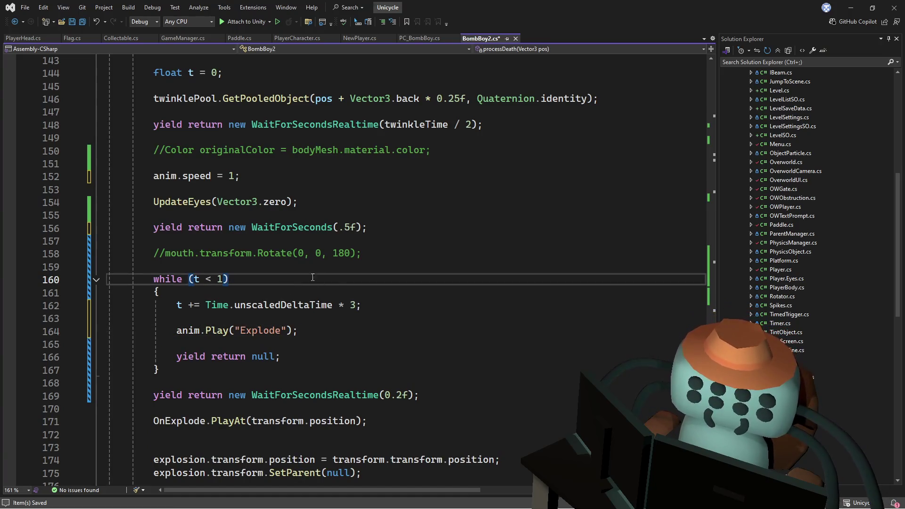
Extend the call to anim.Play("Explode", 0, t).
drag(366, 240, 226, 138)
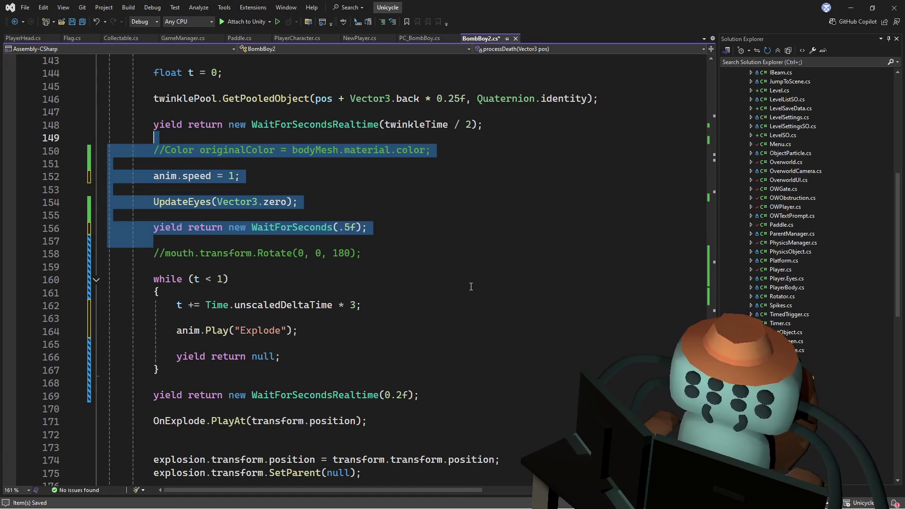
click(313, 296)
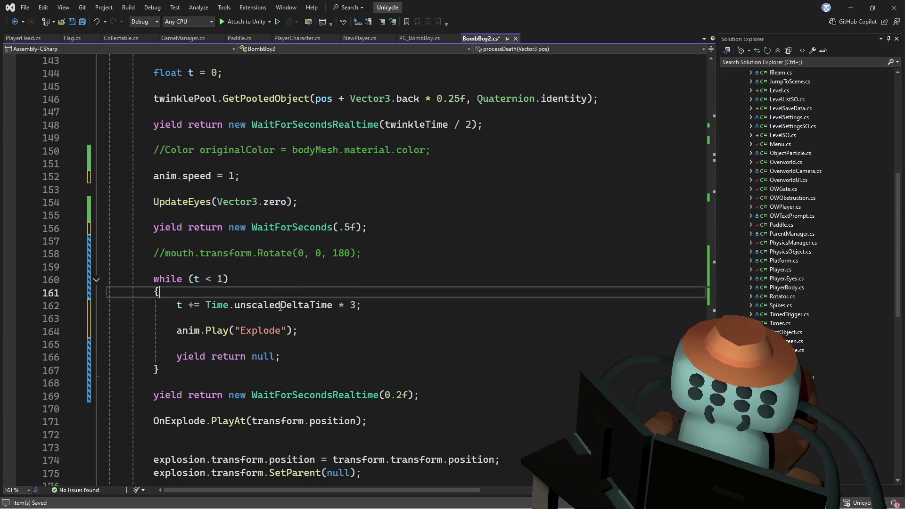
click(287, 330)
text(, 0, t)
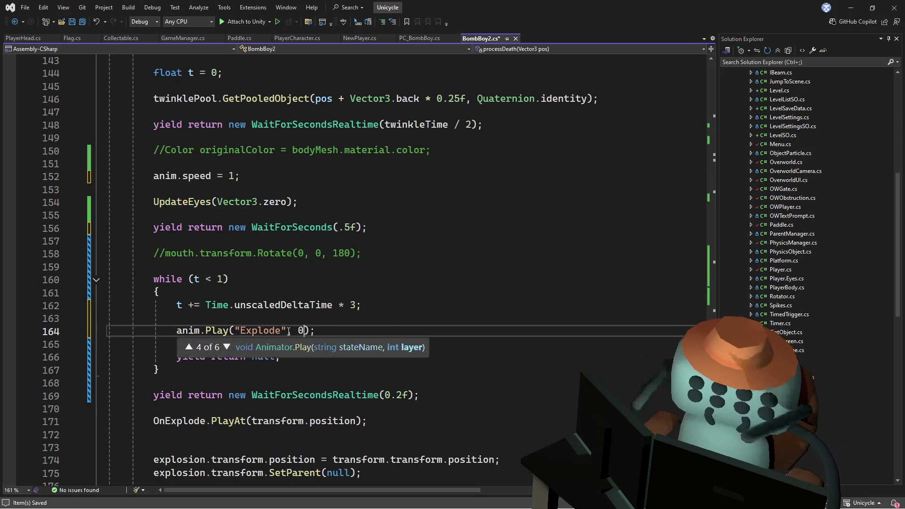
Delete the commented-out mouth rotation line and the leftover blank line.
click(194, 253)
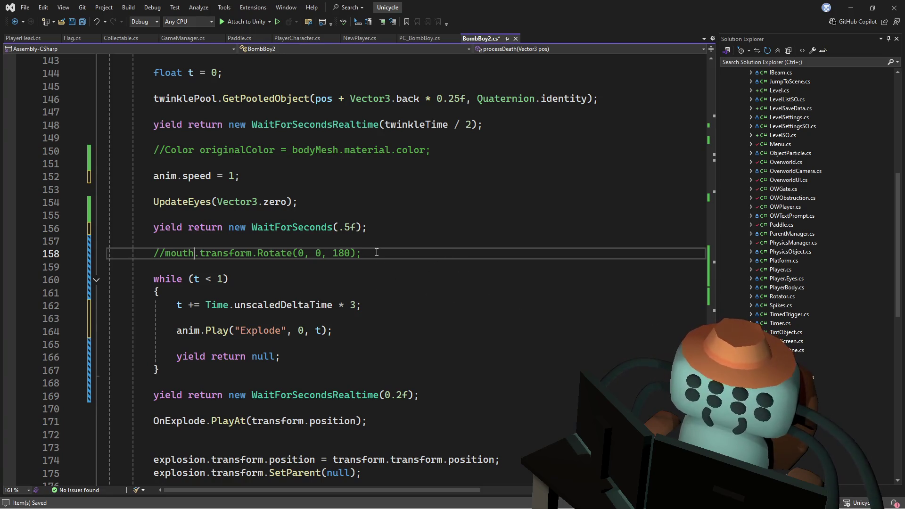
key(ctrl+x)
click(394, 247)
key(Delete)
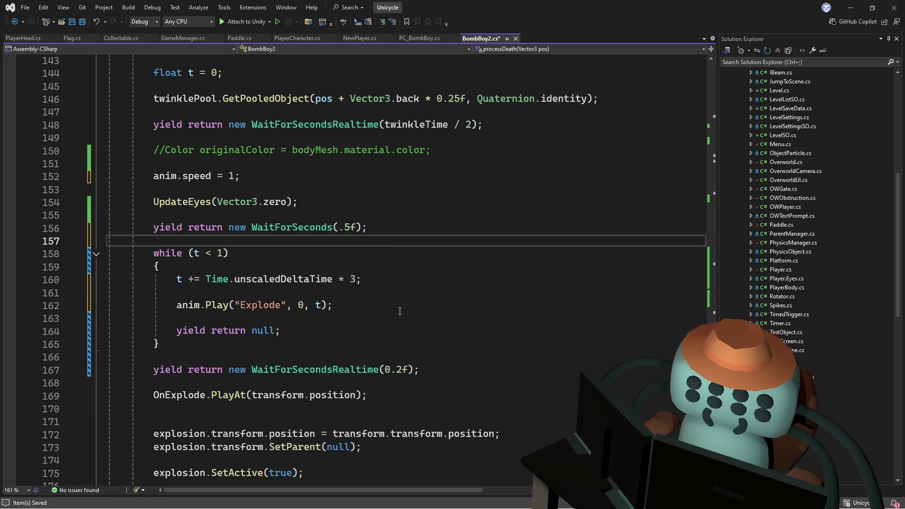
Add anim.Update(0); below the Explode call and save the script.
click(356, 305)
key(Return)
text(anim.u)
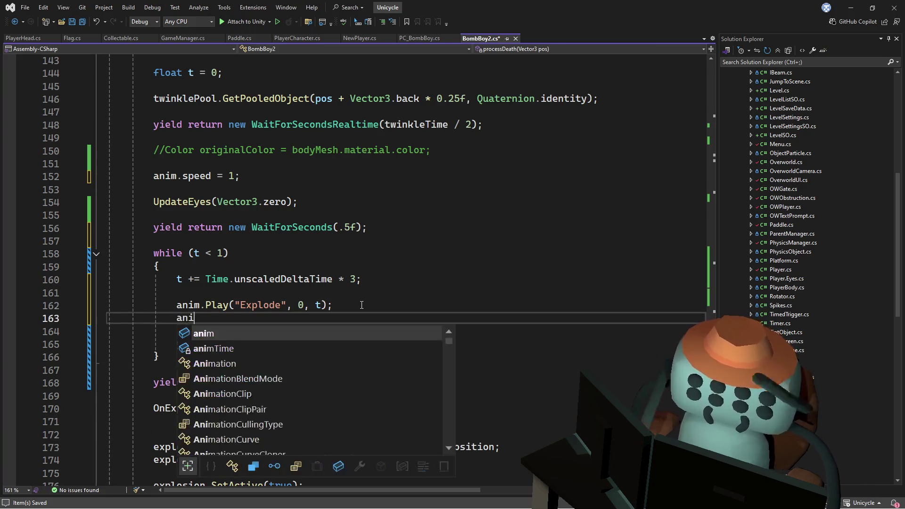
key(Down)
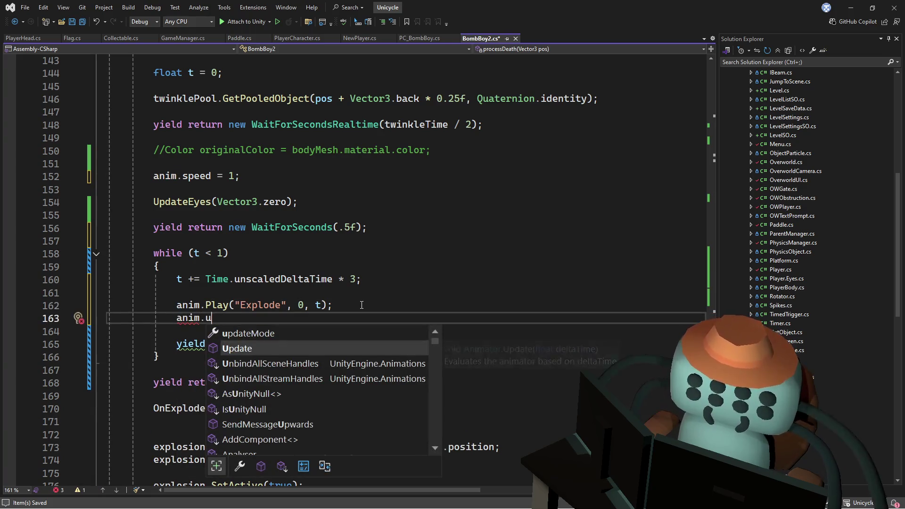
key(Tab)
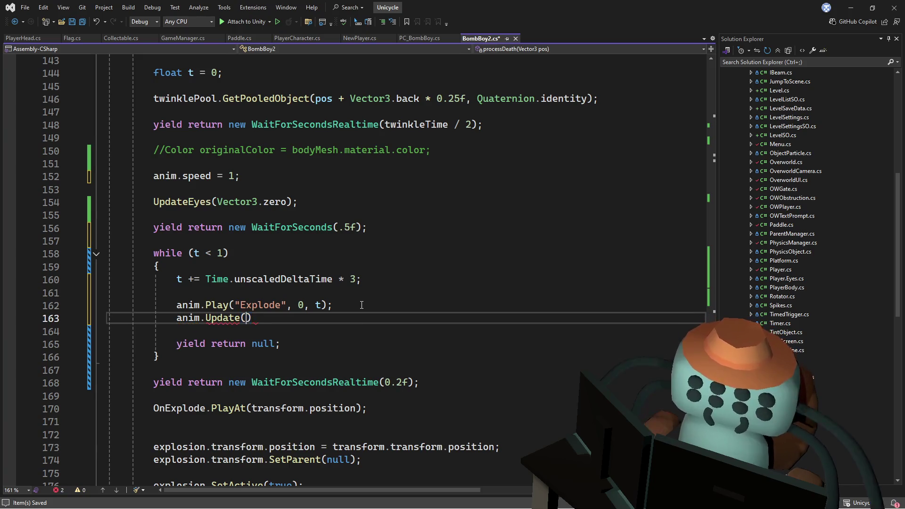
text(;)
key(ctrl+s)
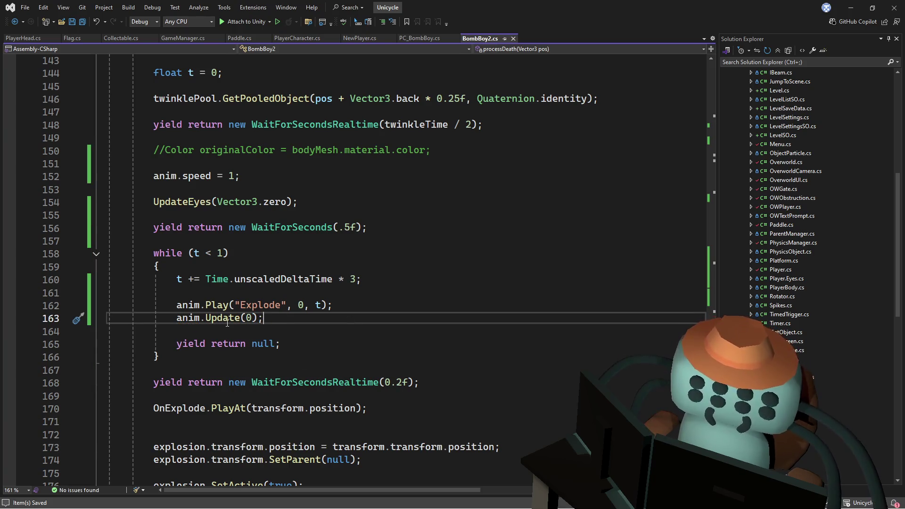
click(341, 242)
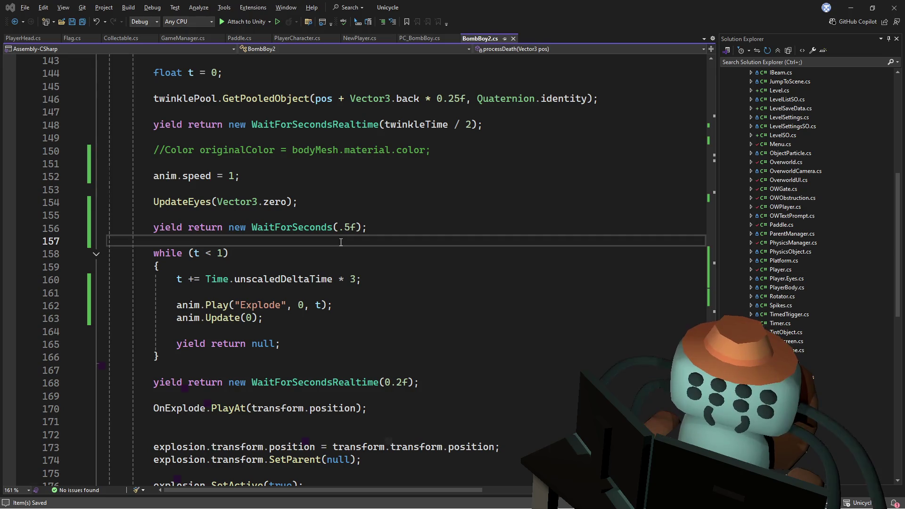
key(alt+Tab)
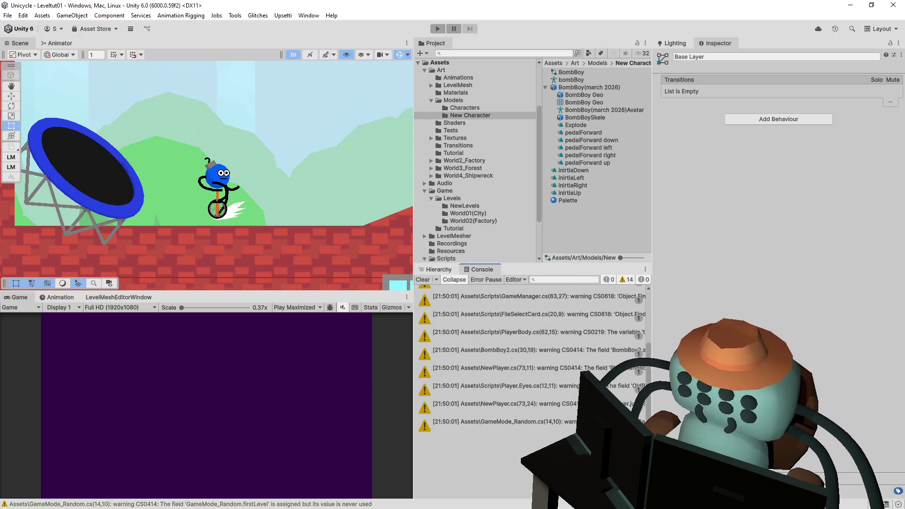
Run the game in Unity to watch the bomb's scrubbed Explode animation, then stop it.
click(436, 28)
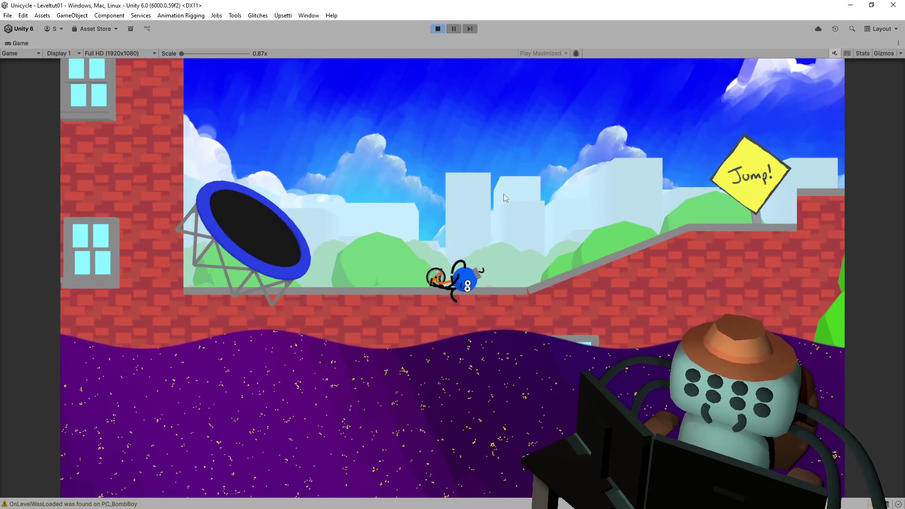
click(437, 28)
Delete the 'yield return new WaitForSeconds(.5f);' line from processDeath.
key(alt+Tab)
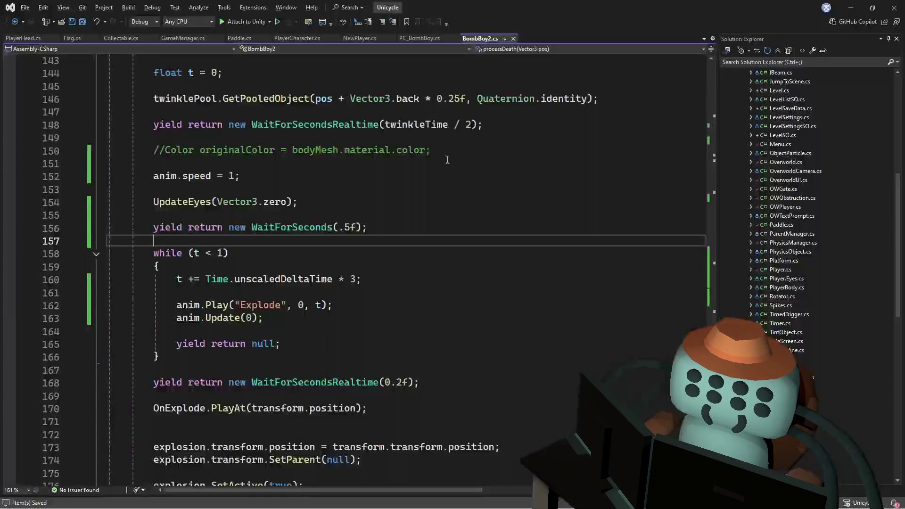
click(374, 193)
click(359, 203)
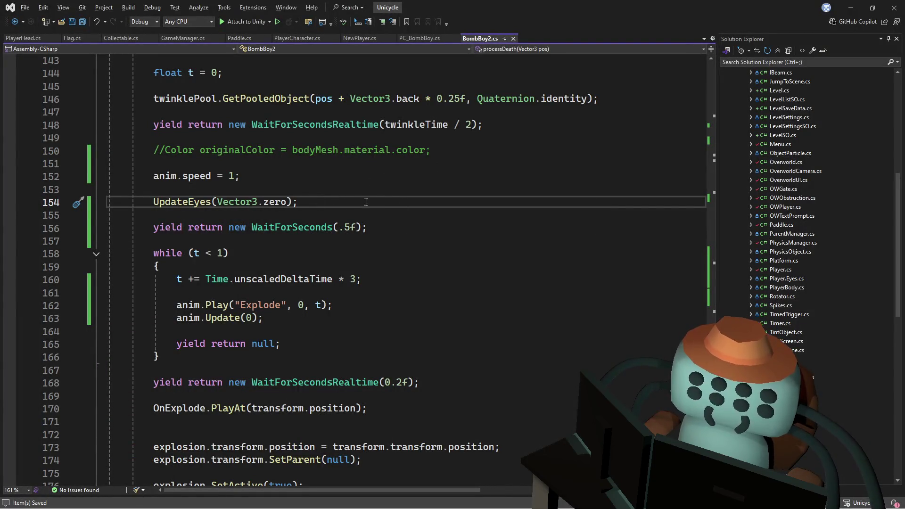
drag(392, 225, 409, 204)
key(Delete)
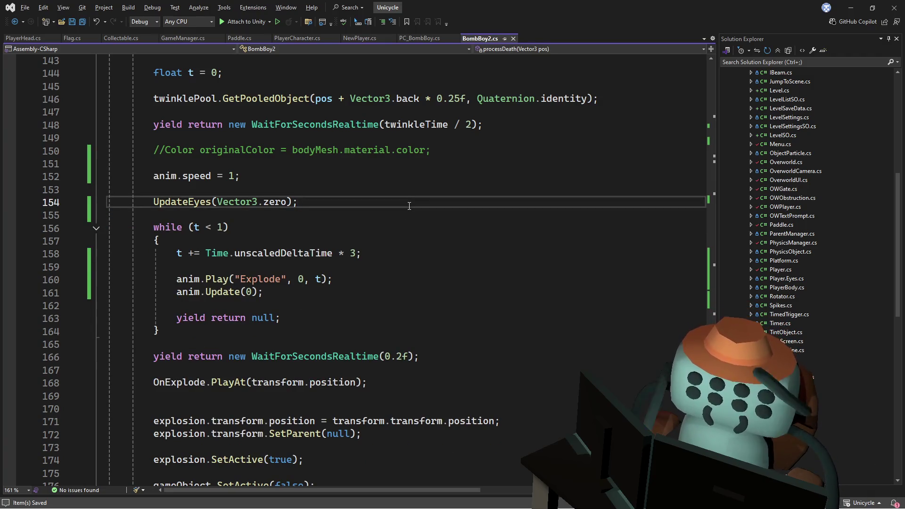
Rerun the game in Unity to test the quicker explosion, then stop it.
key(alt+Tab)
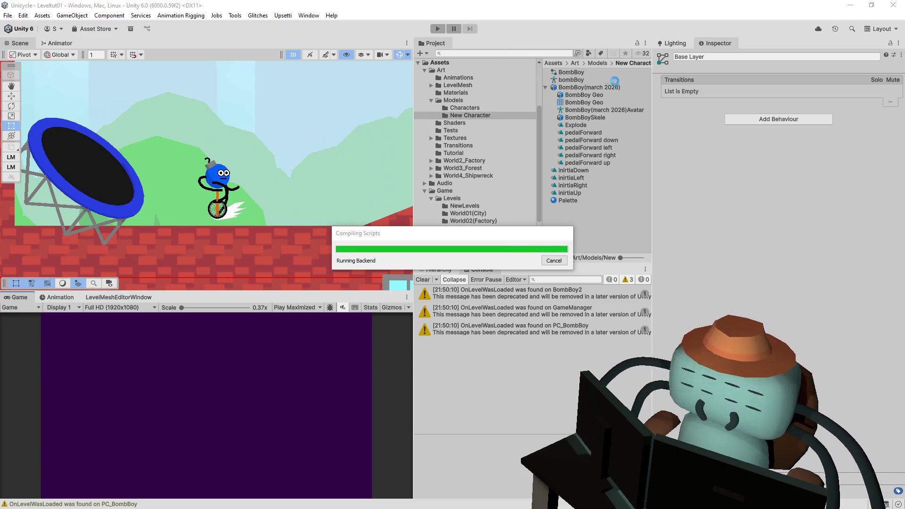
click(437, 29)
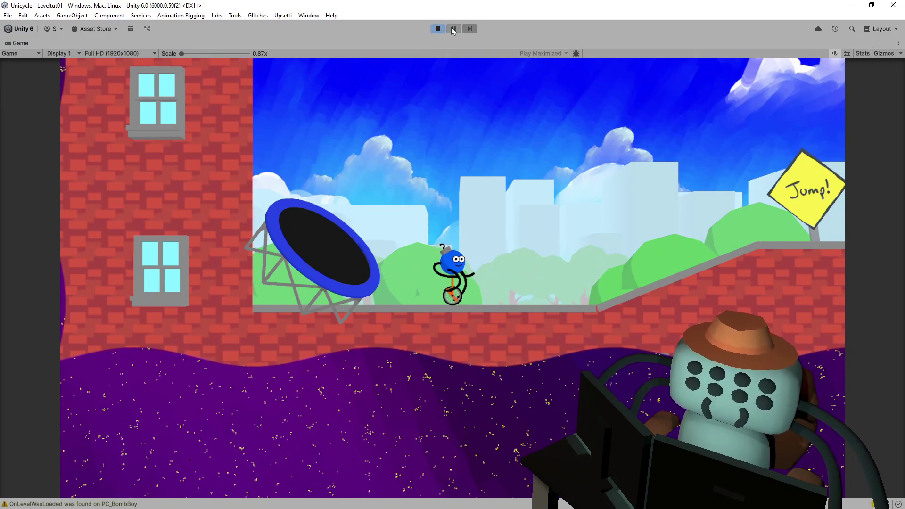
click(438, 29)
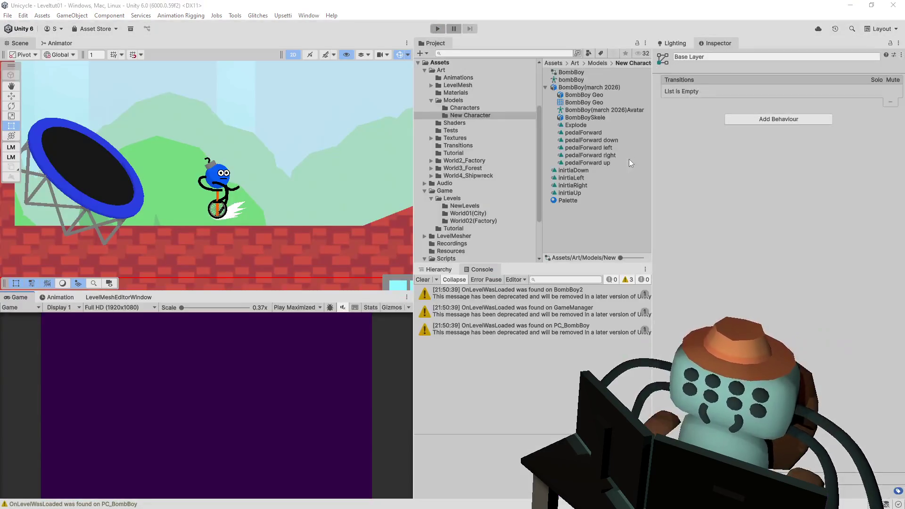
key(alt+Tab)
click(504, 215)
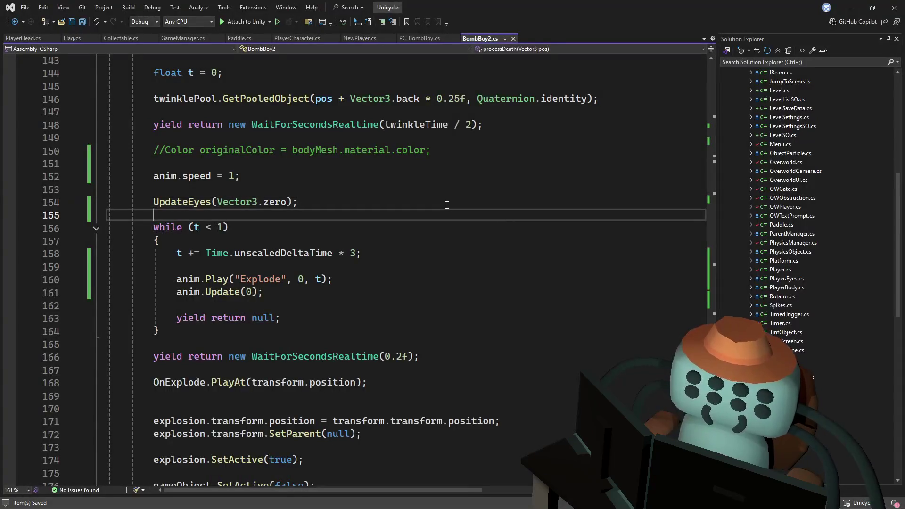
click(423, 198)
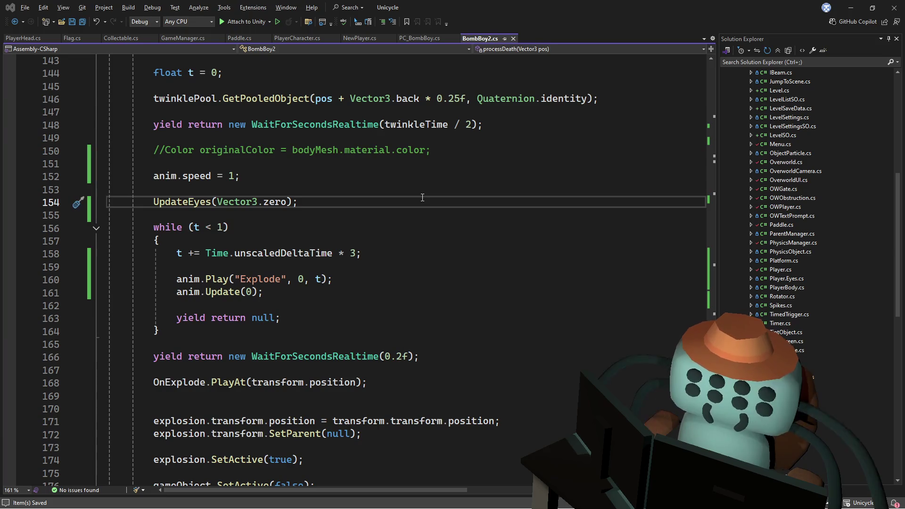
key(alt+Tab)
click(436, 269)
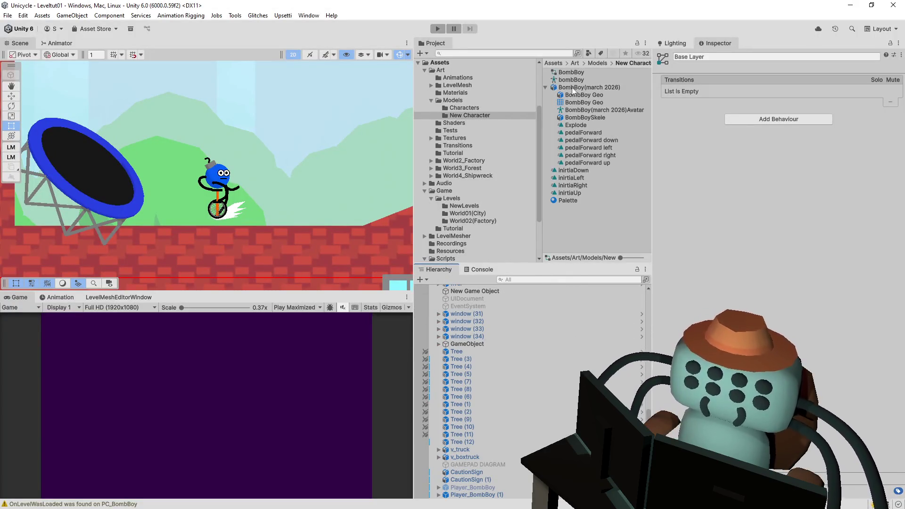
Set BombBoy(march 2026)'s Explode clip End to 329, apply, and start a test run.
click(589, 87)
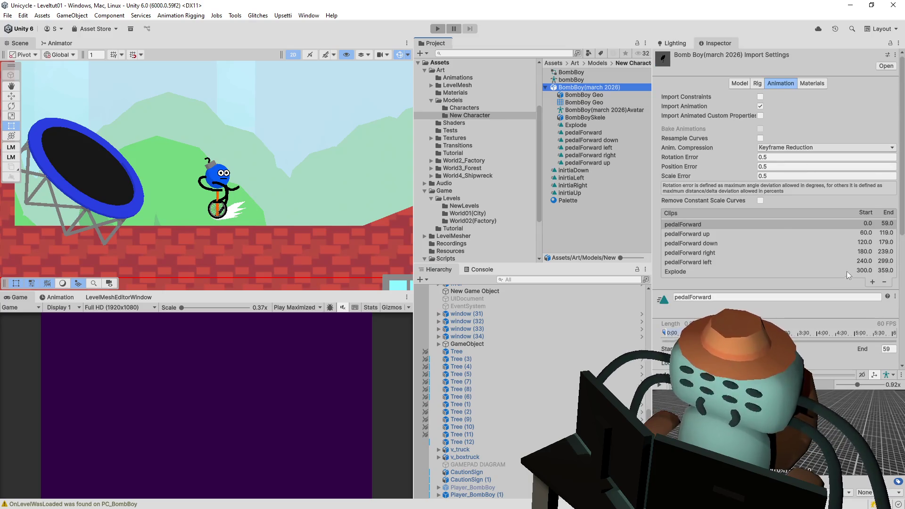
click(763, 271)
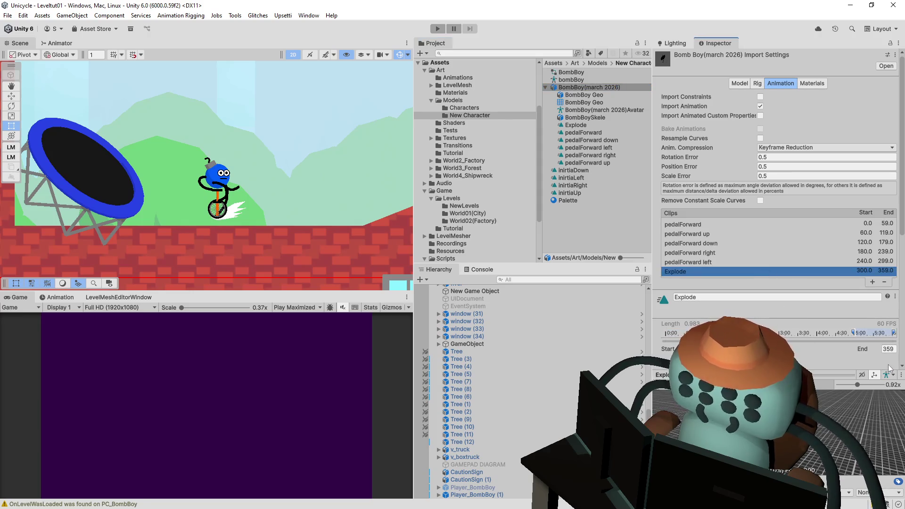
click(889, 349)
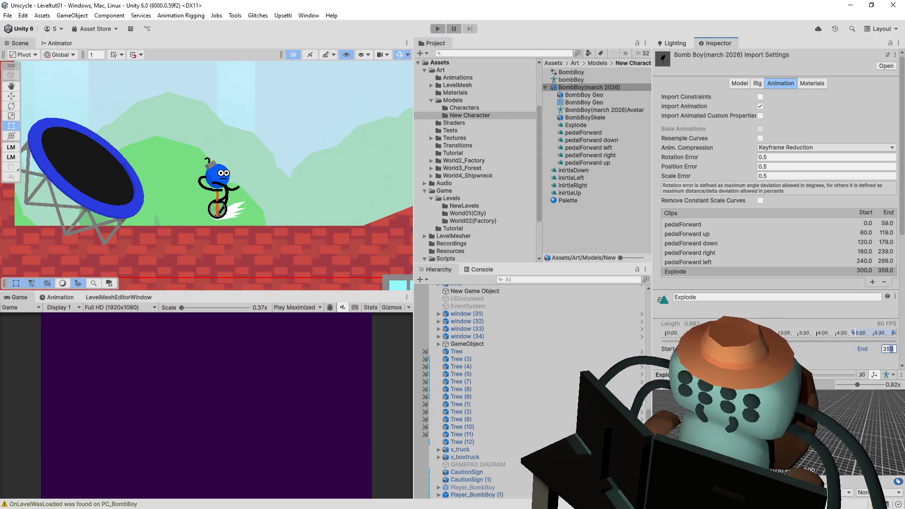
text(329)
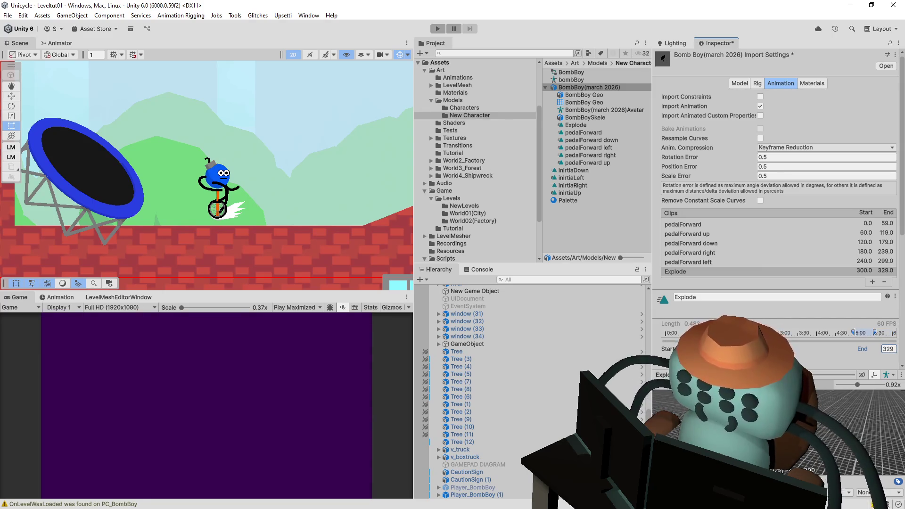
scroll(844, 332, down, 8)
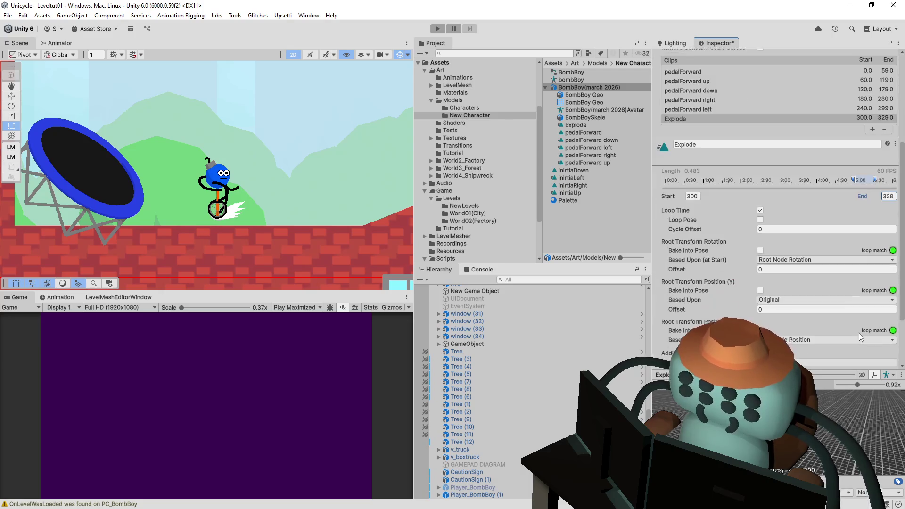
scroll(873, 349, down, 2)
click(885, 348)
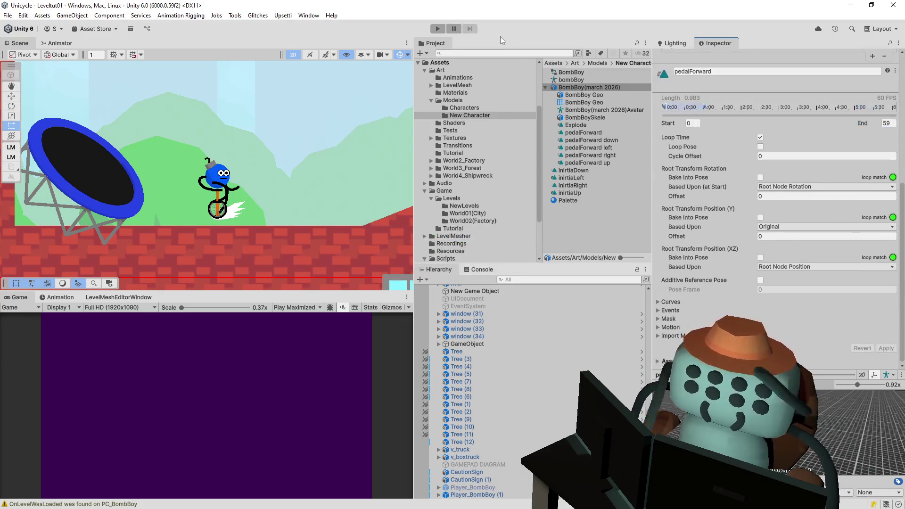
click(440, 29)
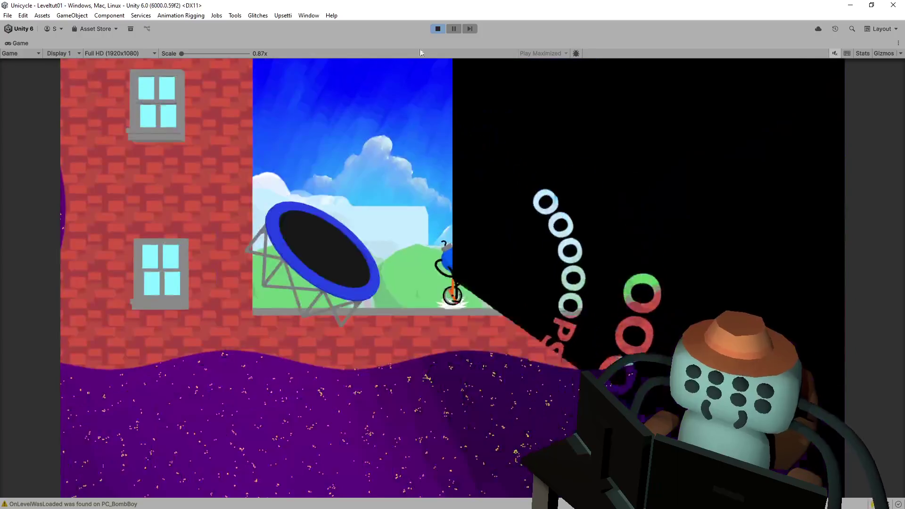
Stop the test run and check the 0.2-second realtime wait line before returning to Unity.
click(437, 28)
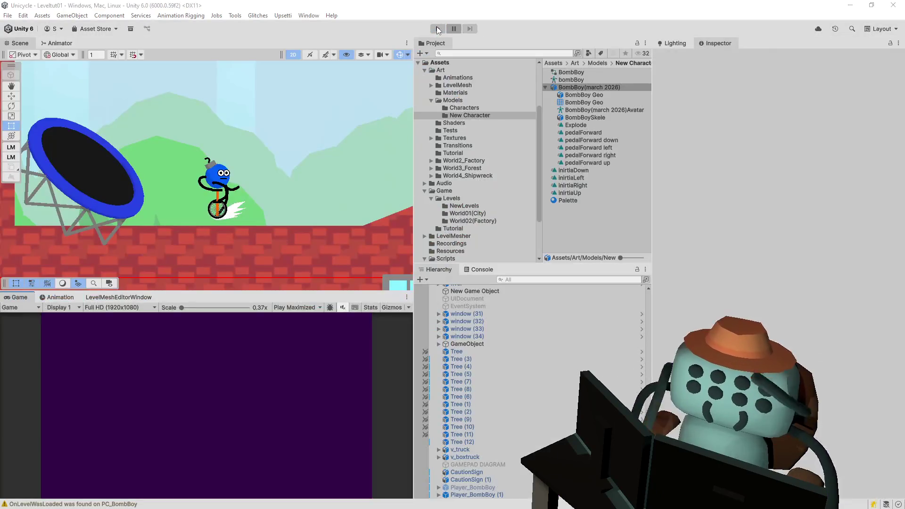
key(alt+Tab)
scroll(426, 227, down, 4)
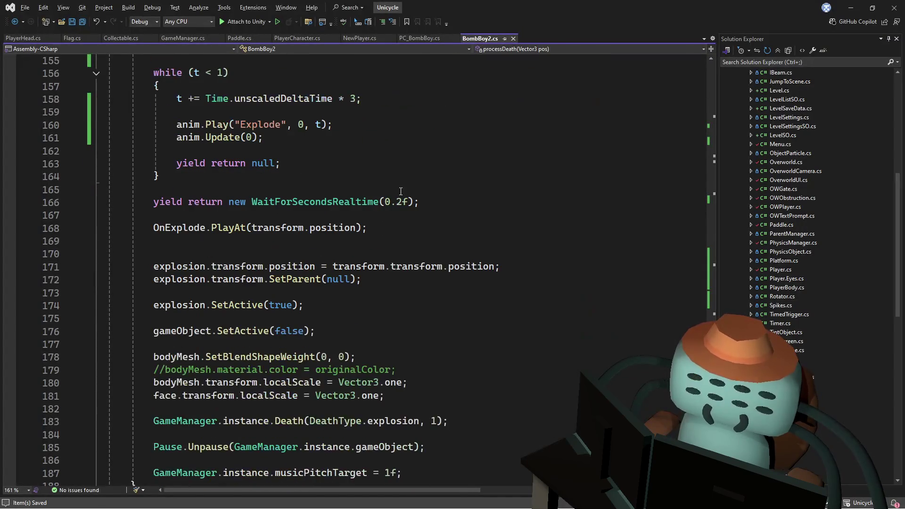
drag(433, 200, 443, 194)
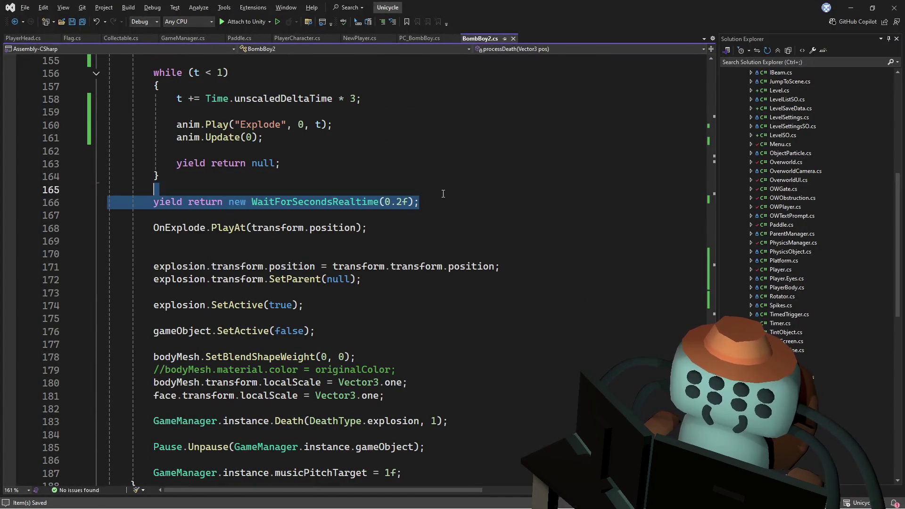
scroll(441, 190, up, 2)
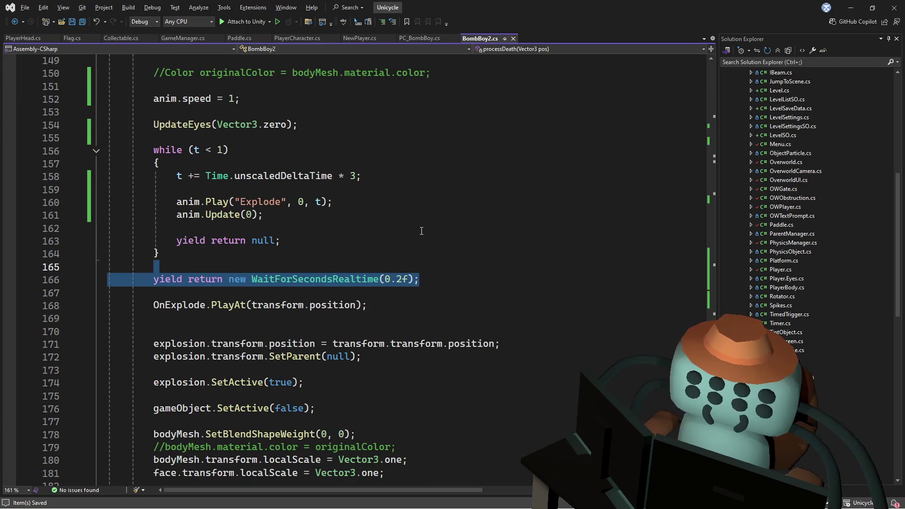
key(alt+Tab)
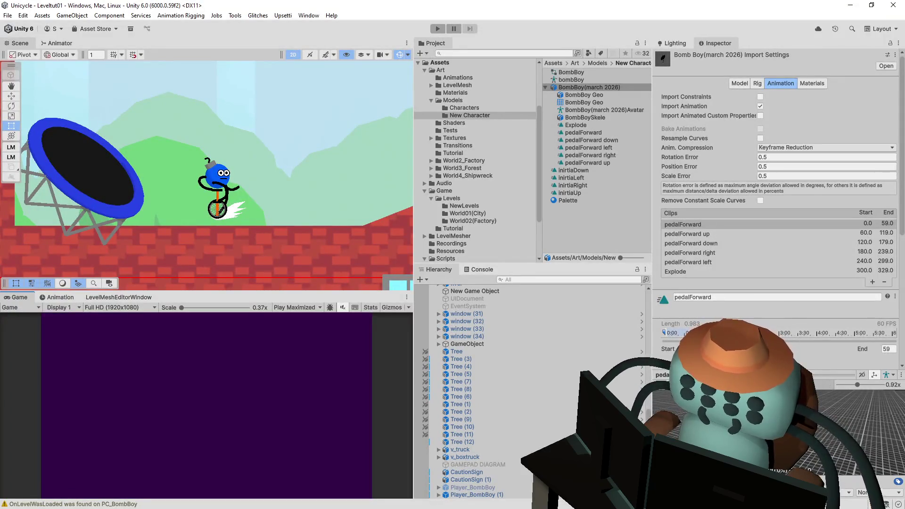
Uncheck Loop Time on the Explode clip, then start Play and save the import changes.
scroll(777, 212, down, 5)
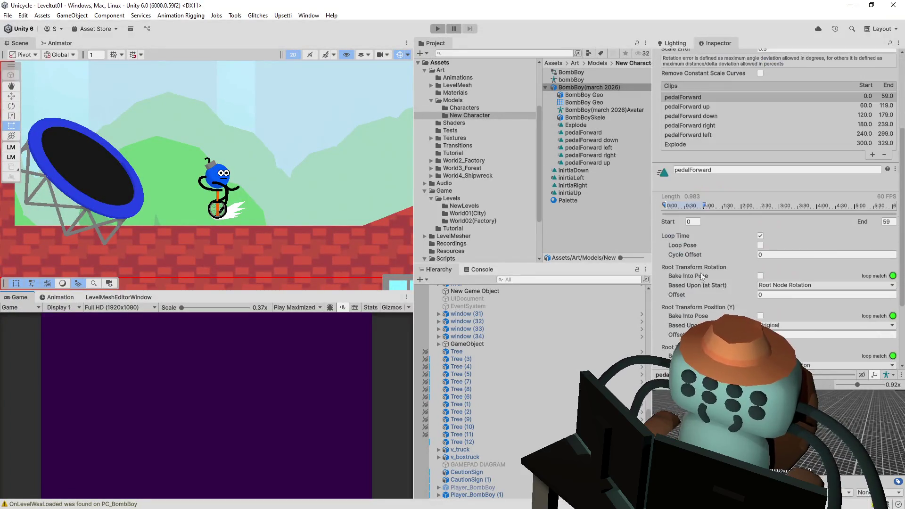
click(761, 235)
click(764, 235)
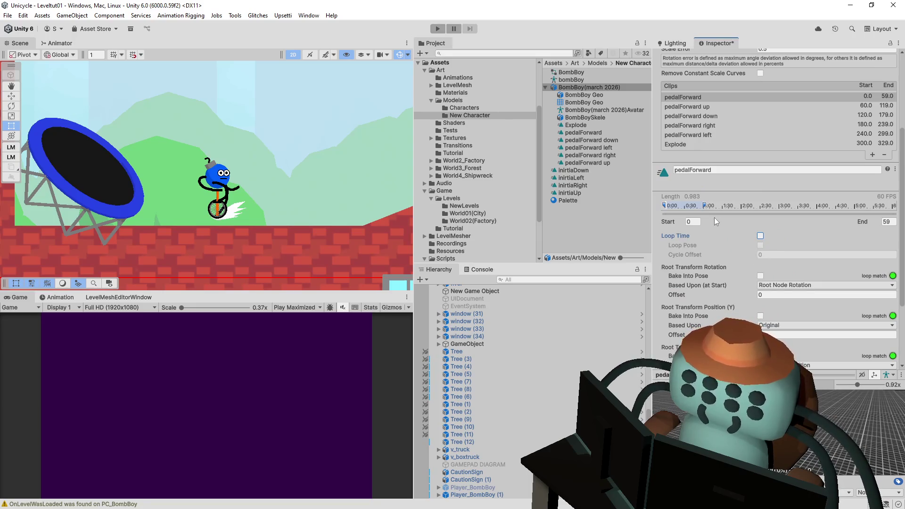
click(758, 236)
click(692, 144)
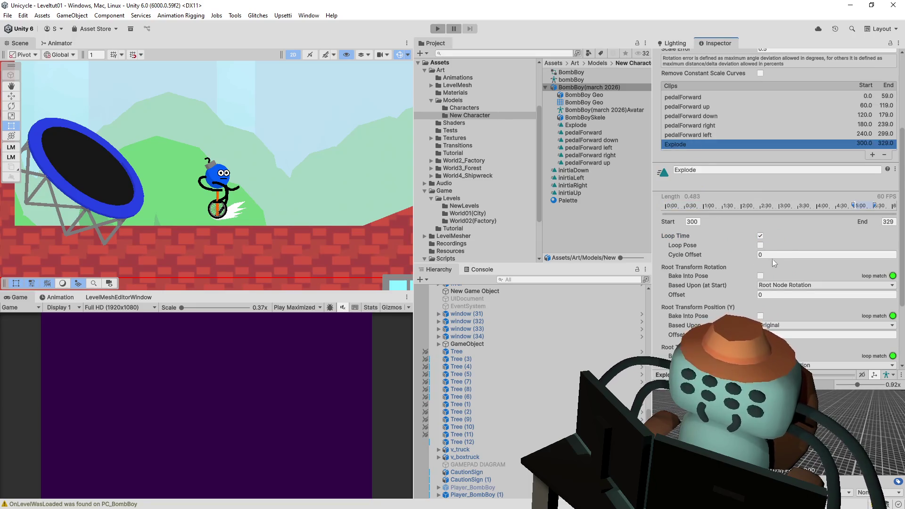
click(760, 235)
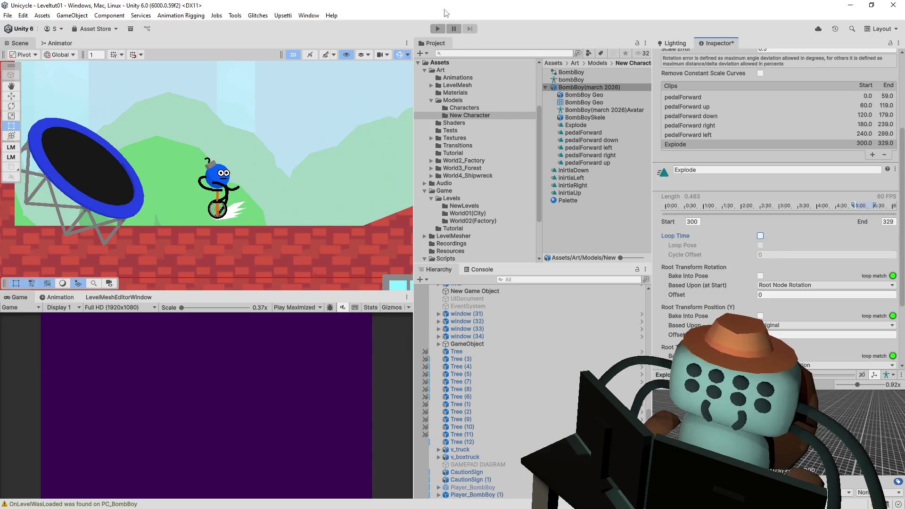
click(437, 28)
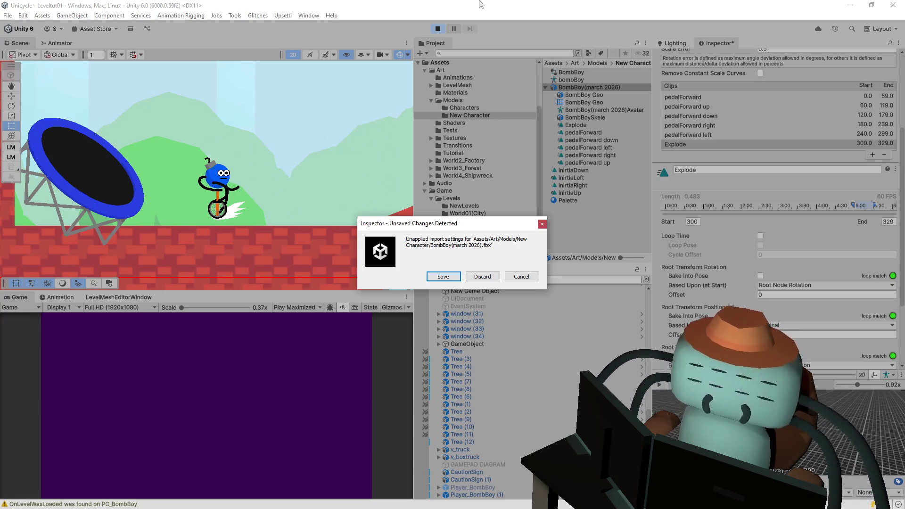
click(442, 278)
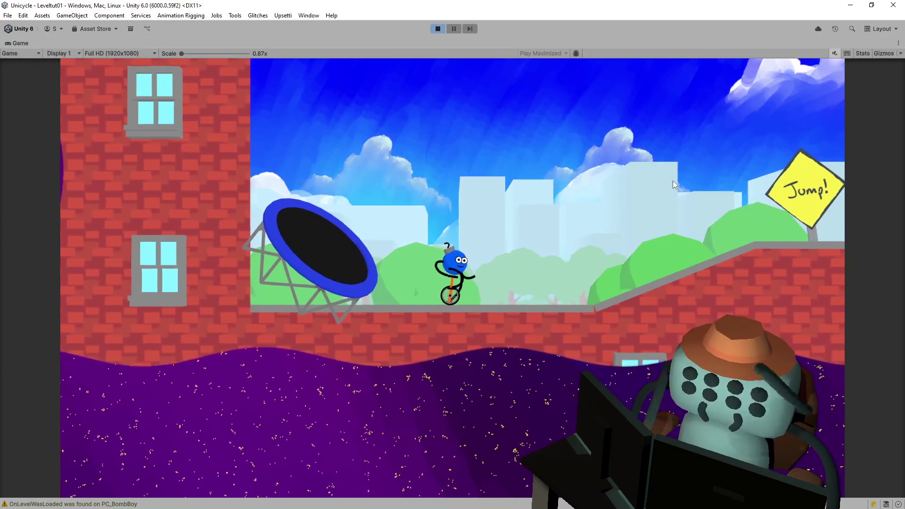
Ride the unicycle forward and jump-flip past the Jump! sign using space.
key(space)
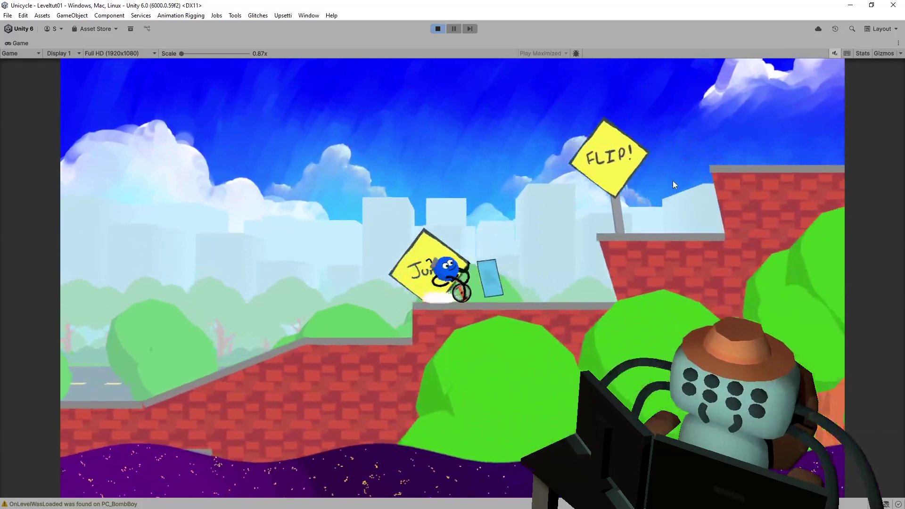
key(space)
key(space)
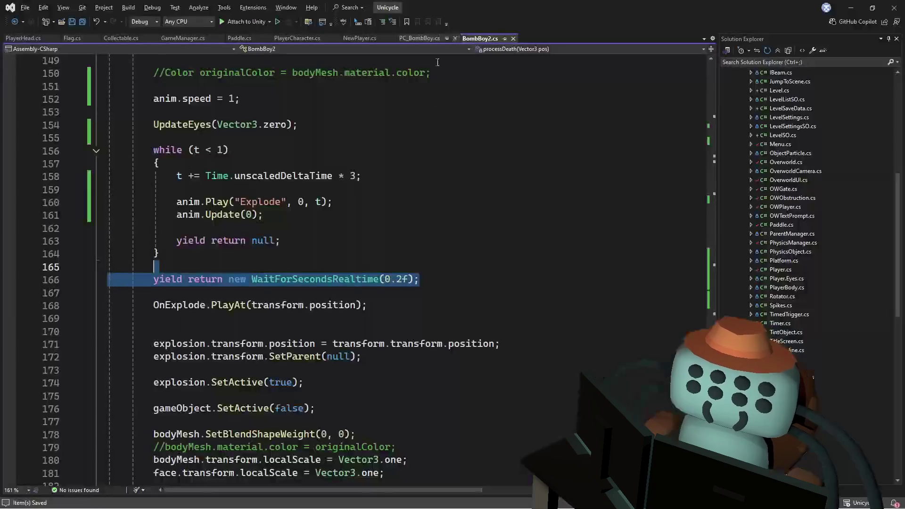
Comment out the WaitForSecondsRealtime(0.2f) line with //.
click(423, 202)
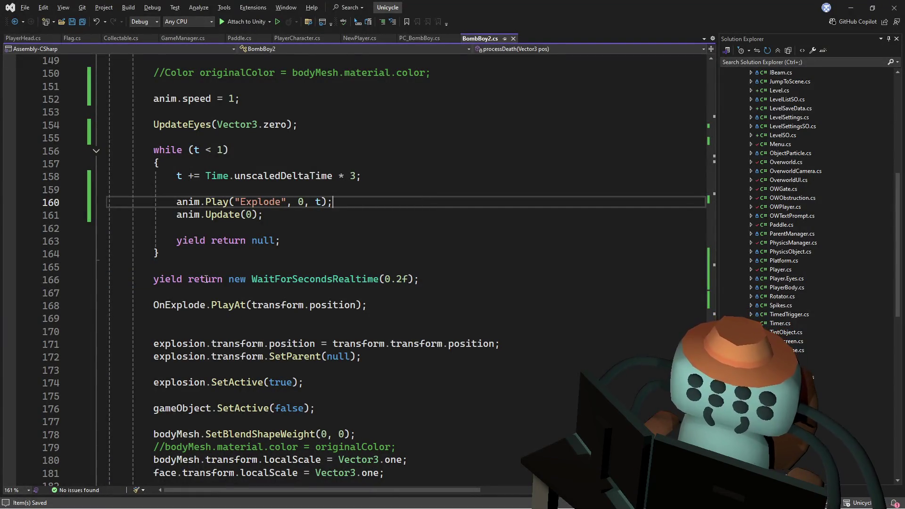
click(155, 280)
text(//)
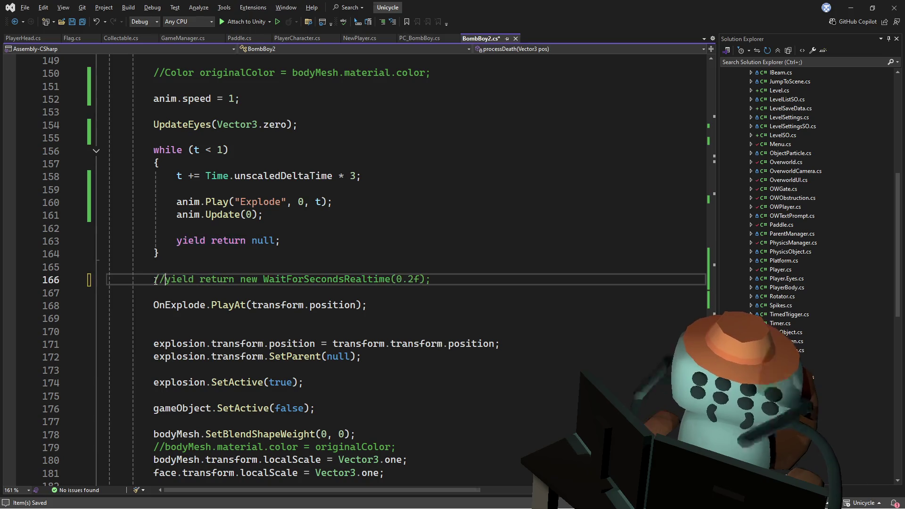
click(349, 262)
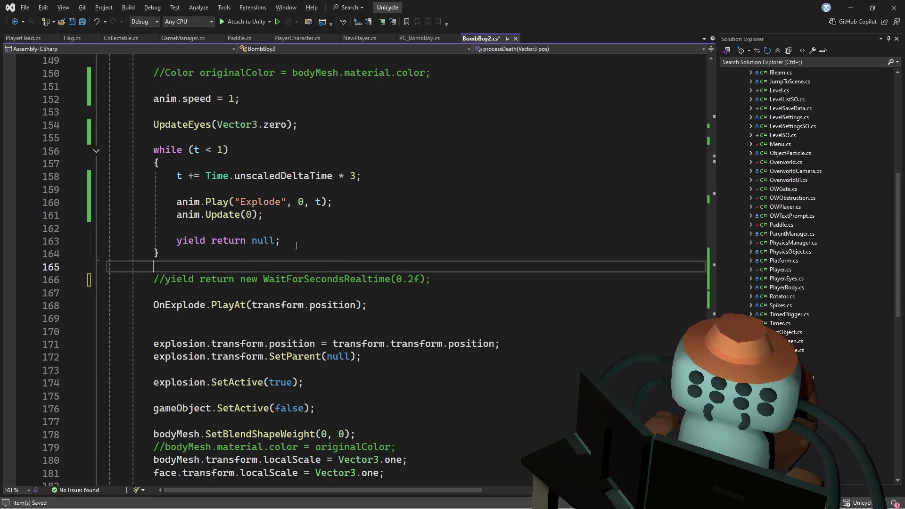
Change the unscaledDeltaTime multiplier from 3 to 2, save, and replay in Unity.
double_click(353, 176)
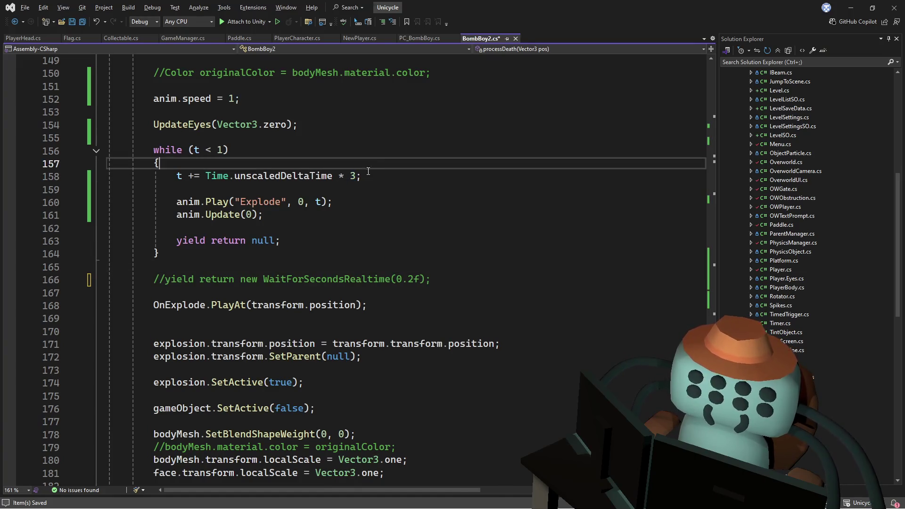
click(357, 176)
drag(356, 175, 235, 176)
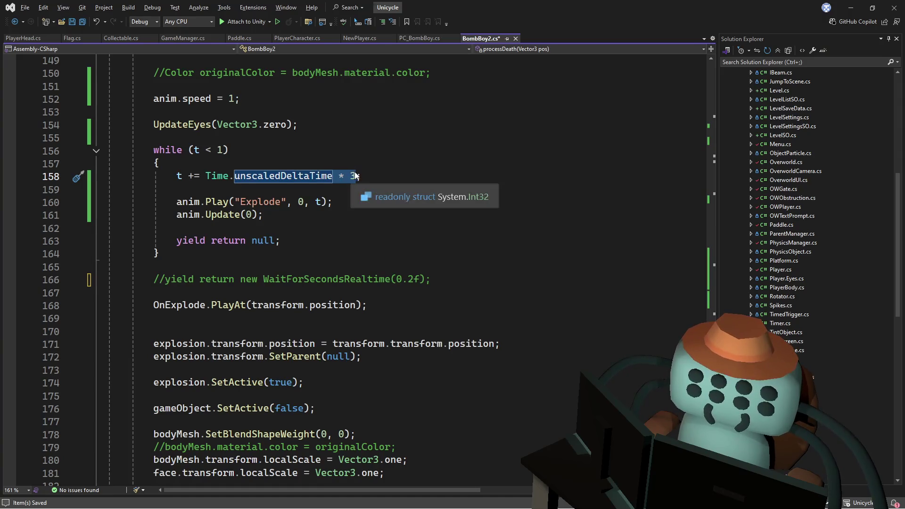
key(Right)
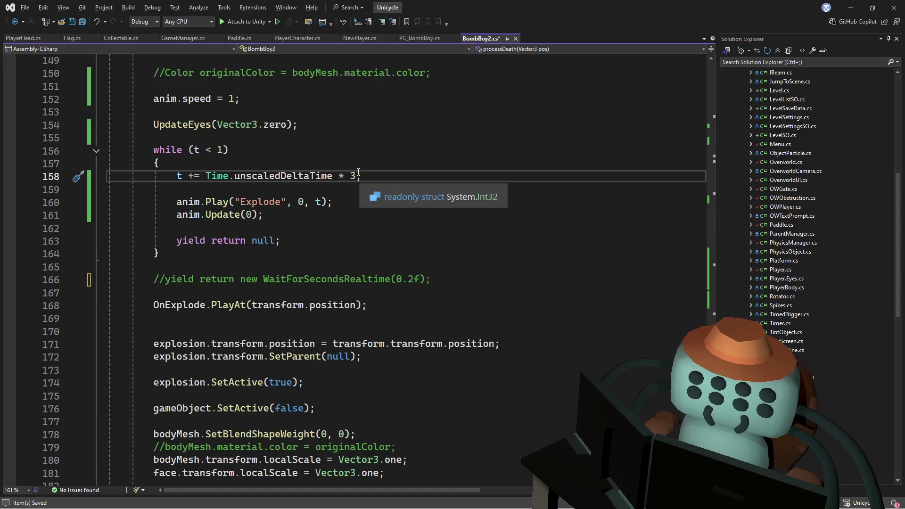
key(BackSpace)
text(2)
key(Up)
key(Up)
key(ctrl+s)
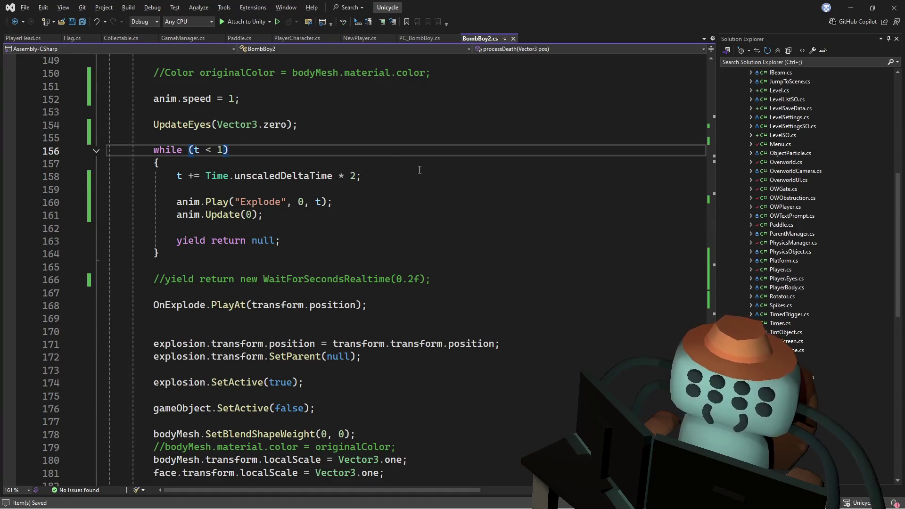
key(alt+Tab)
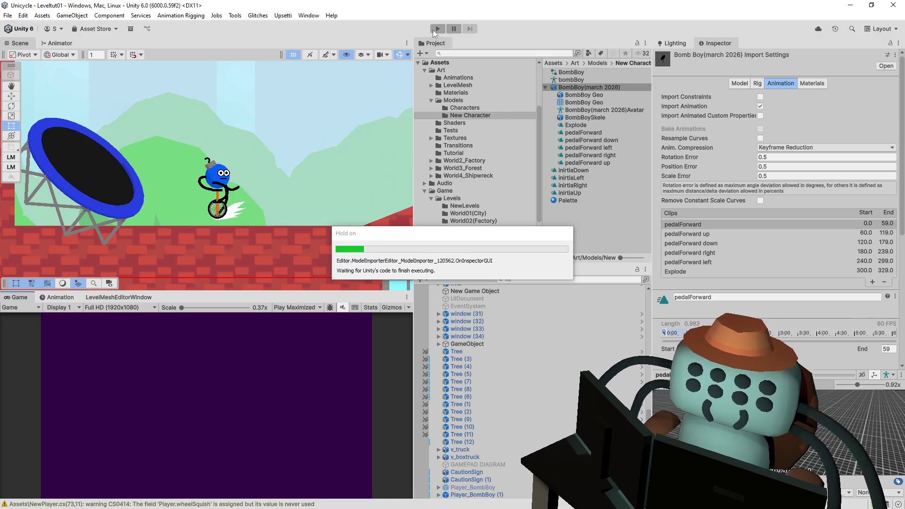
click(434, 31)
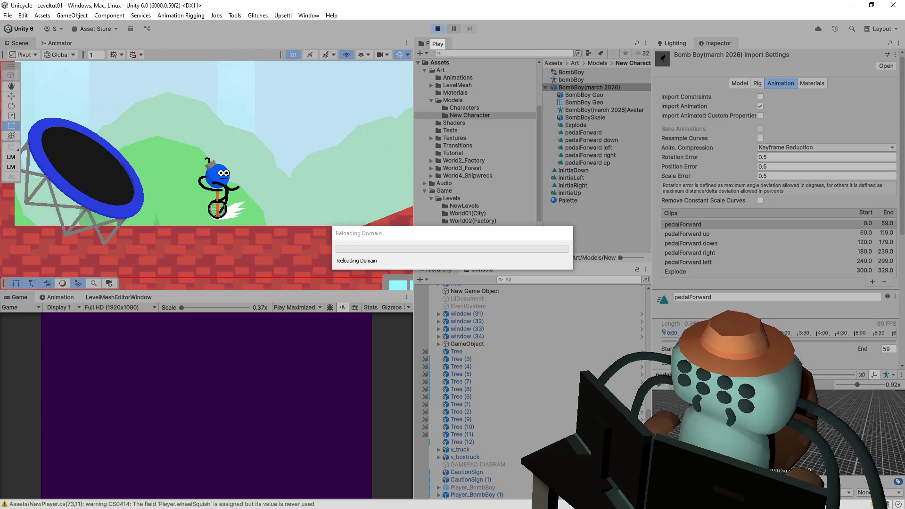
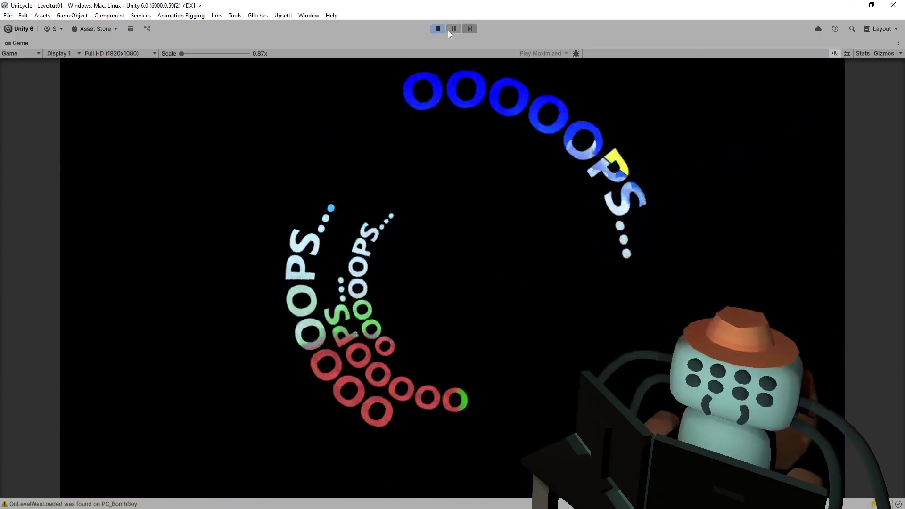
Stop play mode, add a New Layer to the BombBoy animator, and drop the Explode clip into it.
click(436, 30)
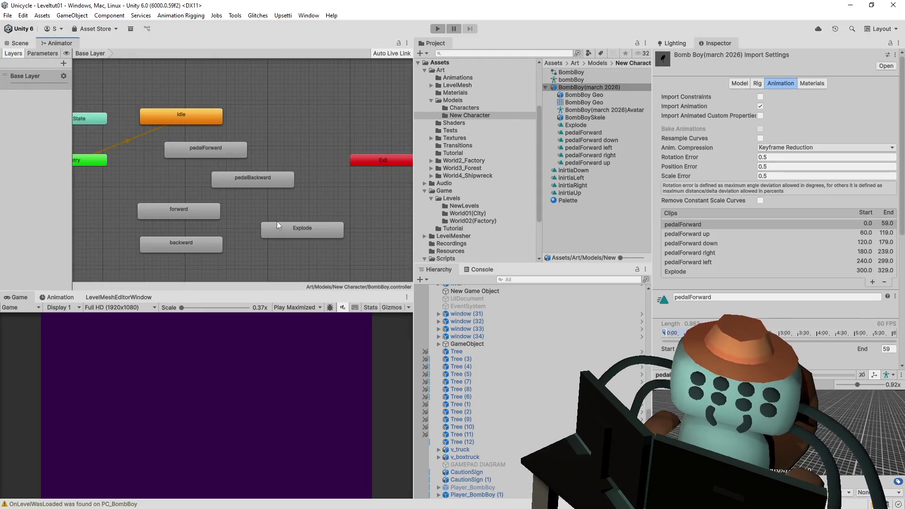
click(277, 221)
click(293, 231)
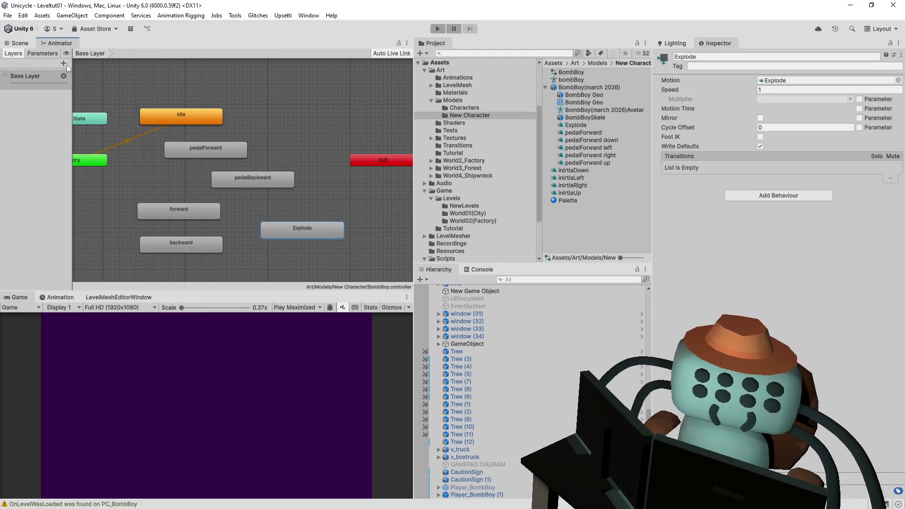
click(64, 64)
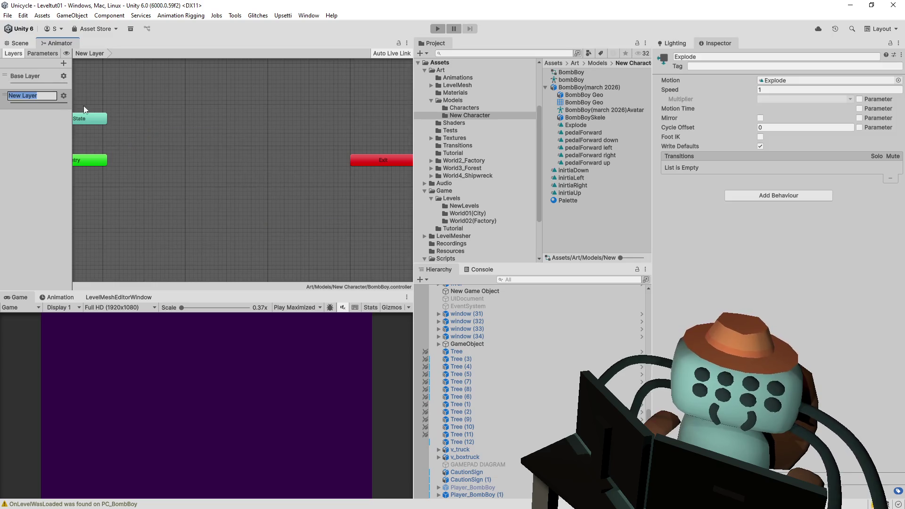
click(174, 137)
drag(581, 125, 212, 174)
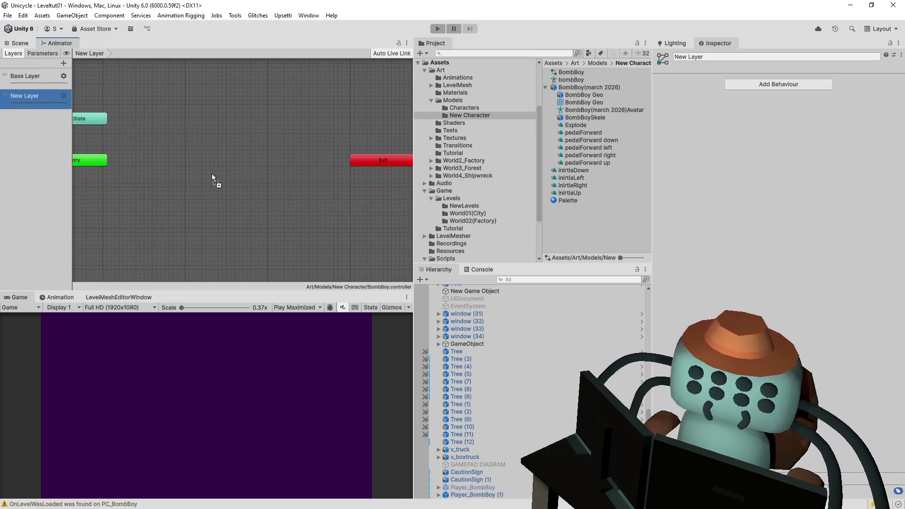
Create an empty New State as the layer's default state and move Explode below it.
right_click(181, 95)
mouse_move(202, 98)
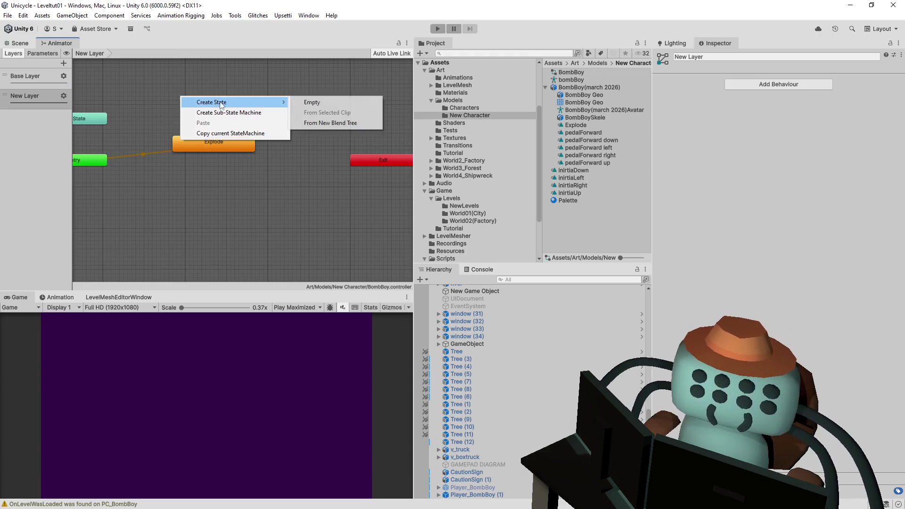
click(314, 100)
right_click(205, 103)
click(282, 121)
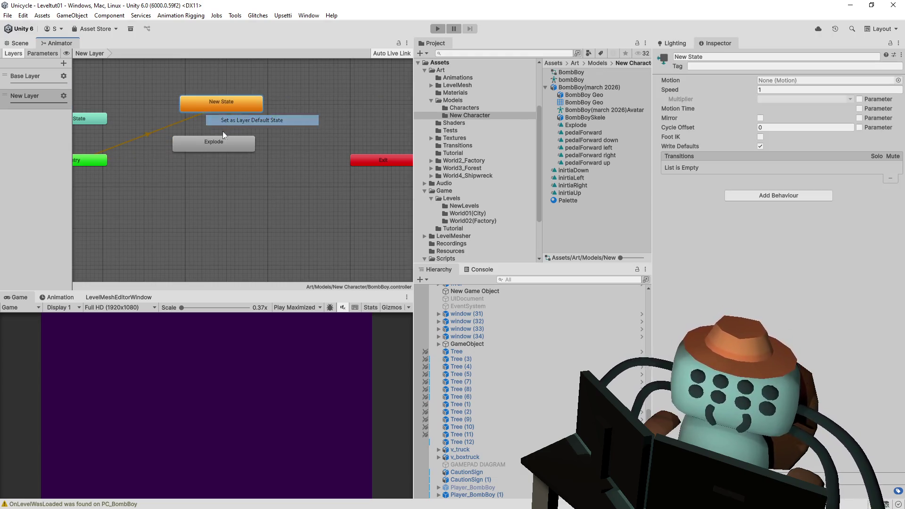
drag(207, 144, 205, 202)
click(225, 147)
click(228, 195)
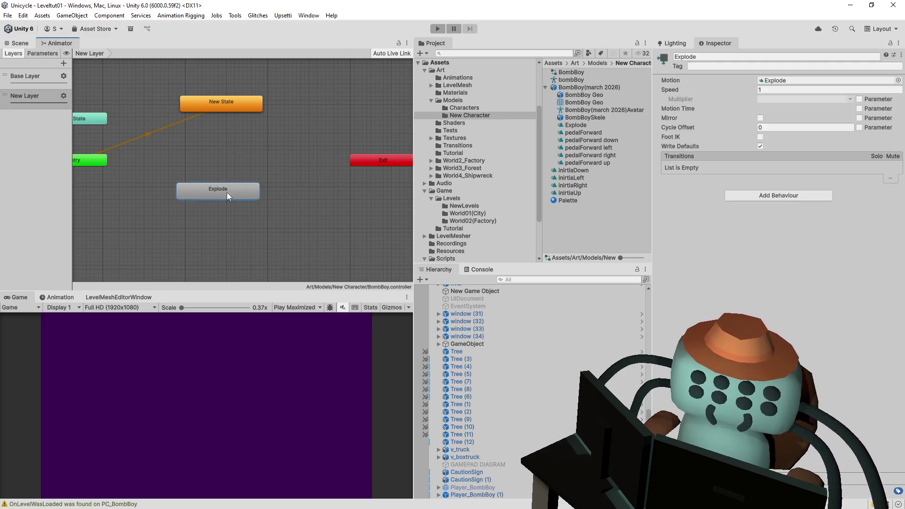
Change BombBoy2's anim.Play("Explode") call to use layer 1 and save the script.
key(alt+Tab)
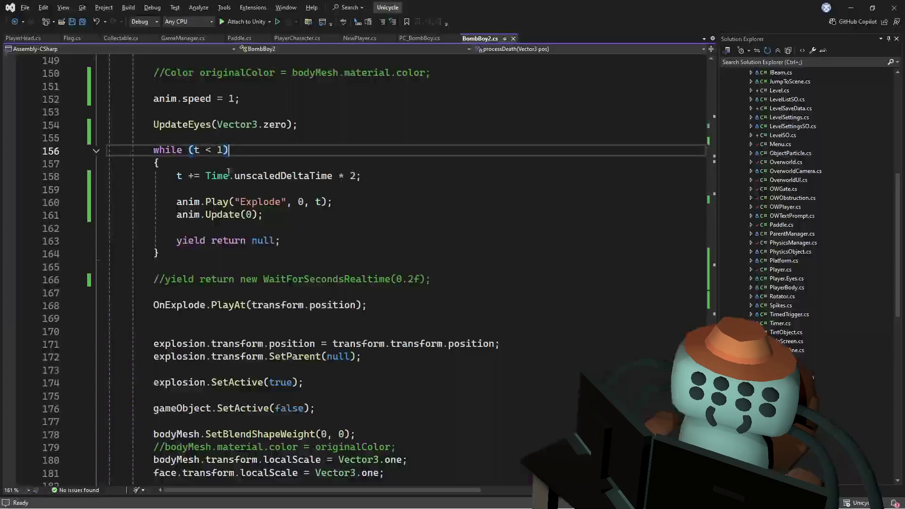
scroll(280, 294, up, 5)
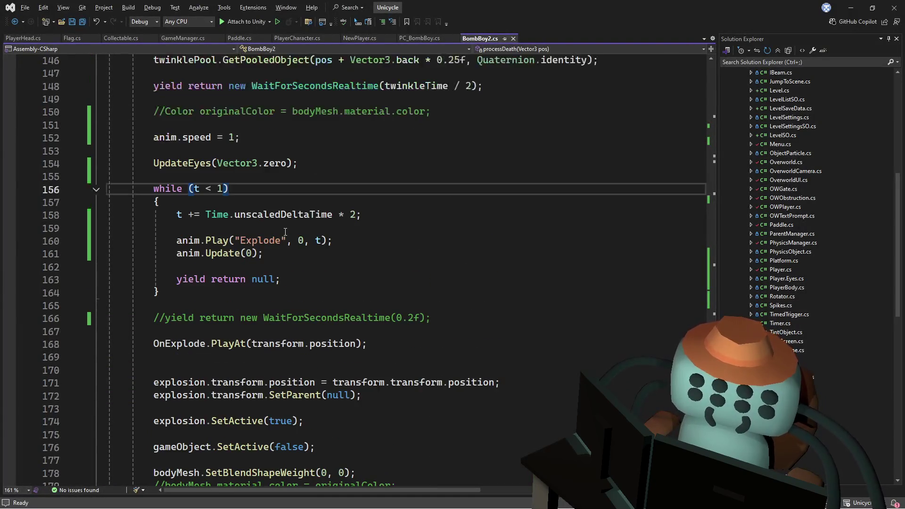
click(308, 216)
click(302, 240)
key(BackSpace)
text(1)
click(328, 195)
key(ctrl+s)
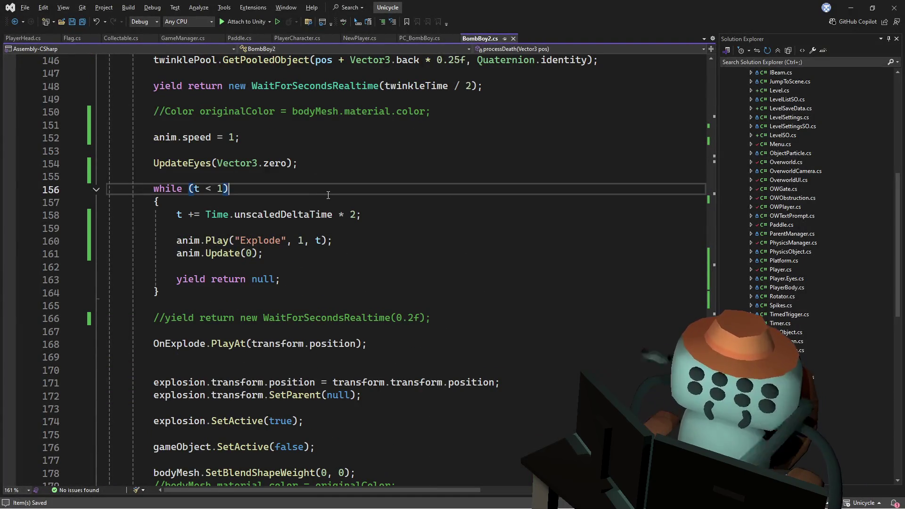
Give the New Layer weight 1 and Additive blending, then start play mode.
key(alt+Tab)
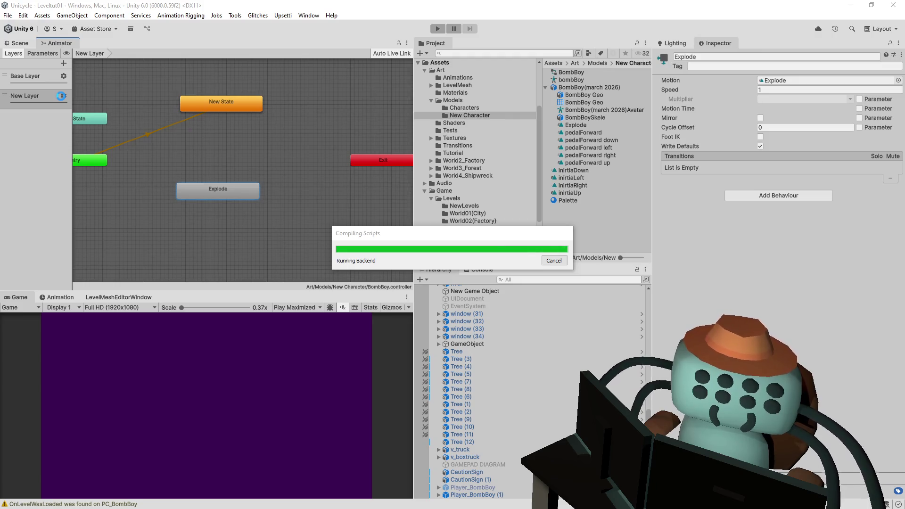
click(61, 96)
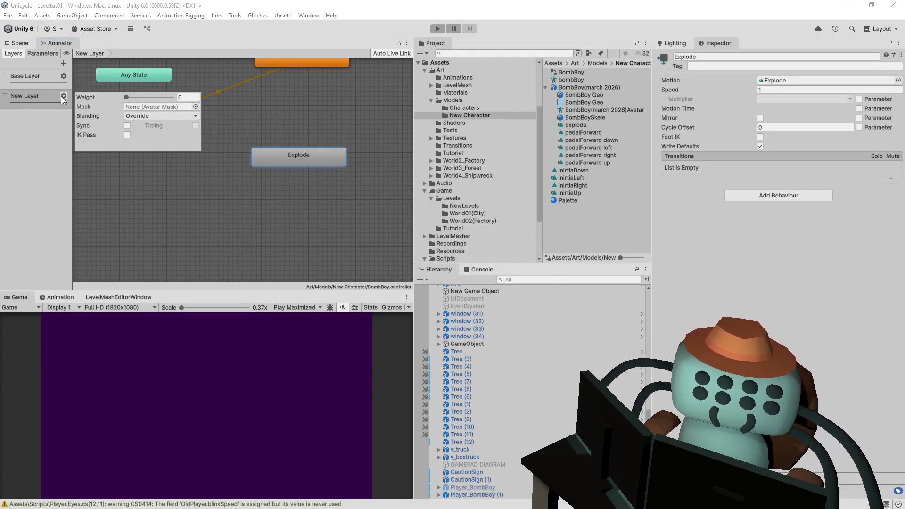
click(171, 97)
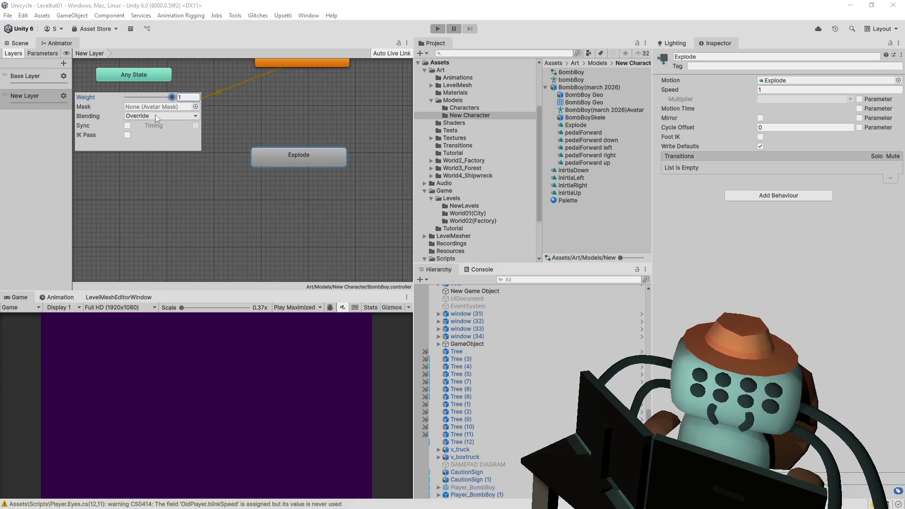
click(151, 137)
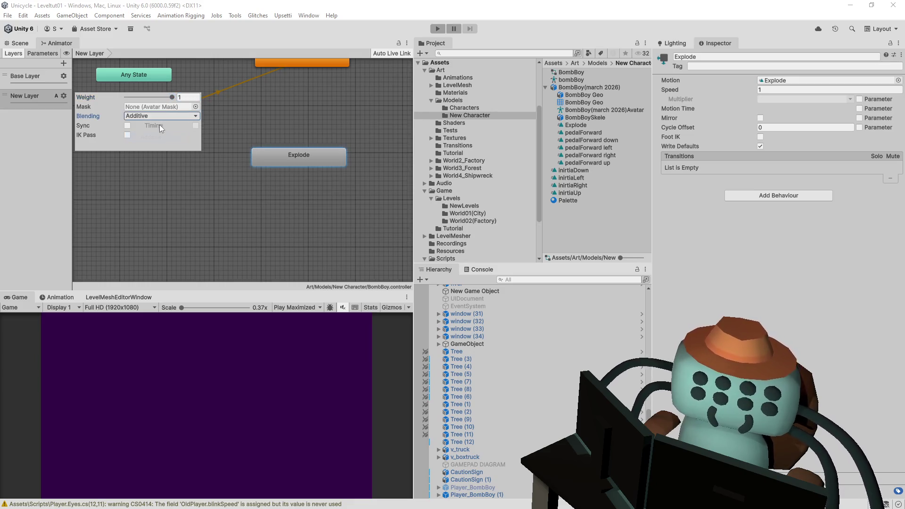
click(438, 28)
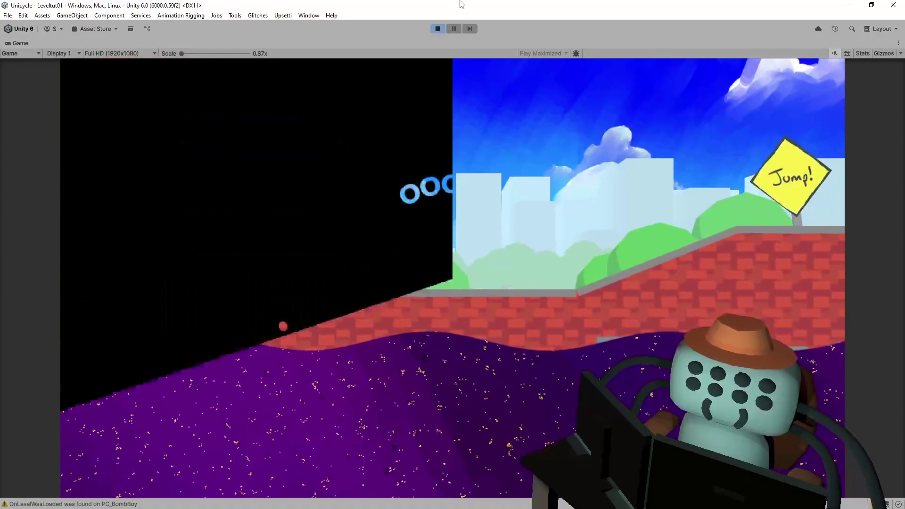
Ride the unicycle past the ramp, Jump! and FLIP! signs, crashing to watch the explosion and respawn.
key(Right)
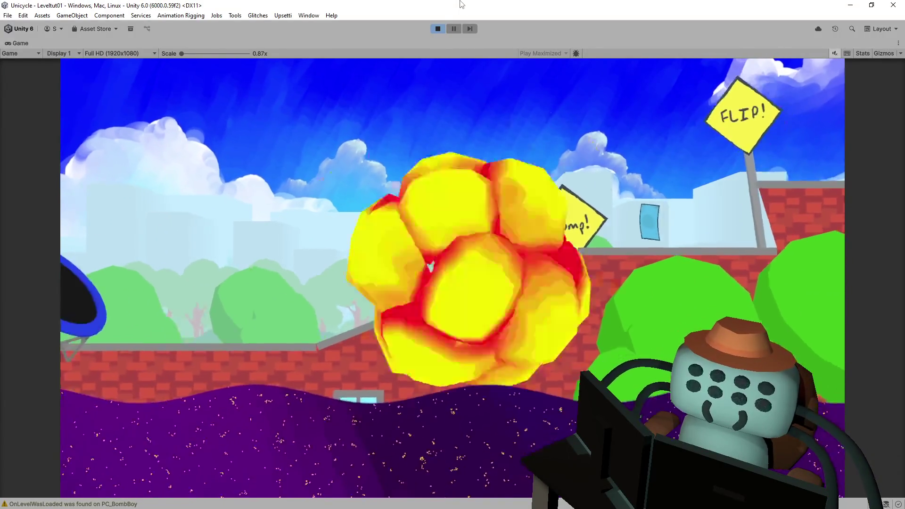
key(Right)
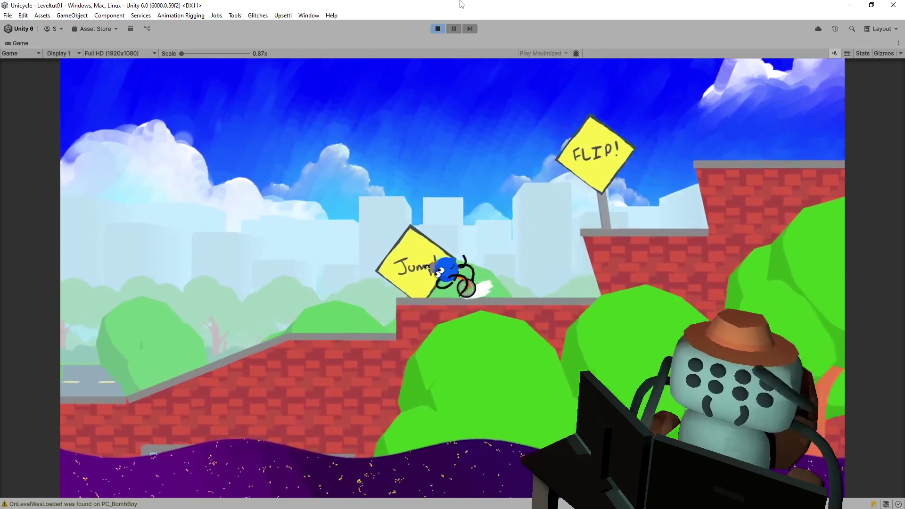
key(Left)
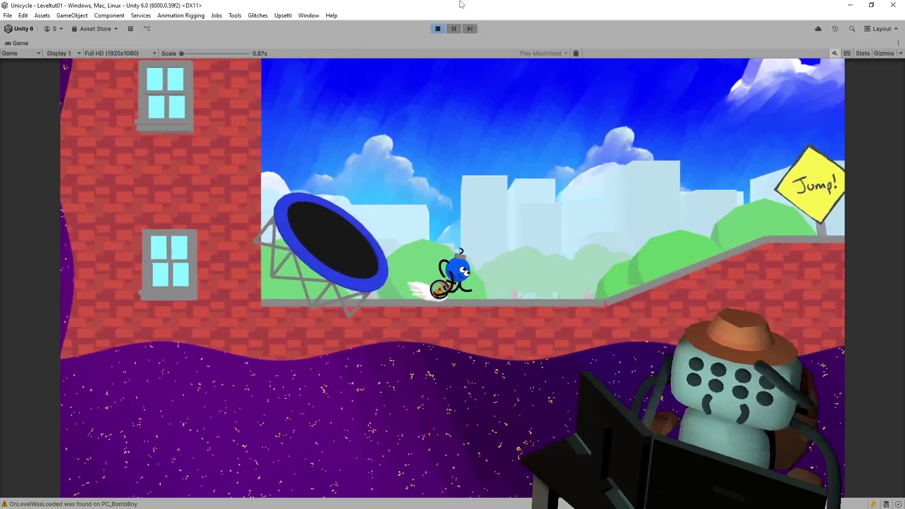
key(Right)
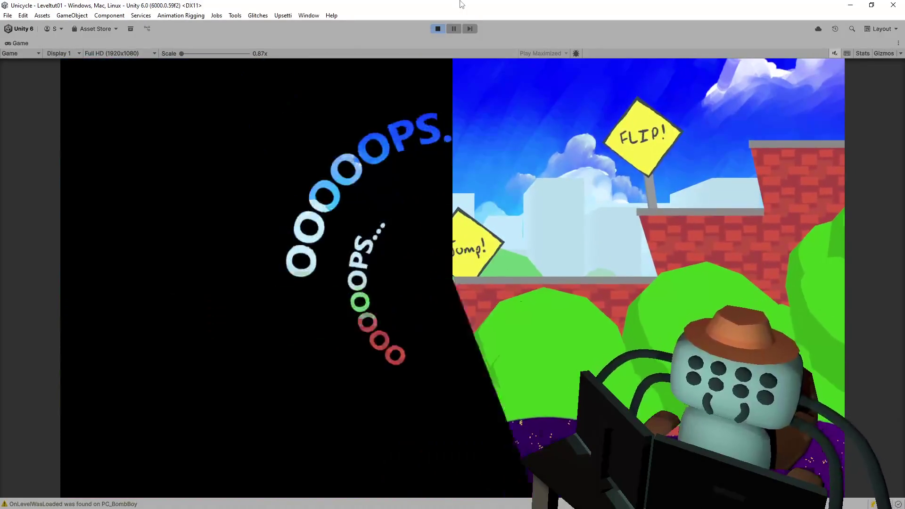
key(Right)
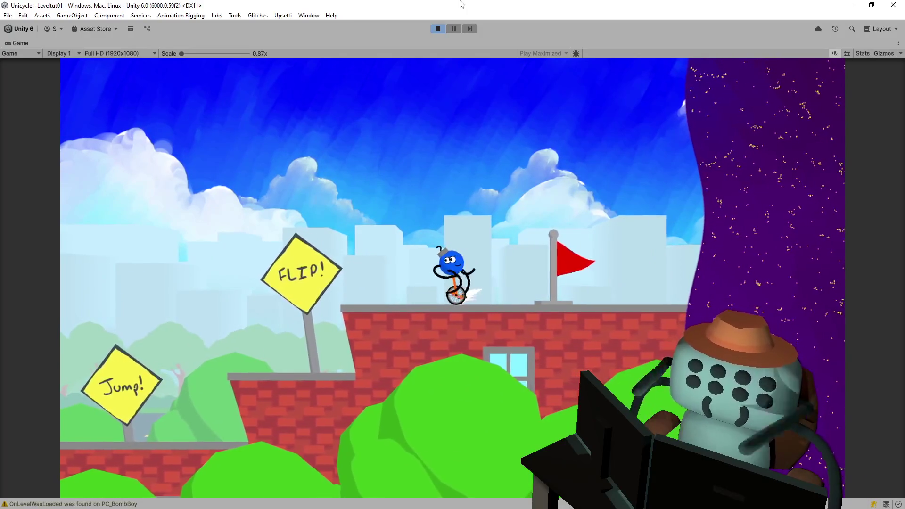
key(Left)
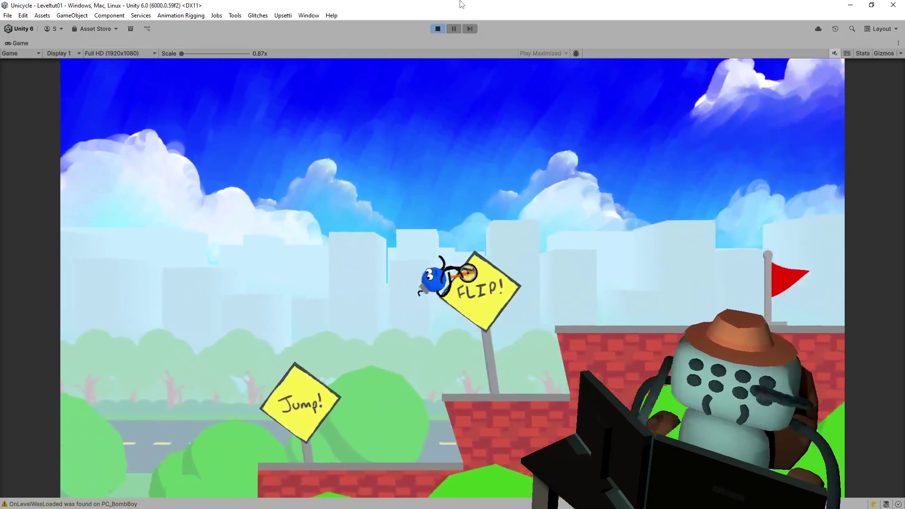
key(Left)
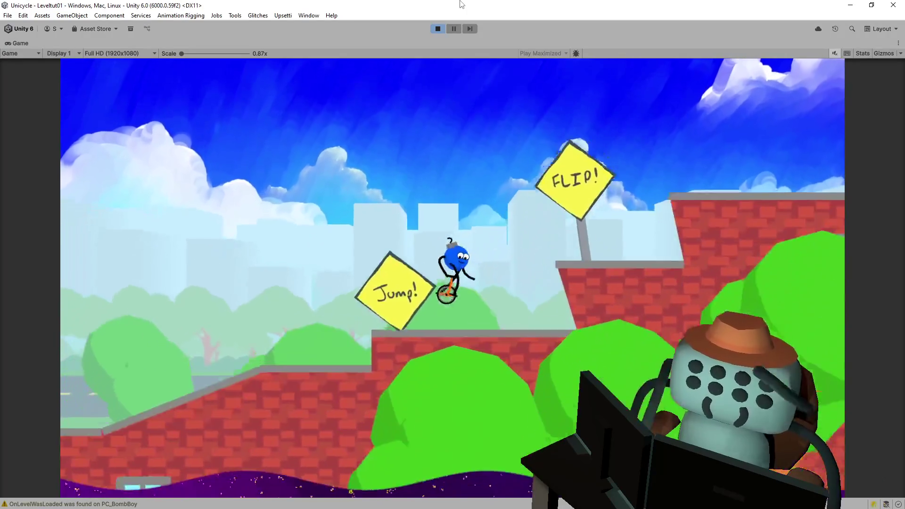
key(Left)
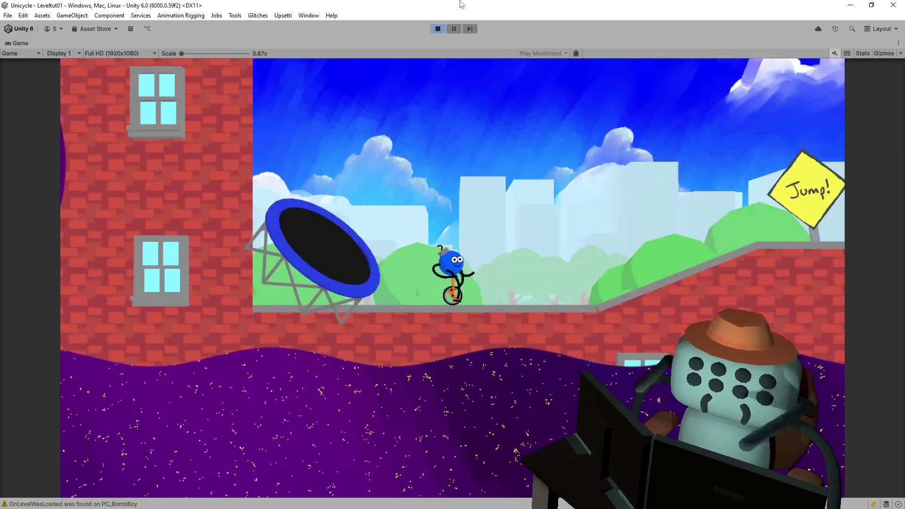
key(Left)
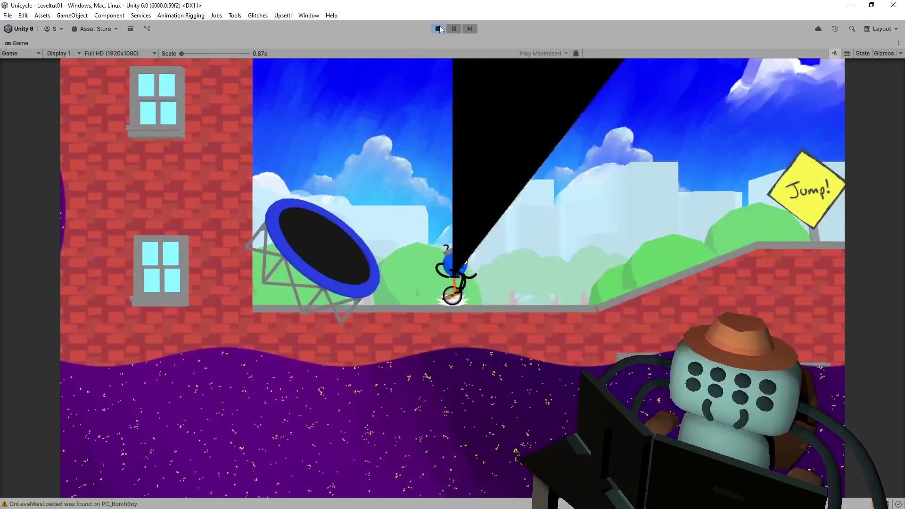
Stop play mode after the latest explosion test near the flag.
click(439, 29)
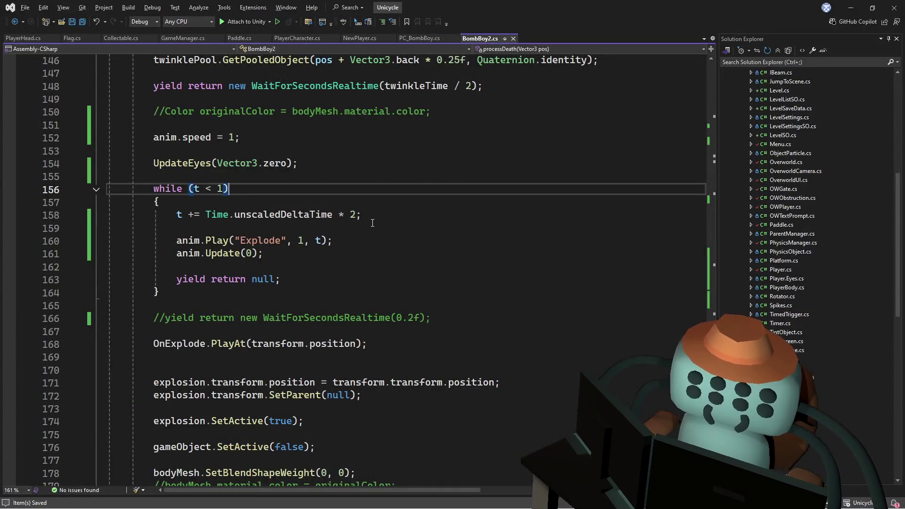
Change line 171 to explosion.transform.position = headPosition.transform.position in processDeath.
double_click(345, 381)
key(BackSpace)
text(ge)
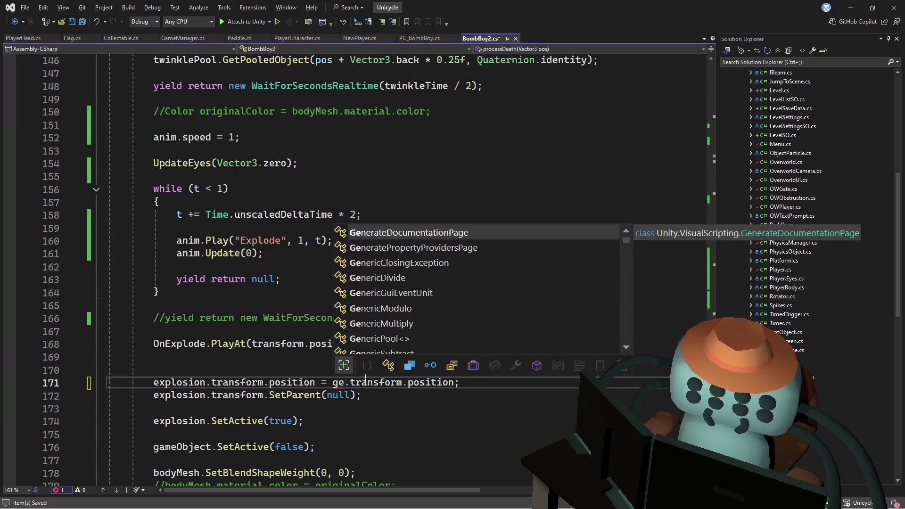
key(BackSpace)
key(BackSpace)
text(hea)
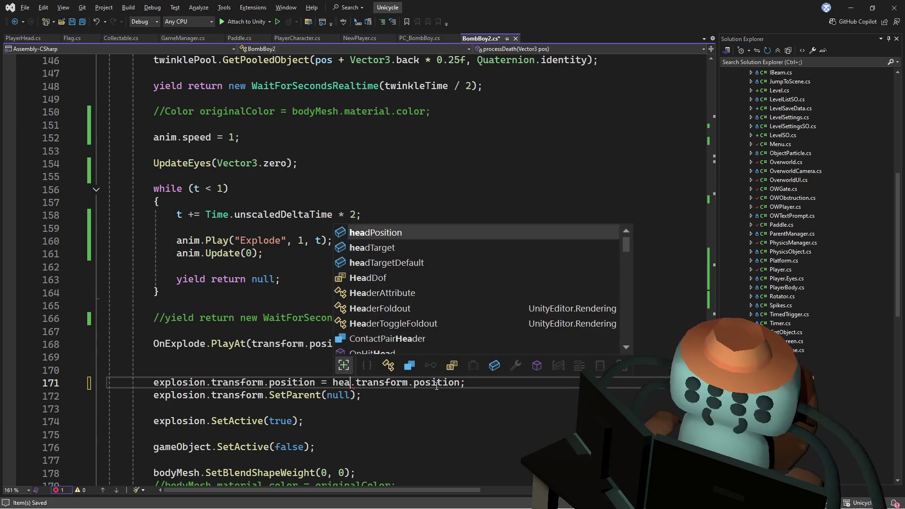
key(Tab)
scroll(367, 354, down, 3)
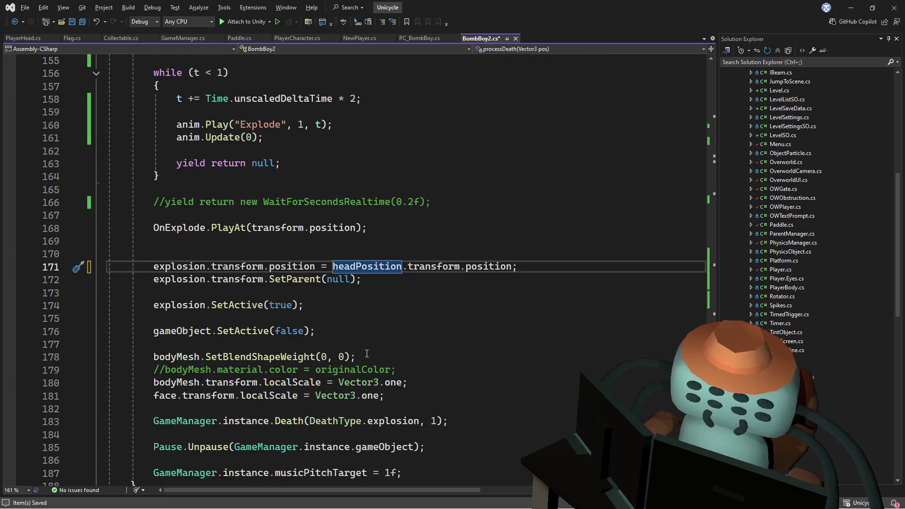
scroll(367, 353, down, 1)
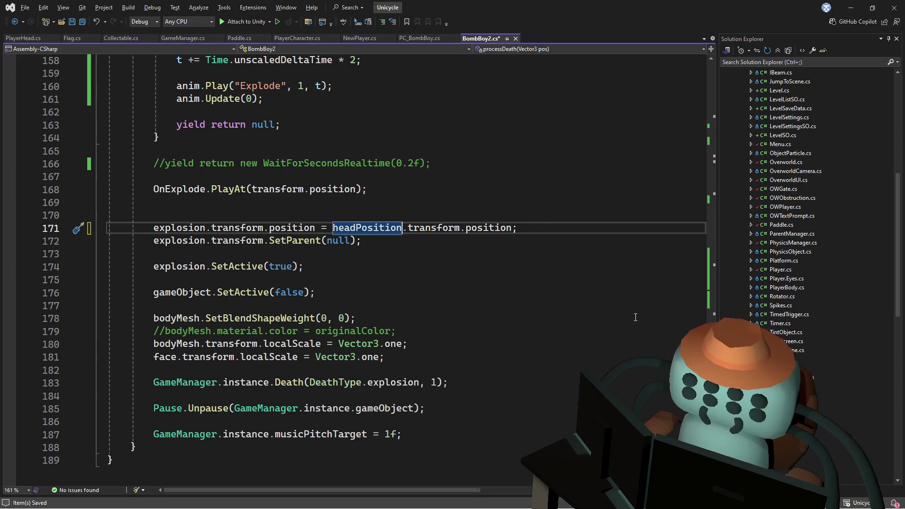
scroll(367, 353, up, 4)
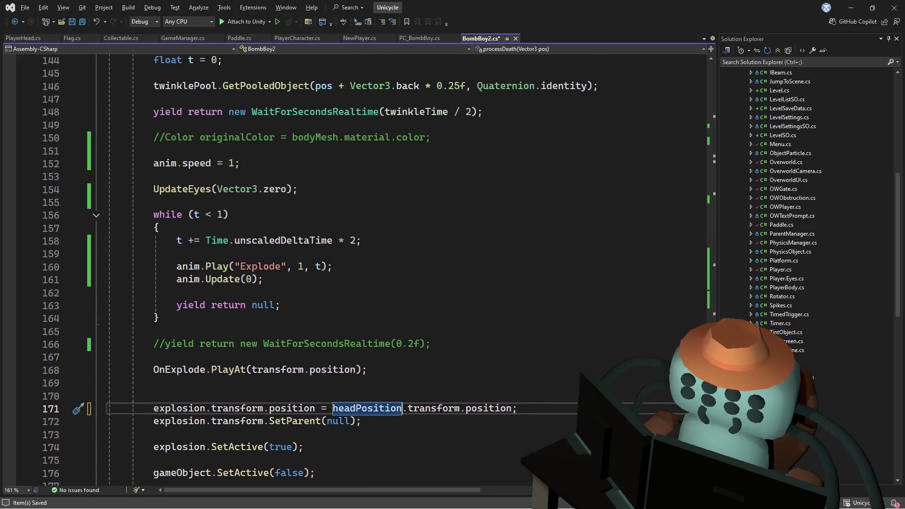
scroll(338, 270, down, 2)
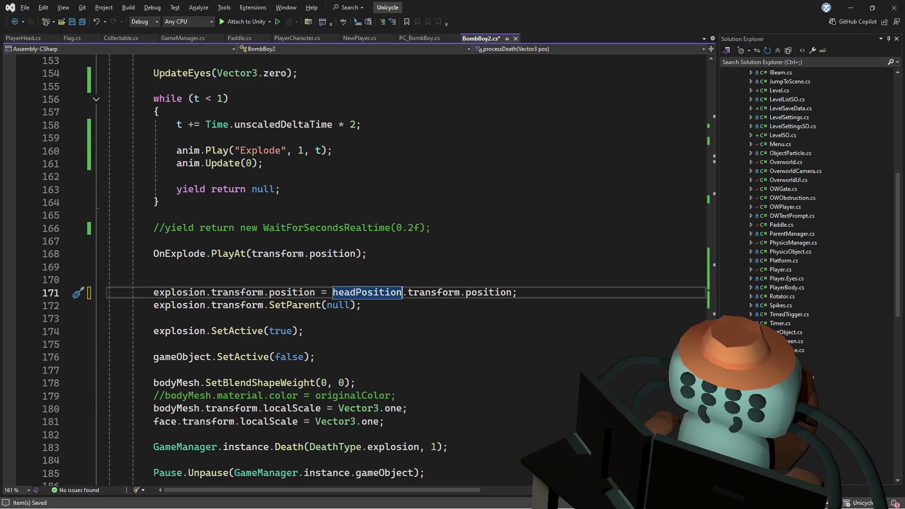
scroll(338, 271, down, 1)
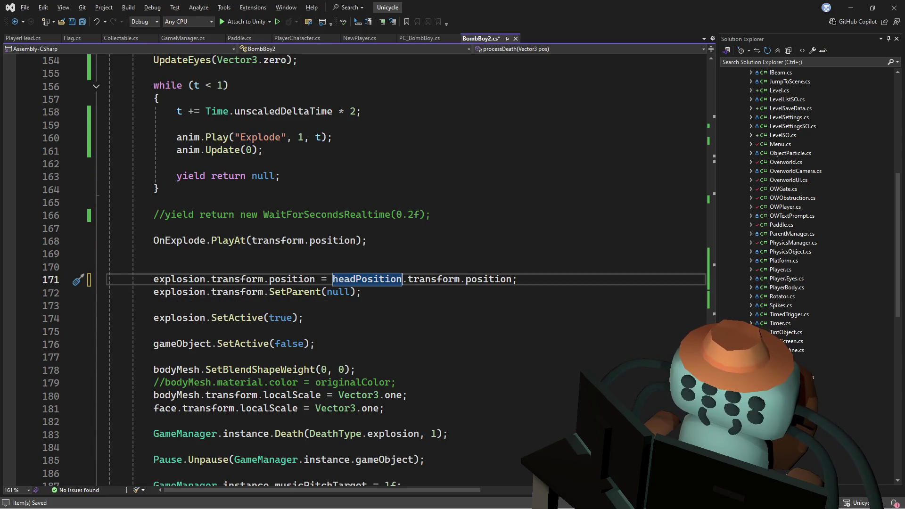
scroll(338, 270, up, 2)
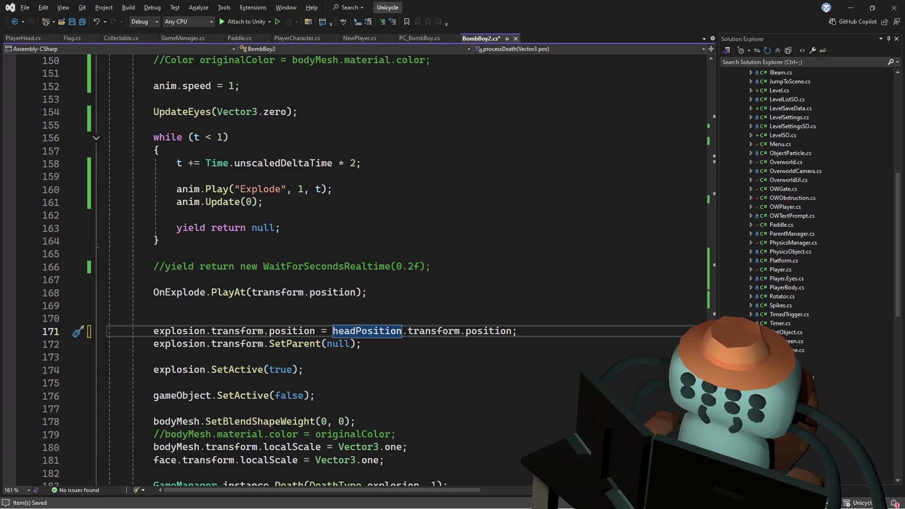
click(529, 216)
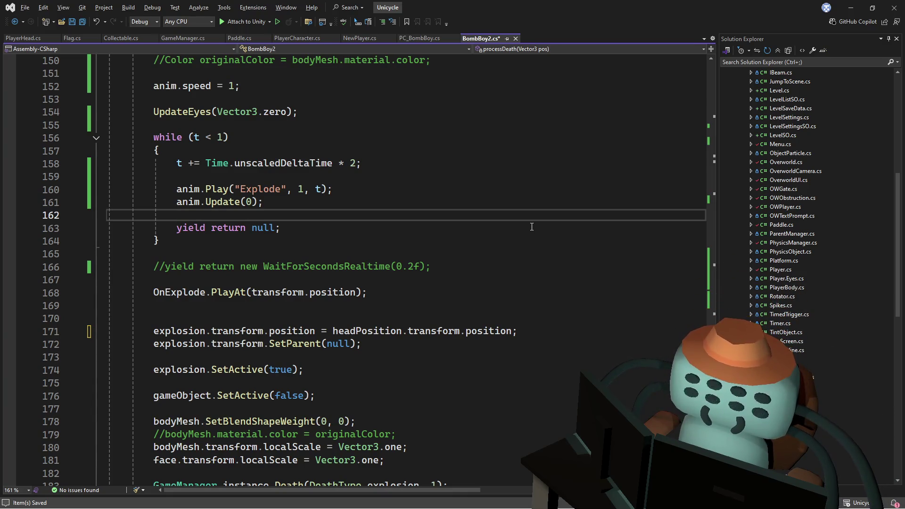
Delete the commented-out WaitForSecondsRealtime and originalColor lines from processDeath.
click(452, 229)
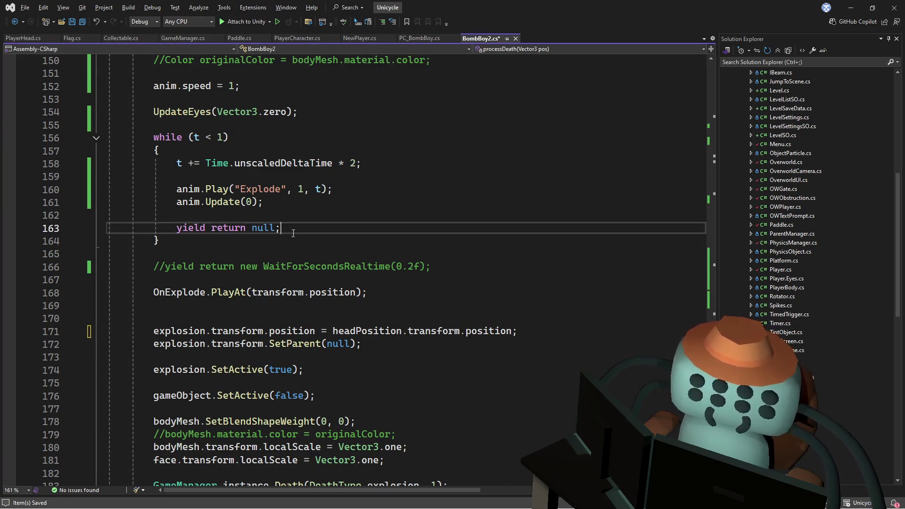
triple_click(466, 268)
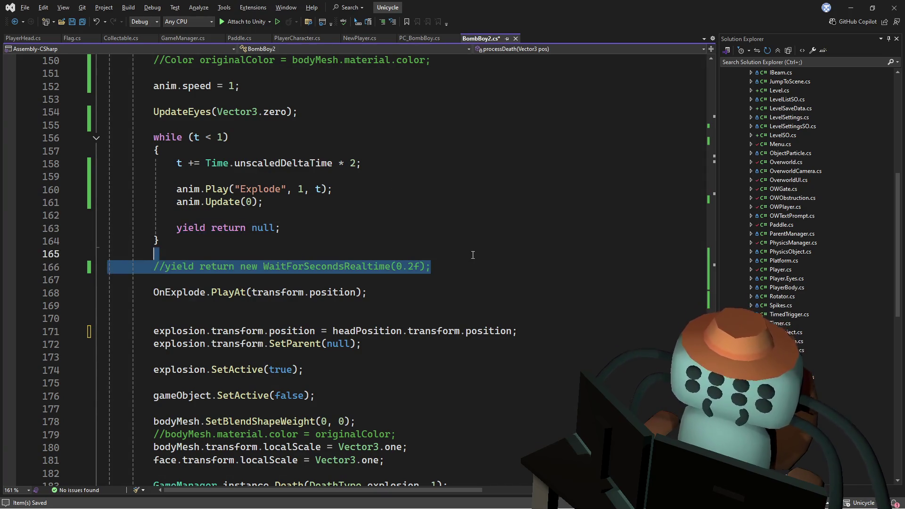
key(Delete)
key(BackSpace)
scroll(451, 213, up, 2)
scroll(451, 213, up, 1)
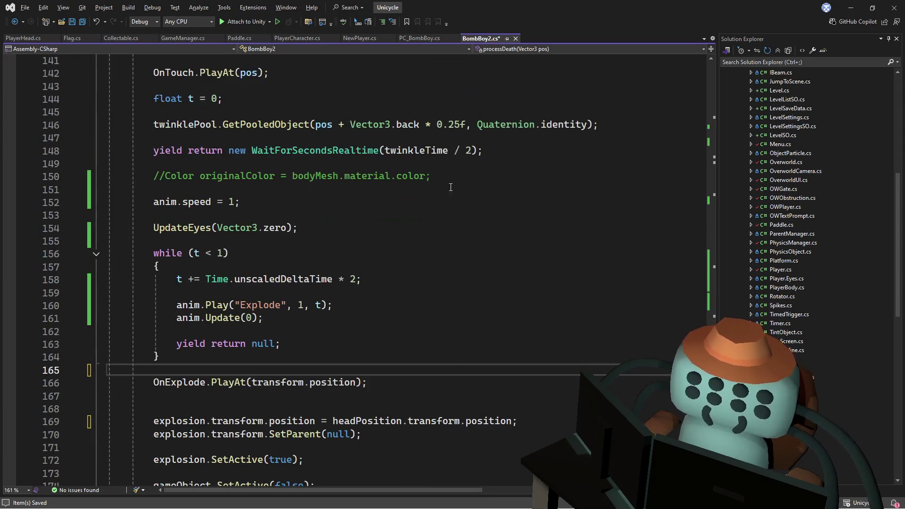
triple_click(454, 176)
key(Delete)
key(Delete)
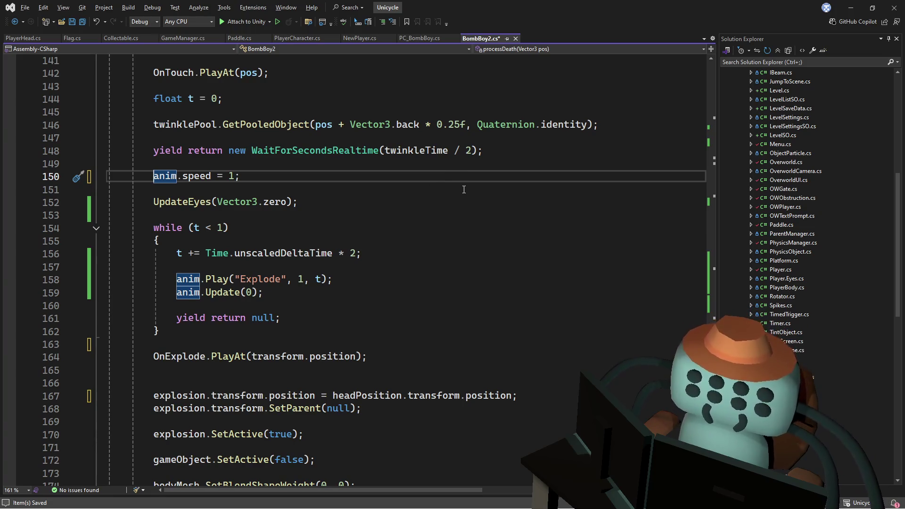
Save BombBoy2.cs and return to Unity so it recompiles.
scroll(464, 189, down, 2)
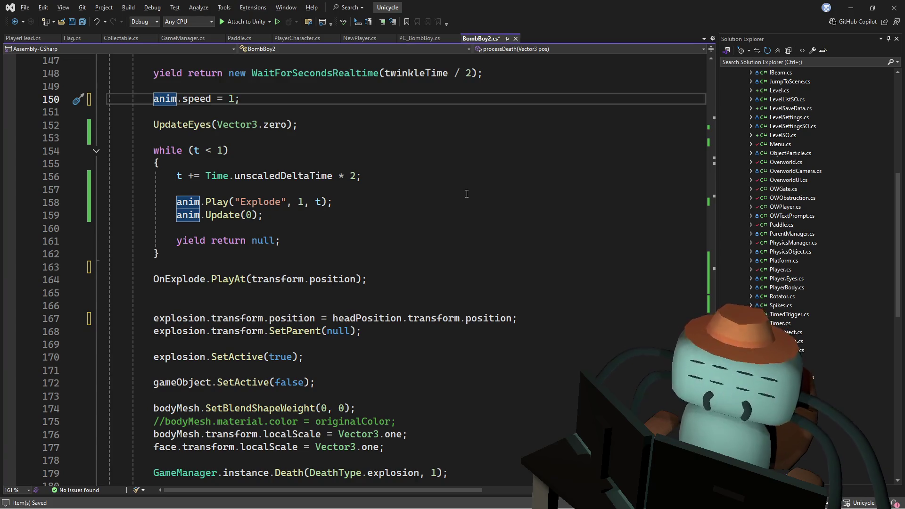
scroll(466, 194, down, 3)
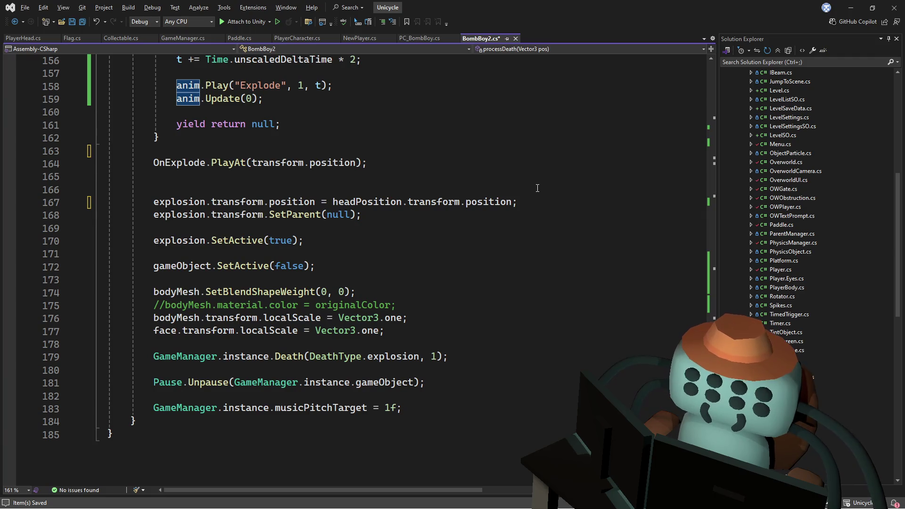
scroll(545, 197, down, 1)
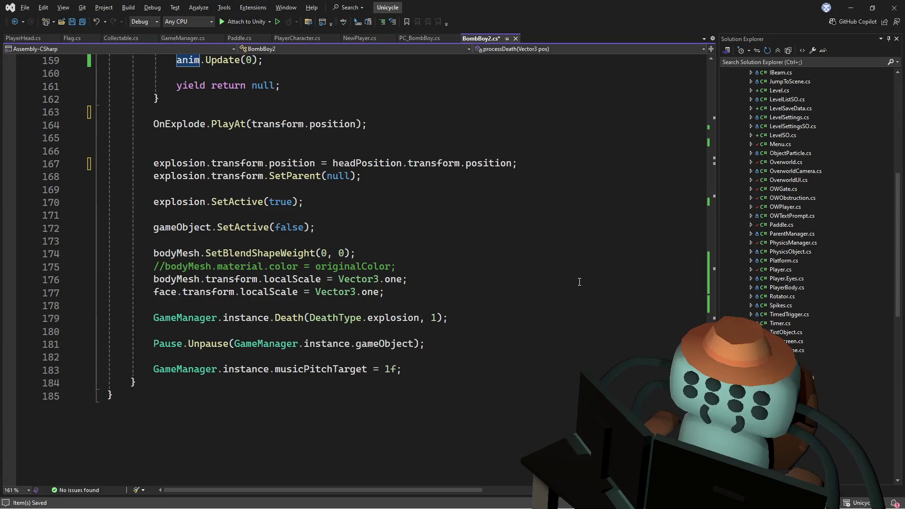
scroll(584, 268, down, 1)
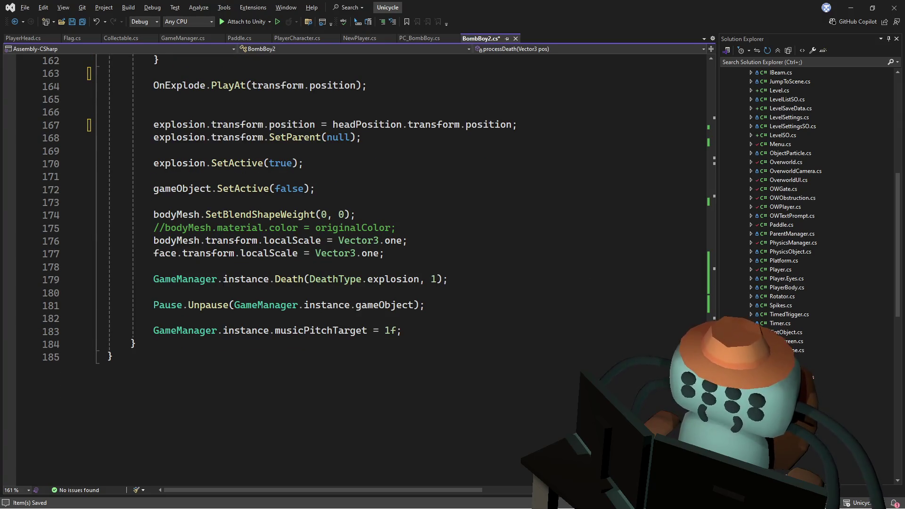
scroll(526, 234, up, 2)
click(333, 244)
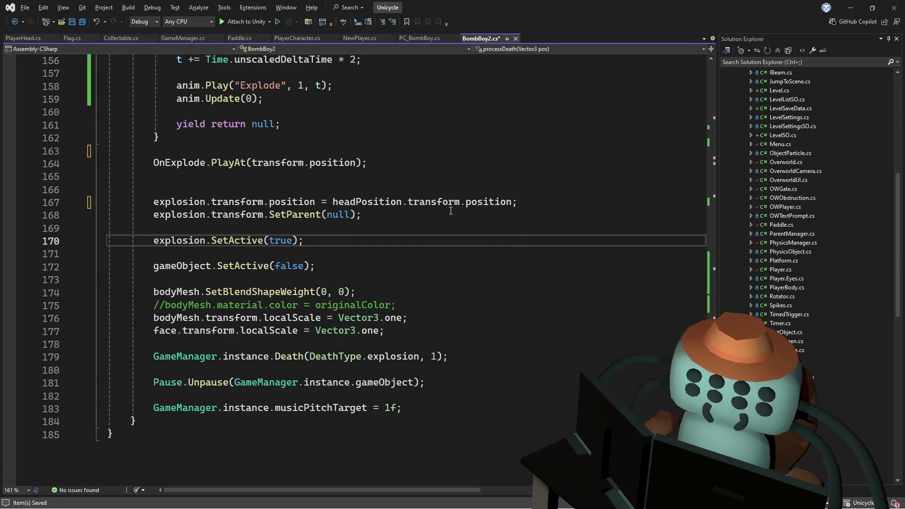
key(ctrl+s)
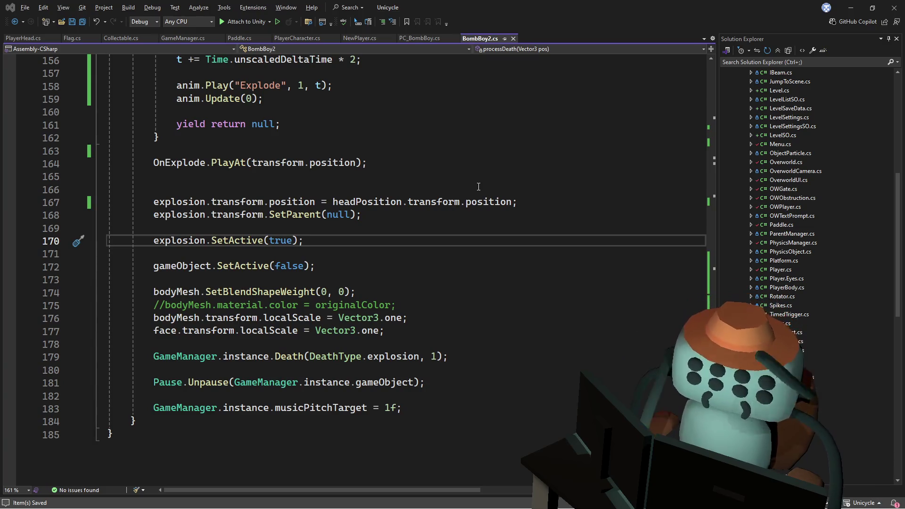
key(alt+Tab)
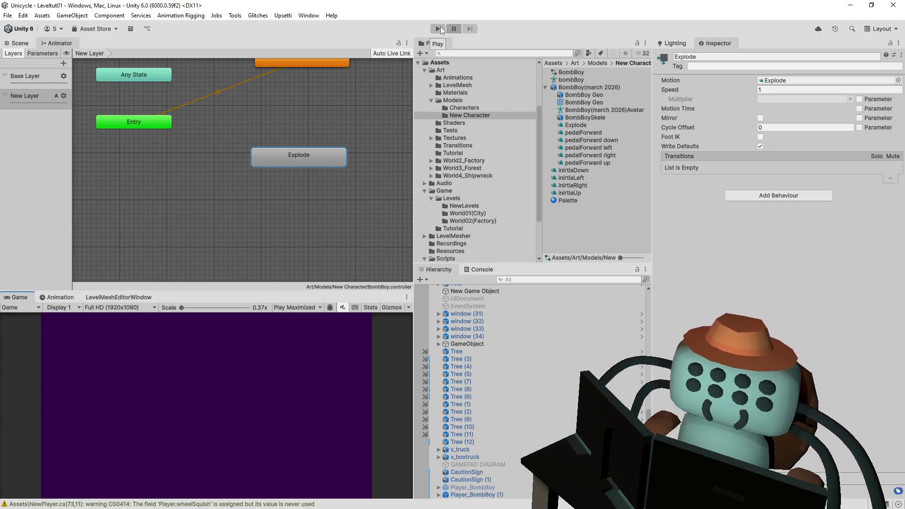
Ride the unicycle past the Jump! and FLIP! signs until the unassigned headPosition error appears.
click(438, 28)
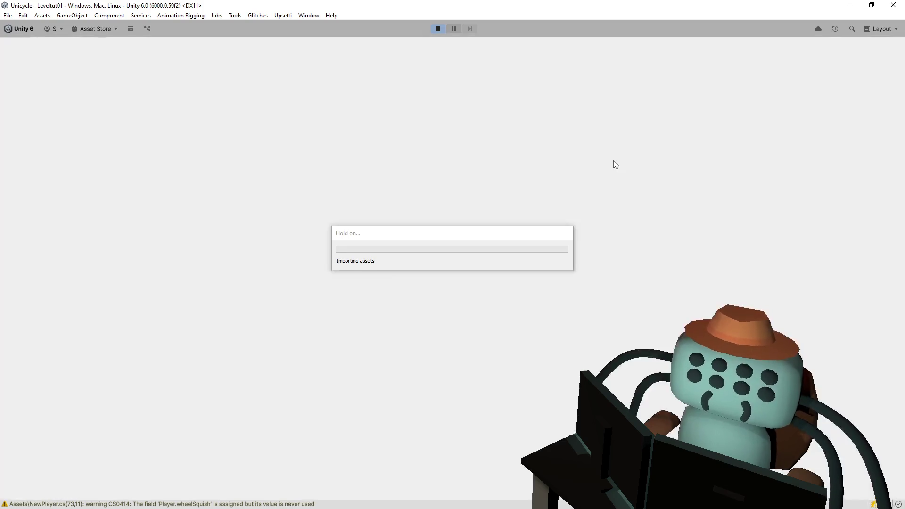
key(Right)
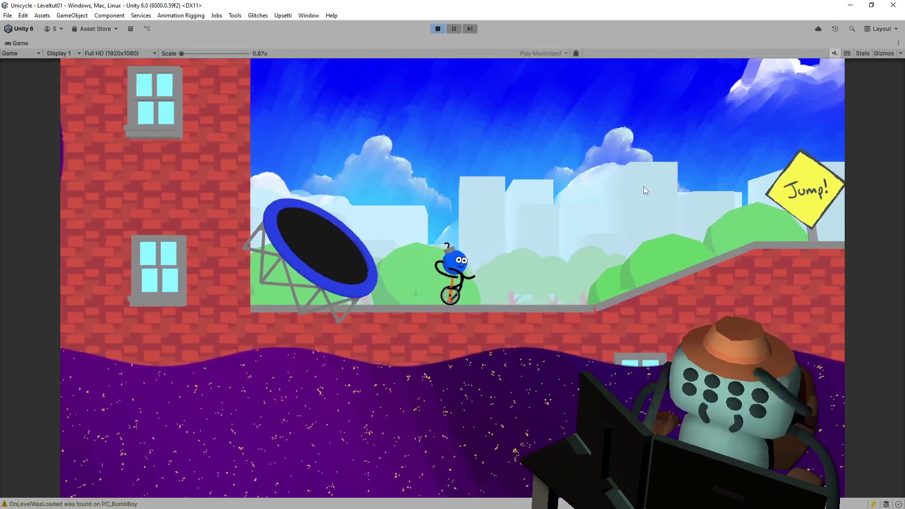
key(space)
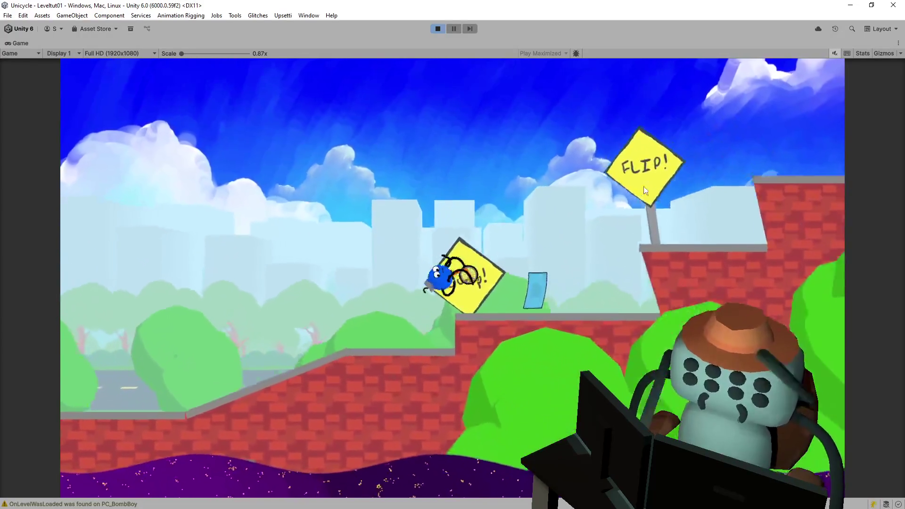
key(space)
key(space)
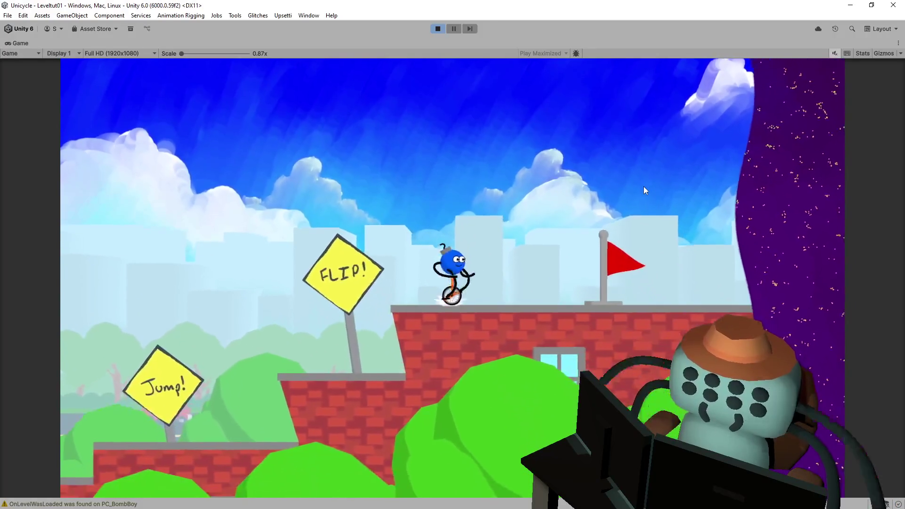
key(Left)
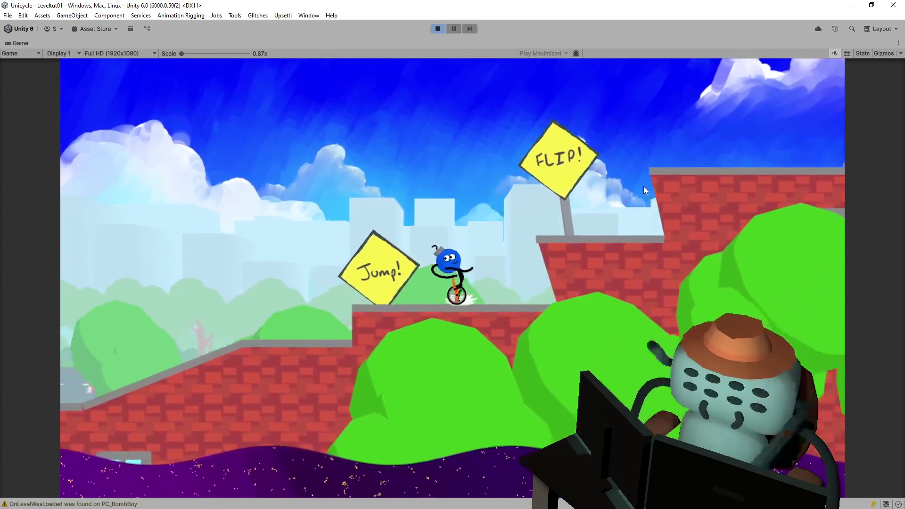
key(space)
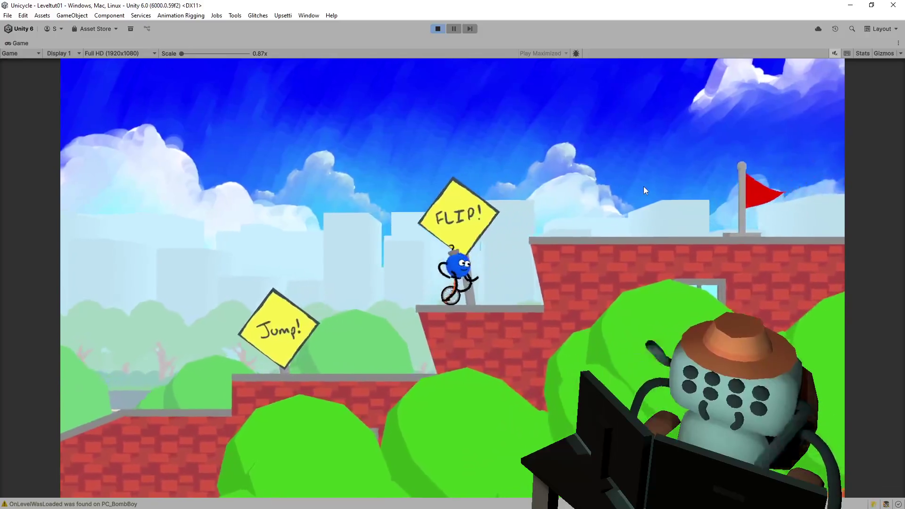
key(space)
key(space)
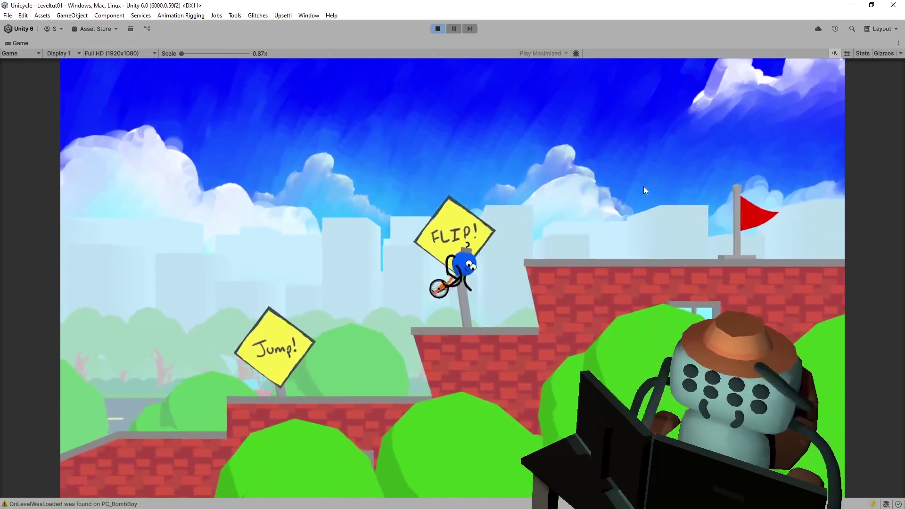
key(Right)
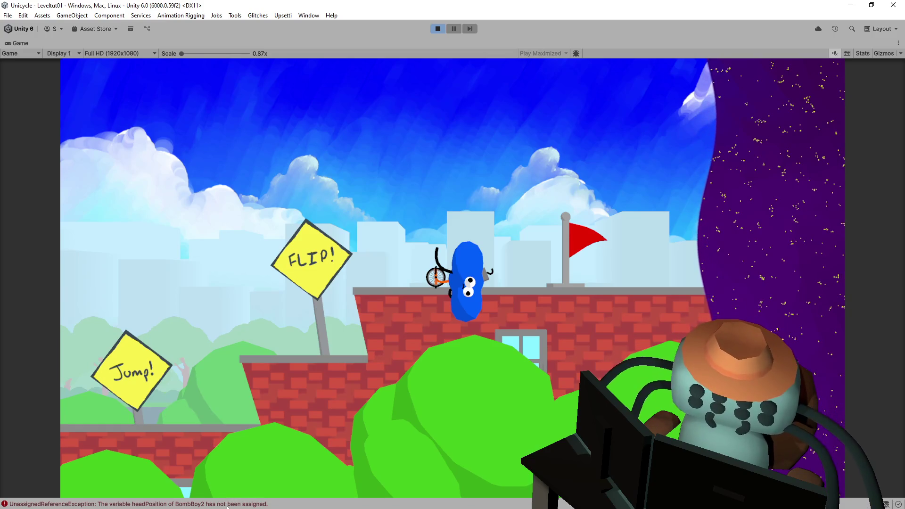
Shorten headPosition to head on line 167, save, and switch back to Unity.
double_click(168, 506)
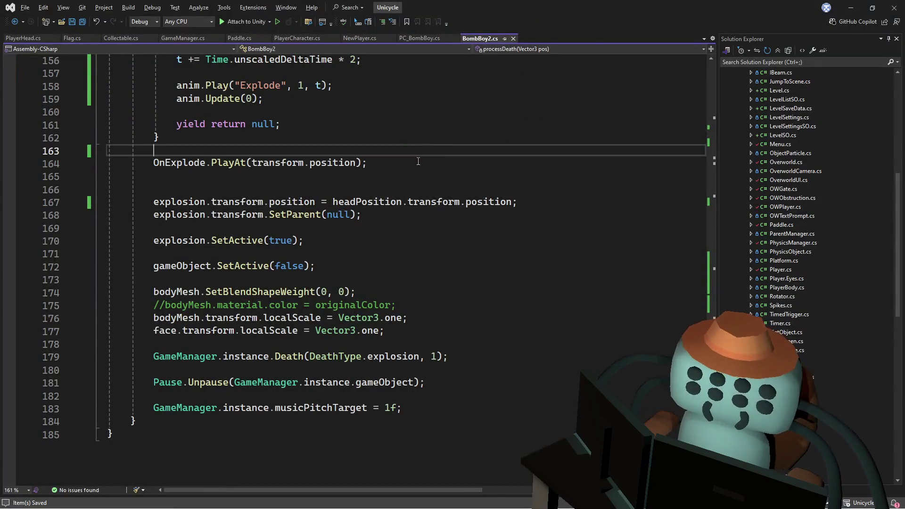
drag(401, 203, 357, 202)
key(BackSpace)
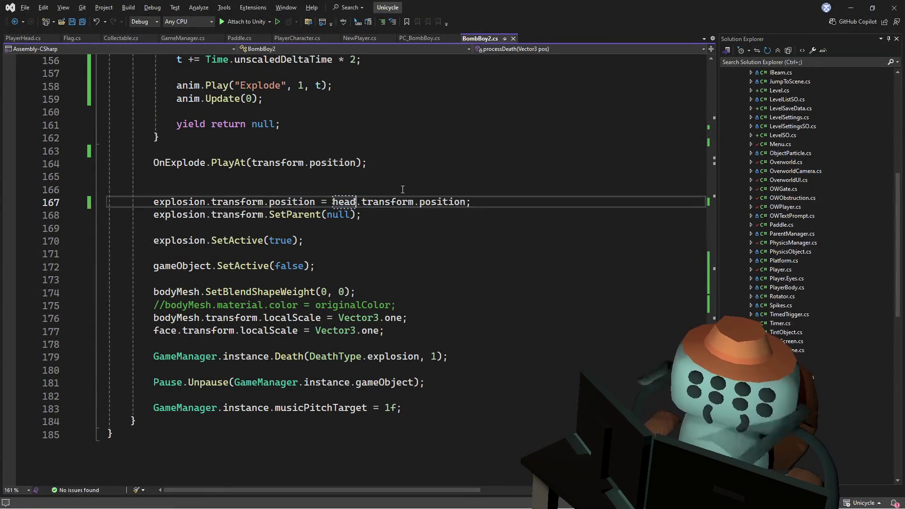
key(ctrl+s)
key(alt+Tab)
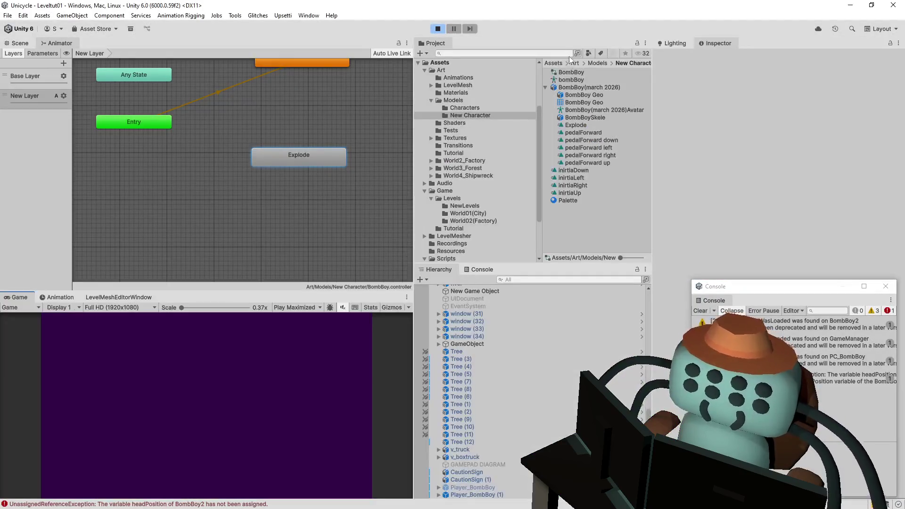
Attempt to play and inspect the resulting compiler error in the console.
click(439, 28)
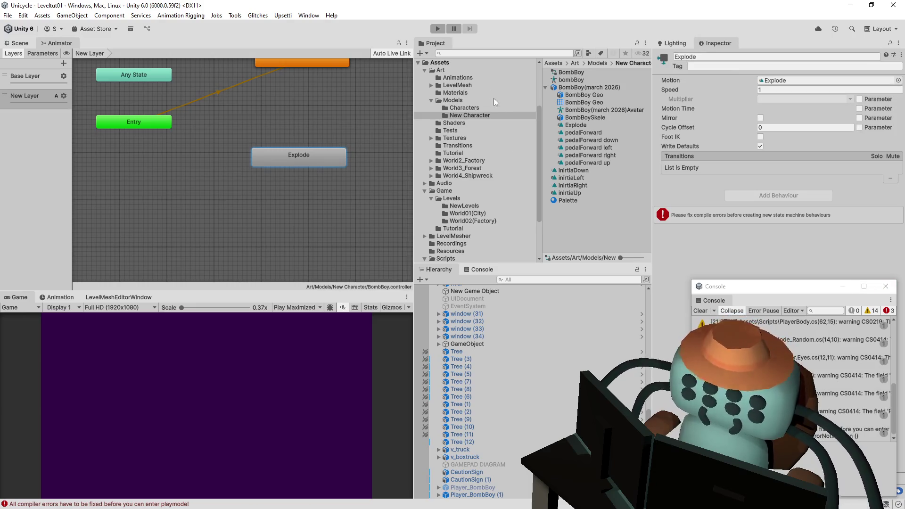
click(831, 436)
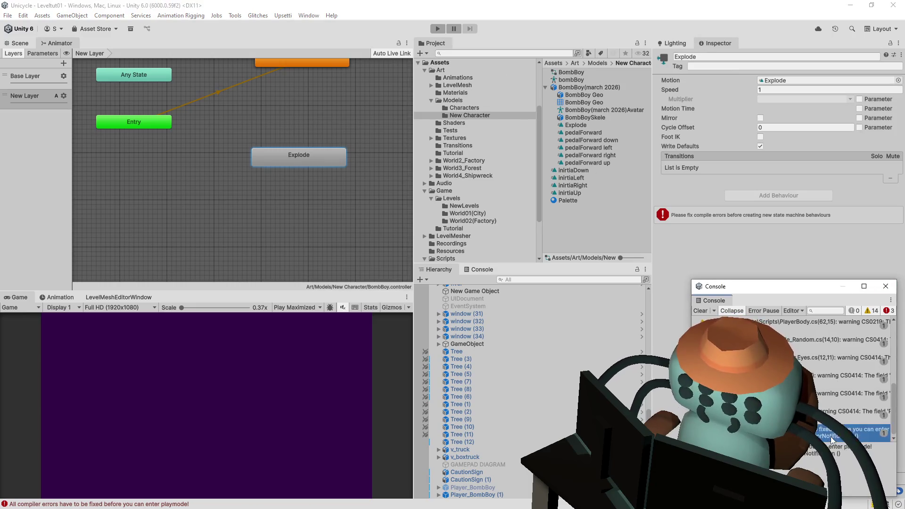
click(886, 286)
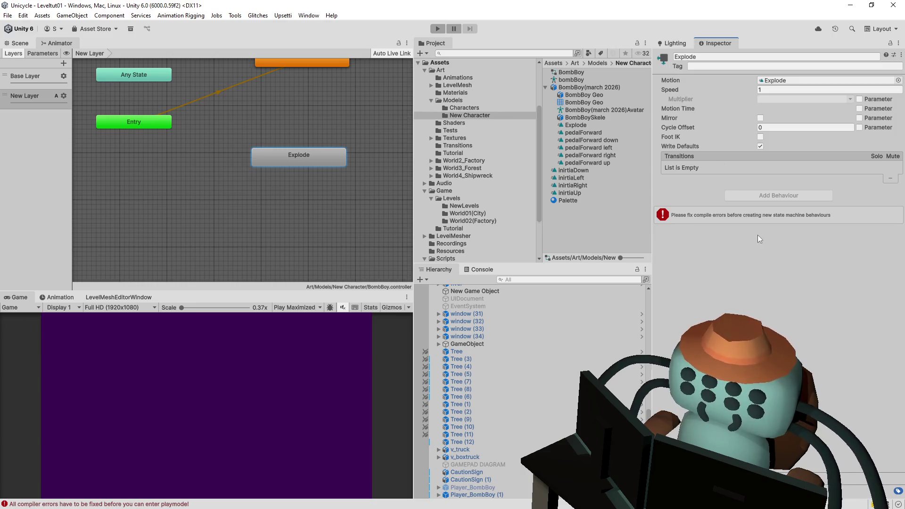
click(486, 270)
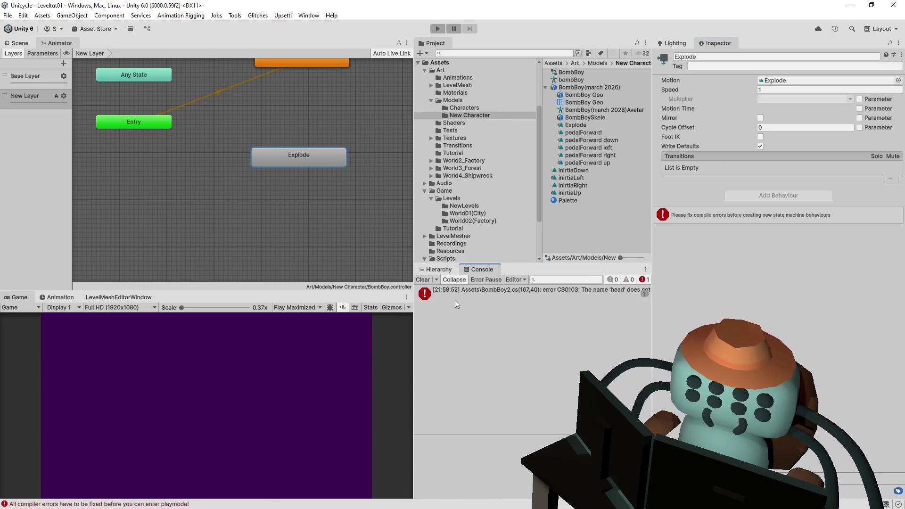
Replace head with player.head on line 167, save, and return to Unity to recompile.
double_click(482, 298)
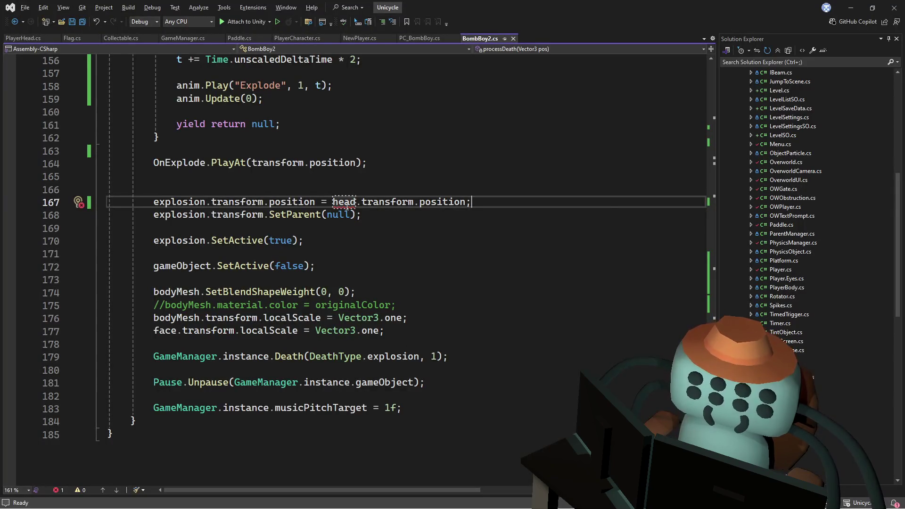
double_click(348, 203)
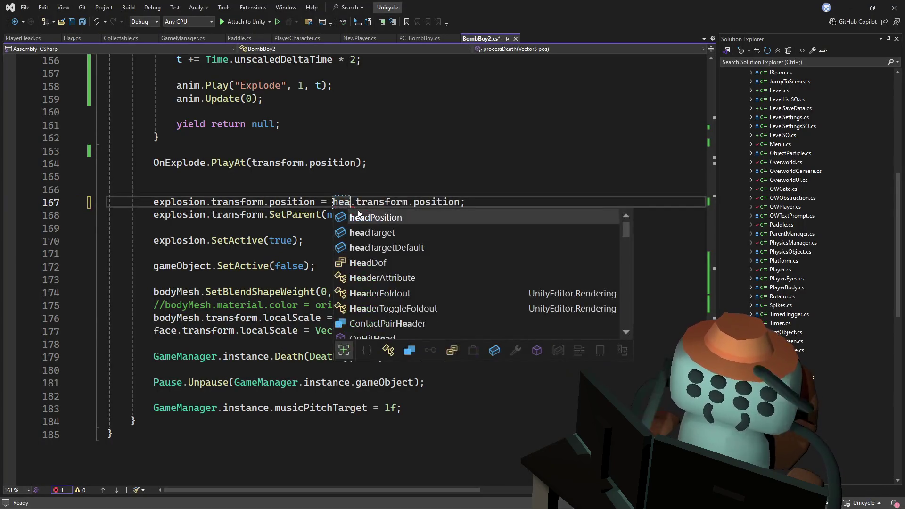
text(player)
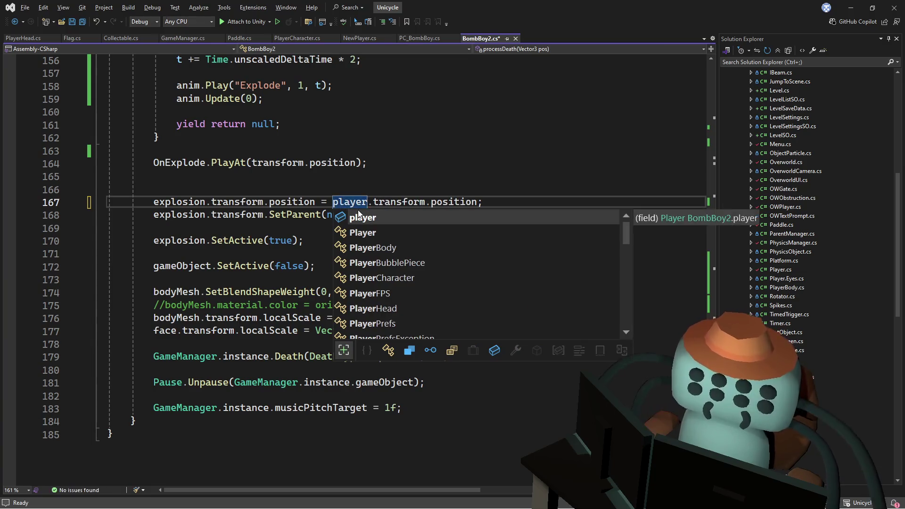
text(.)
text(head)
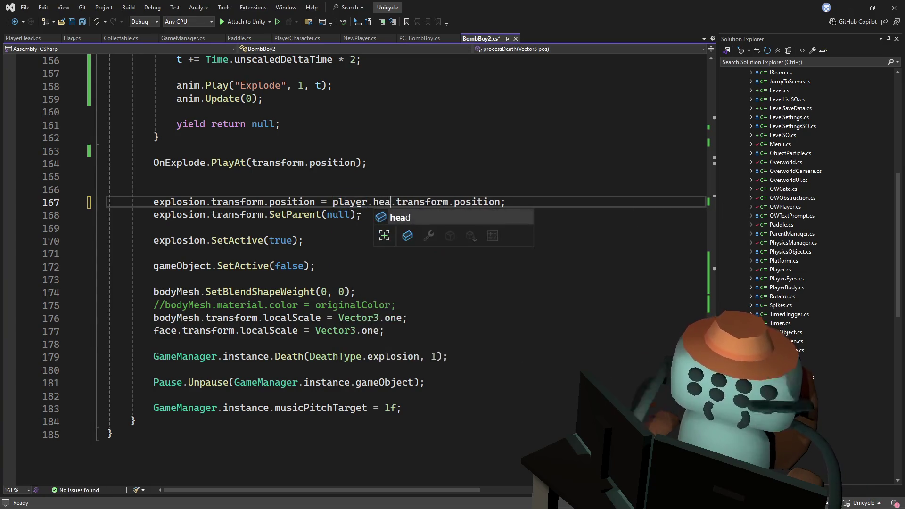
key(Tab)
key(ctrl+s)
key(alt+Tab)
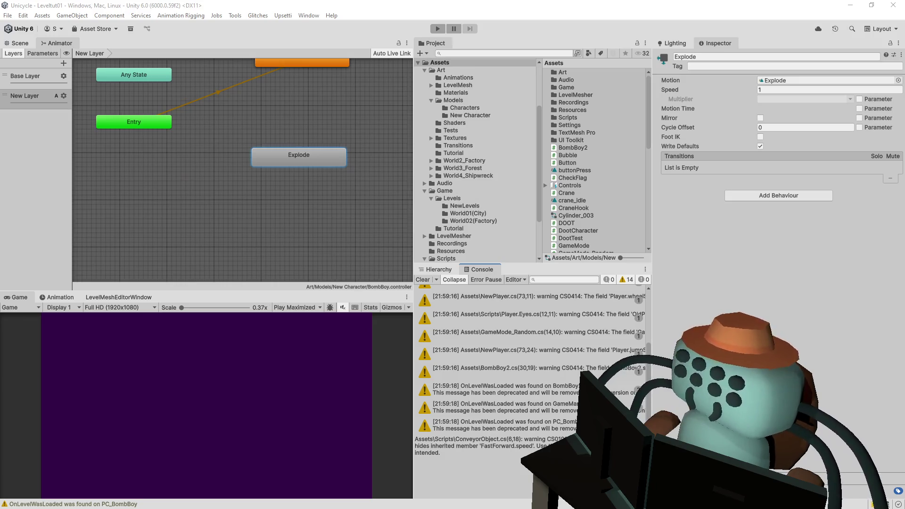
click(439, 29)
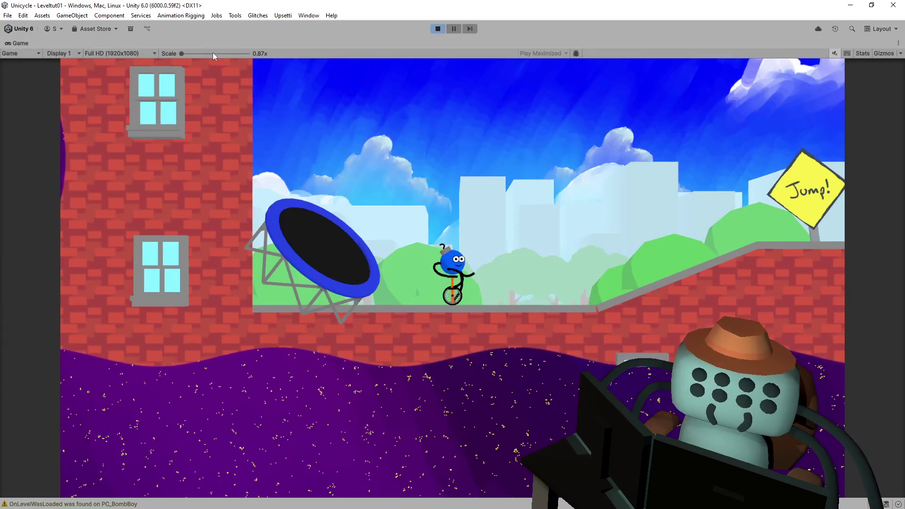
drag(213, 52, 233, 53)
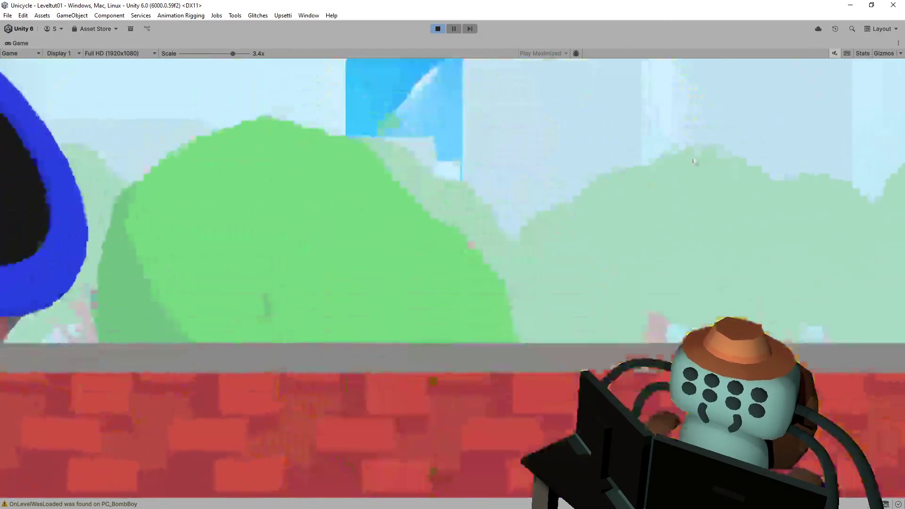
drag(204, 53, 165, 59)
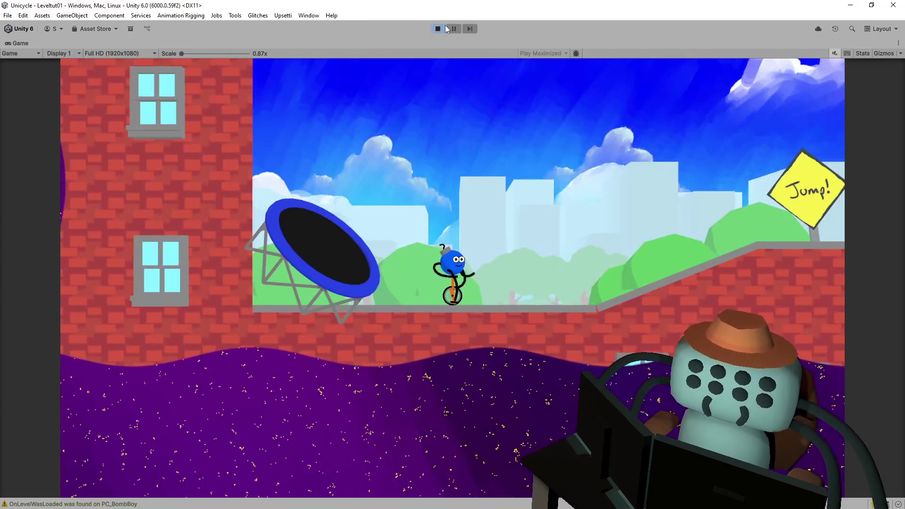
click(438, 29)
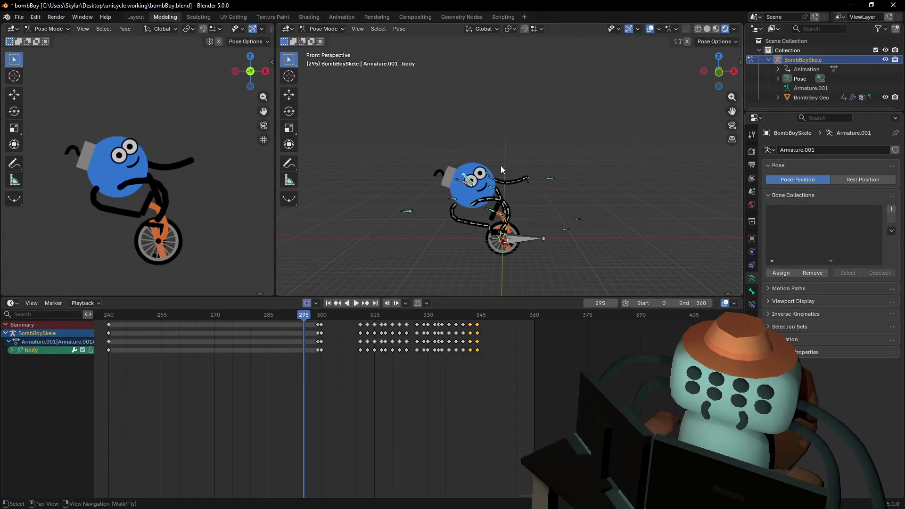
Save the blend file and scroll the timeline to show keyframes from frame 0.
middle_drag(501, 169, 461, 160)
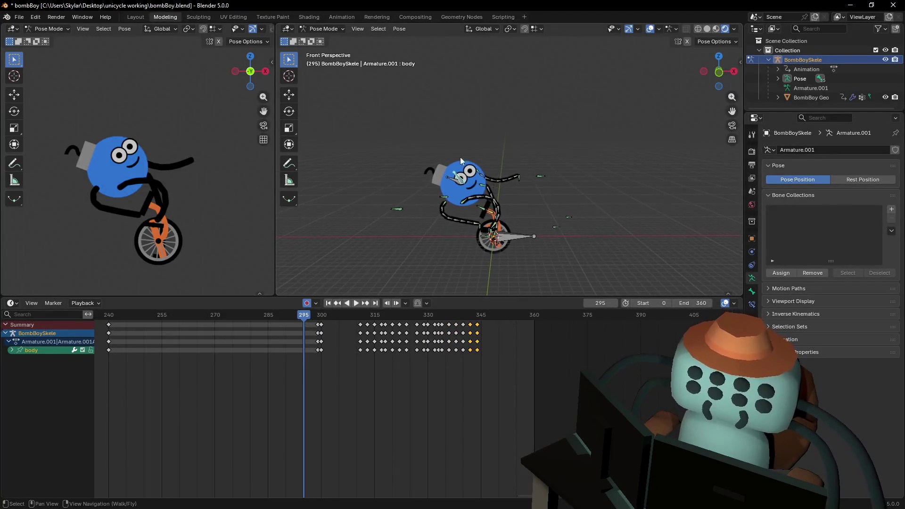
middle_drag(542, 151, 552, 156)
key(ctrl+s)
scroll(482, 245, up, 2)
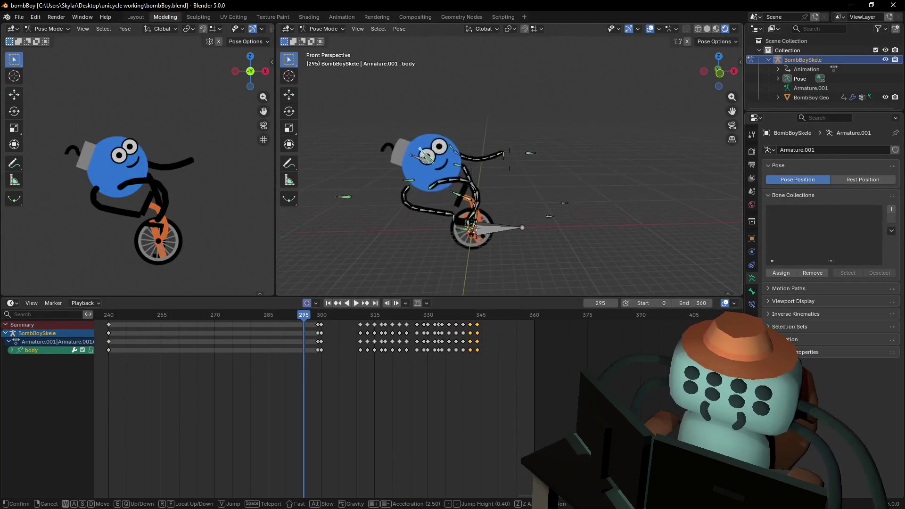
mouse_move(278, 398)
middle_down()
mouse_move(410, 425)
mouse_move(461, 425)
middle_up()
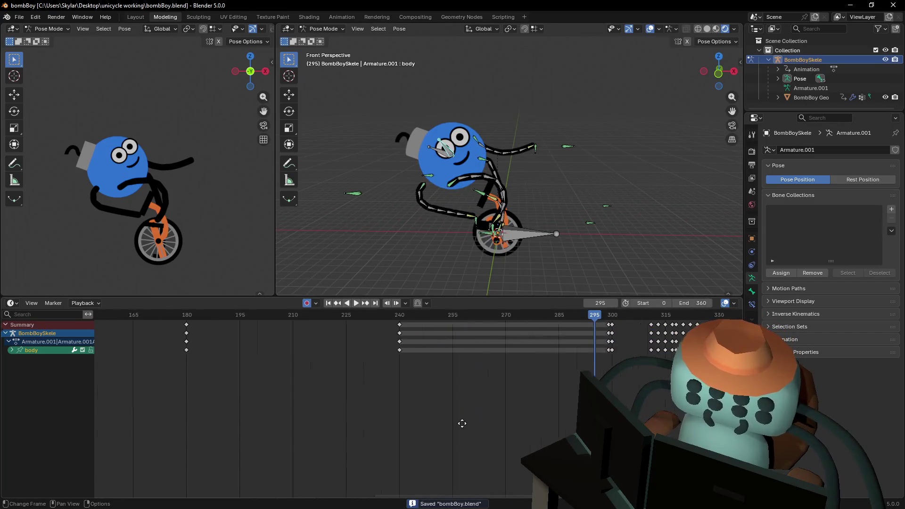
scroll(304, 372, down, 5)
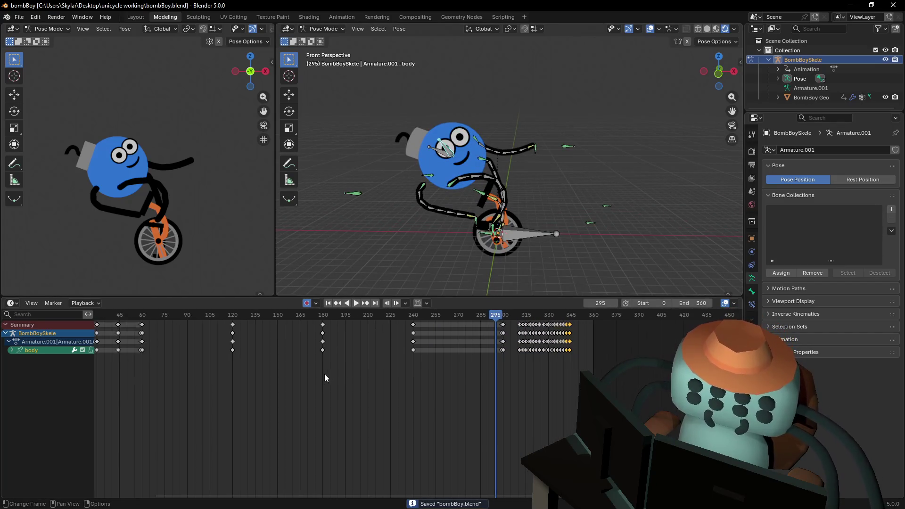
mouse_move(324, 374)
middle_down()
mouse_move(468, 397)
mouse_move(333, 414)
mouse_move(347, 396)
mouse_move(444, 360)
middle_up()
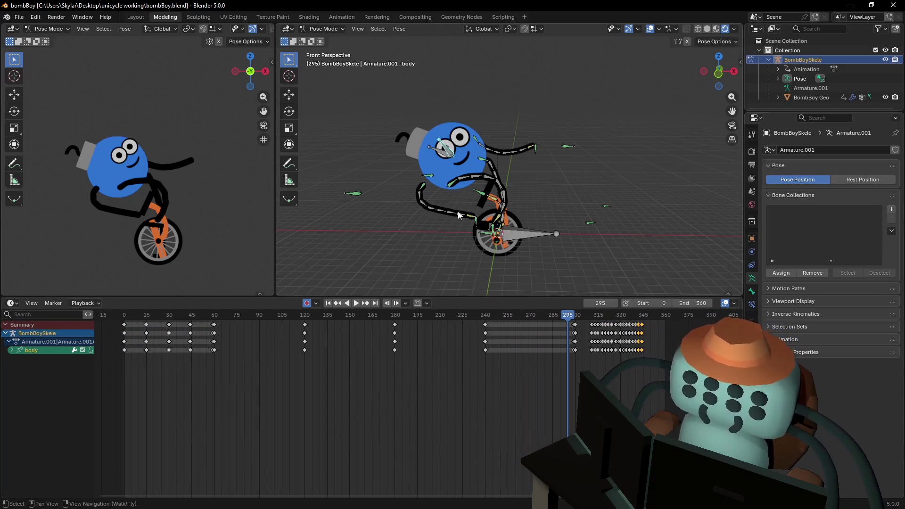
Switch to Object Mode, select the BombBoy Geo mesh, and move the view close to its head.
click(457, 134)
click(323, 28)
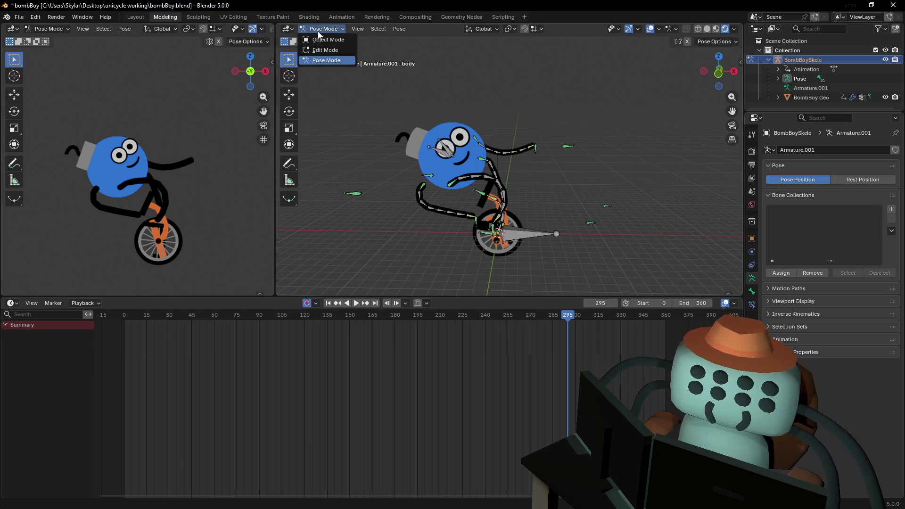
click(324, 39)
click(460, 140)
key(shift+grave)
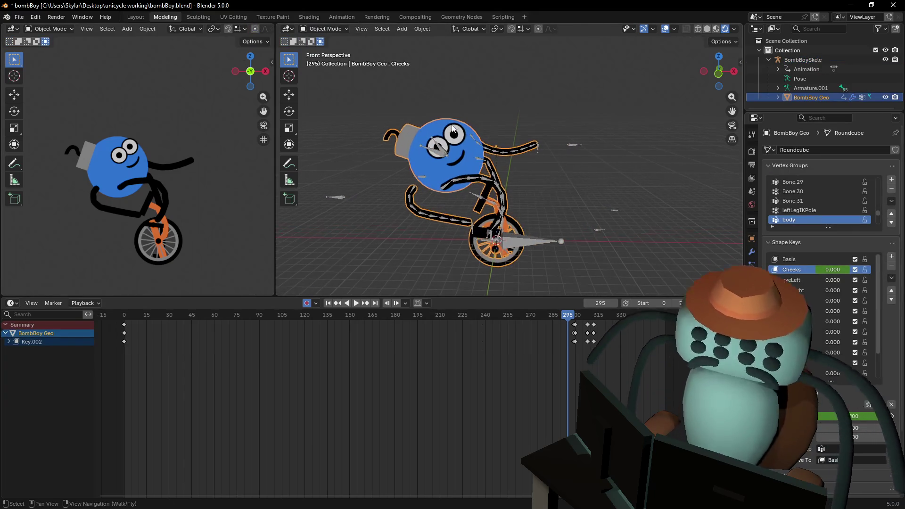
key(w)
click(520, 138)
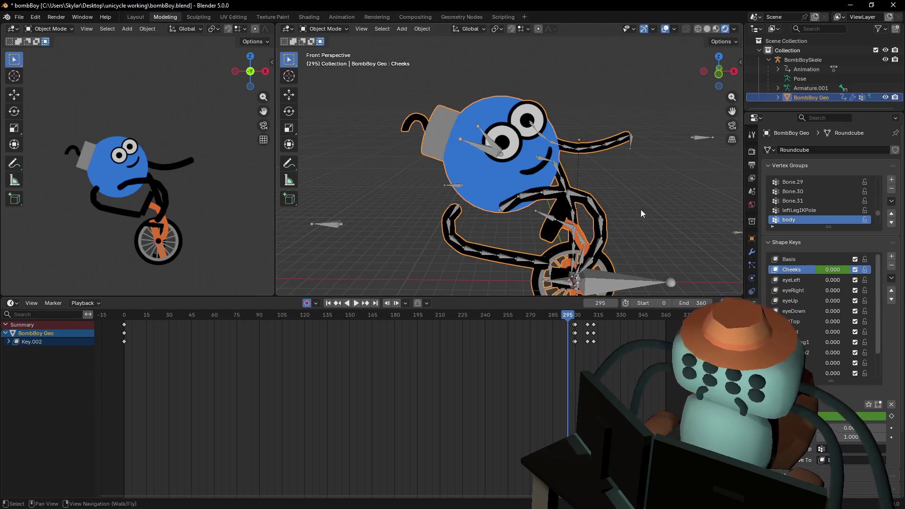
shift+middle_drag(598, 190, 566, 178)
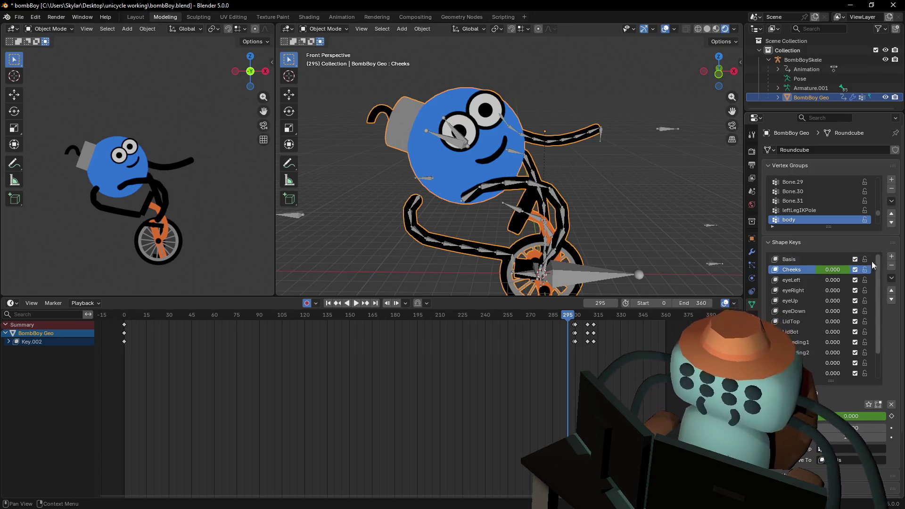
Make flipFace the active shape key, enter Edit Mode, and select the connected mouth piece.
drag(829, 381, 830, 444)
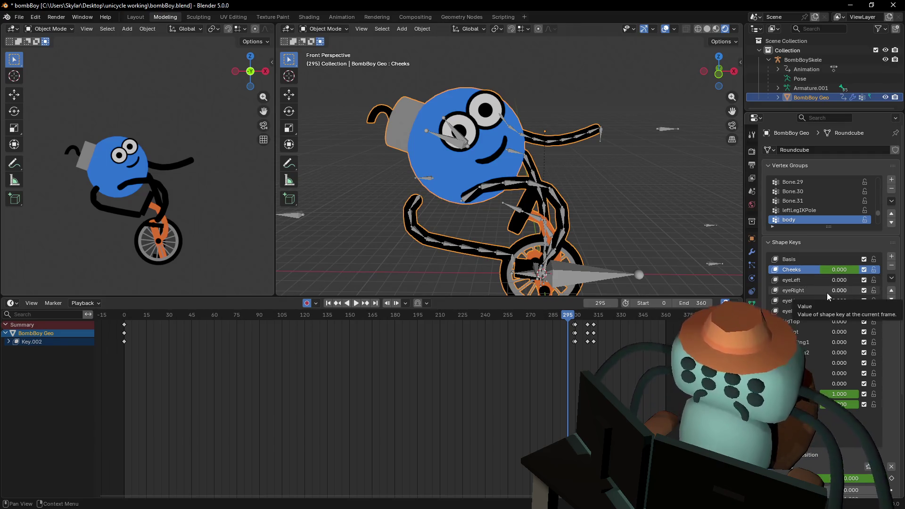
scroll(828, 295, down, 3)
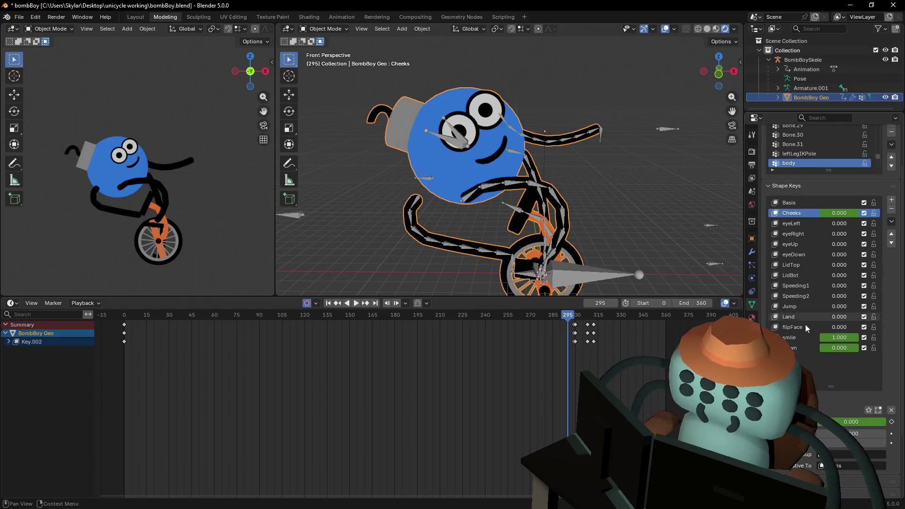
click(841, 326)
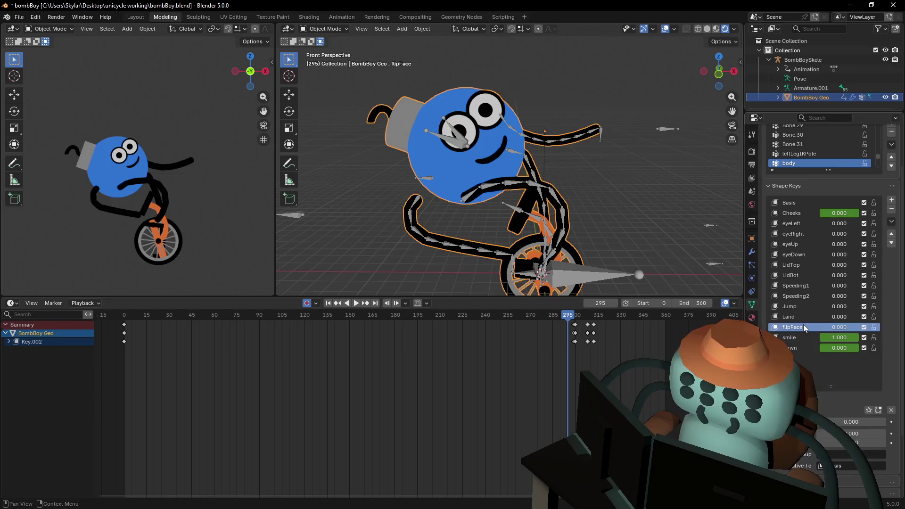
key(Tab)
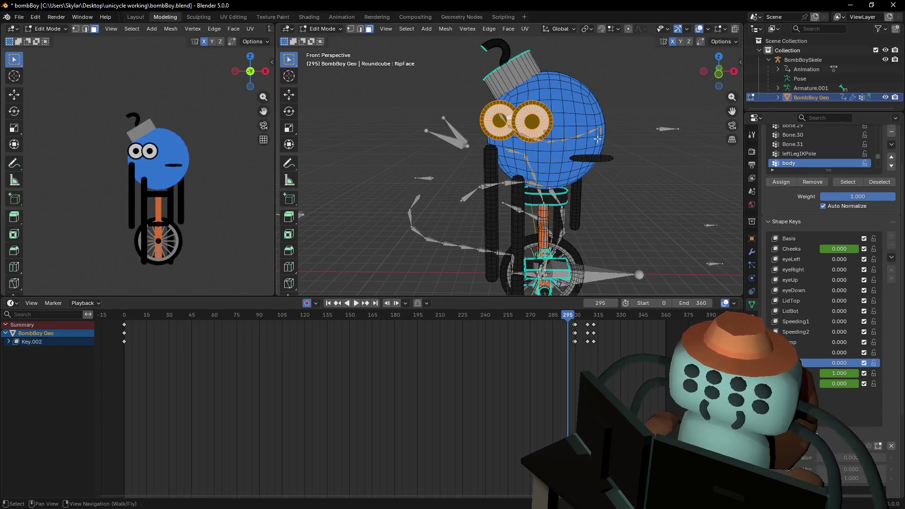
middle_drag(606, 168, 623, 160)
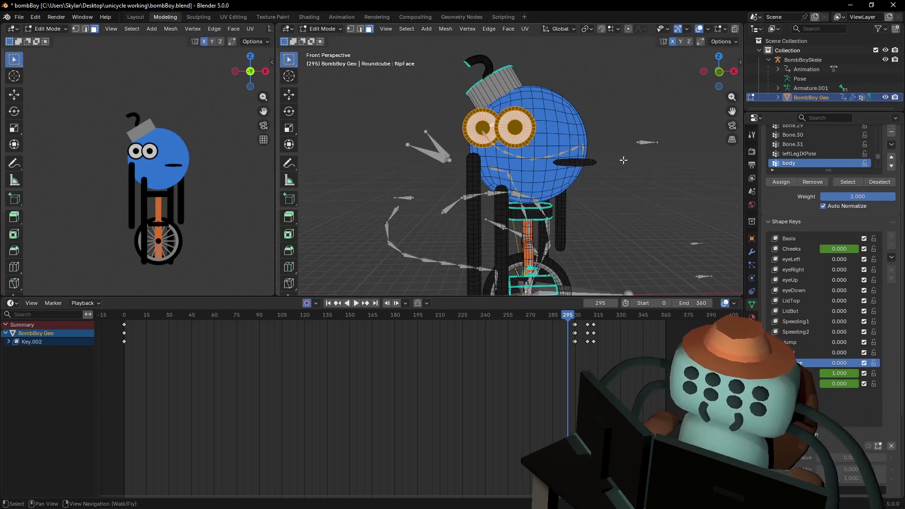
click(579, 165)
key(l)
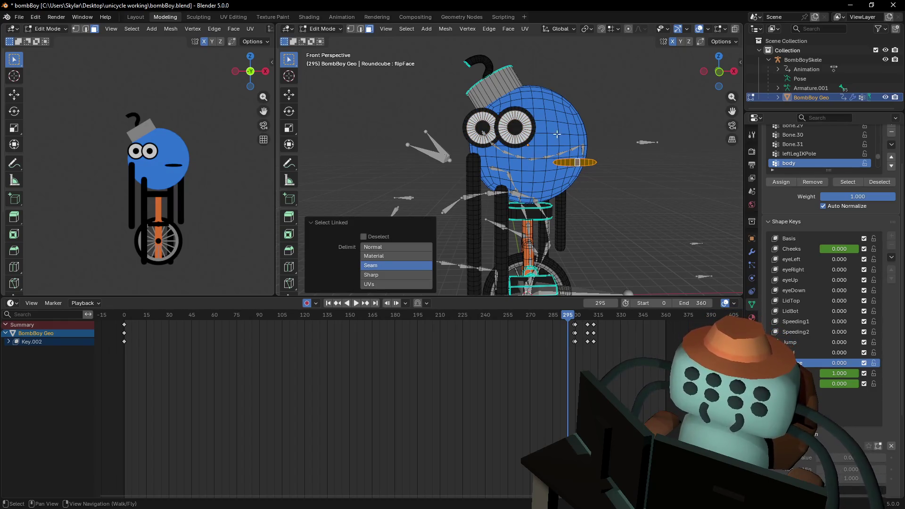
From the front view, scale the mouth on X to -1 around individual origins.
click(720, 73)
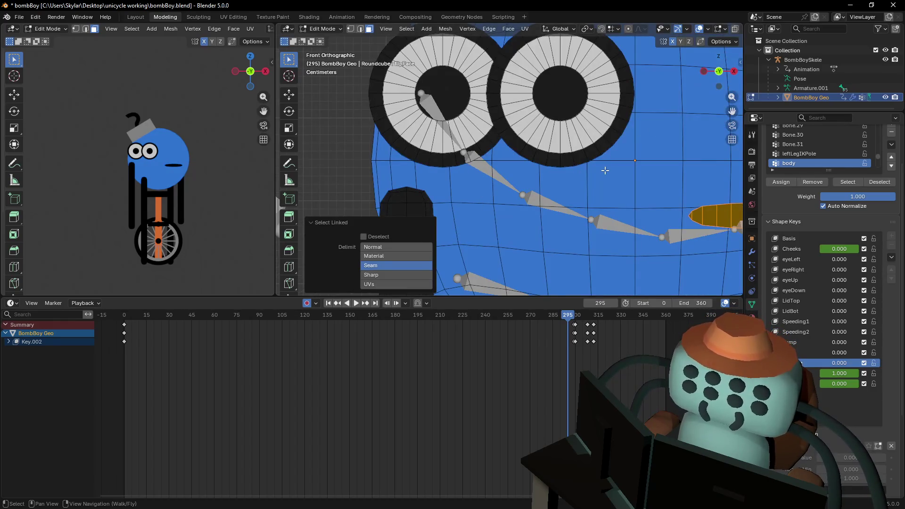
scroll(632, 176, down, 3)
scroll(631, 175, up, 2)
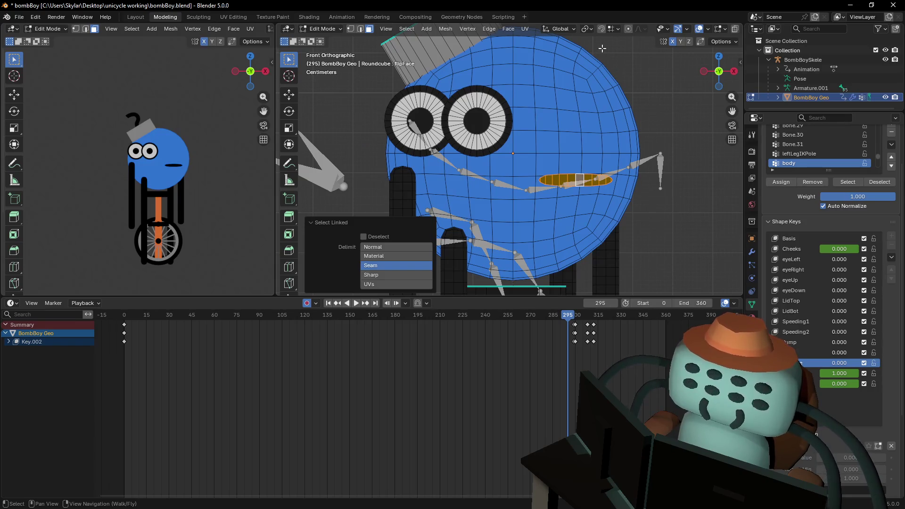
click(588, 29)
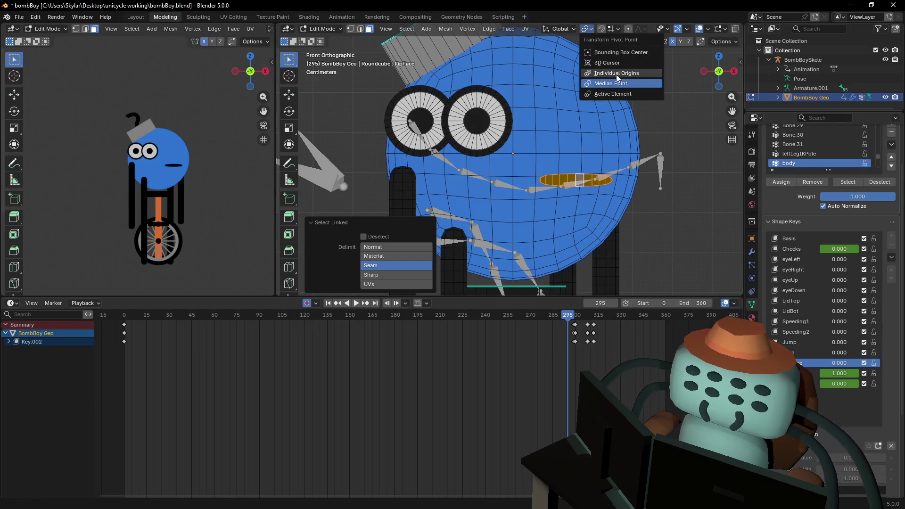
click(610, 73)
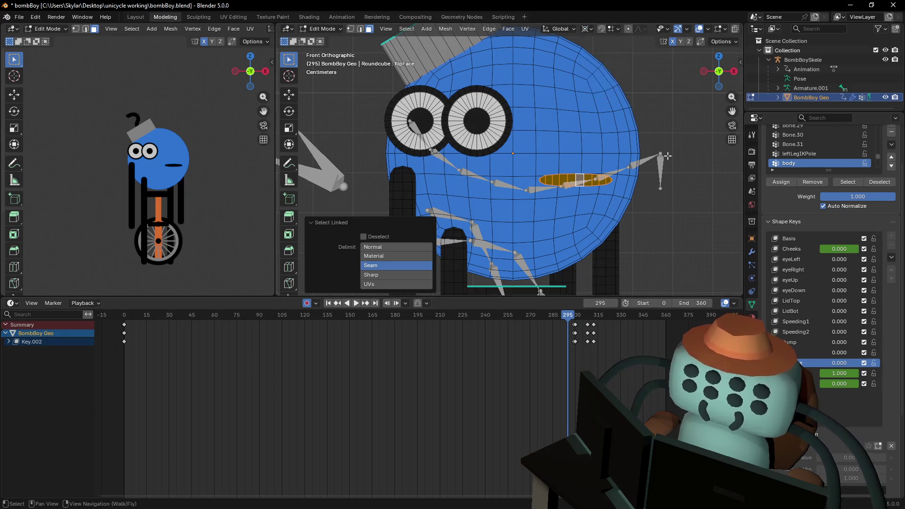
key(s)
key(x)
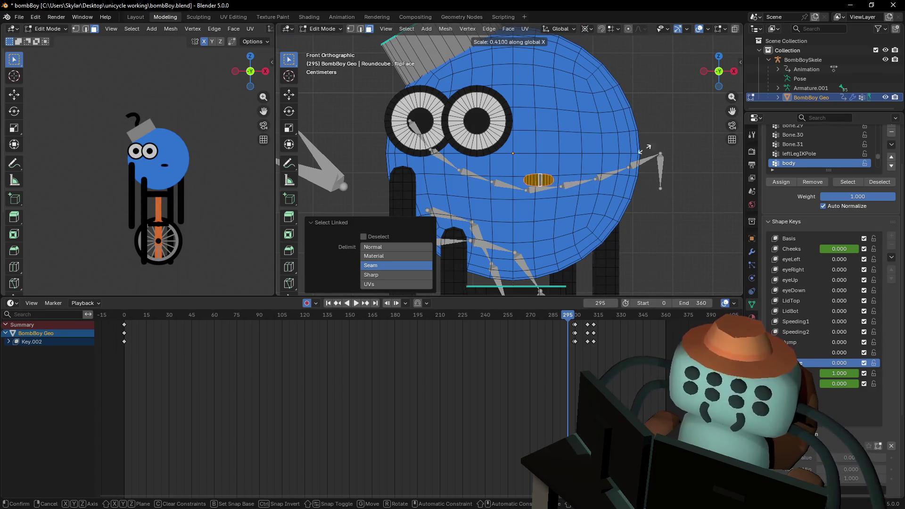
click(443, 141)
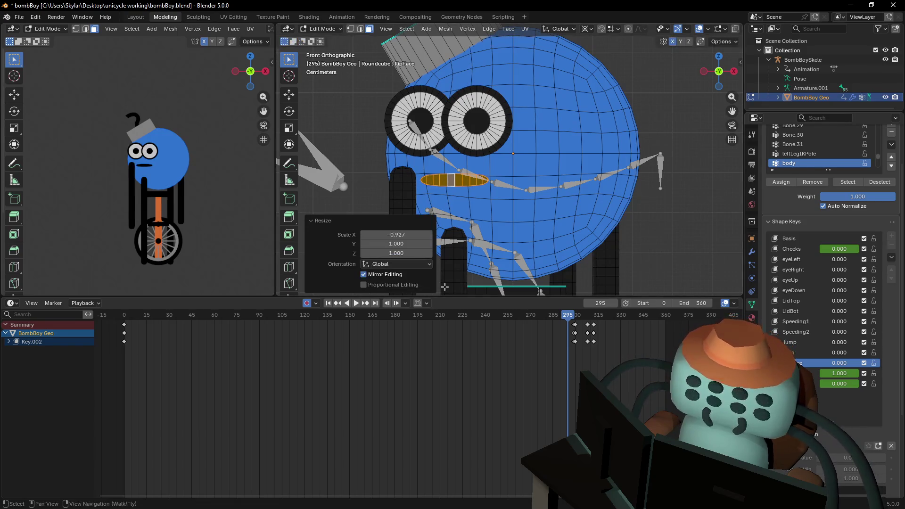
double_click(405, 234)
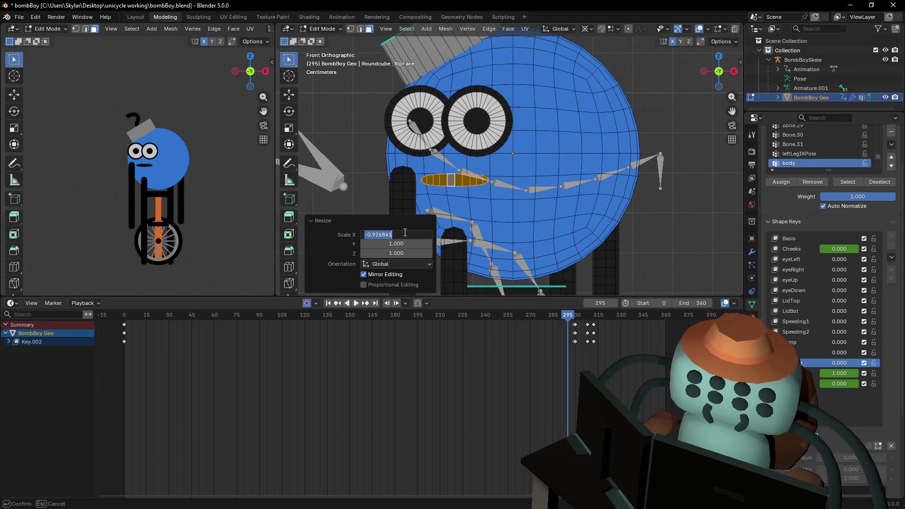
text(-1)
key(Return)
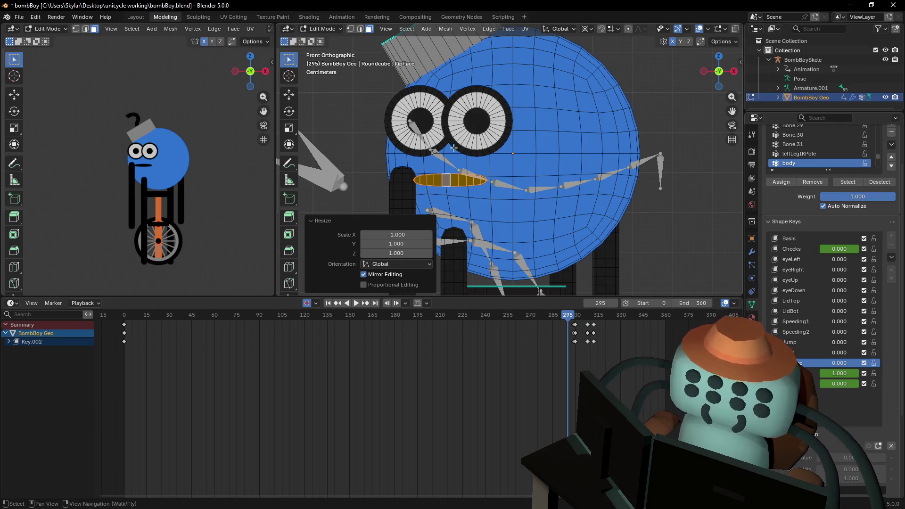
Restore the pivot point setting and re-enter Scale X of -1 for the mouth.
shift+middle_drag(508, 150, 522, 154)
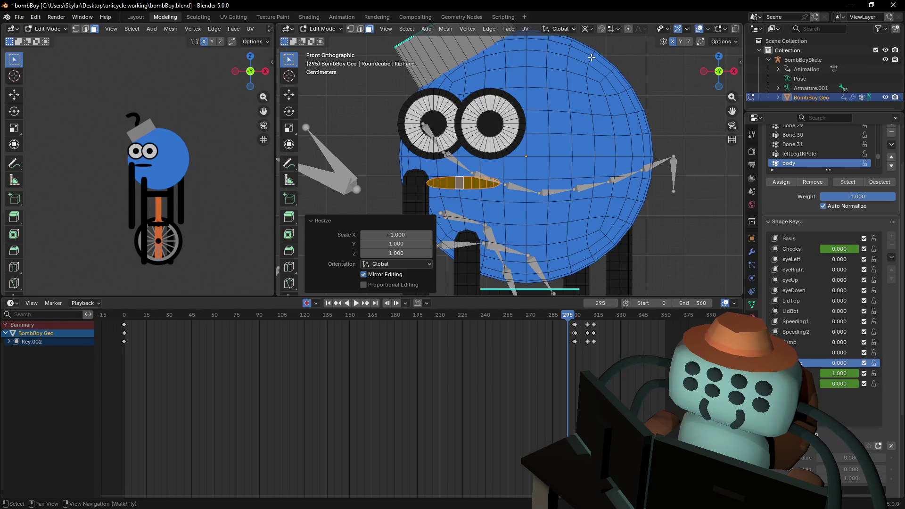
mouse_move(553, 133)
shift+middle_down()
mouse_move(565, 125)
mouse_move(563, 139)
shift+middle_up()
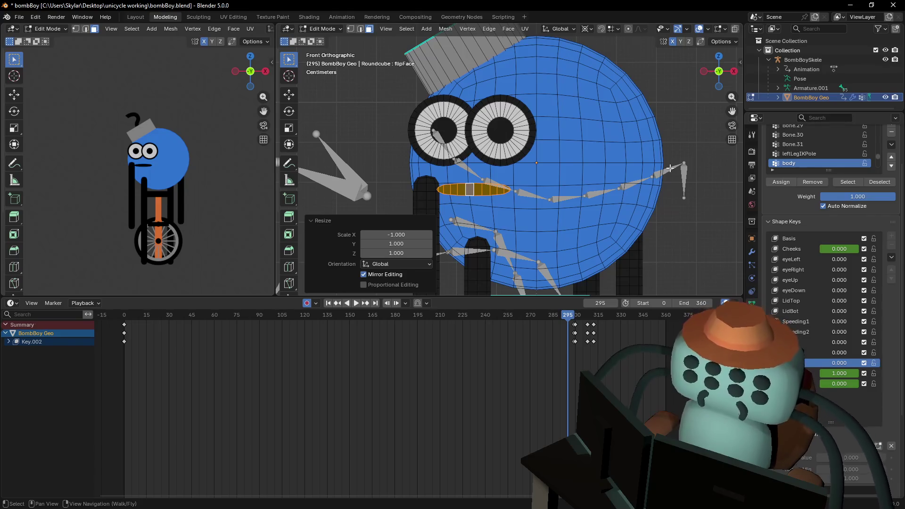
shift+middle_drag(670, 168, 654, 154)
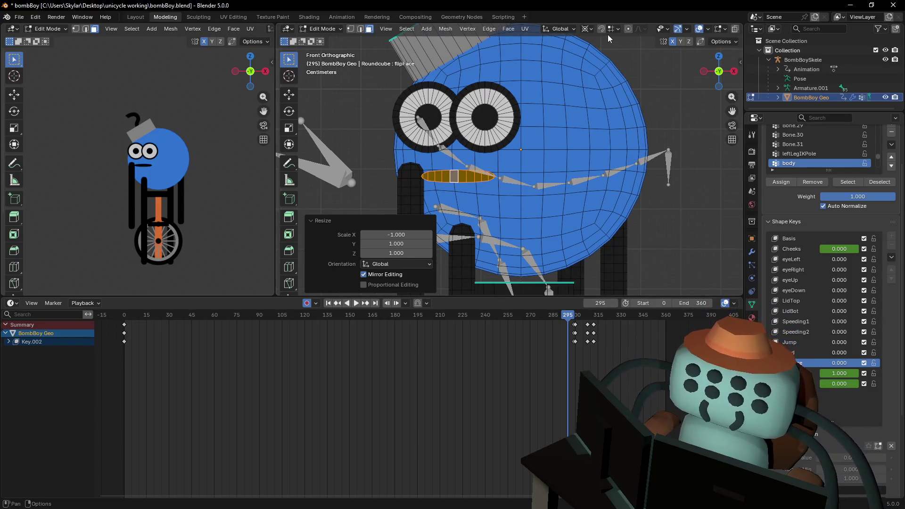
click(588, 29)
click(618, 78)
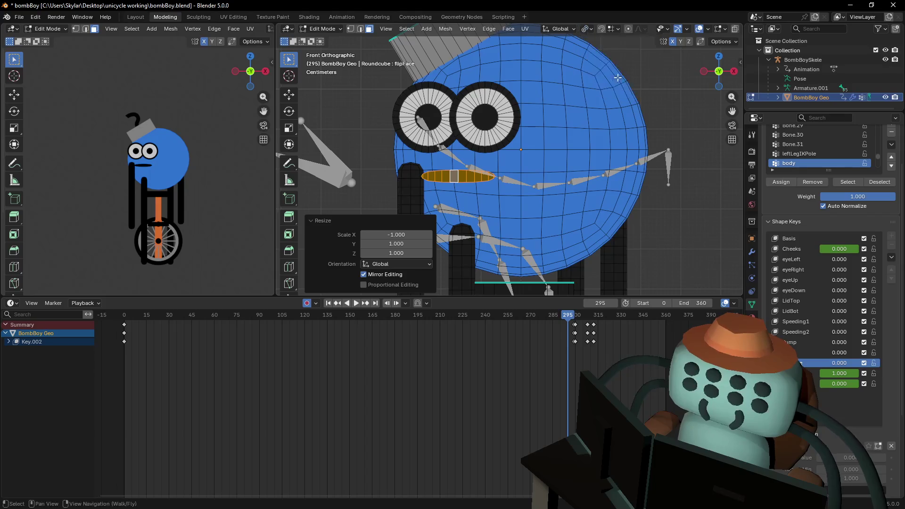
drag(394, 234, 401, 239)
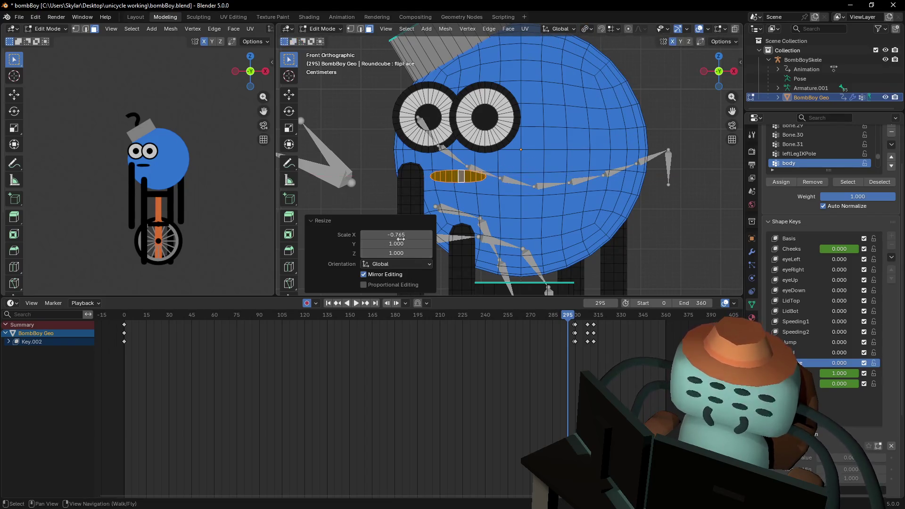
click(400, 235)
text(-1)
key(Return)
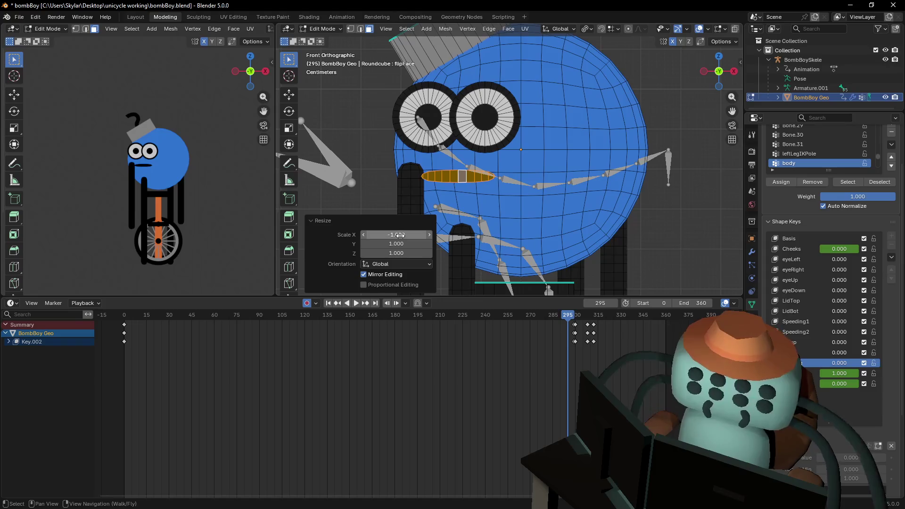
scroll(539, 186, up, 3)
Leave mesh edit mode, save bombBoy.blend, and advance one animation frame.
key(Tab)
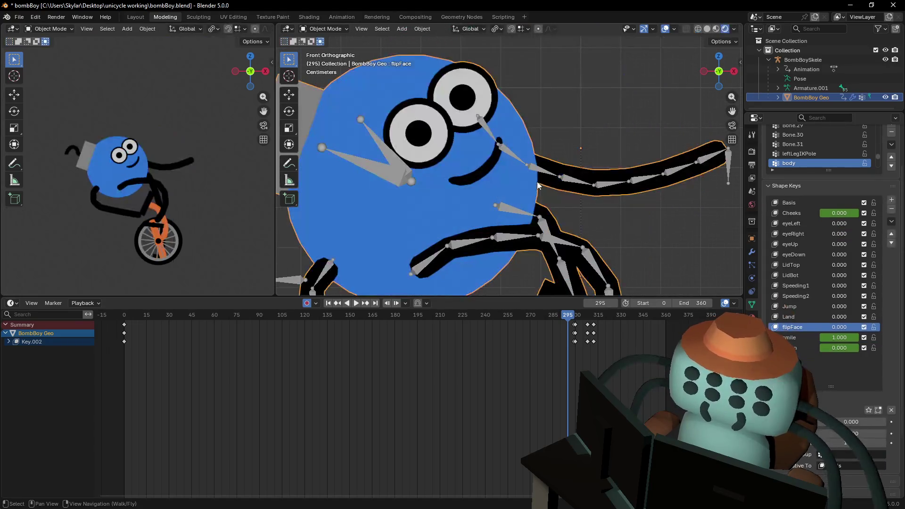
key(Tab)
scroll(582, 194, down, 4)
key(ctrl+s)
scroll(586, 236, down, 2)
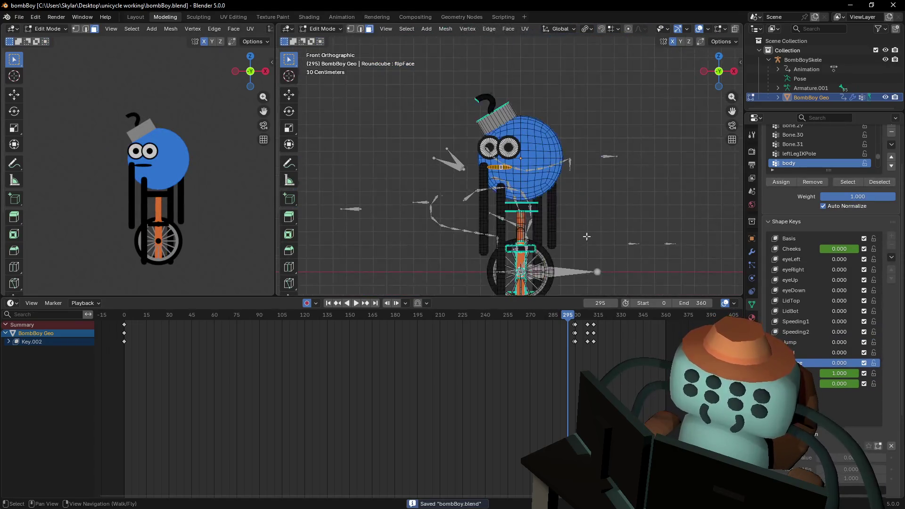
key(Right)
key(Right)
Scrub frames 296–297 to check the flipFace pose, recentre the character, and save bombBoy.blend.
key(Tab)
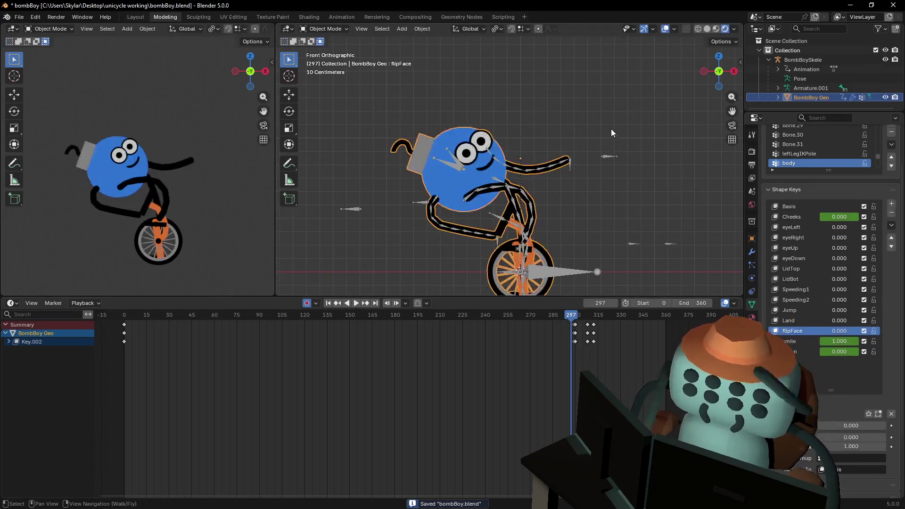
scroll(449, 199, up, 5)
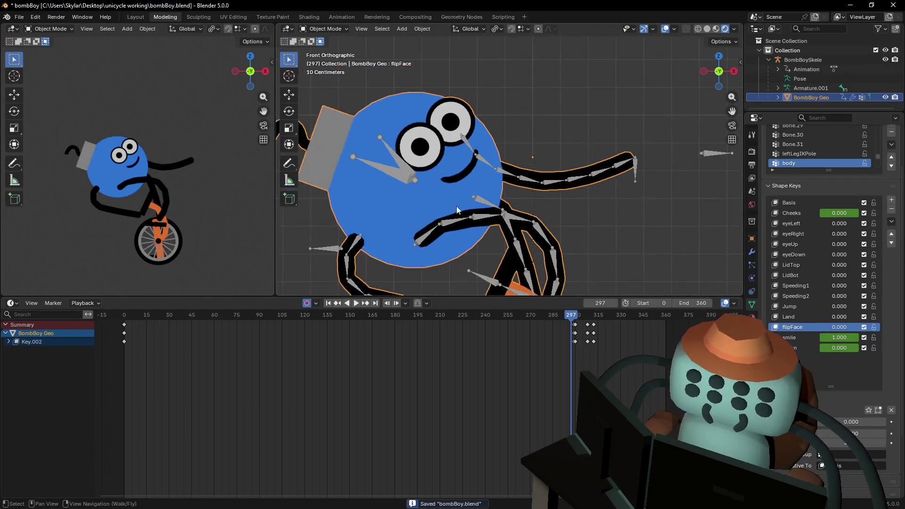
mouse_move(575, 322)
mouse_down()
mouse_move(582, 315)
mouse_move(569, 318)
mouse_up()
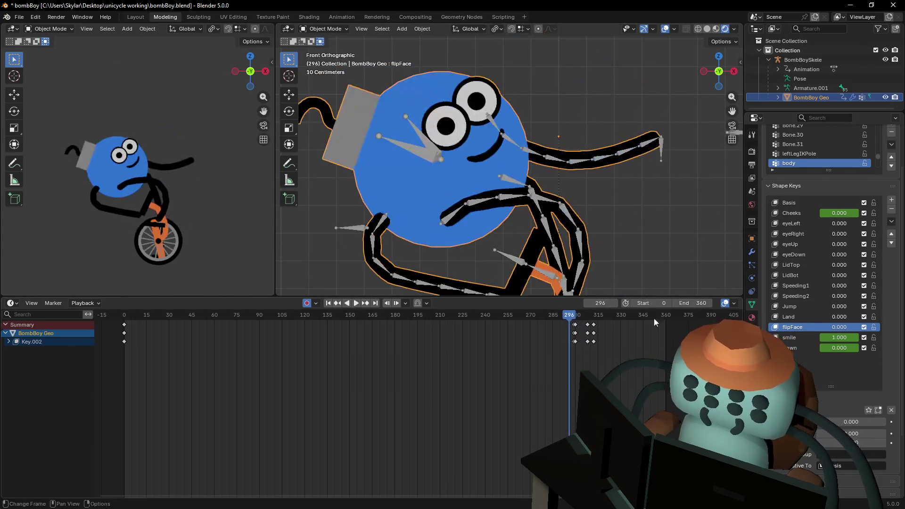
mouse_move(839, 327)
mouse_down()
mouse_move(862, 326)
mouse_move(840, 326)
mouse_move(862, 327)
mouse_move(839, 327)
mouse_move(846, 307)
mouse_move(837, 306)
mouse_move(863, 296)
mouse_move(839, 296)
mouse_move(853, 286)
mouse_move(839, 286)
mouse_move(842, 275)
mouse_move(863, 275)
mouse_move(839, 276)
mouse_move(863, 275)
mouse_move(839, 276)
mouse_move(862, 265)
mouse_move(839, 265)
mouse_move(851, 265)
mouse_move(840, 265)
mouse_move(851, 265)
mouse_move(839, 265)
mouse_move(849, 255)
mouse_move(833, 255)
mouse_up()
shift+middle_drag(614, 161, 567, 183)
key(ctrl+s)
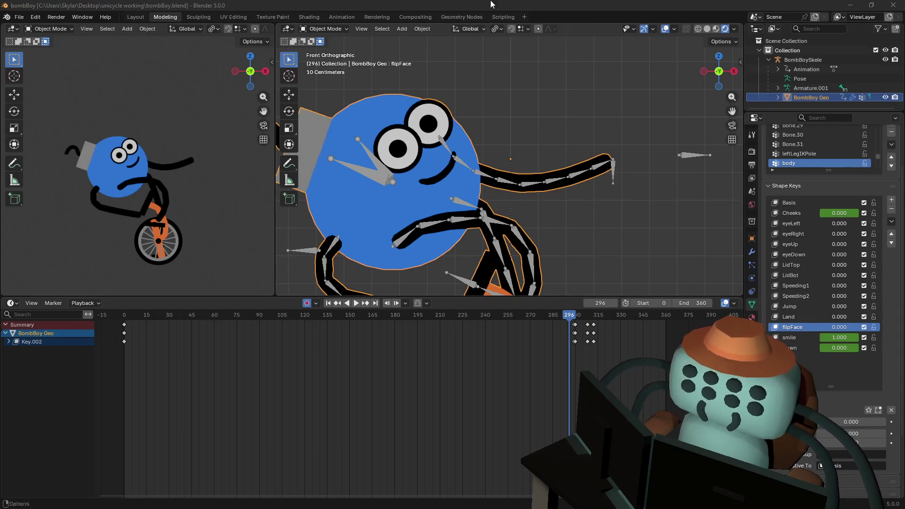
key(ctrl+s)
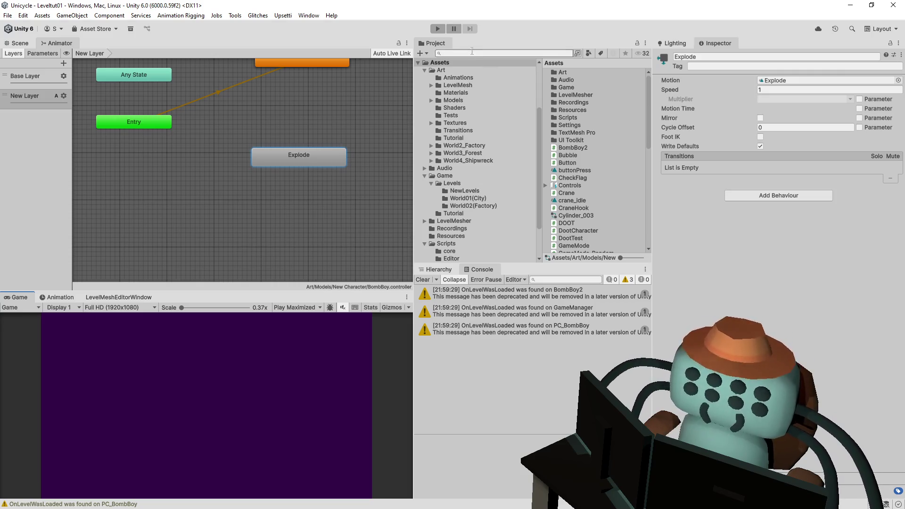
Start the game, finish the current level, and enter Level038 from the overworld.
click(438, 29)
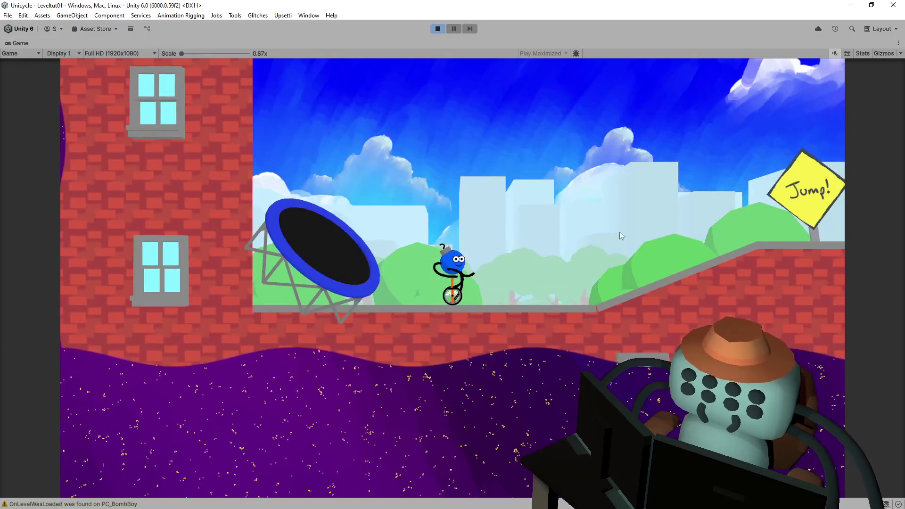
key(Right)
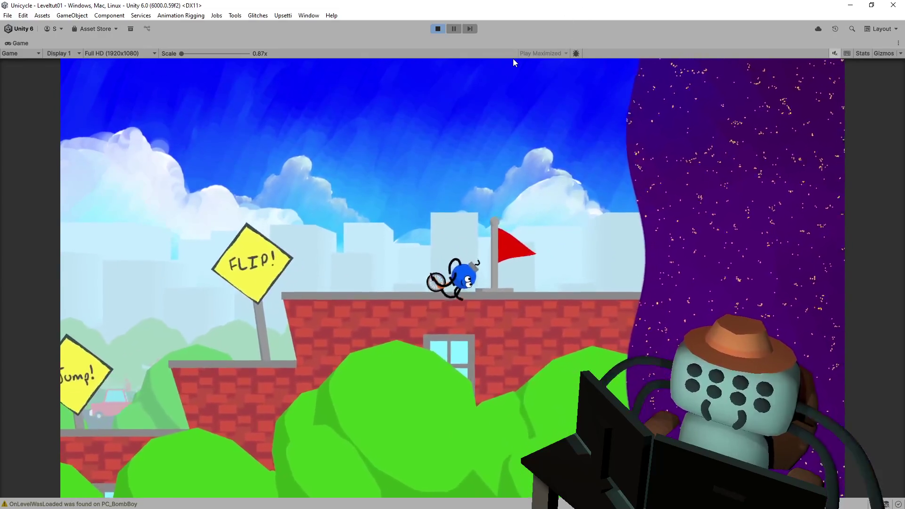
key(space)
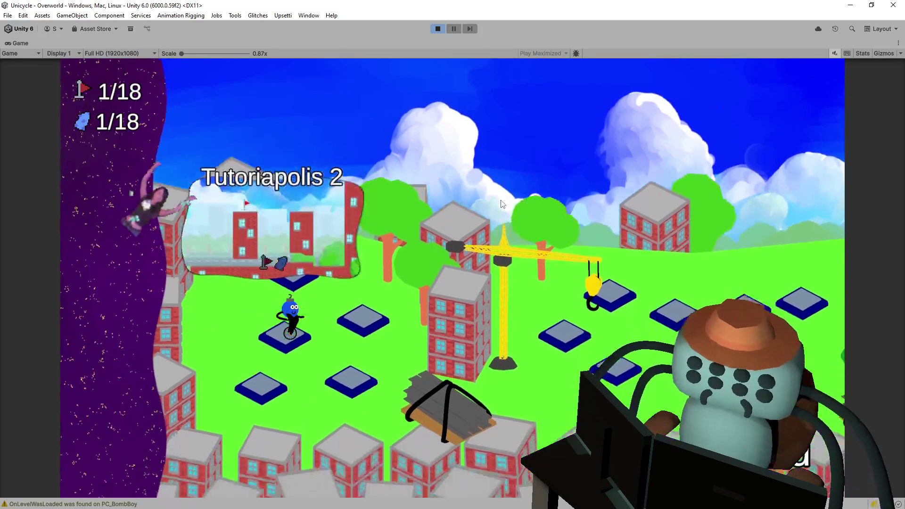
key(Up)
key(Up)
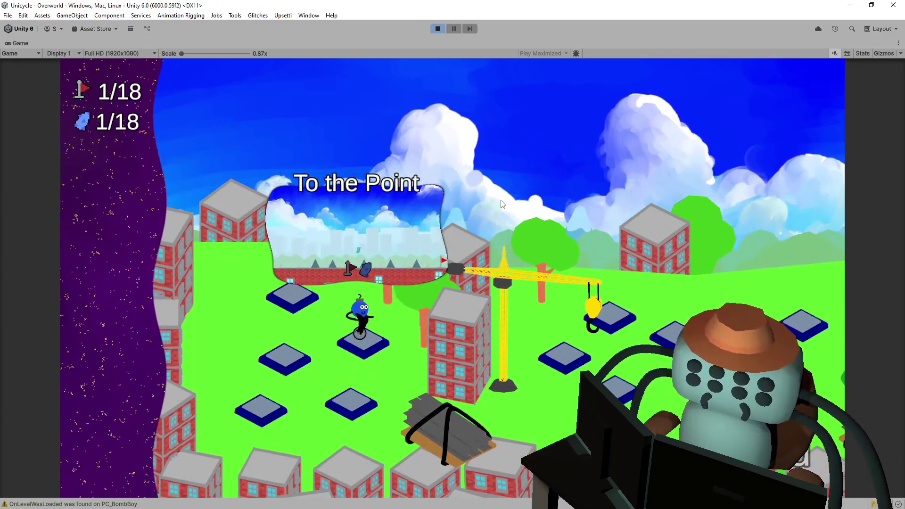
key(space)
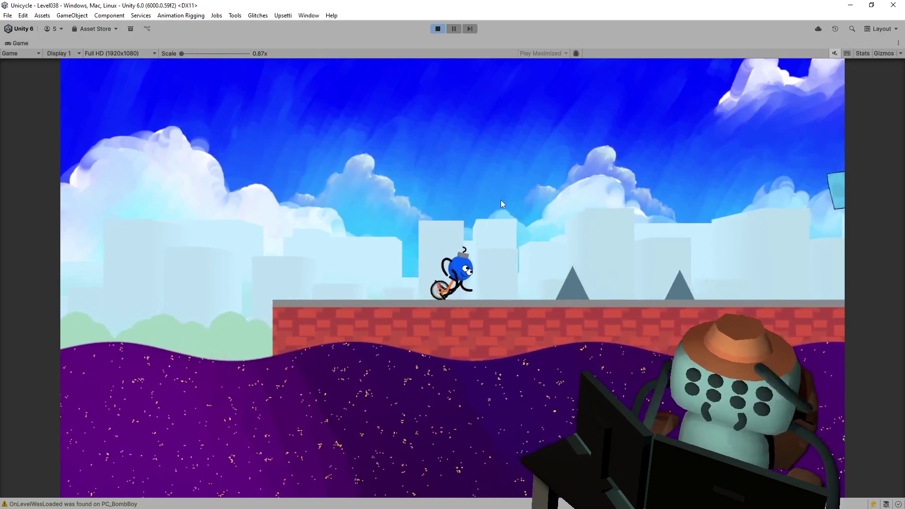
Play Level038, dying on the spikes once and reaching the red flag twice.
key(space)
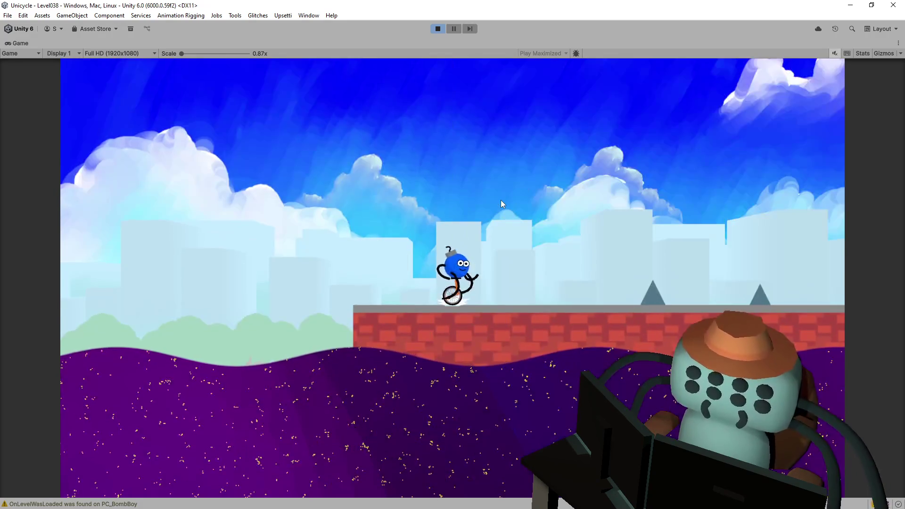
key(space)
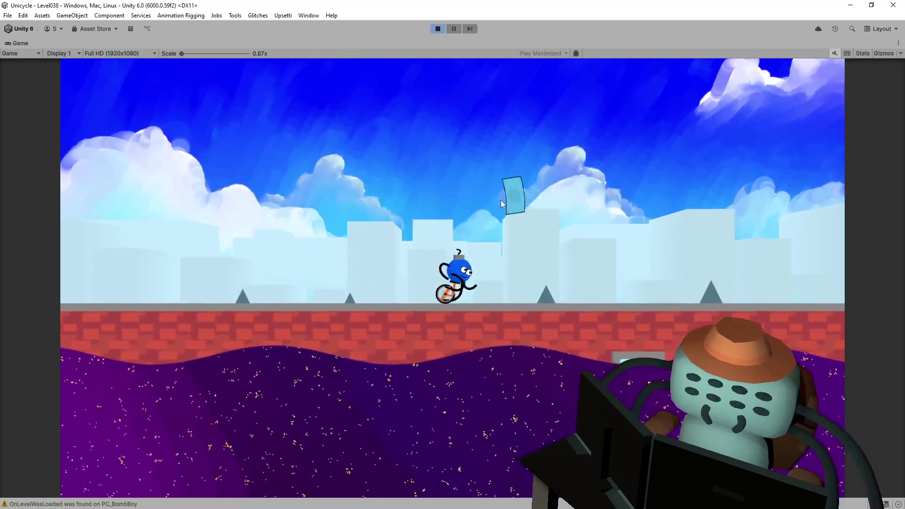
key(space)
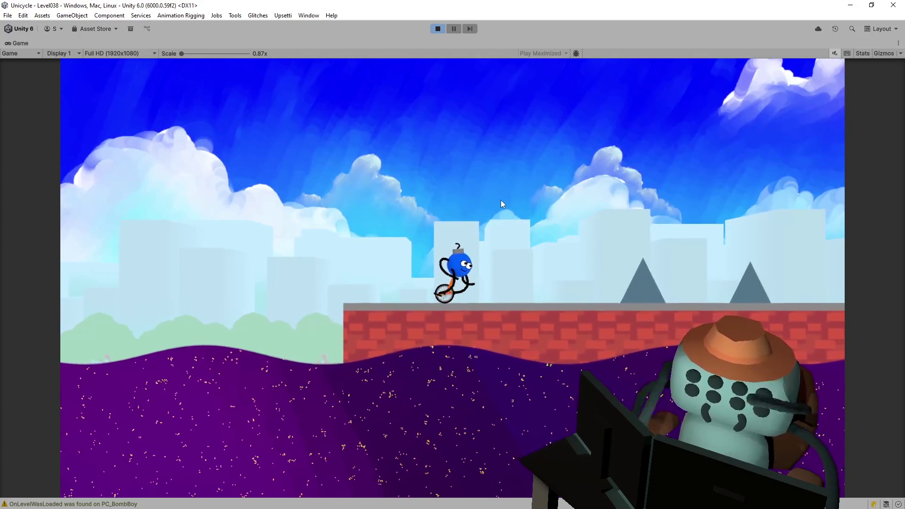
key(space)
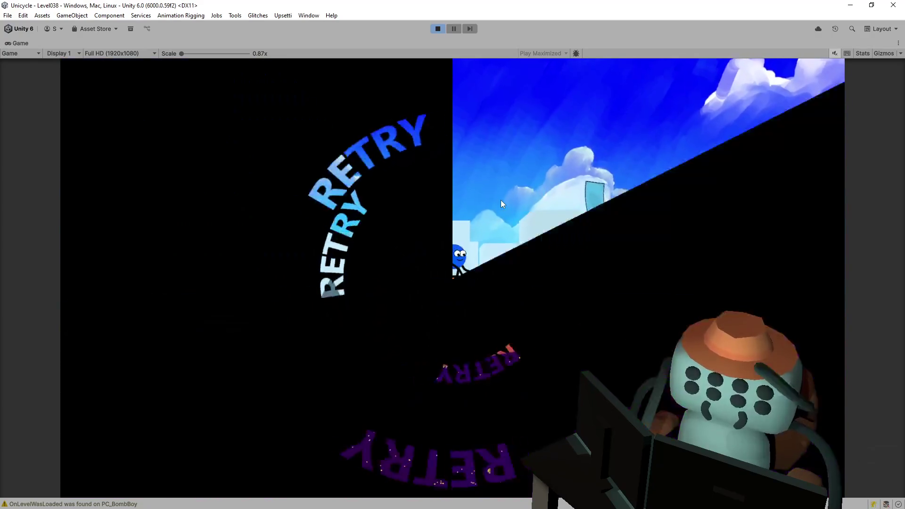
key(space)
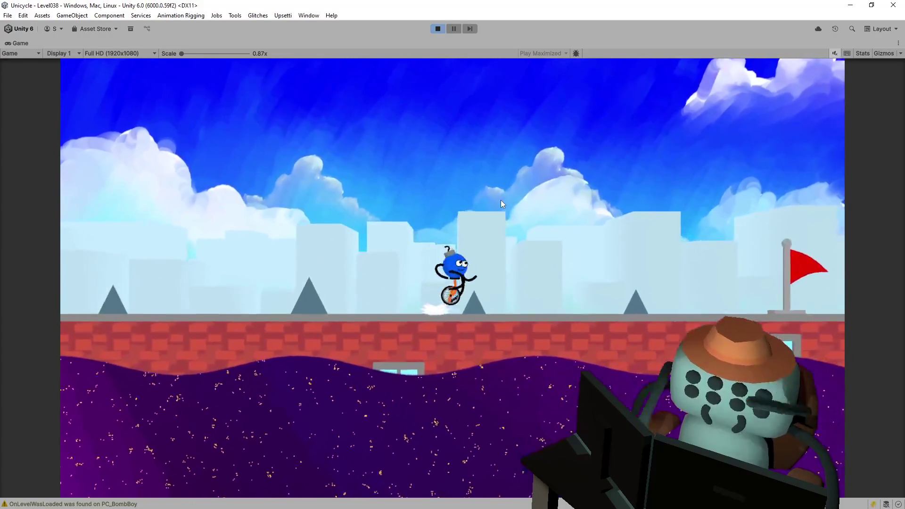
key(space)
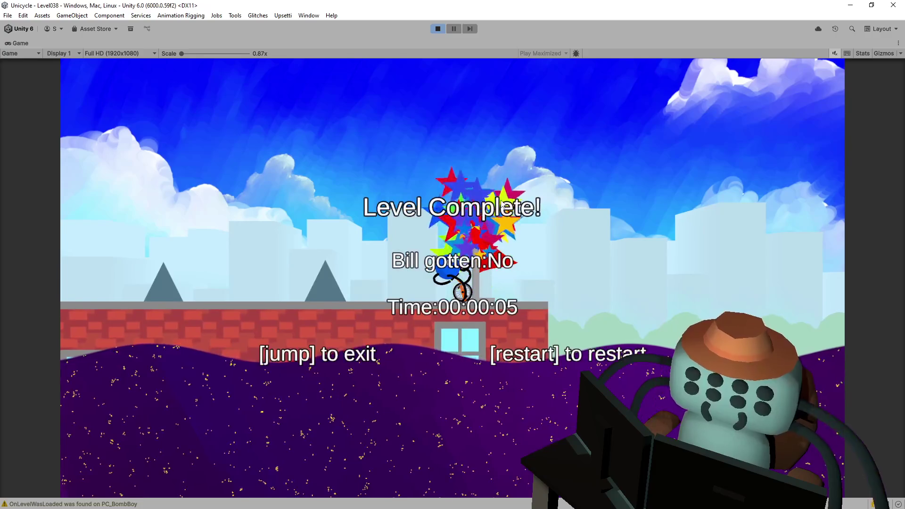
key(r)
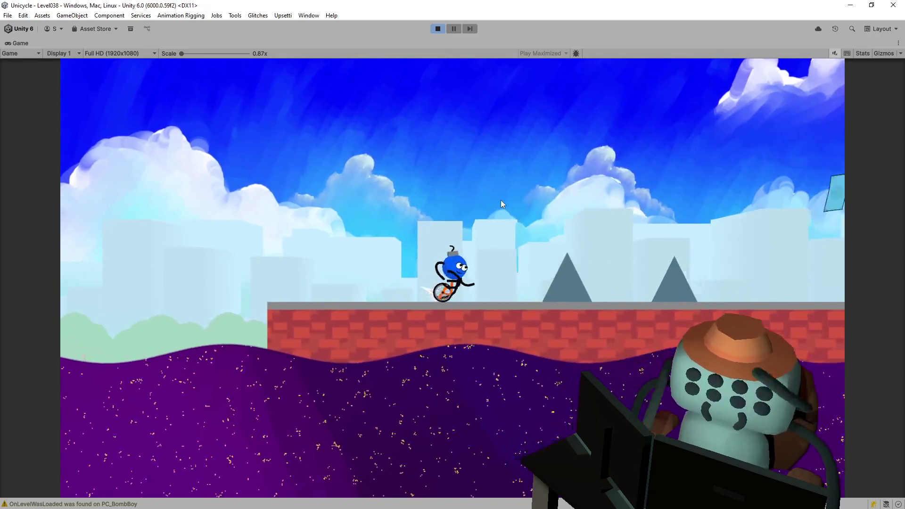
key(space)
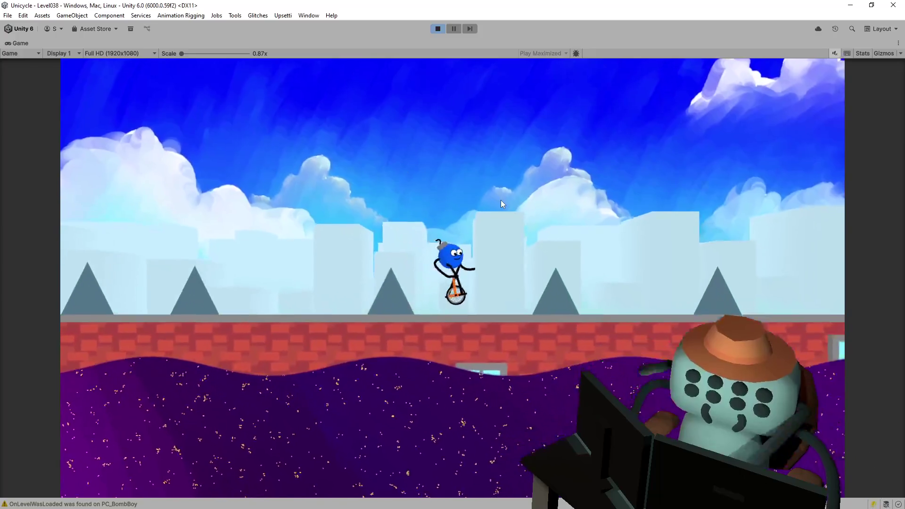
key(space)
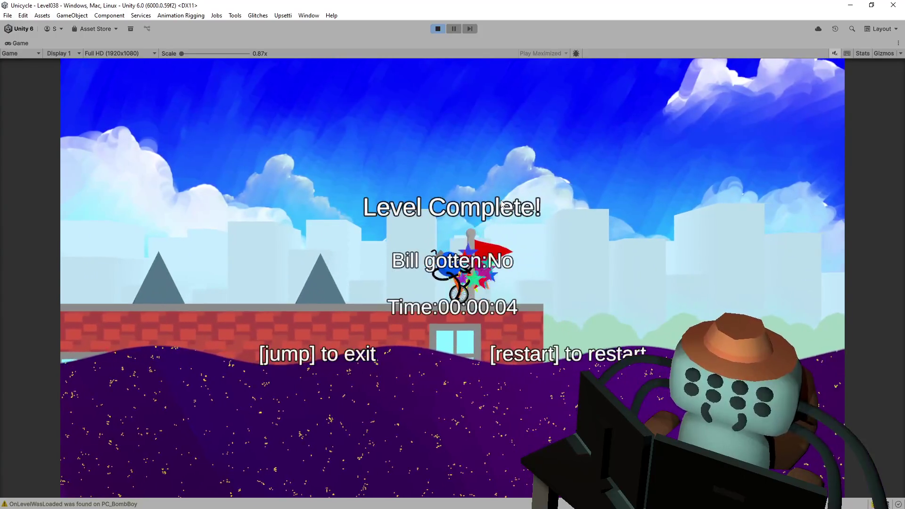
key(r)
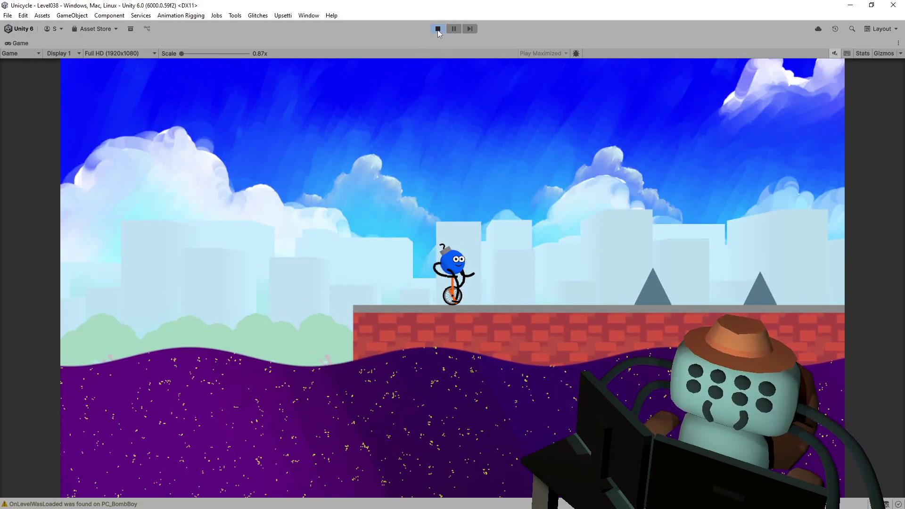
Stop the game and show the Hierarchy's scene objects.
click(438, 29)
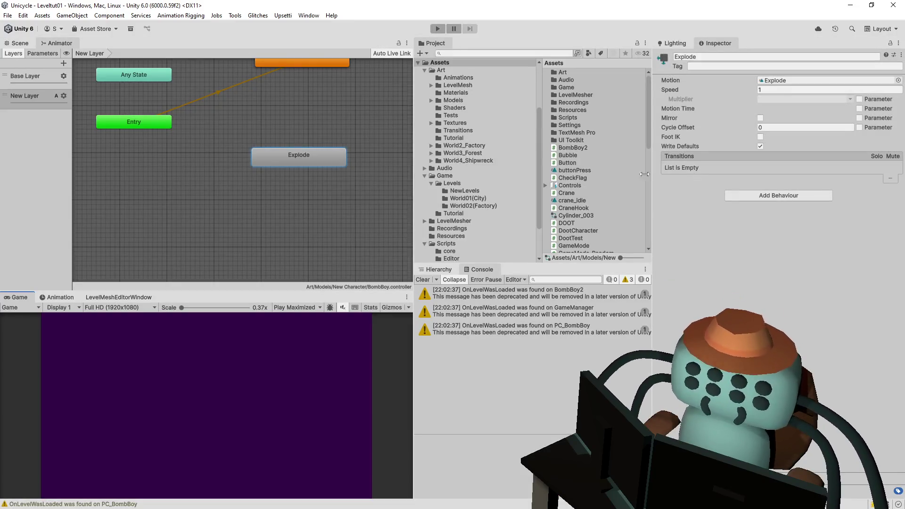
click(431, 268)
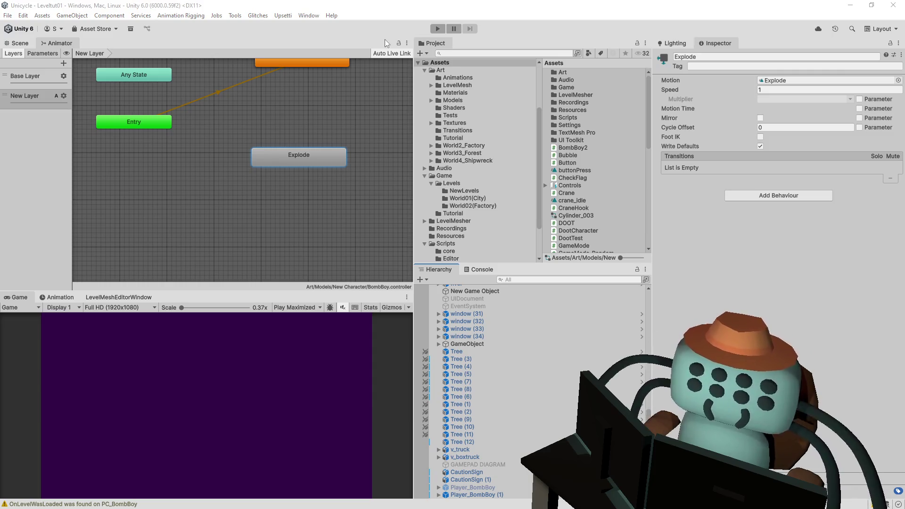
key(alt+Tab)
Search the project and open Spikes.cs in a new tab beside BombBoy2.cs.
click(311, 163)
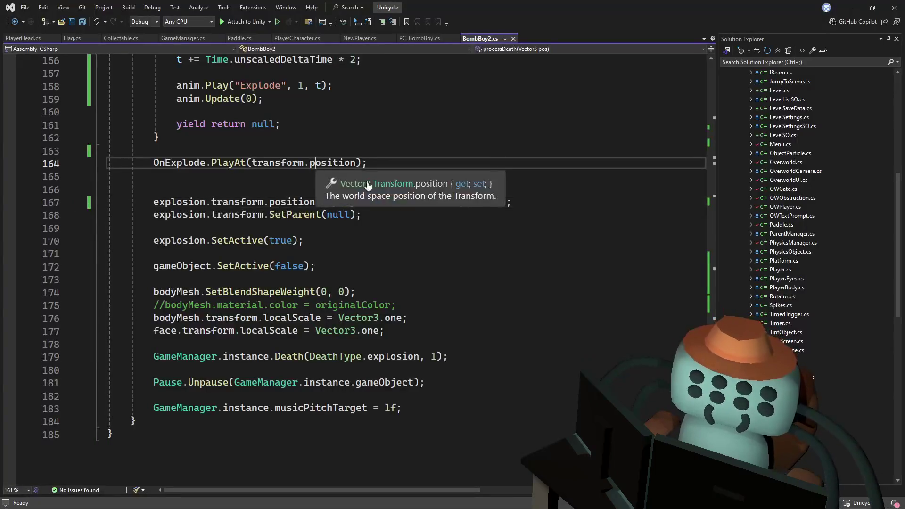
click(395, 112)
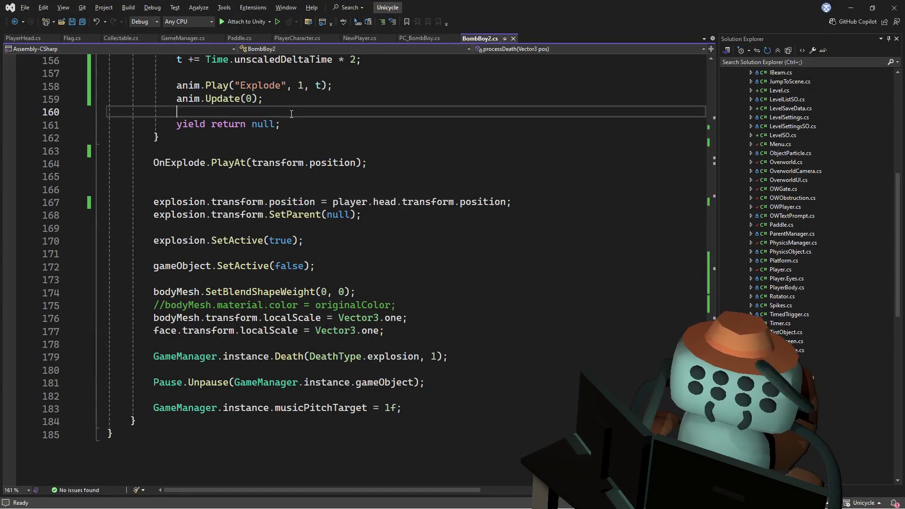
key(ctrl+f)
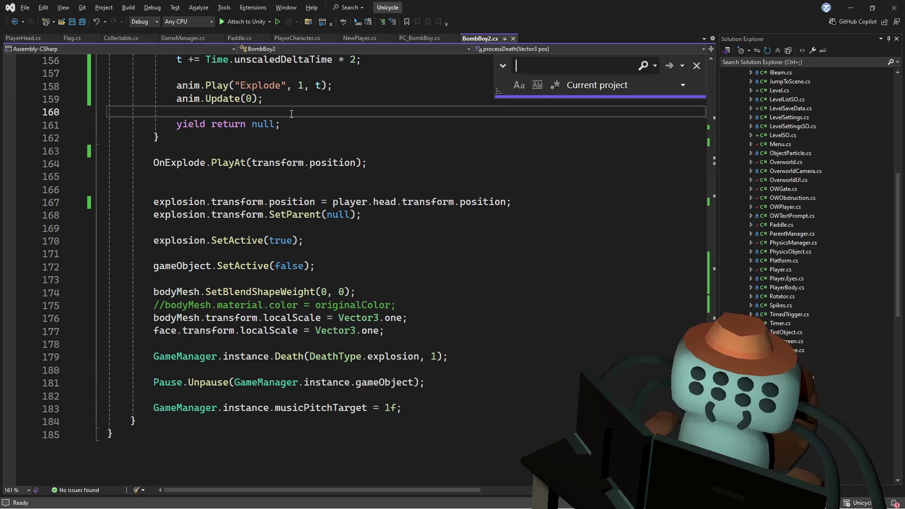
double_click(792, 305)
click(320, 241)
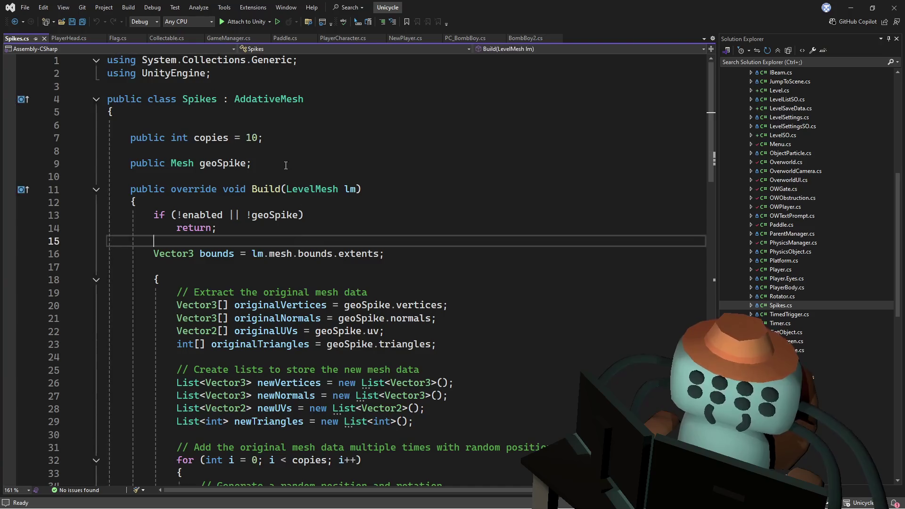
mouse_move(711, 108)
mouse_down()
mouse_move(684, 363)
mouse_move(686, 324)
mouse_up()
Change Spikes' OnCollisionEnter2D from private to public.
click(151, 241)
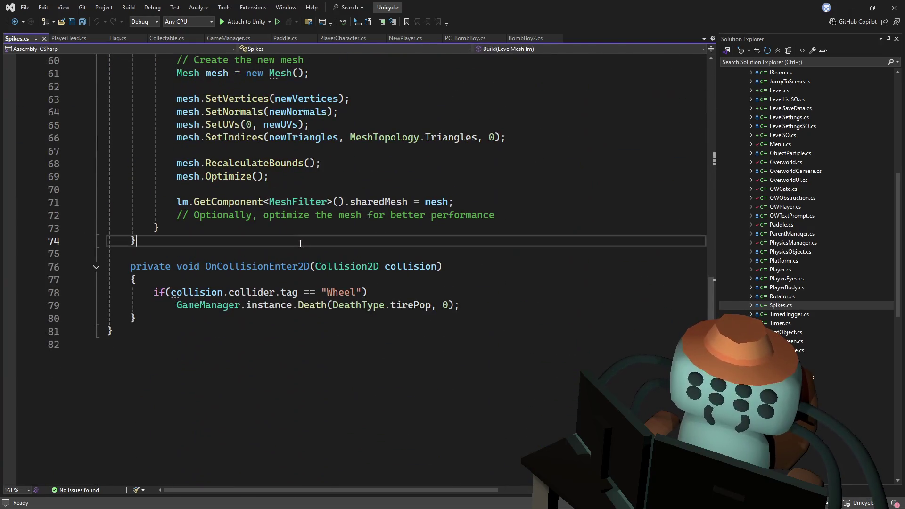
double_click(253, 266)
double_click(156, 267)
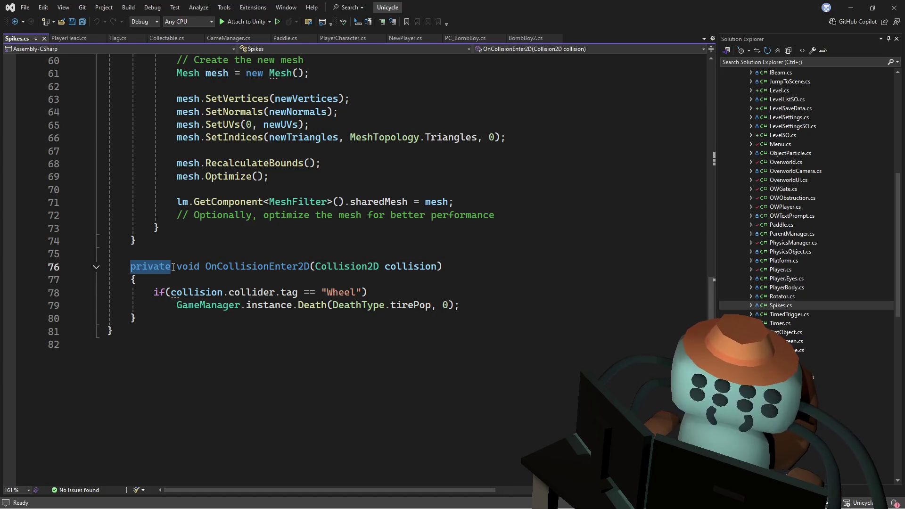
text(public)
key(Escape)
key(Up)
key(Up)
key(Up)
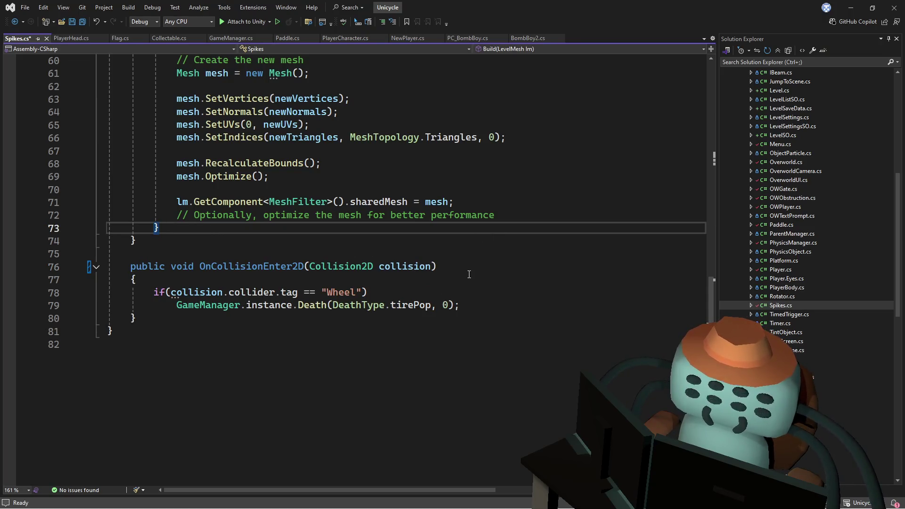
Duplicate the Wheel tag check and its Death call, changing the copy's tag to "Head".
drag(491, 302, 110, 292)
key(ctrl+c)
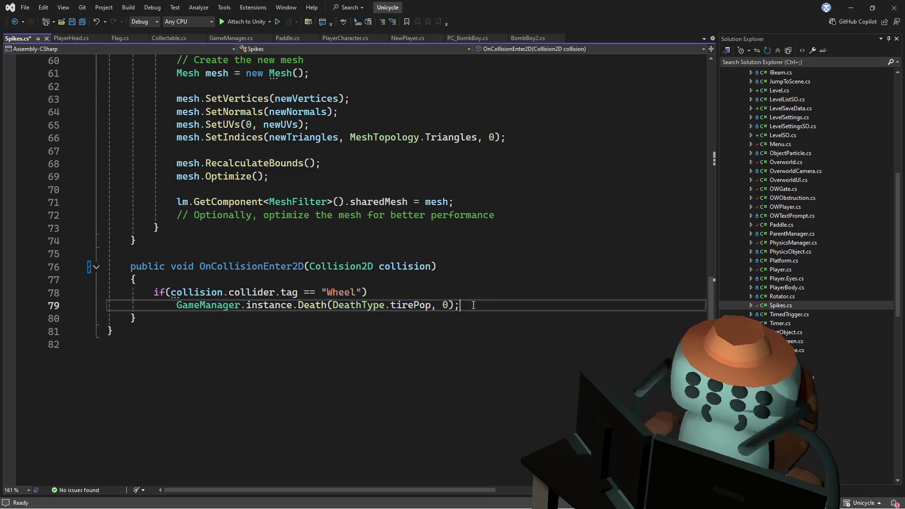
key(ctrl+v)
key(Return)
double_click(353, 331)
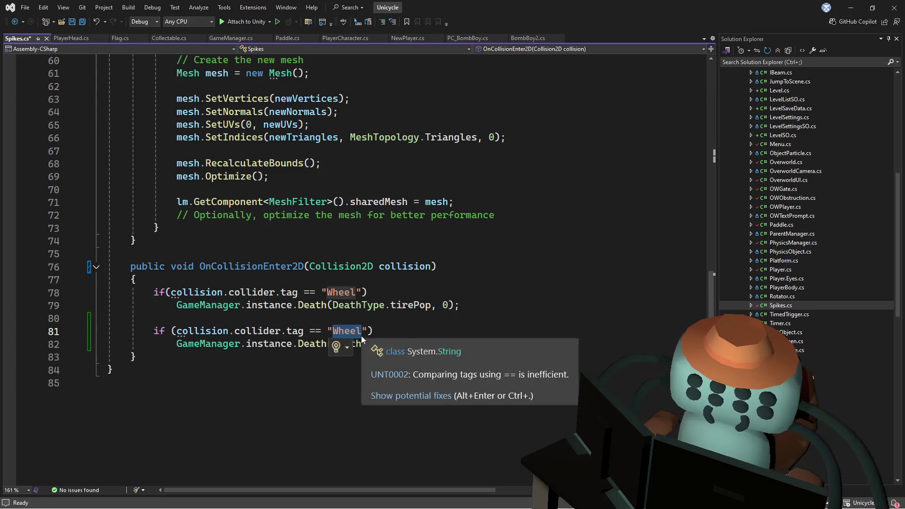
text(Head)
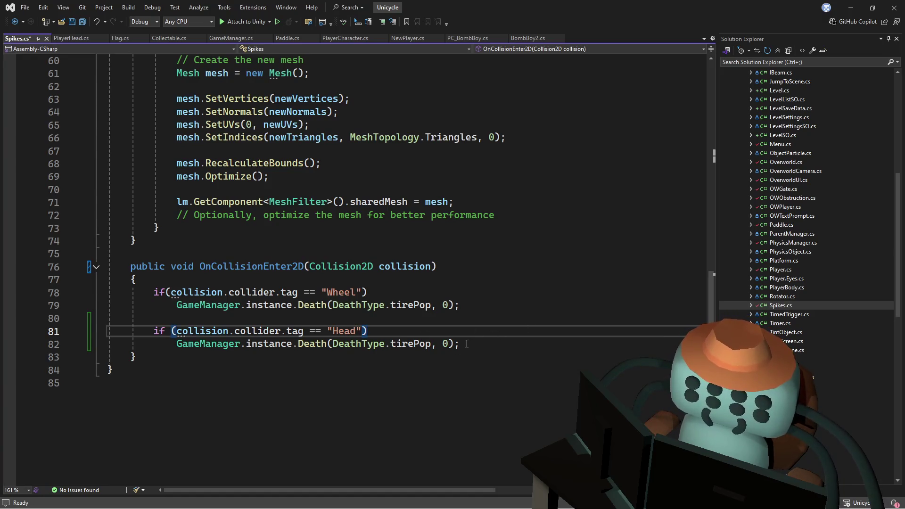
drag(466, 343, 177, 343)
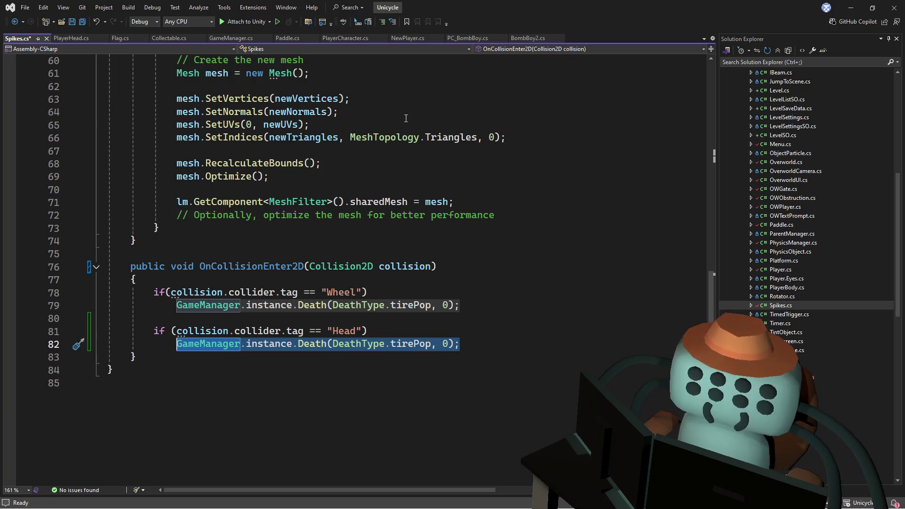
click(121, 38)
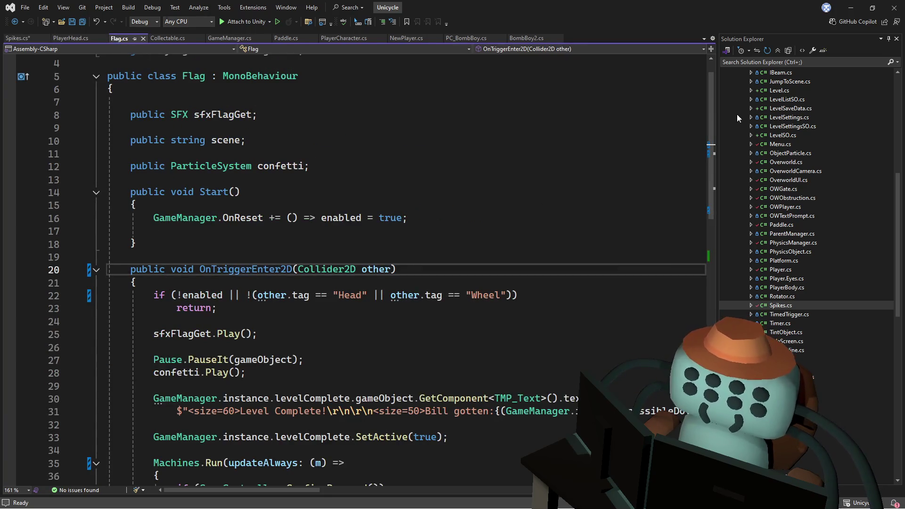
Scroll Flag.cs and highlight OnTriggerEnter2D's Head-or-Wheel tag condition, then return to Spikes.cs.
scroll(696, 219, down, 11)
scroll(664, 284, up, 8)
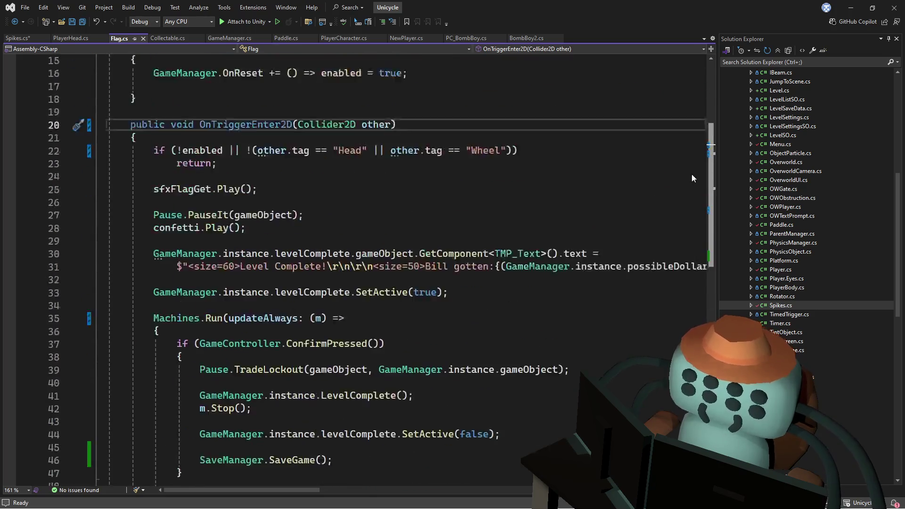
scroll(698, 129, up, 3)
scroll(694, 194, down, 6)
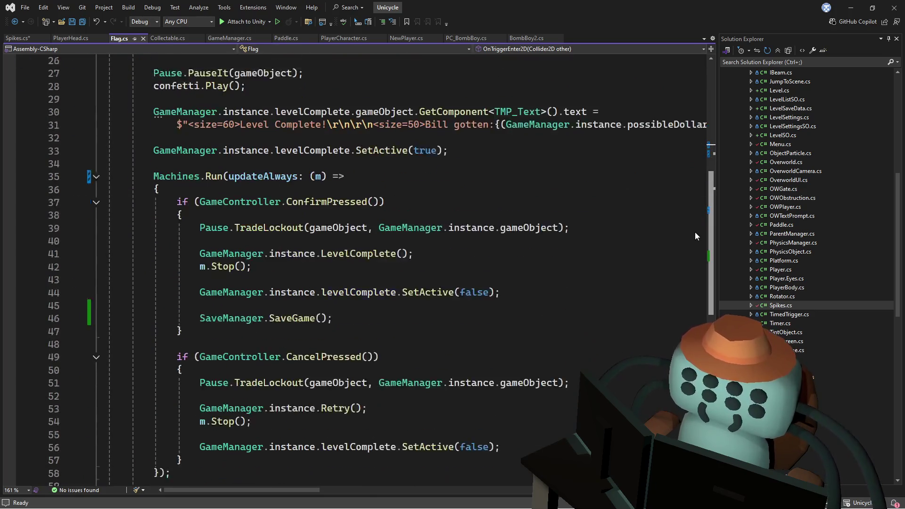
scroll(692, 243, down, 2)
scroll(700, 235, up, 1)
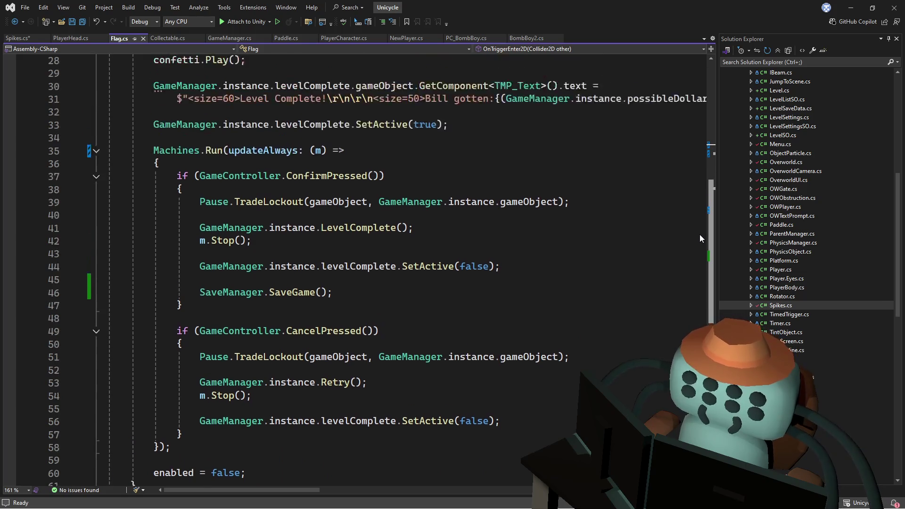
scroll(700, 233, up, 1)
scroll(700, 230, up, 5)
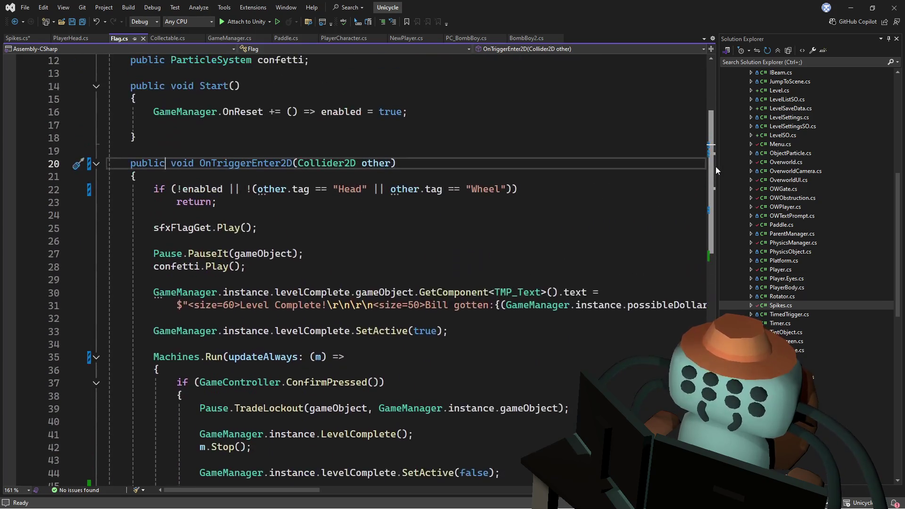
scroll(714, 159, up, 1)
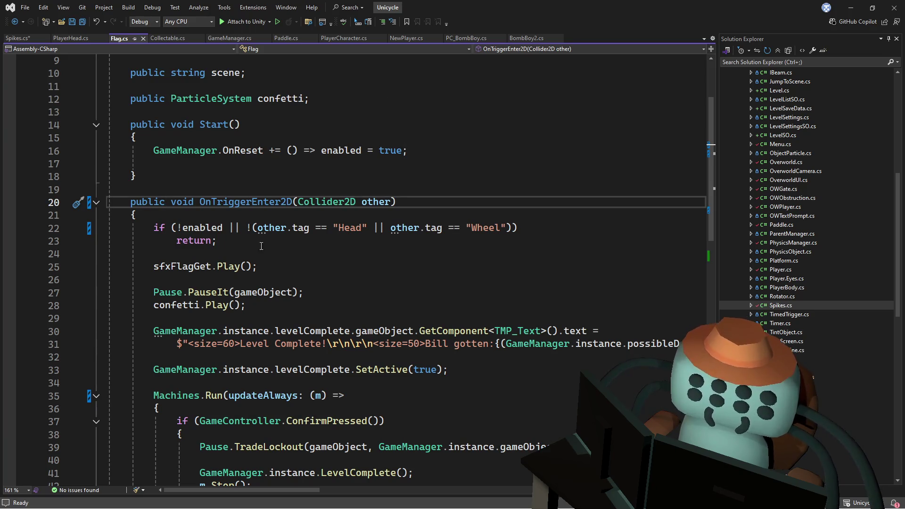
drag(257, 228, 399, 238)
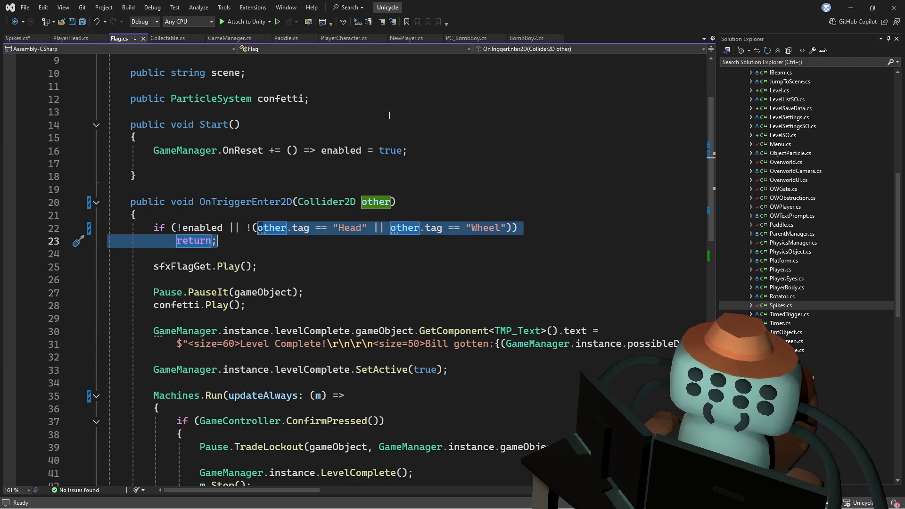
click(20, 39)
Change the Head check's death type from tirePop to explosion, then go to GameManager's Death definition.
click(351, 267)
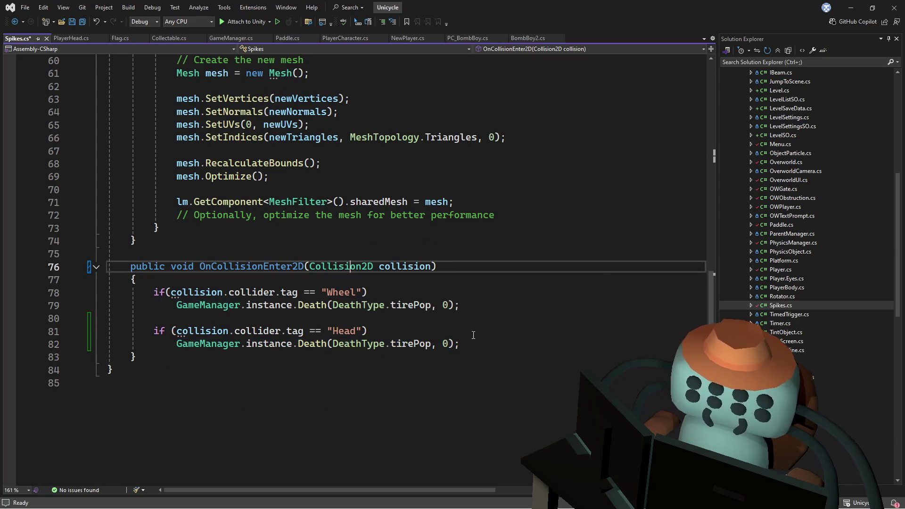
drag(474, 345, 482, 333)
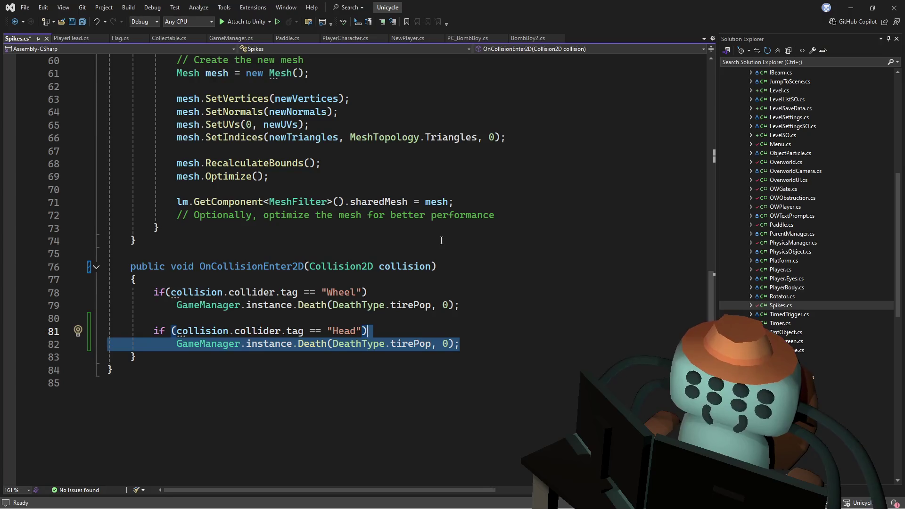
double_click(409, 345)
key(BackSpace)
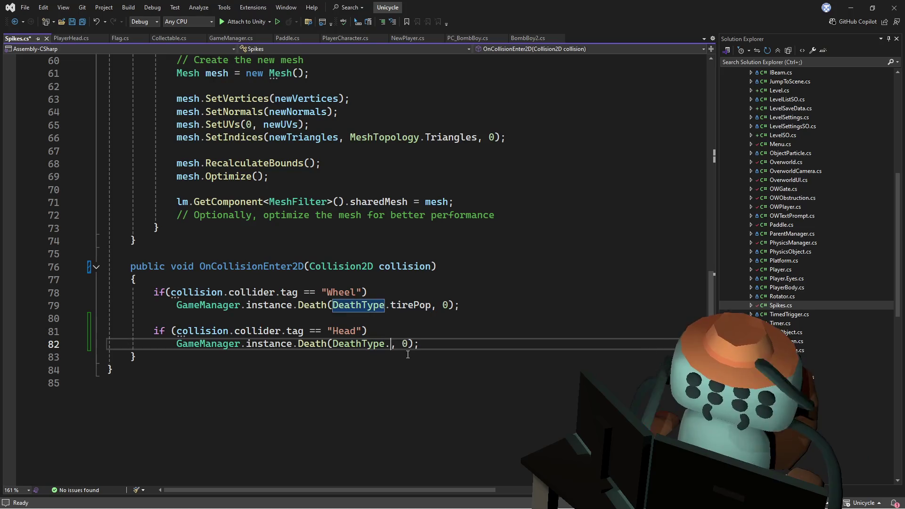
text(ex)
click(408, 359)
double_click(416, 345)
click(373, 345)
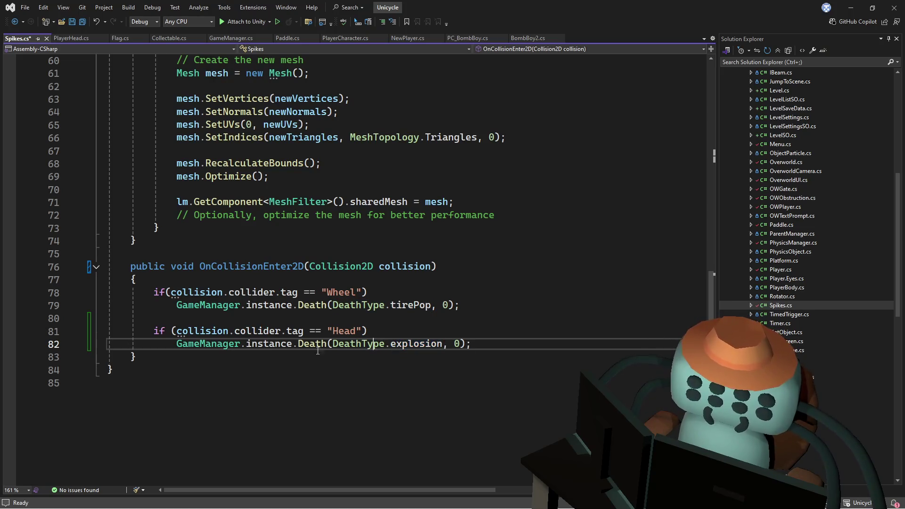
ctrl+click(311, 346)
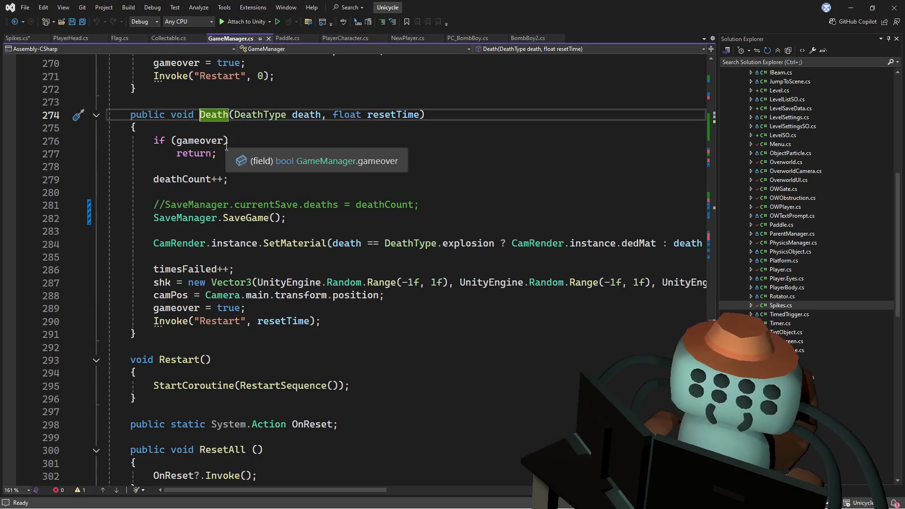
double_click(392, 115)
click(232, 133)
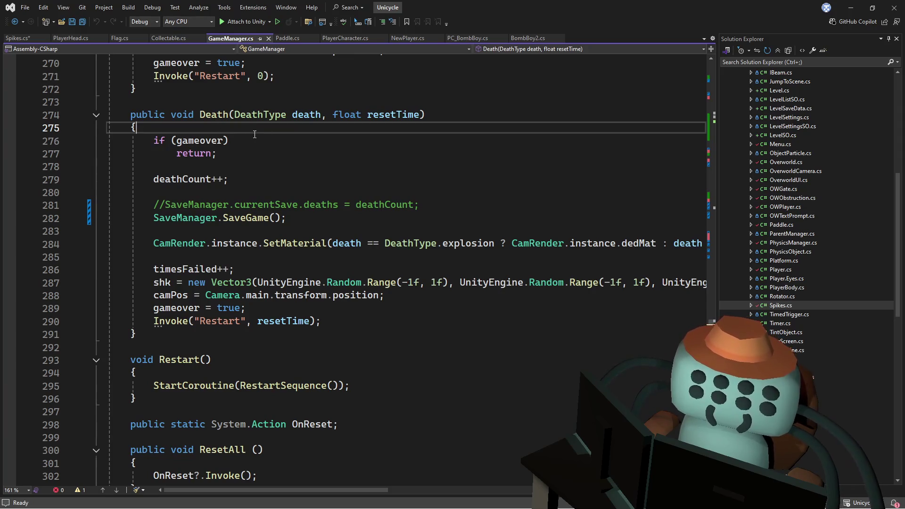
key(ctrl+minus)
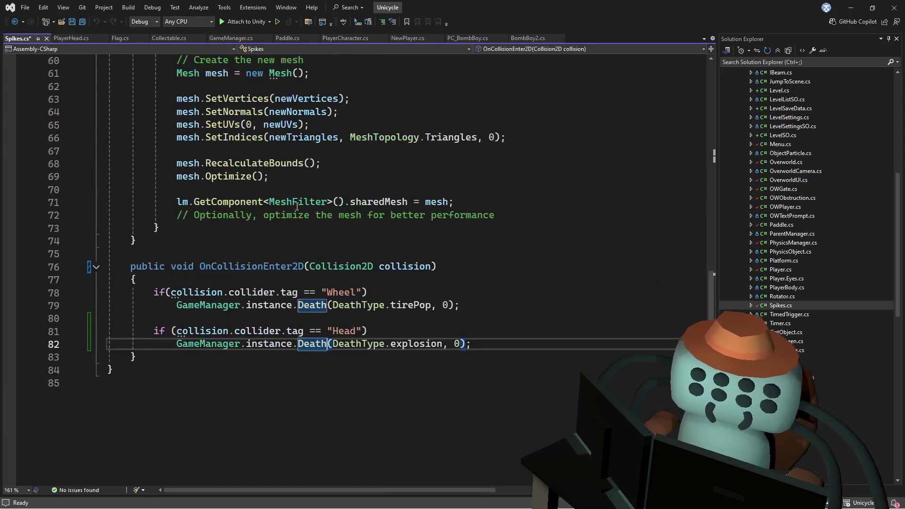
ctrl+click(311, 306)
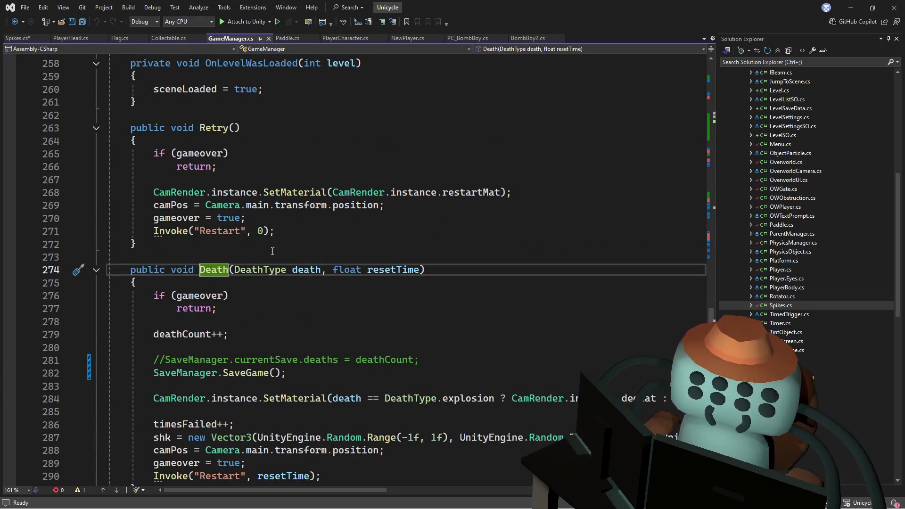
scroll(245, 308, down, 4)
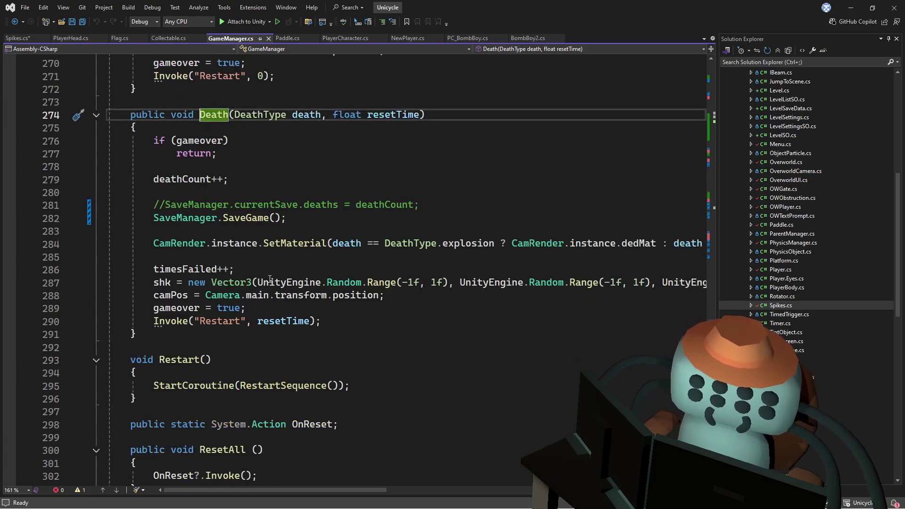
click(244, 180)
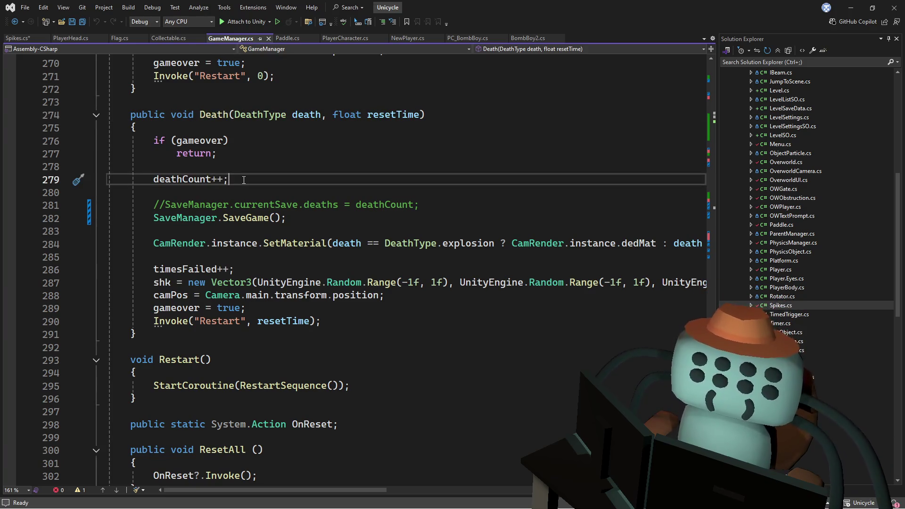
click(256, 158)
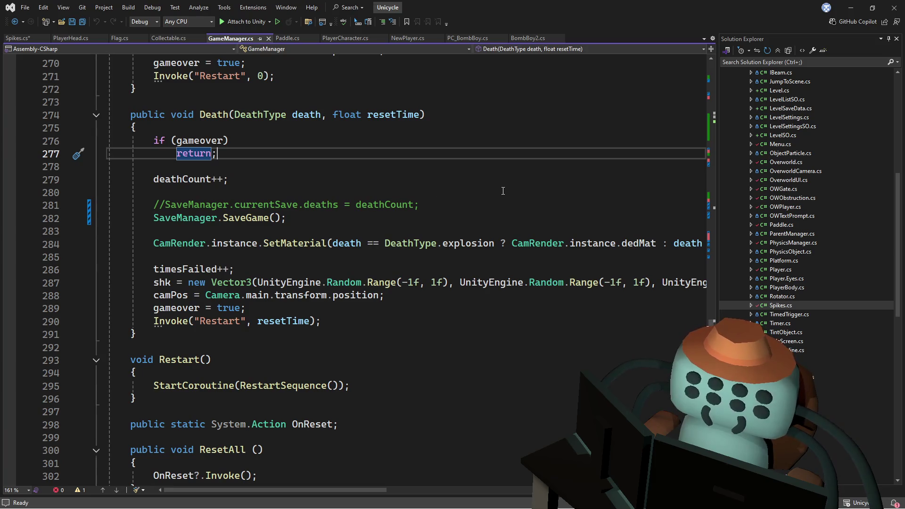
Cut the commented-out SaveManager.currentSave.deaths line from Death and navigate back to Spikes.cs.
click(340, 204)
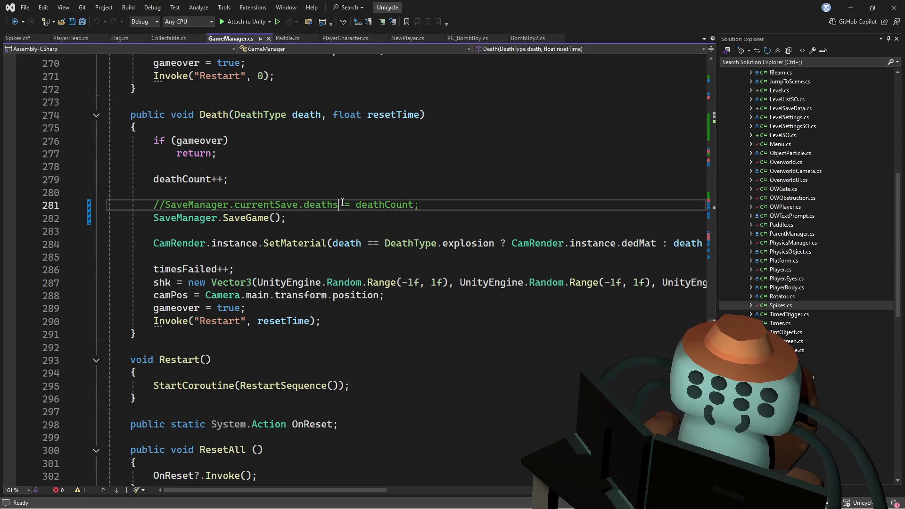
key(ctrl+x)
click(380, 192)
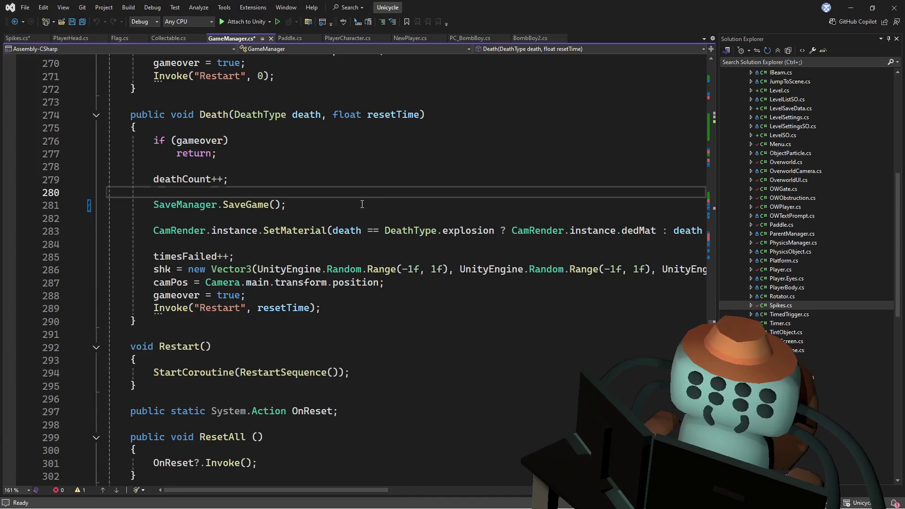
click(363, 204)
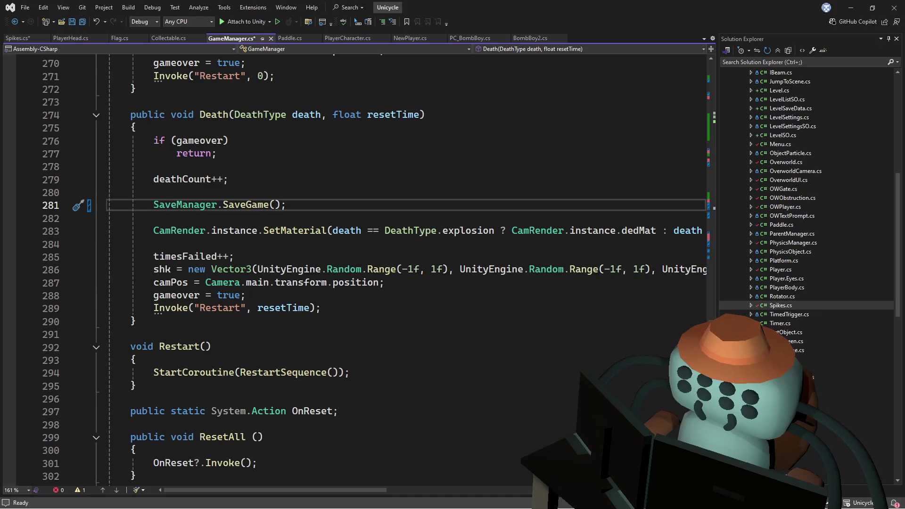
click(460, 166)
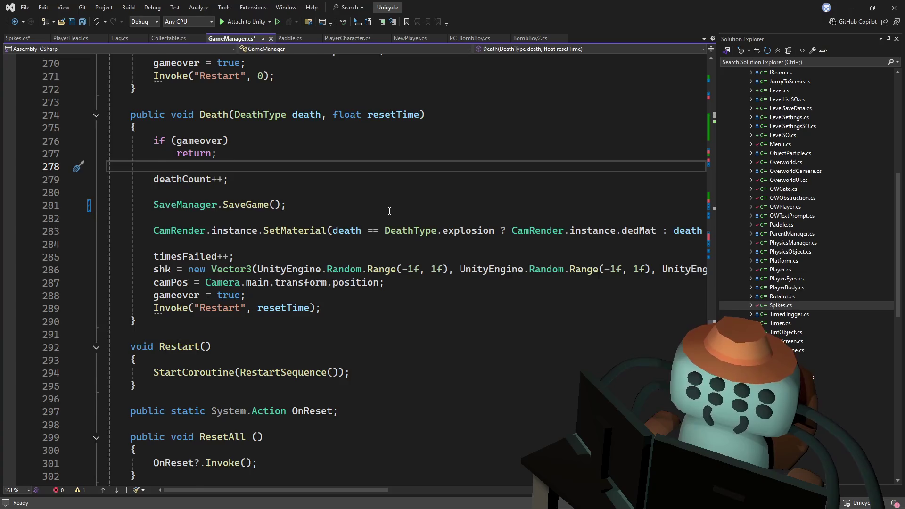
scroll(389, 210, down, 1)
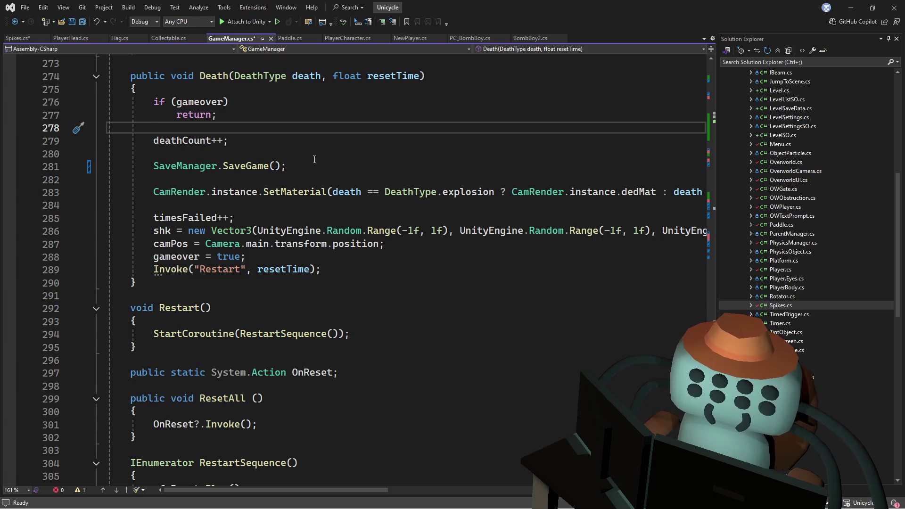
click(243, 140)
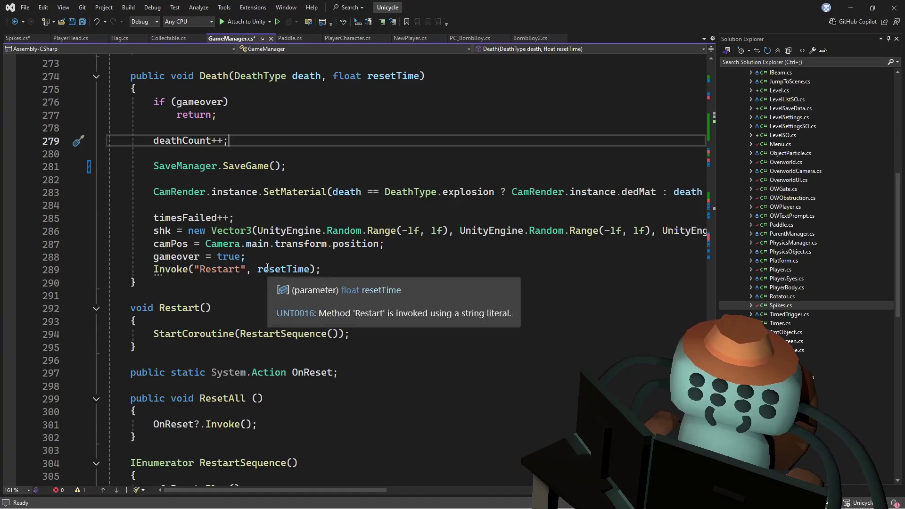
scroll(262, 146, up, 1)
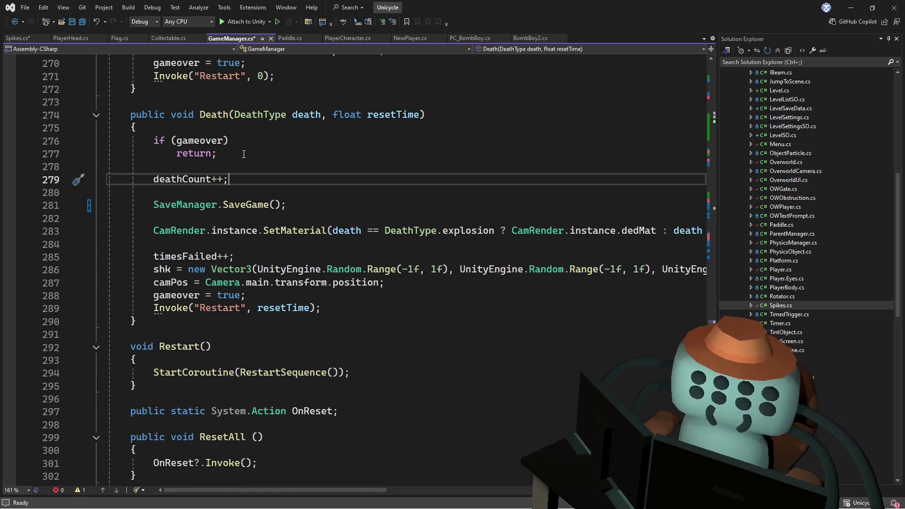
key(ctrl+minus)
key(ctrl+minus)
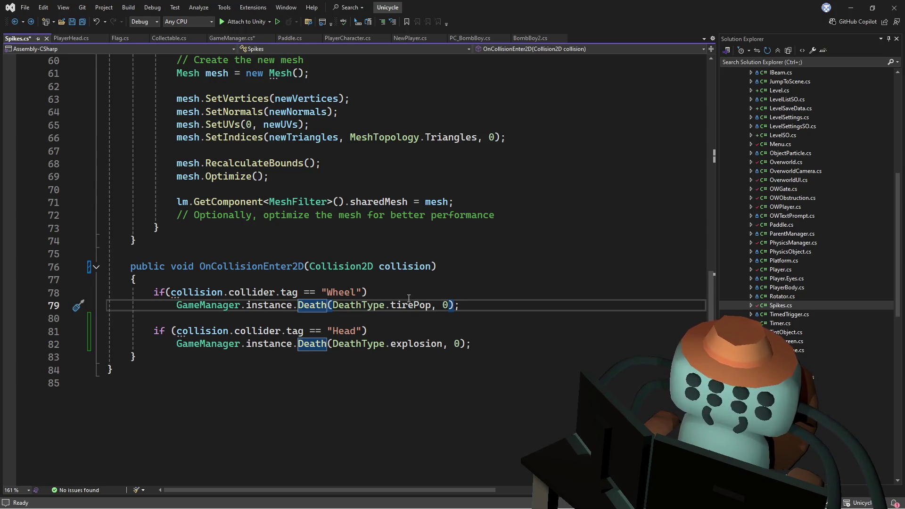
Jump to Death's definition and select lines 279–289, from deathCount++ to Invoke("Restart", resetTime).
click(373, 306)
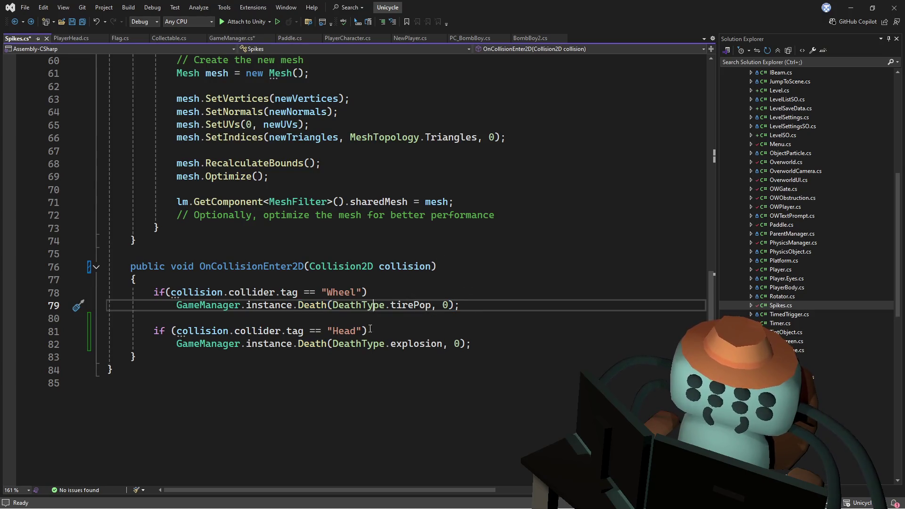
ctrl+click(312, 344)
scroll(269, 145, up, 1)
scroll(269, 212, down, 2)
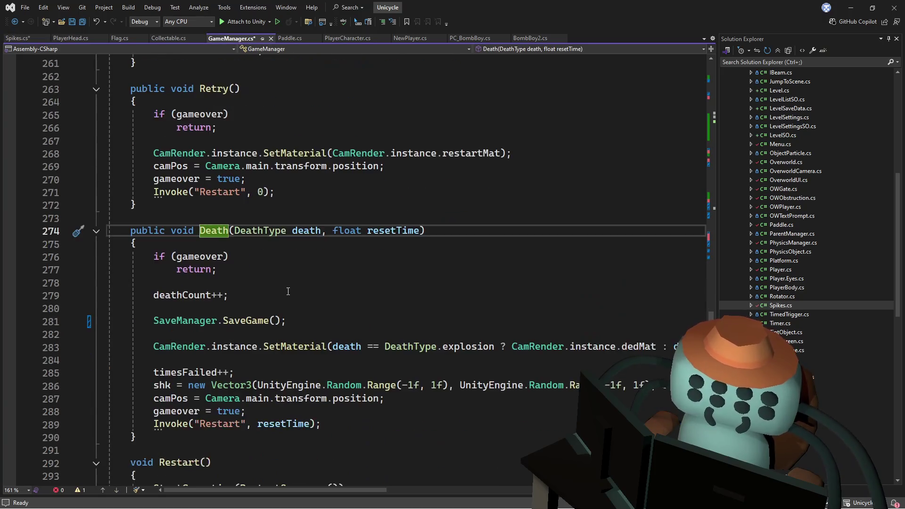
click(268, 257)
click(271, 269)
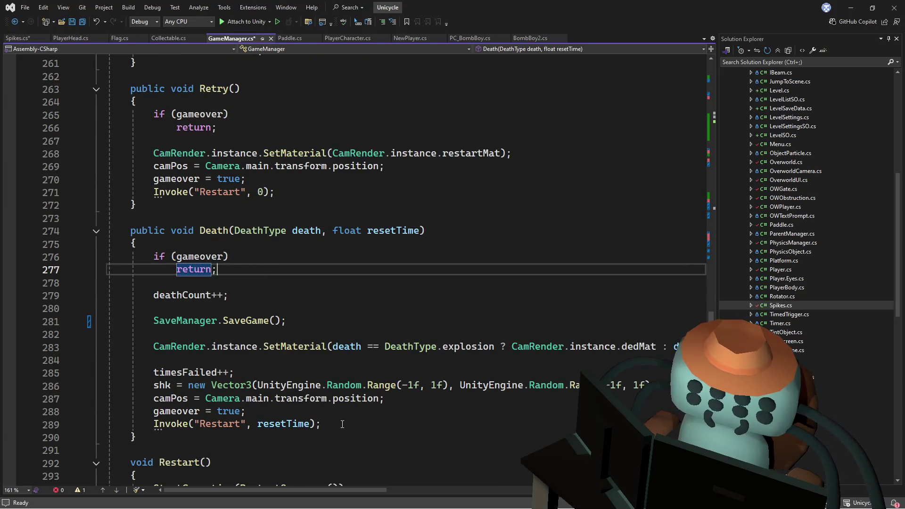
mouse_move(342, 424)
mouse_down()
mouse_move(142, 315)
mouse_move(153, 295)
mouse_up()
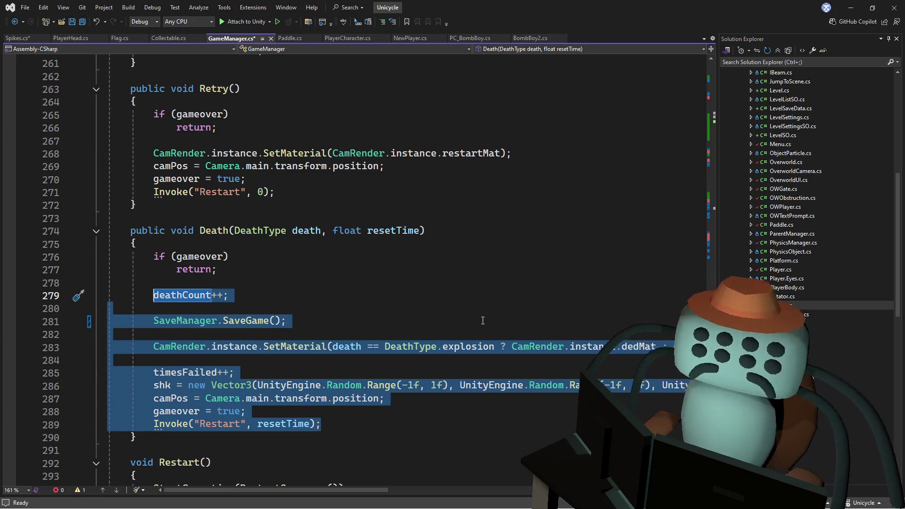
Move the selected body into a new nested void Death() { } block.
key(Delete)
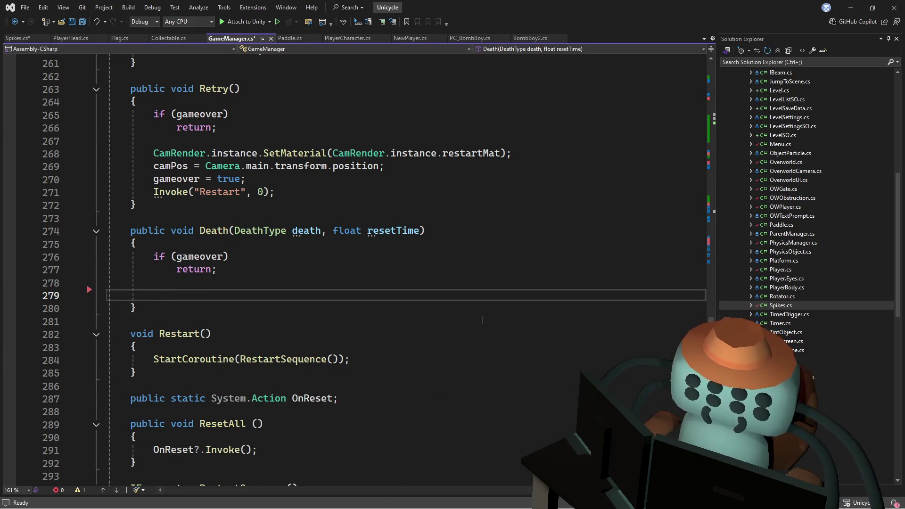
text(void )
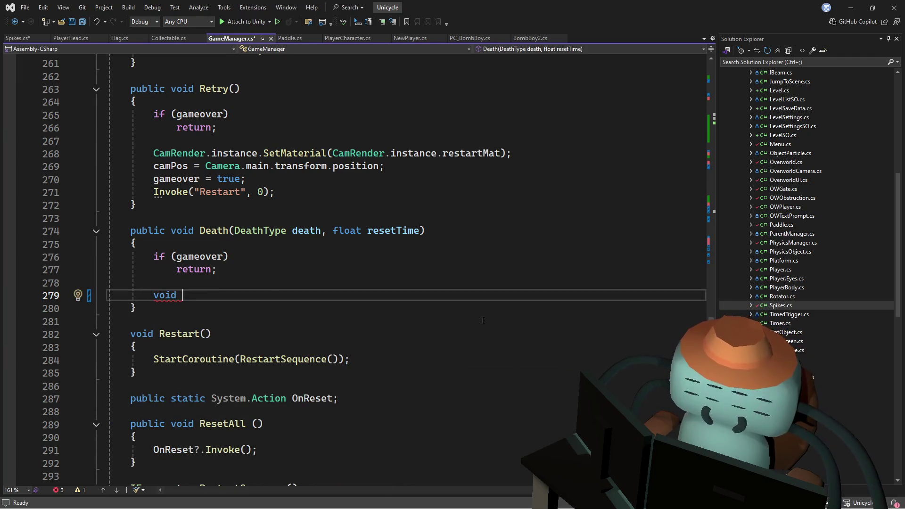
text(Death)
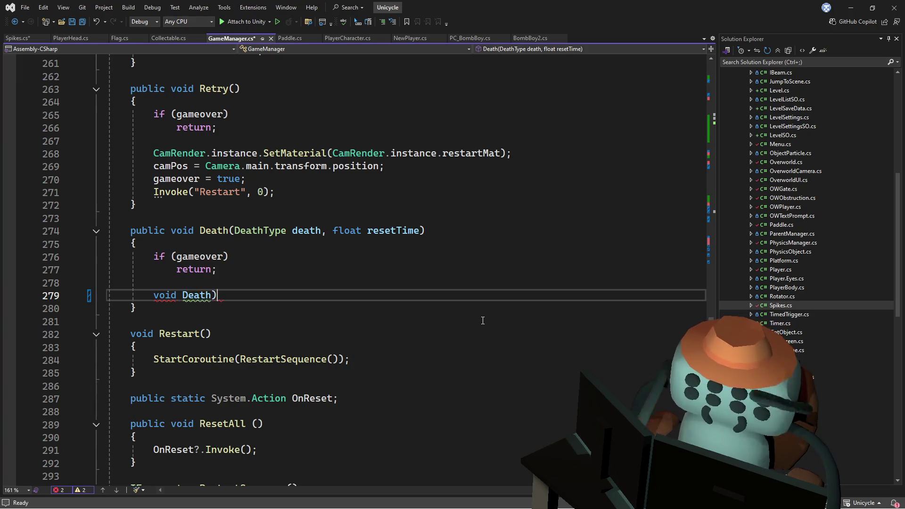
text(())
key(Return)
text({)
key(Return)
key(ctrl+v)
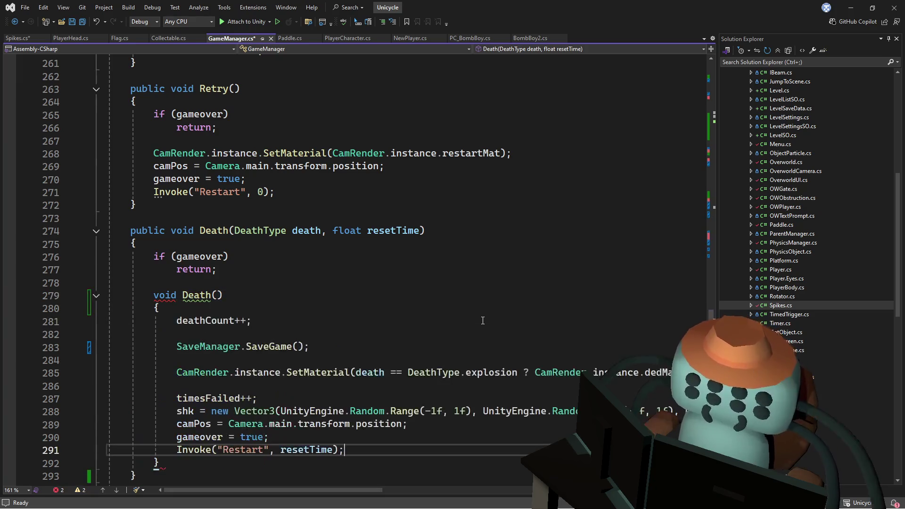
Insert blank lines after the early return and review the outer Death declaration on line 274.
click(333, 273)
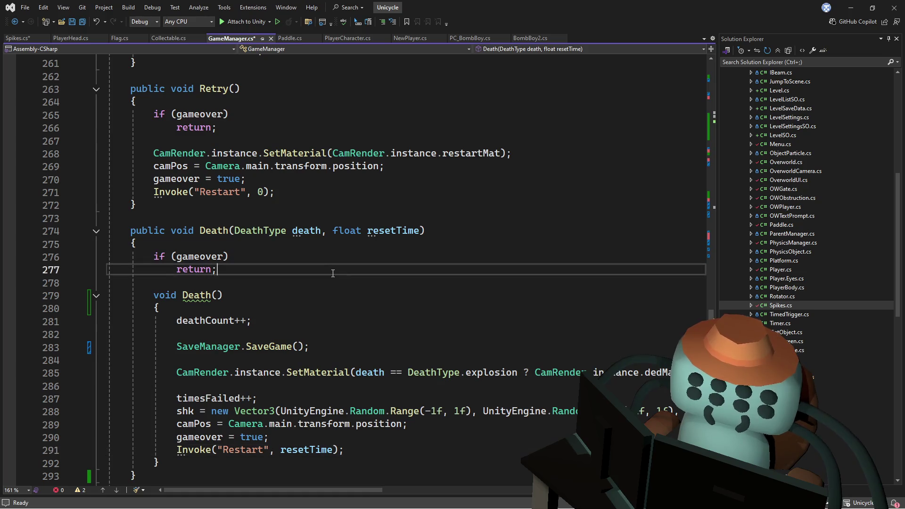
key(Return)
key(Return)
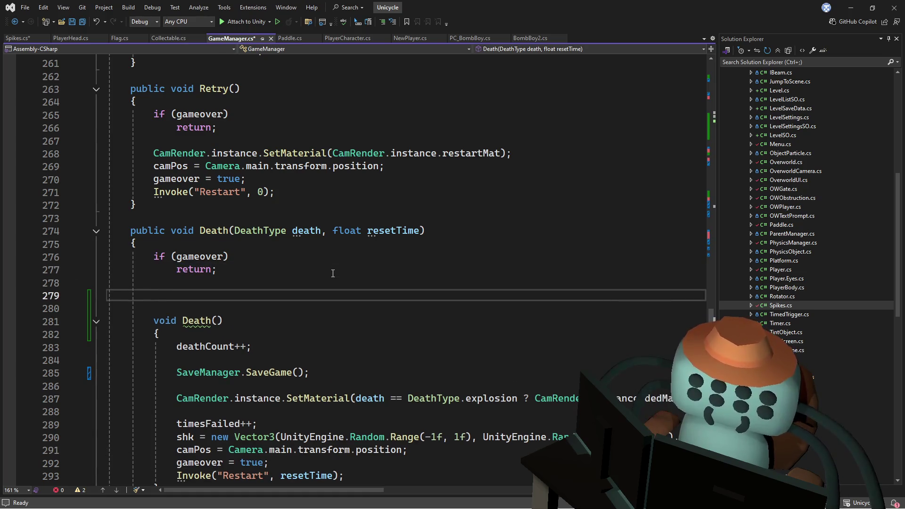
text(On)
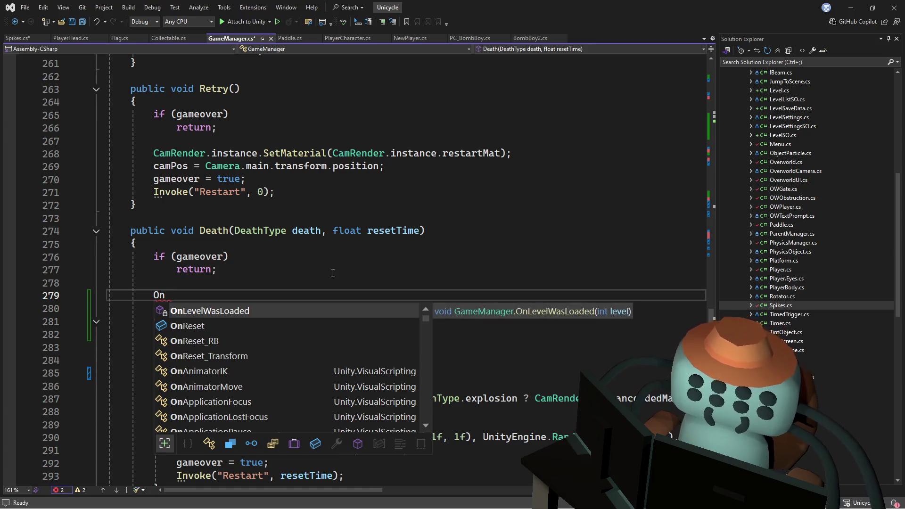
key(BackSpace)
key(BackSpace)
click(413, 218)
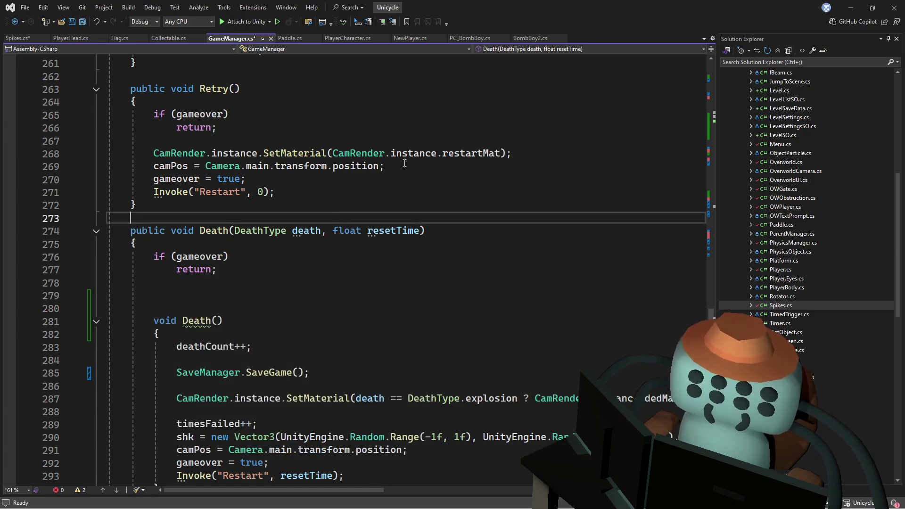
scroll(315, 256, down, 2)
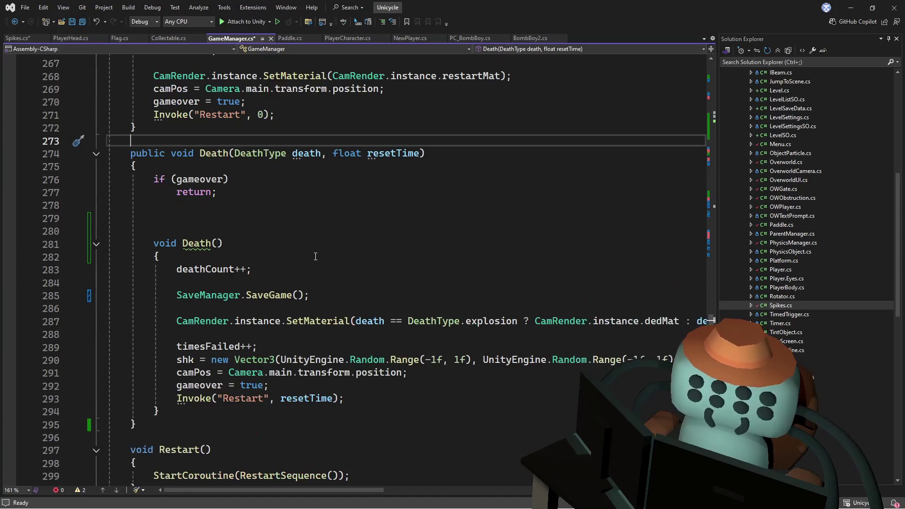
scroll(307, 251, up, 1)
click(252, 253)
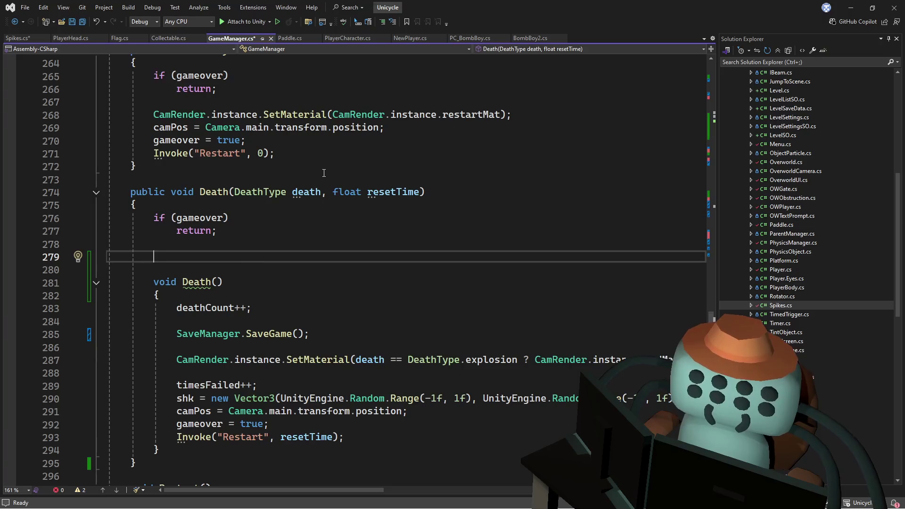
click(226, 193)
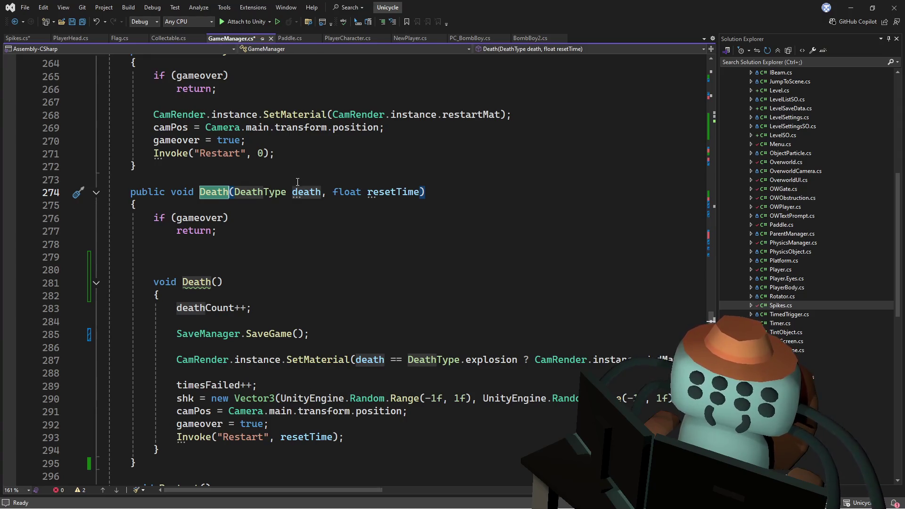
click(213, 257)
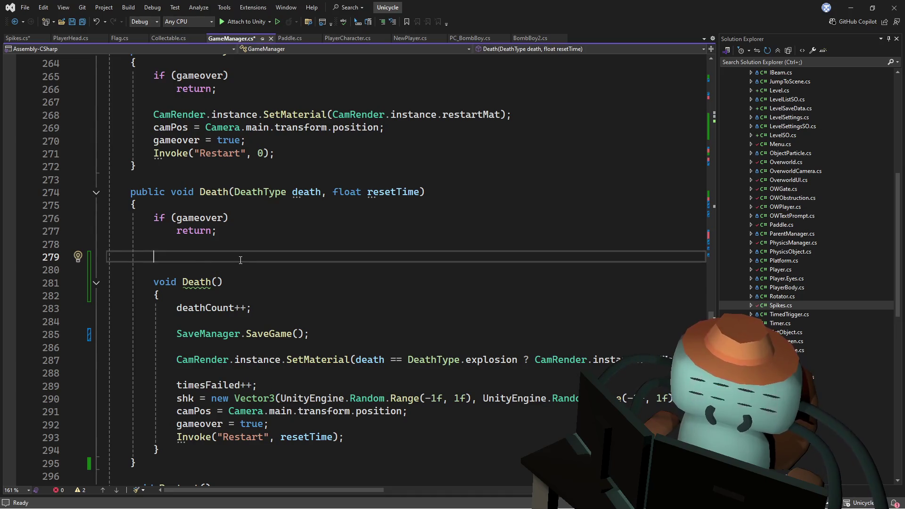
Add a //??? comment above void Death(), call Death(); after the return, and save GameManager.cs.
key(Down)
text(//???)
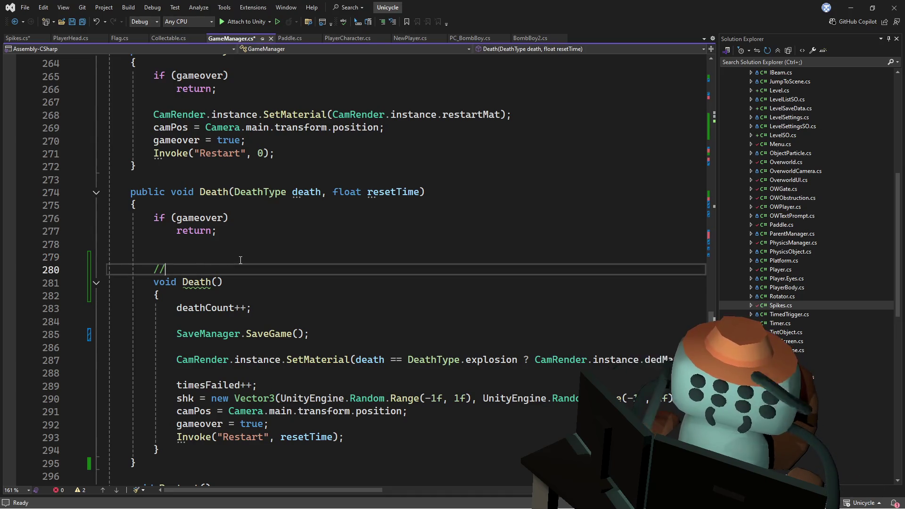
key(Up)
key(Up)
key(Return)
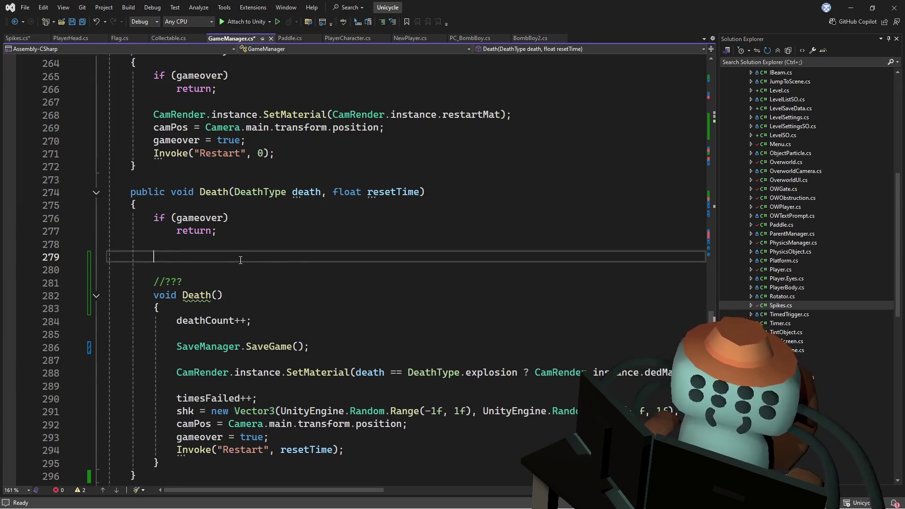
text(death())
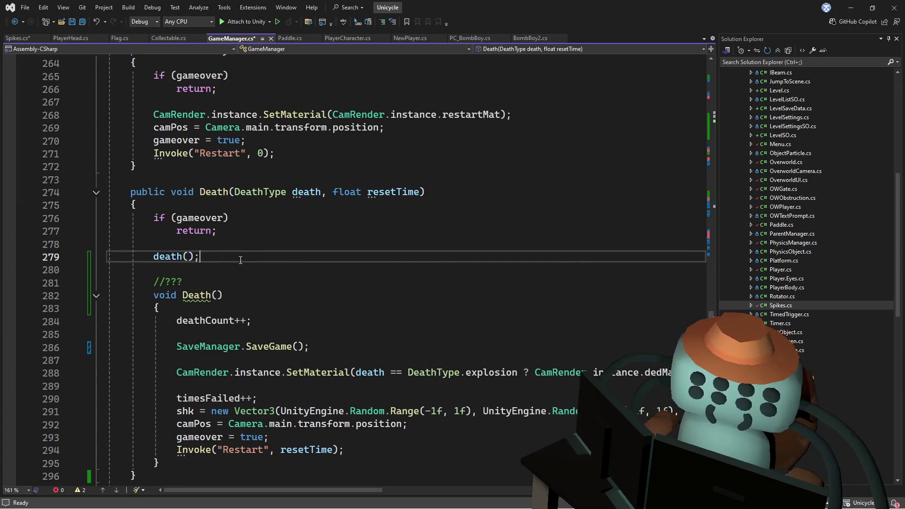
text(;)
key(BackSpace)
text(D)
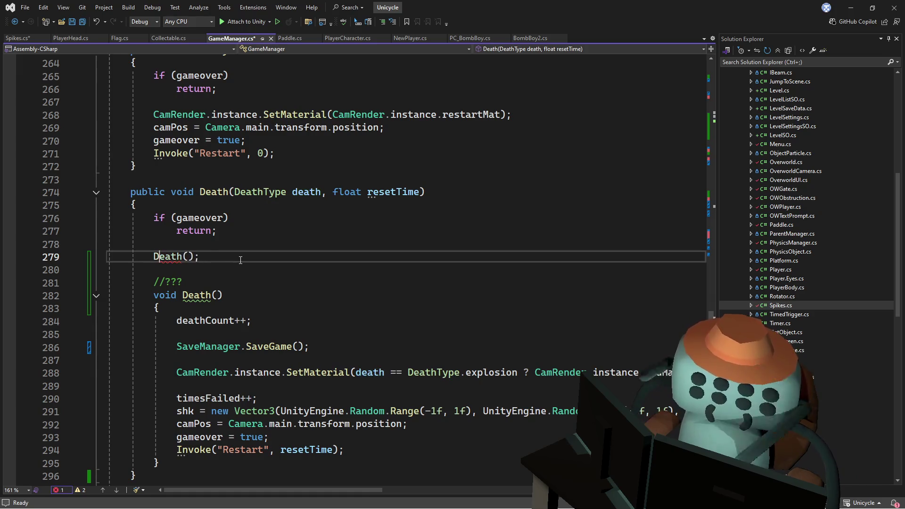
key(ctrl+s)
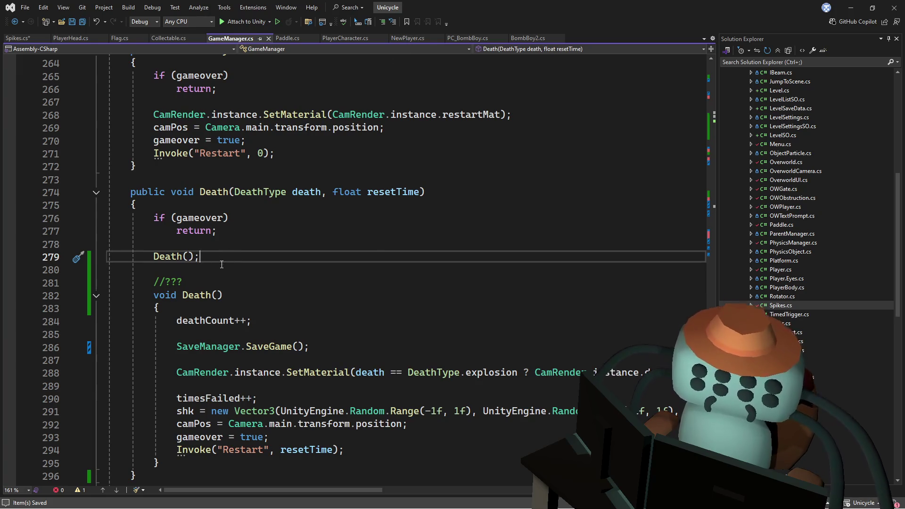
drag(226, 256, 235, 192)
Look over PlayerCharacter.cs and NewPlayer.cs, then save Spikes.cs.
click(401, 114)
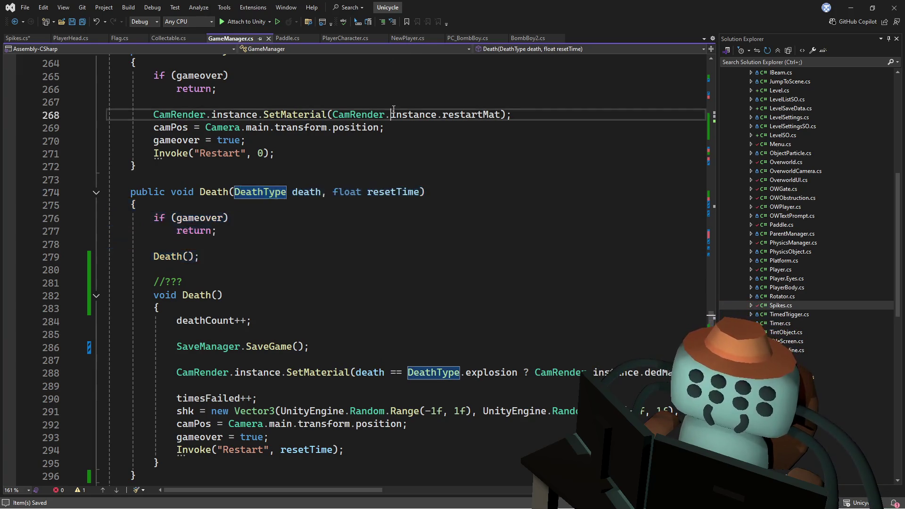
click(346, 38)
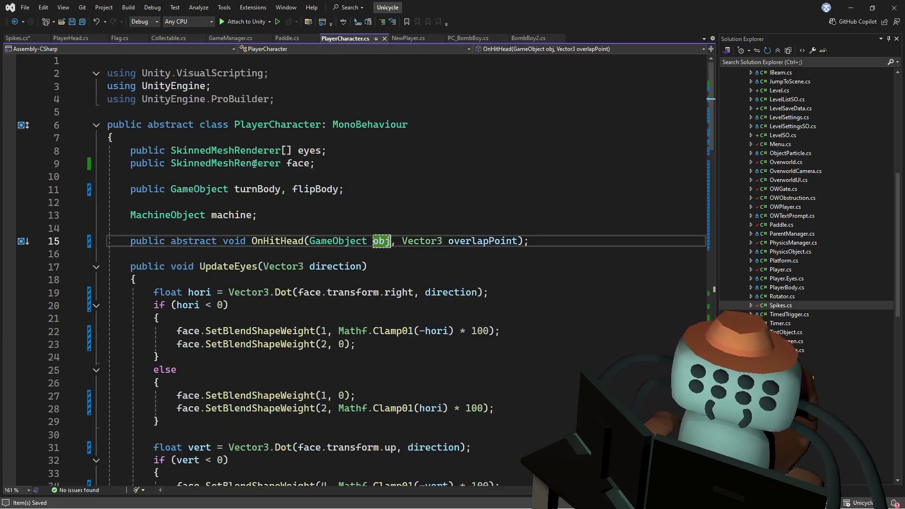
click(408, 38)
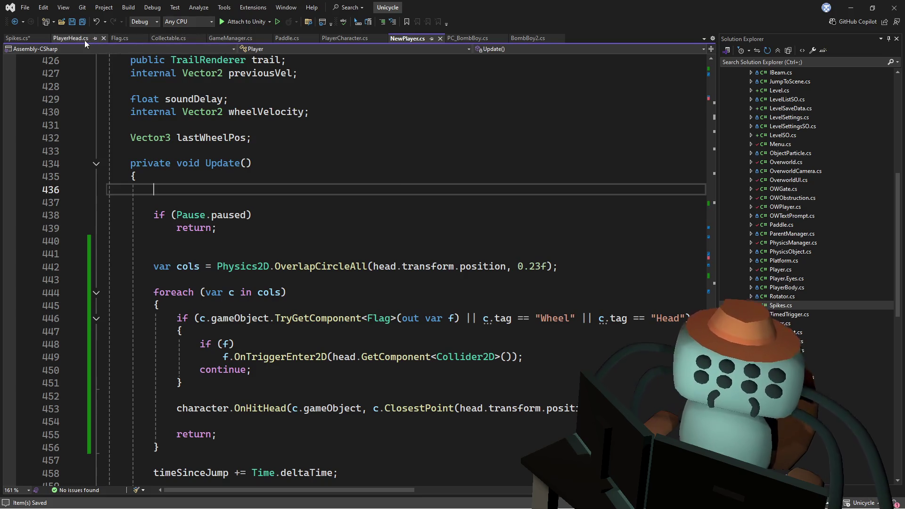
click(18, 38)
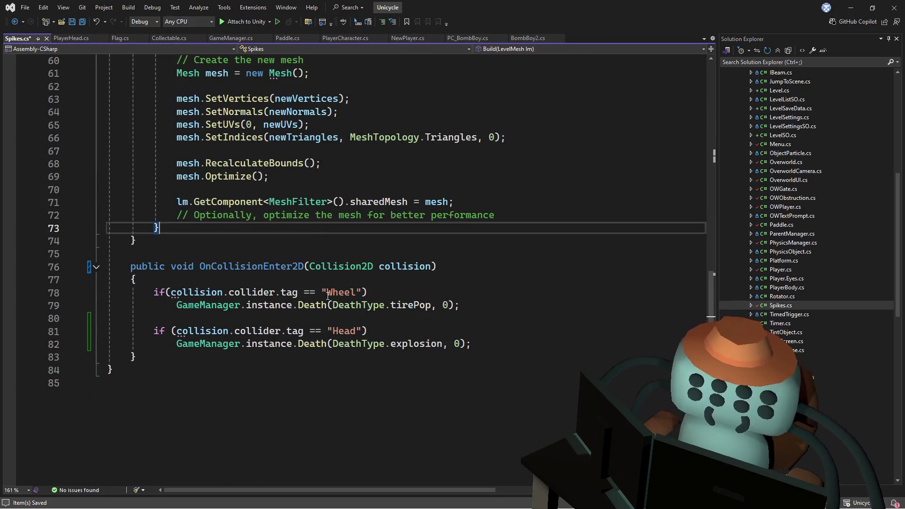
key(ctrl+s)
double_click(239, 266)
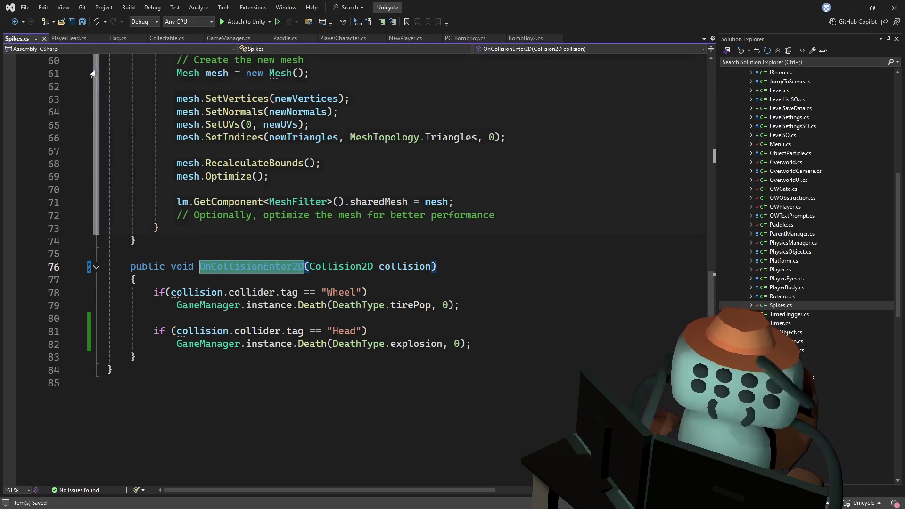
Close PlayerHead.cs, view BombBoy2.cs, and return to NewPlayer.cs's head-overlap loop in Update.
click(77, 38)
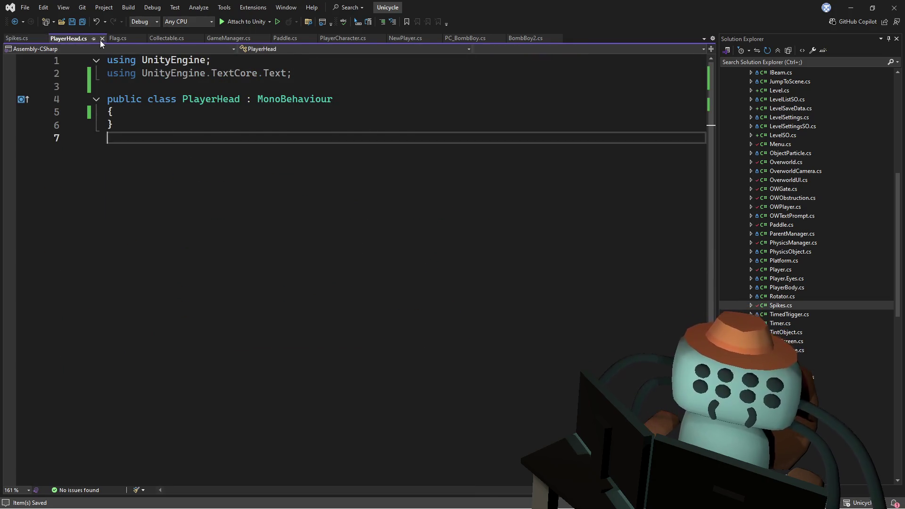
click(101, 39)
click(469, 38)
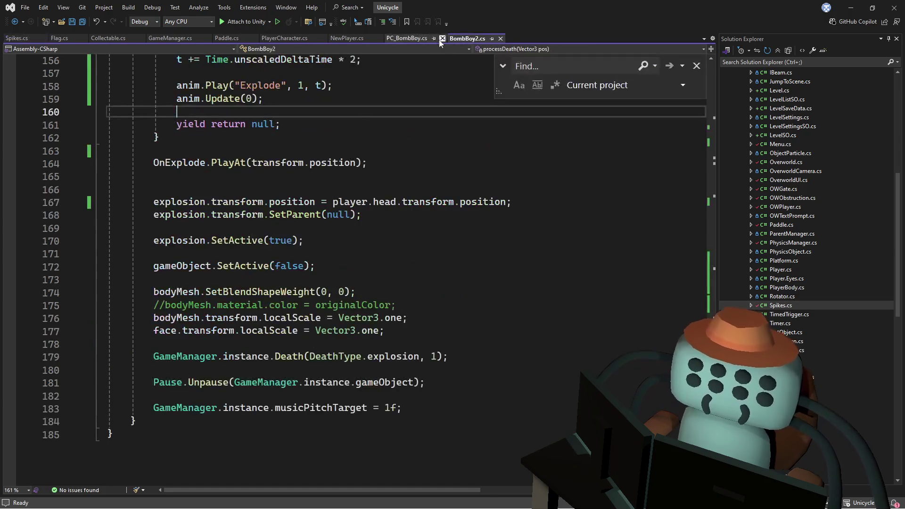
drag(714, 370, 715, 125)
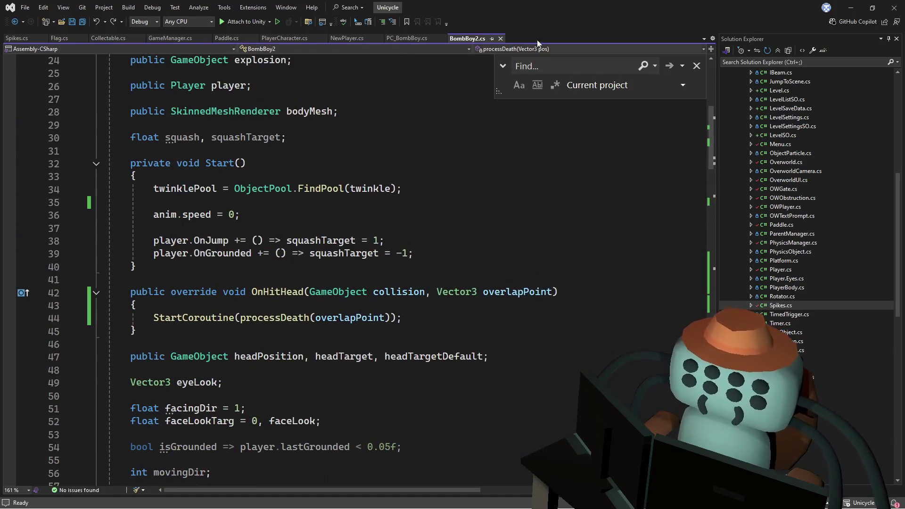
scroll(444, 186, down, 2)
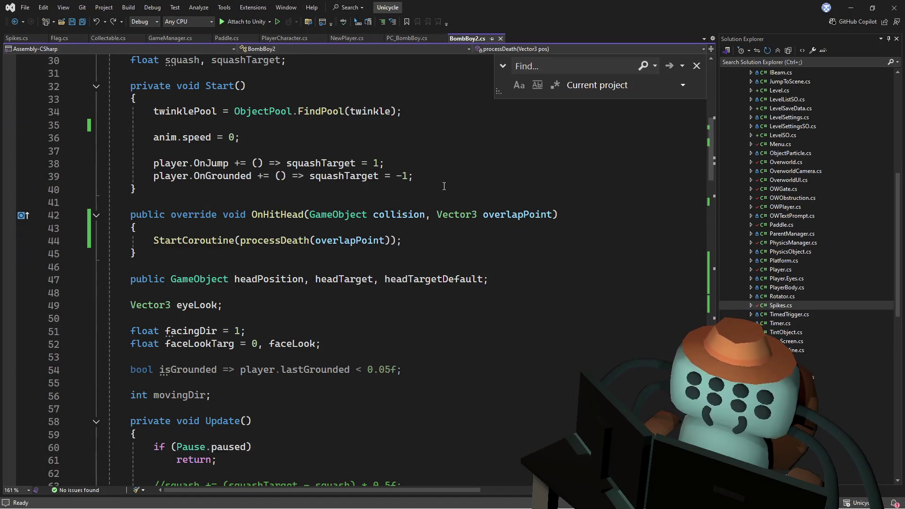
click(352, 36)
scroll(407, 252, down, 2)
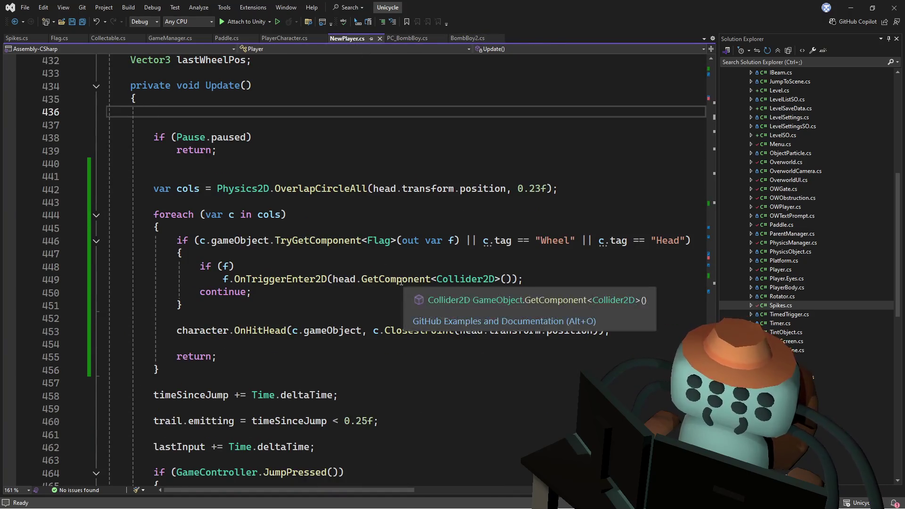
Duplicate the Flag TryGetComponent check, join the copies with ||, and split the condition across lines.
click(415, 228)
click(461, 241)
drag(461, 240, 200, 241)
key(ctrl+d)
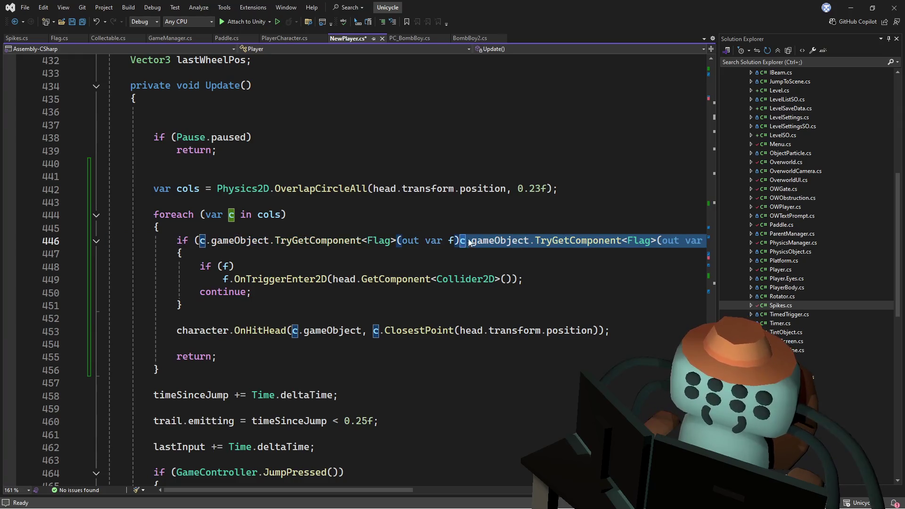
key(Left)
text(||)
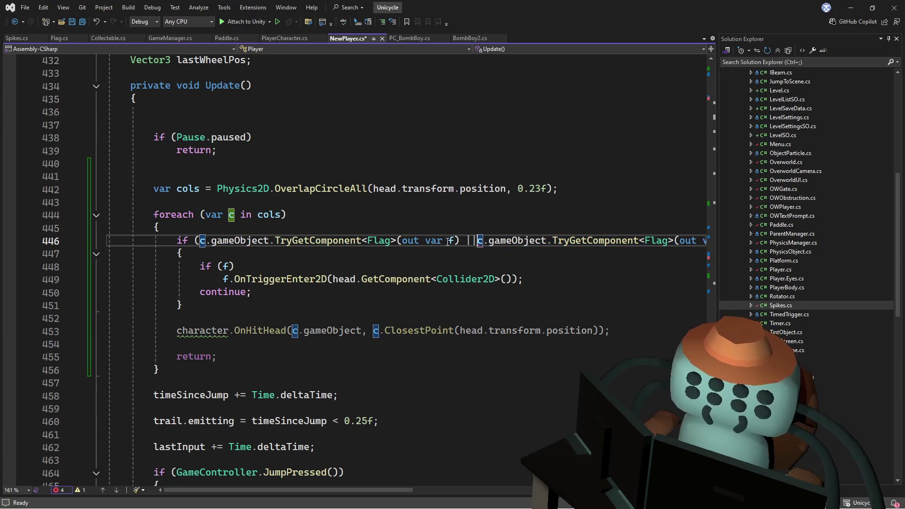
key(Return)
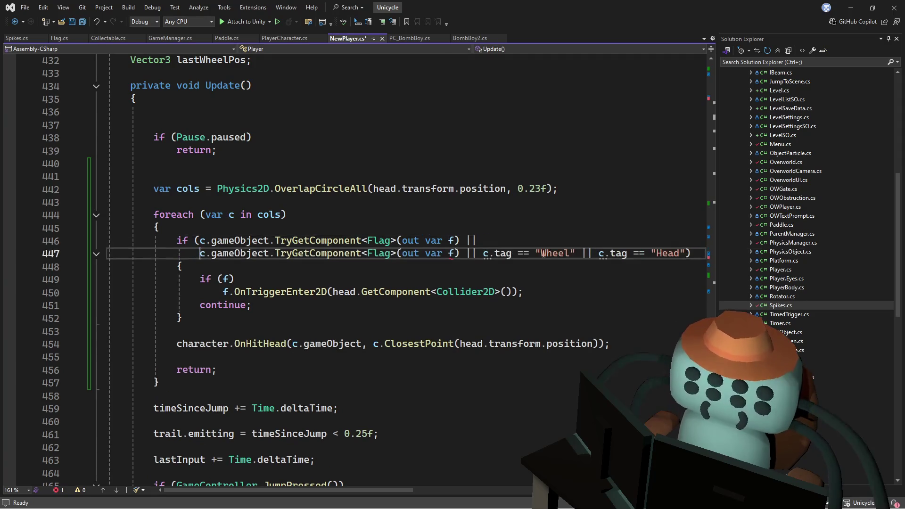
click(482, 253)
key(Return)
key(Up)
key(Up)
key(Up)
Change the second check to TryGetComponent<Spikes>(out var s).
double_click(451, 254)
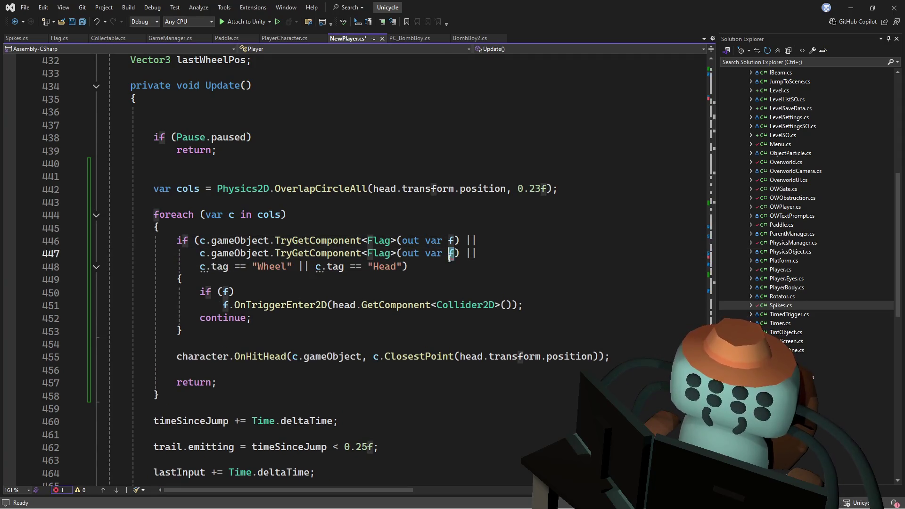
text(s)
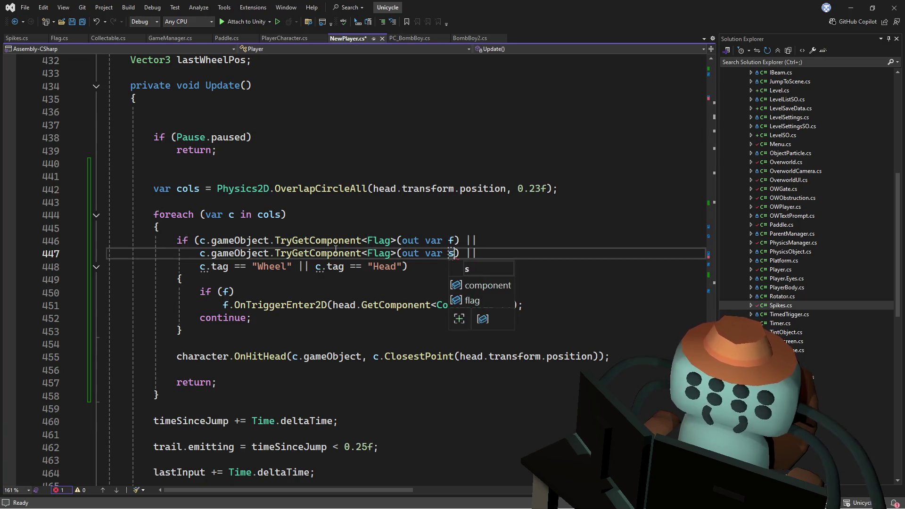
double_click(379, 253)
text(spik)
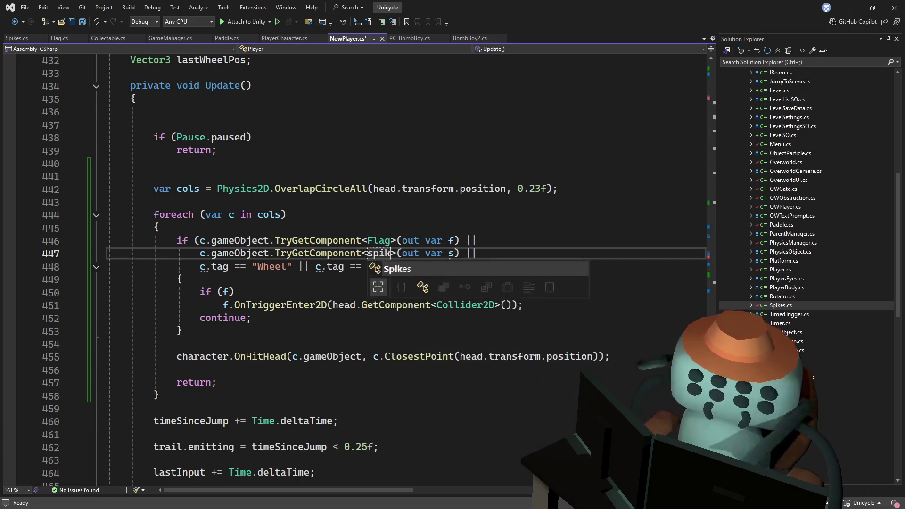
key(Tab)
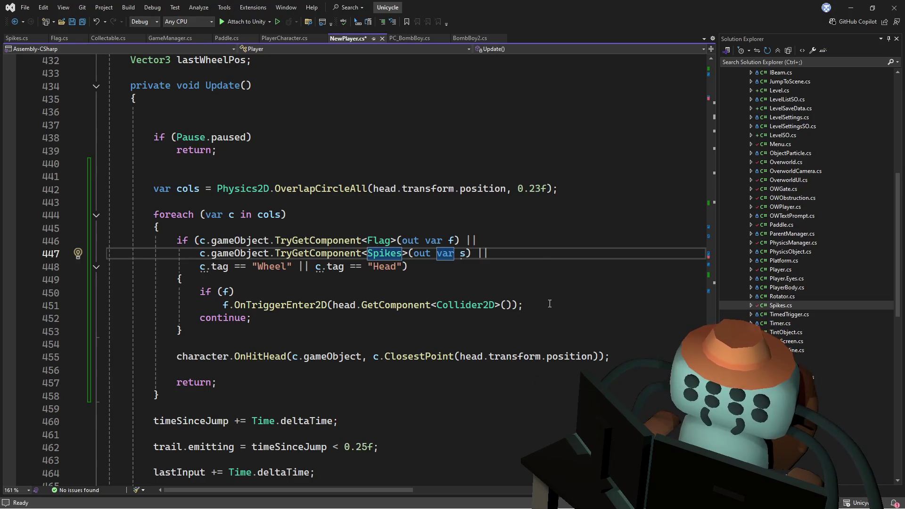
Duplicate the if (f) block and change its condition and call to use s.
drag(524, 305, 183, 279)
key(ctrl+d)
key(Return)
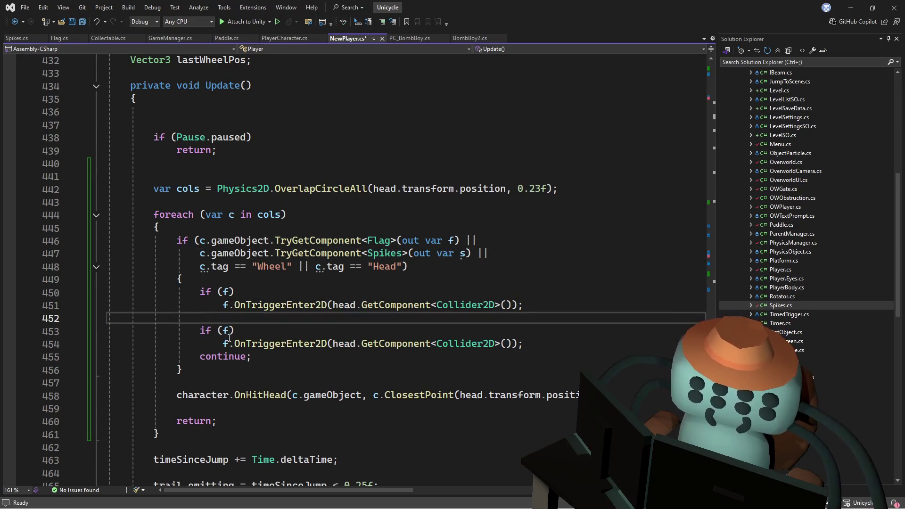
double_click(227, 331)
text(s)
click(229, 344)
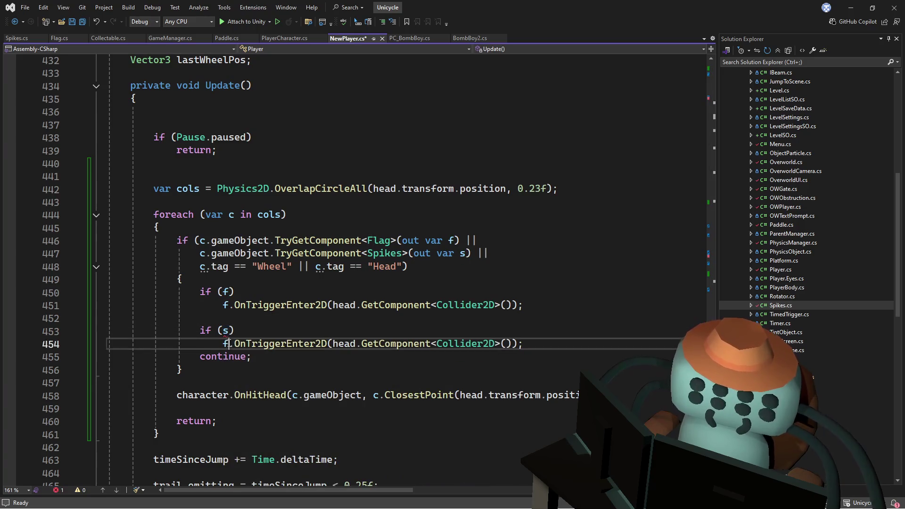
key(BackSpace)
text(s)
Make the copied condition read if (s != null).
click(283, 320)
click(230, 330)
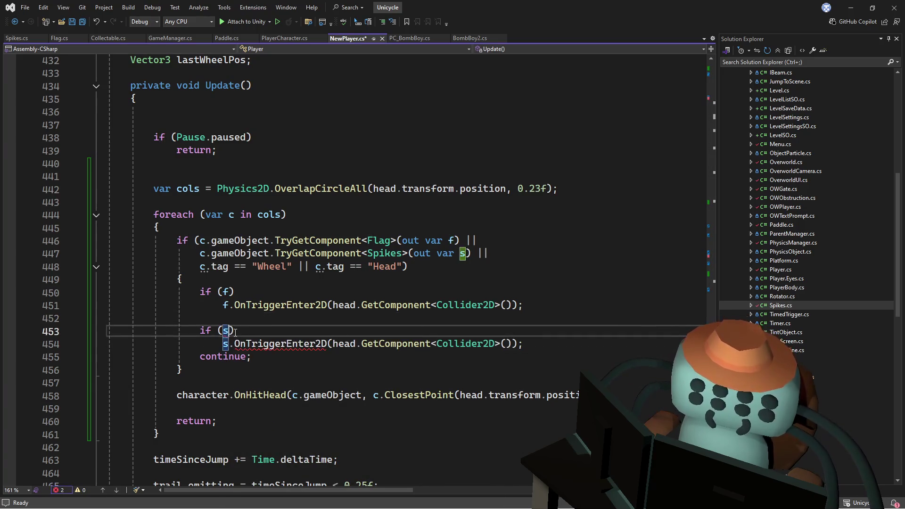
text(!= nu)
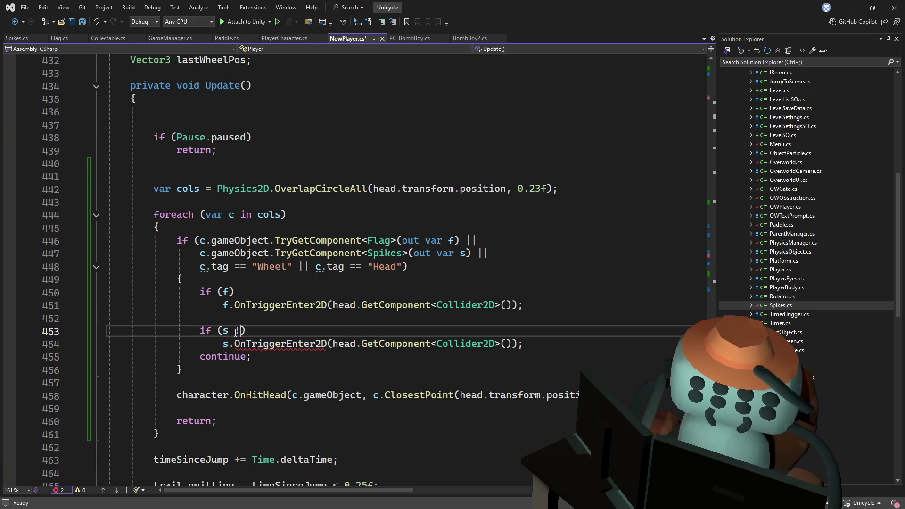
text(ll)
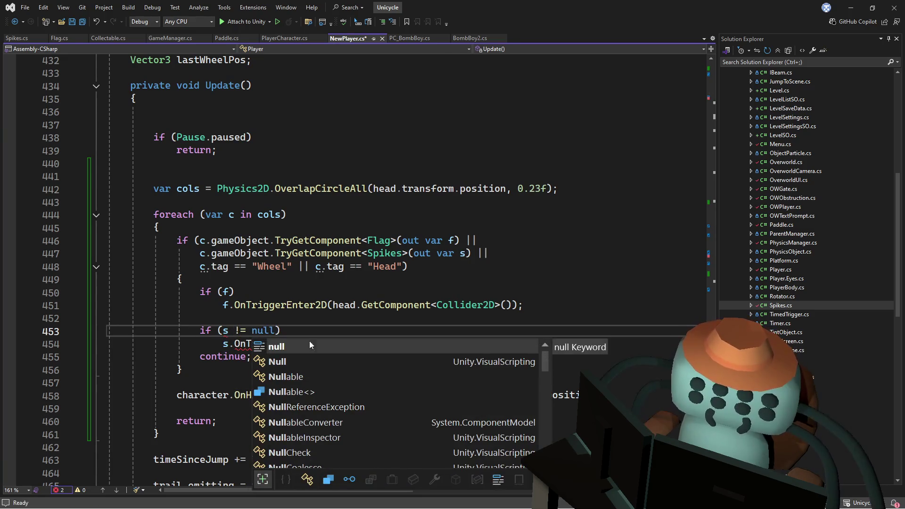
click(339, 305)
click(231, 318)
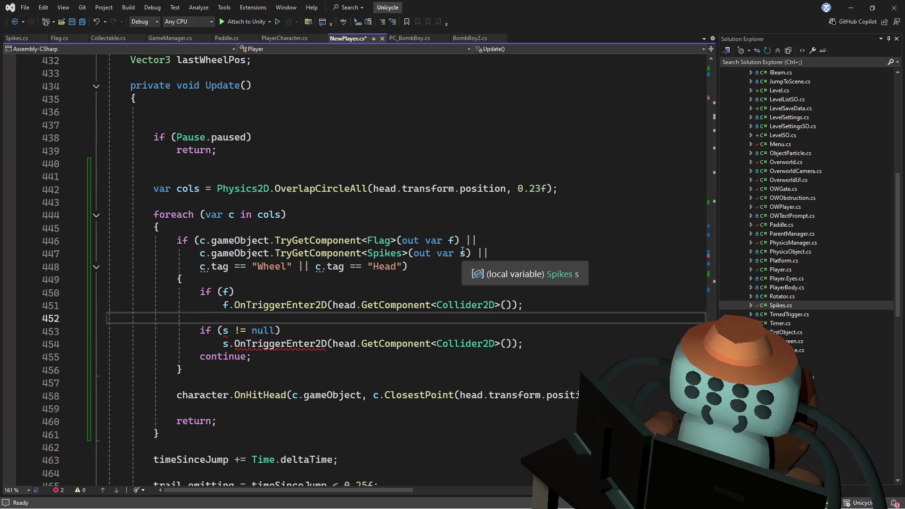
Add a blank line before continue, undoing an accidental OnCollisionEnter2D paste.
click(558, 344)
key(Return)
key(Up)
key(Up)
key(Down)
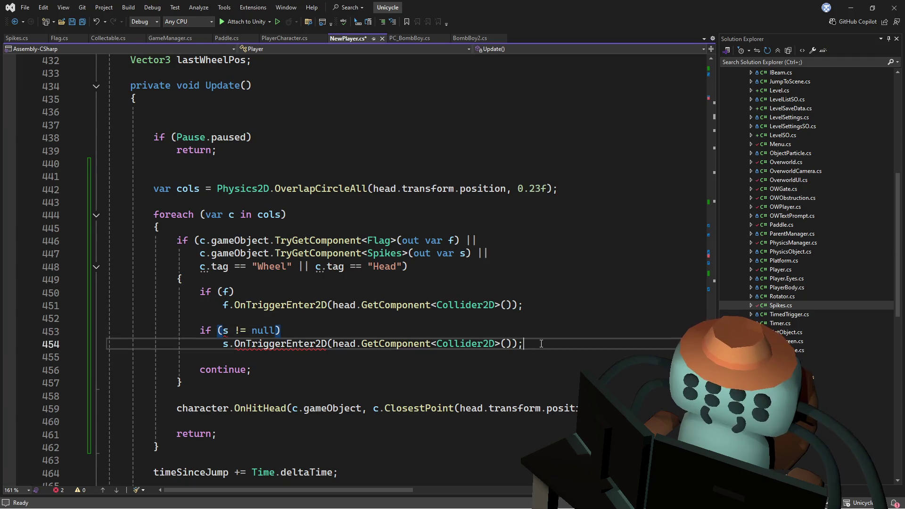
key(ctrl+v)
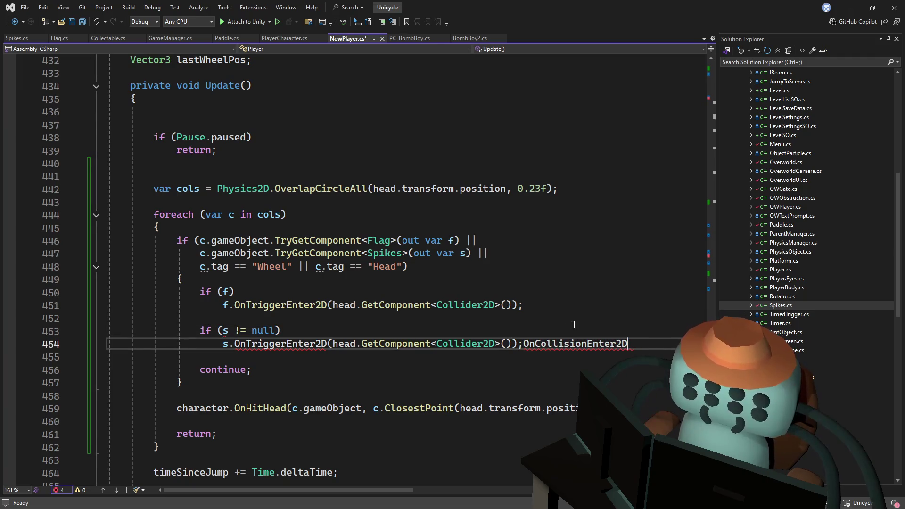
key(ctrl+z)
Review the Flag TryGetComponent call and scroll through the Update method.
click(552, 324)
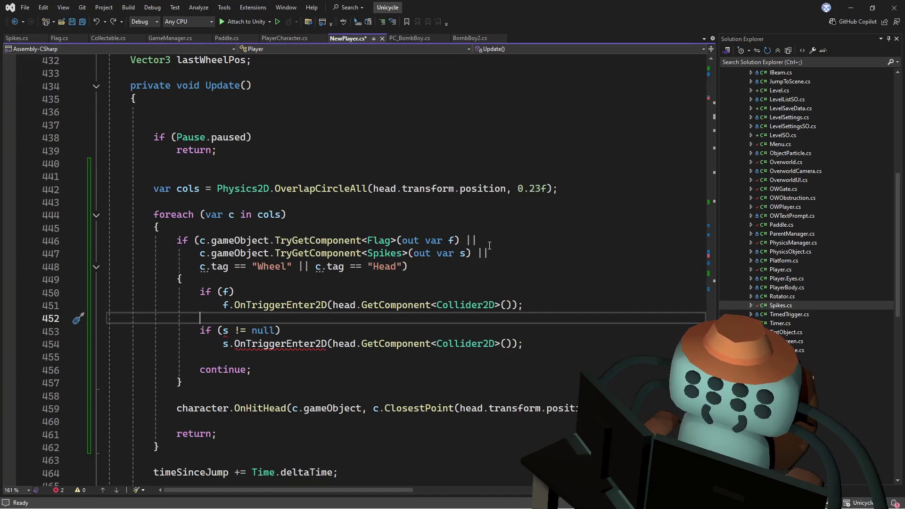
drag(339, 241, 391, 241)
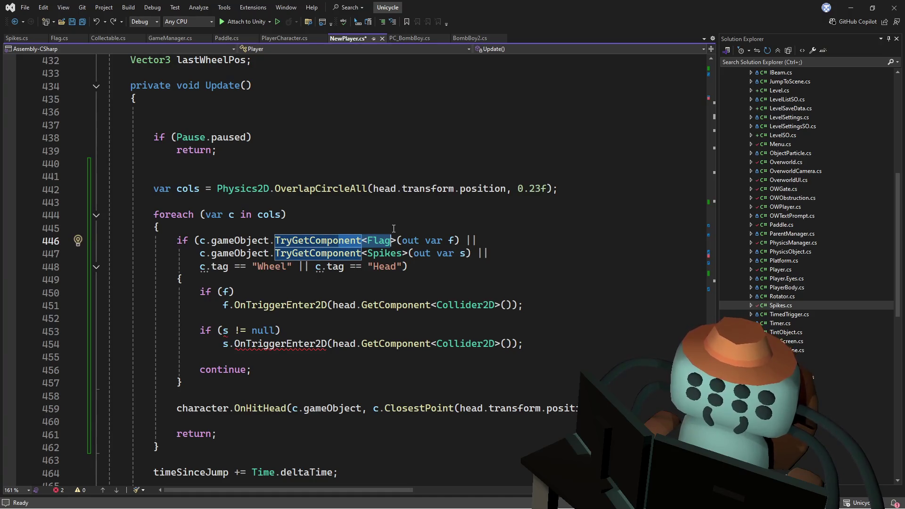
click(396, 227)
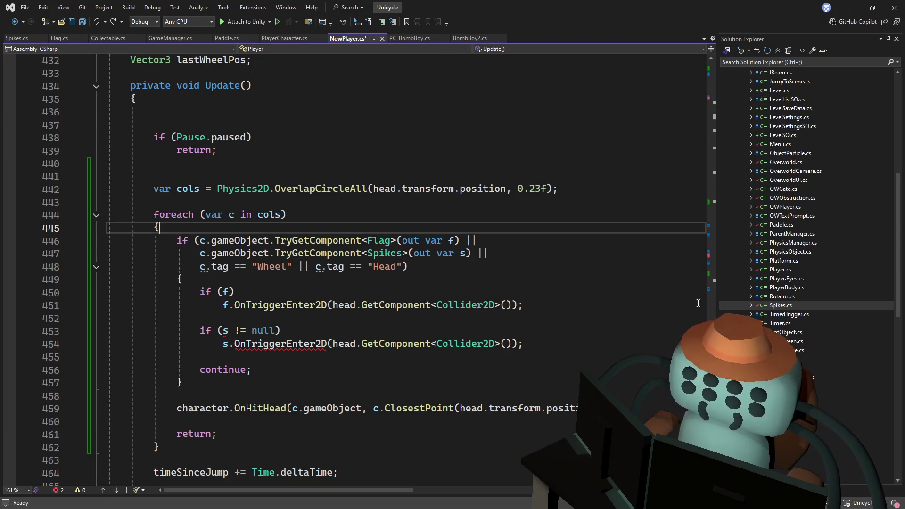
scroll(374, 271, down, 20)
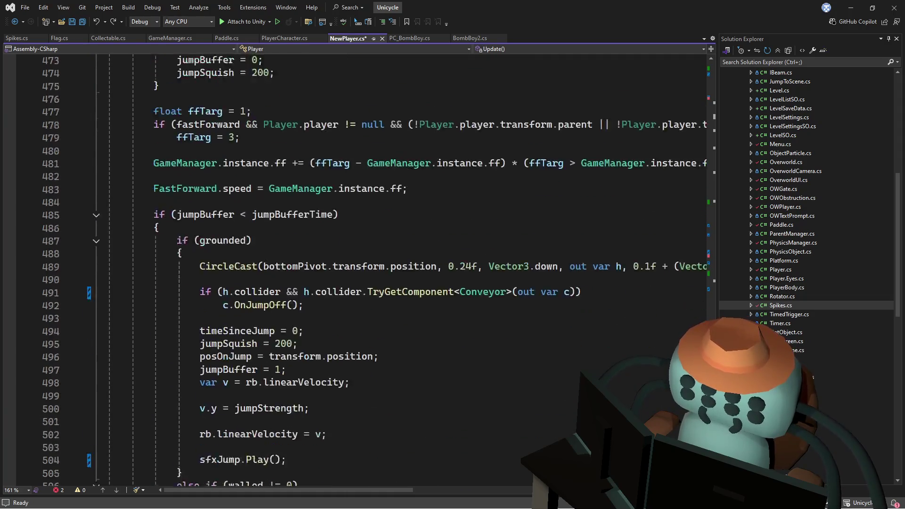
scroll(375, 272, up, 20)
scroll(374, 271, down, 14)
scroll(374, 271, up, 20)
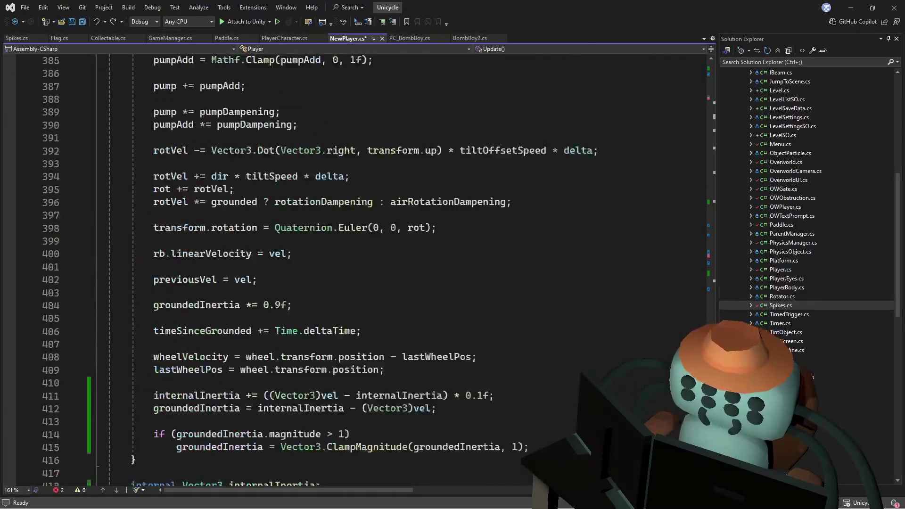
scroll(540, 273, up, 4)
scroll(540, 273, down, 20)
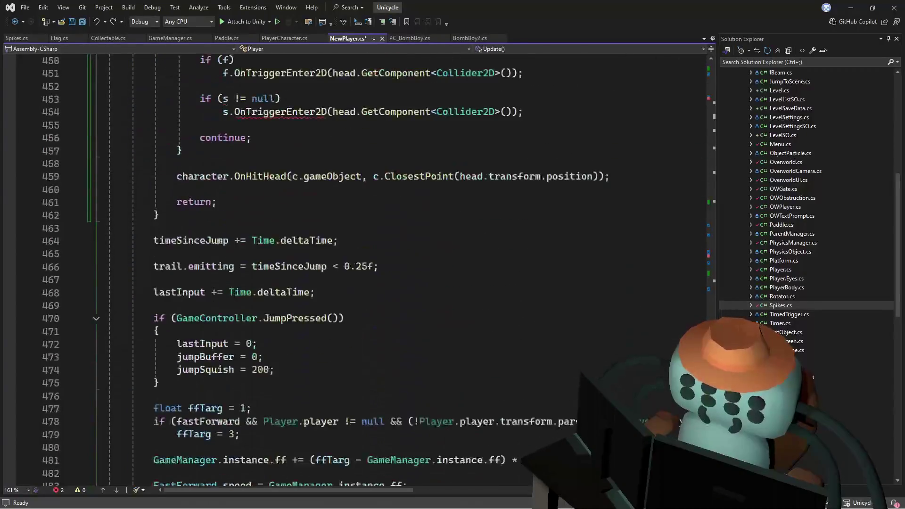
scroll(540, 272, up, 6)
Rename the Spikes variable s to s2 in its declaration, null check and call.
click(463, 215)
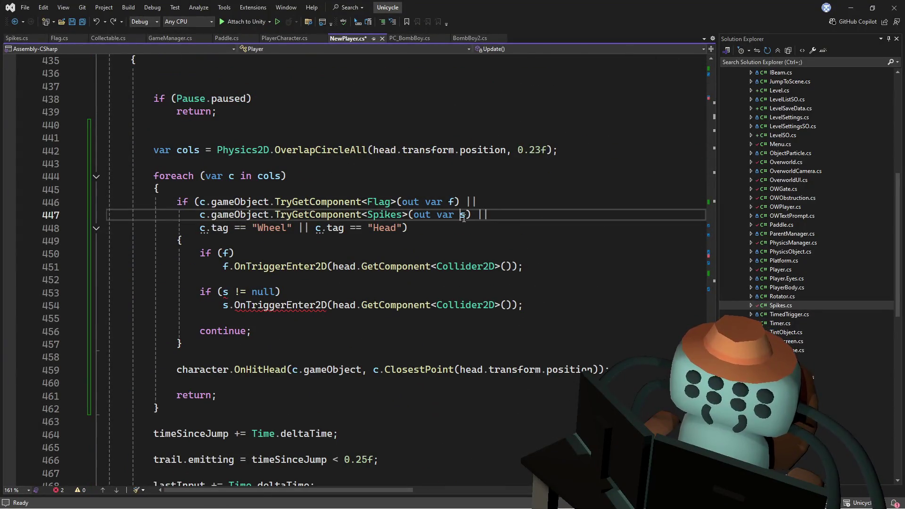
text(2)
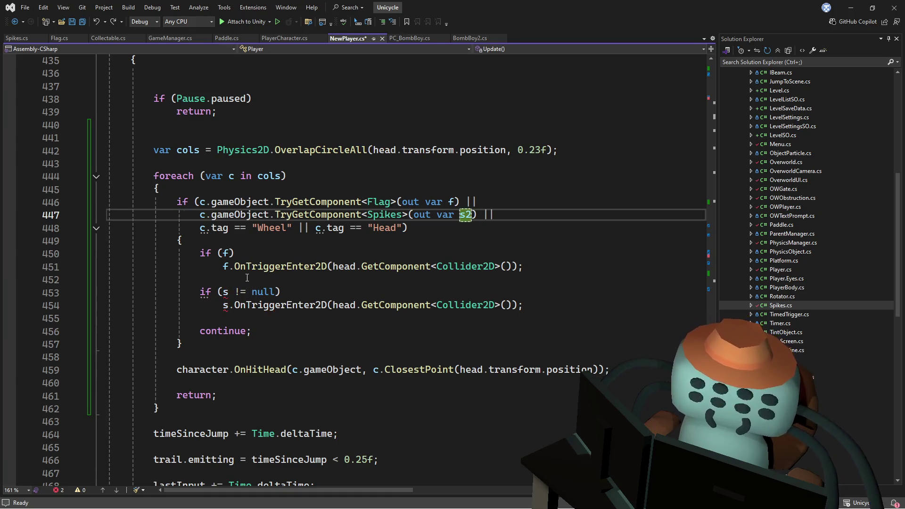
click(231, 291)
text(2)
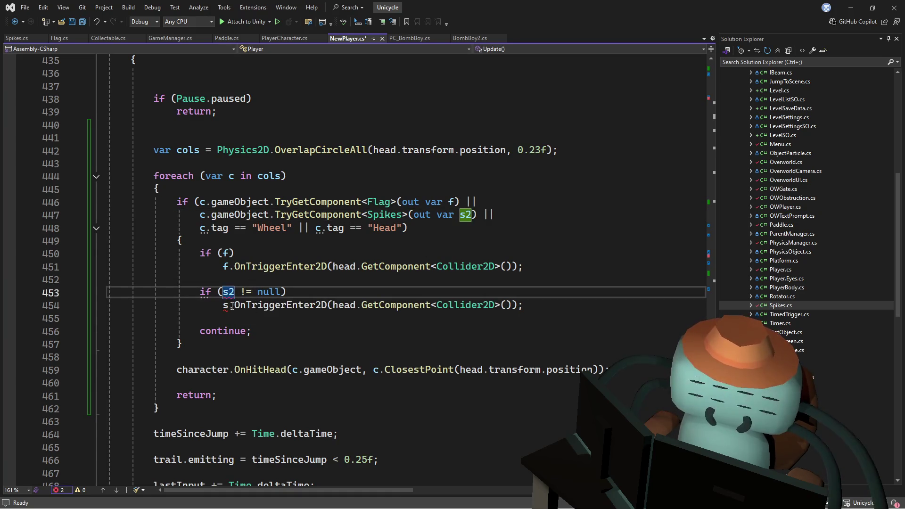
key(Down)
key(Left)
text(2)
key(Up)
key(Up)
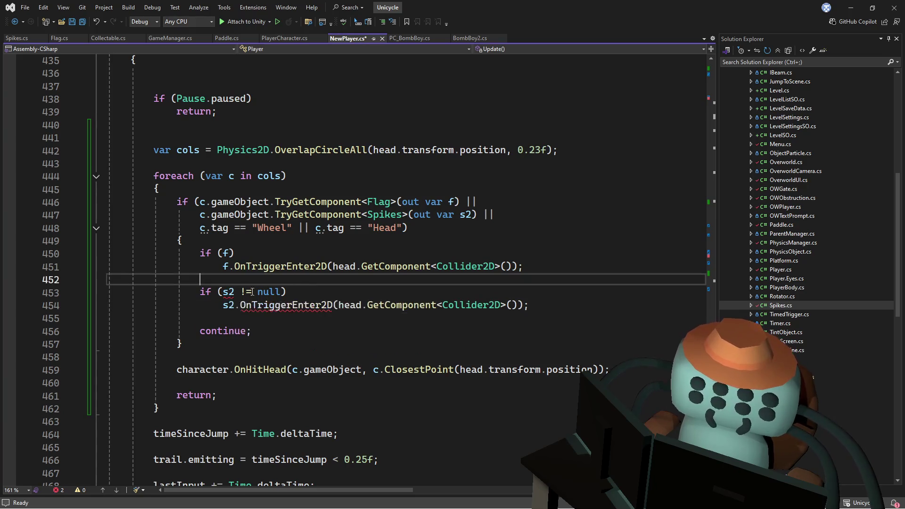
mouse_move(231, 294)
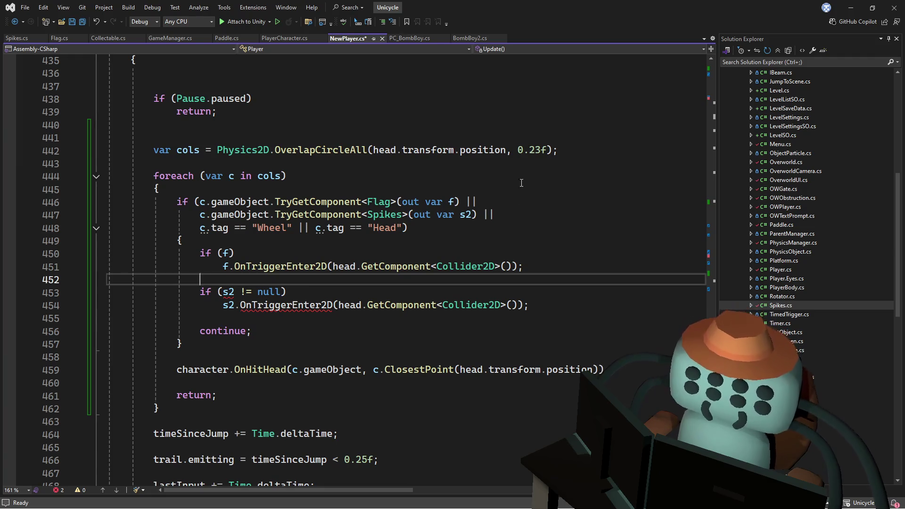
Remove the Spikes check from the combined condition, leaving only the Flag TryGetComponent.
click(515, 180)
key(Up)
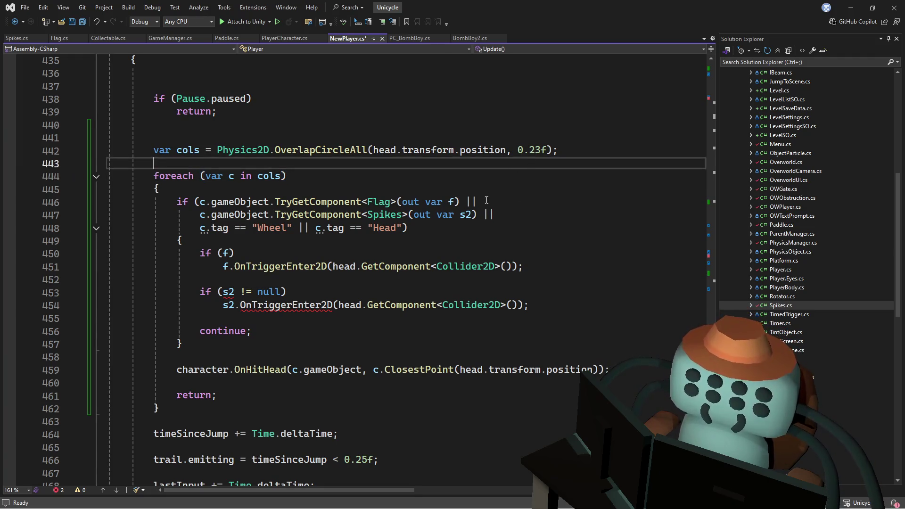
drag(478, 215, 462, 202)
key(Delete)
key(Delete)
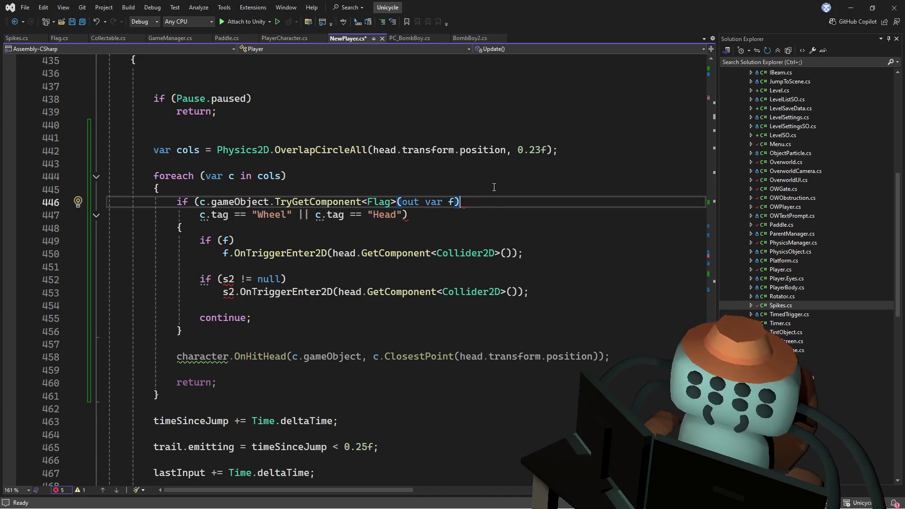
text())
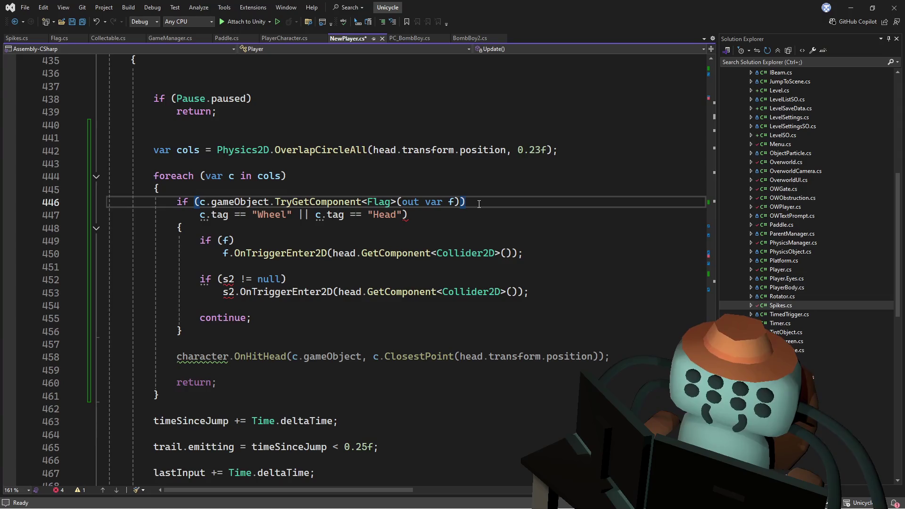
Move the f.OnTriggerEnter2D call directly under the Flag if line.
click(566, 253)
key(shift+Up)
key(ctrl+x)
click(534, 204)
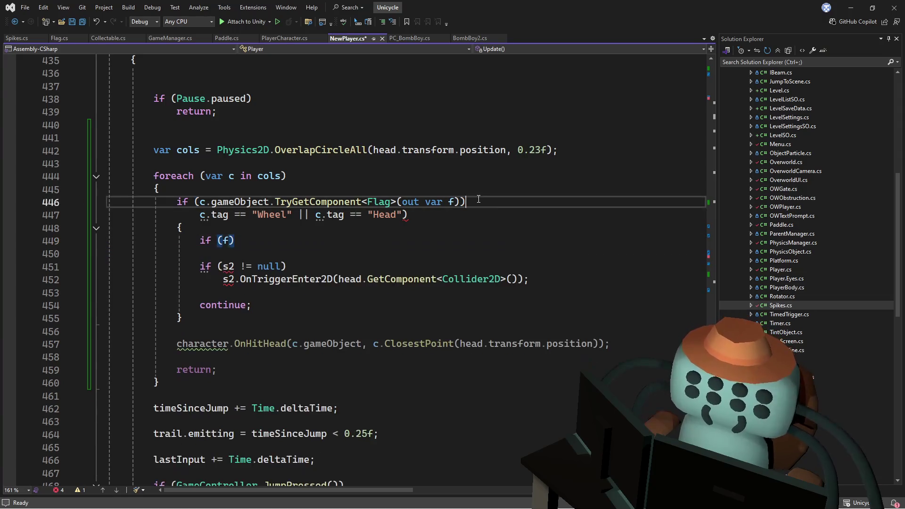
key(ctrl+v)
key(Return)
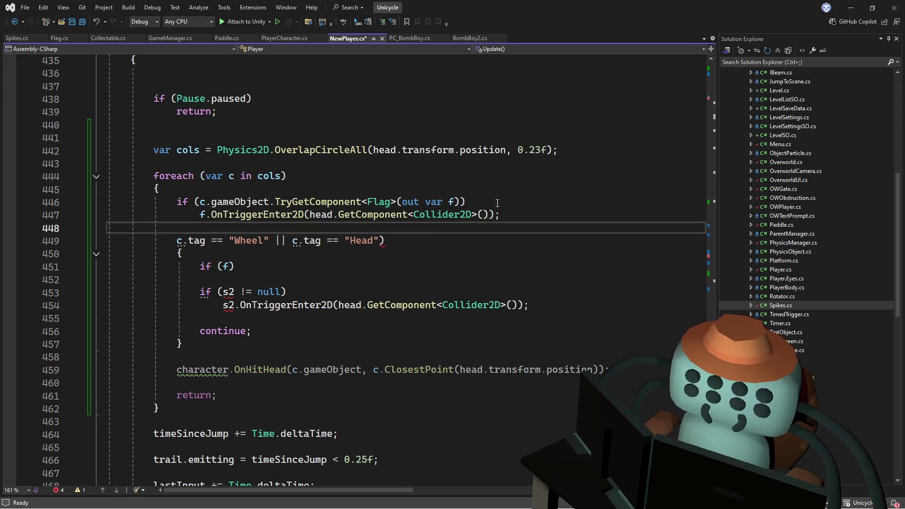
key(Up)
key(End)
key(shift+Up)
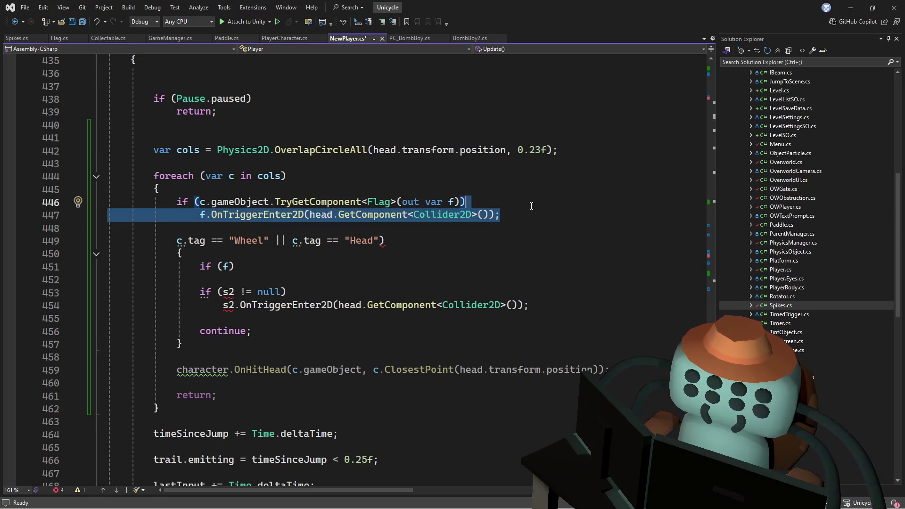
key(ctrl+x)
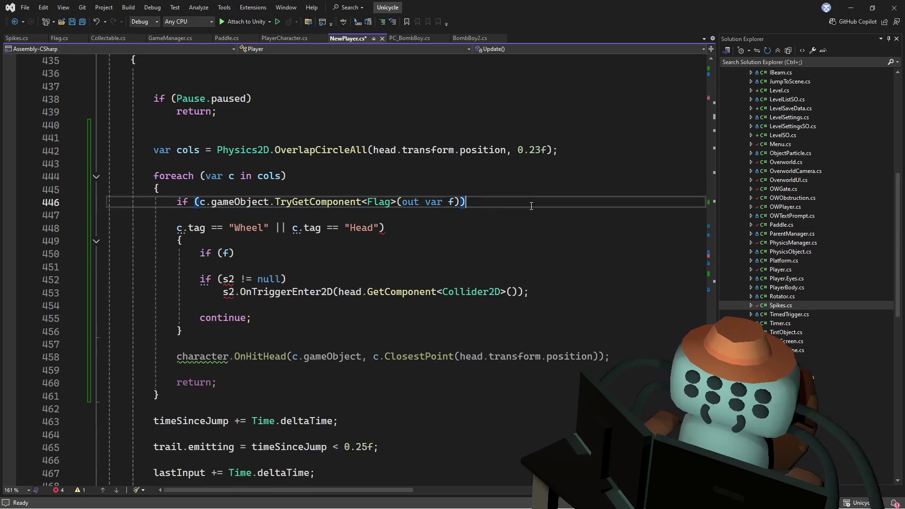
Wrap the Flag call in braces followed by continue;.
key(Return)
text({)
key(Return)
key(ctrl+v)
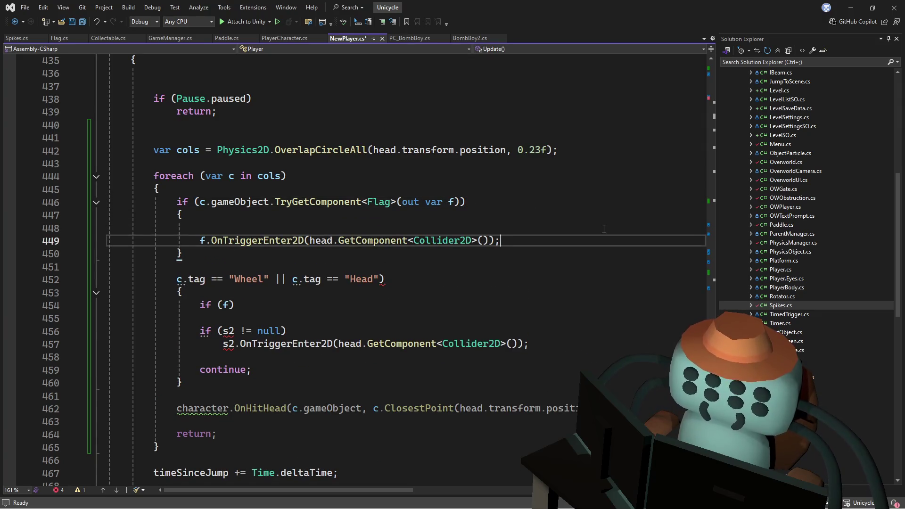
key(Return)
text(continue;)
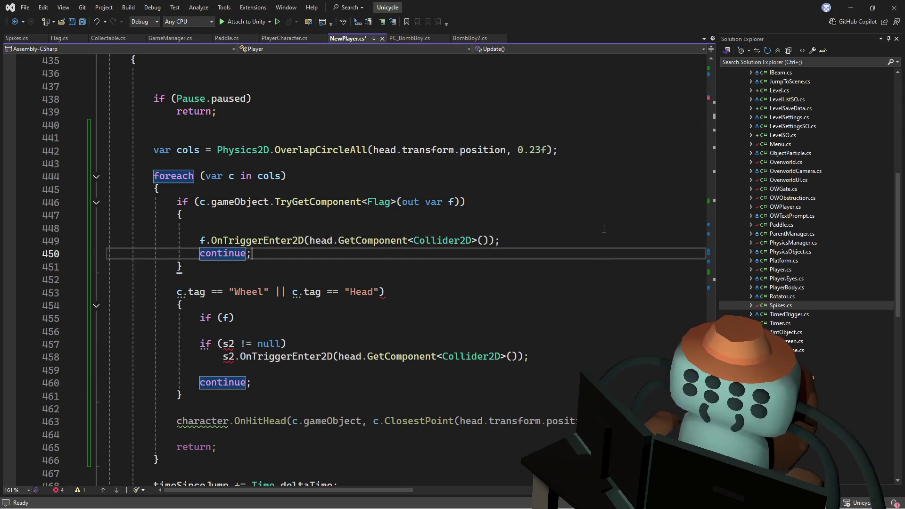
click(203, 228)
key(BackSpace)
Copy the whole Flag if-block and paste a duplicate below it.
mouse_move(184, 253)
mouse_down()
mouse_move(234, 202)
mouse_move(162, 189)
mouse_up()
key(ctrl+c)
click(224, 253)
key(ctrl+v)
click(225, 253)
key(Return)
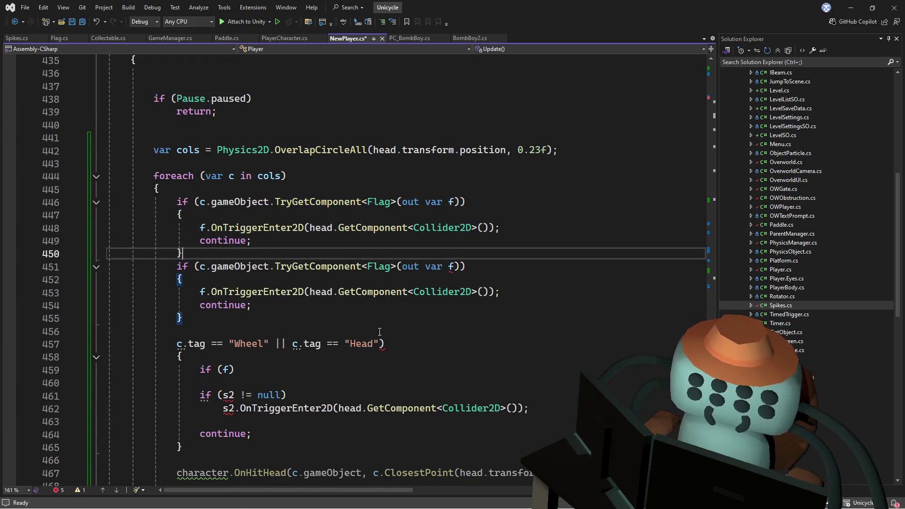
In the copy, change Flag to Spikes and rename f to s in the check and call.
double_click(383, 279)
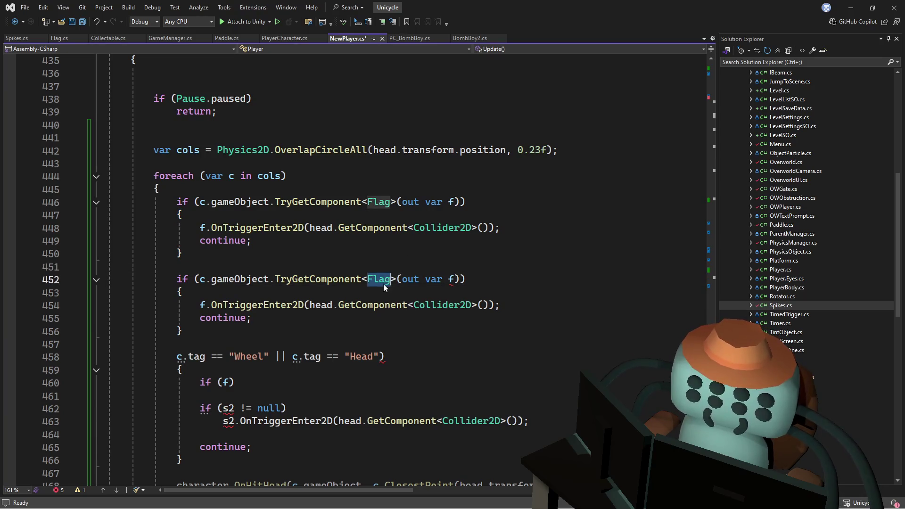
text(Spikes)
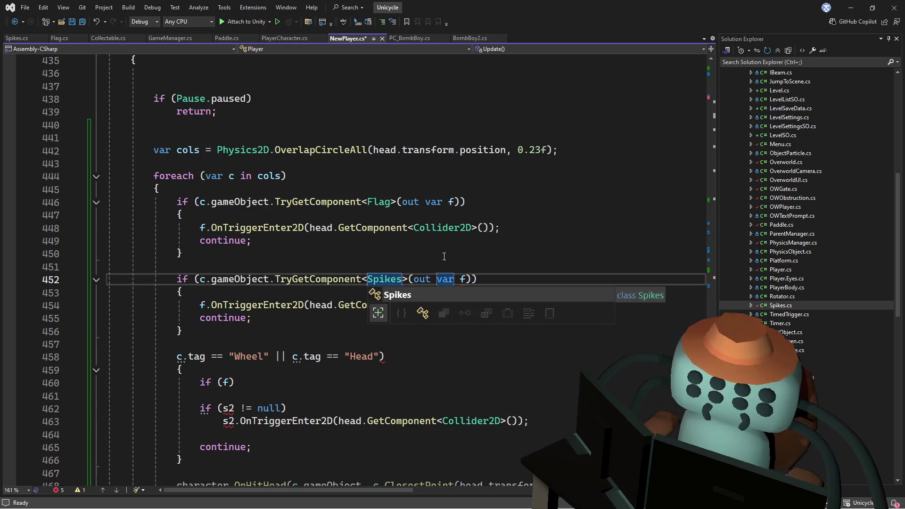
click(473, 228)
double_click(461, 279)
text(s)
double_click(202, 304)
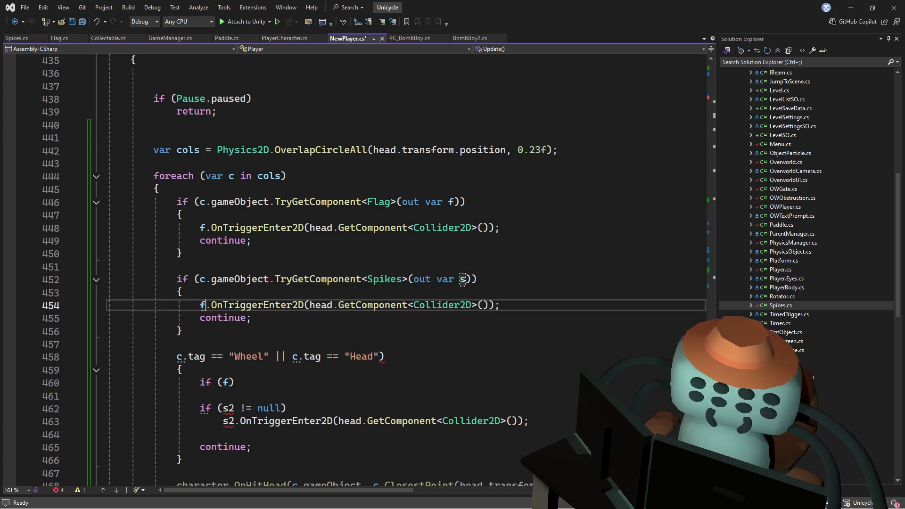
text(s)
click(293, 250)
scroll(293, 247, down, 2)
mouse_move(237, 229)
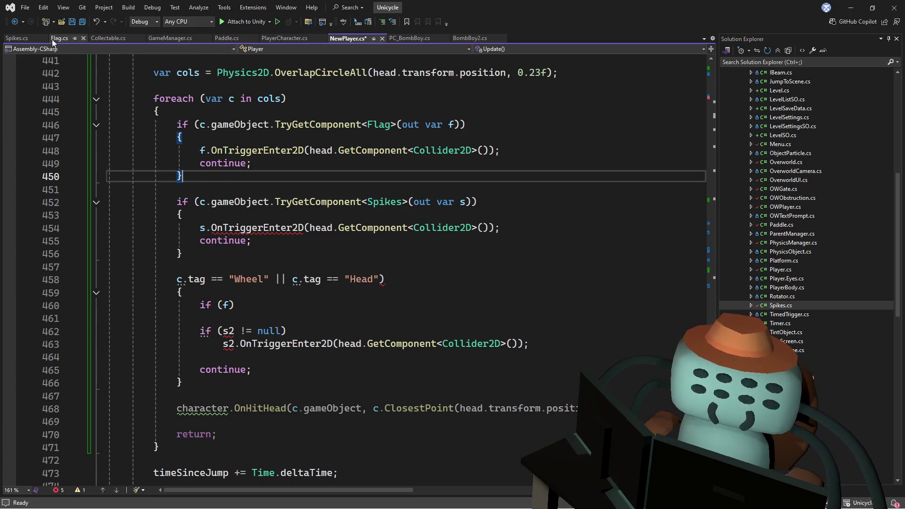
Check the Spikes collision method, briefly try calling OnCollisionEnter2D, then revert to OnTriggerEnter2D.
click(17, 38)
click(274, 243)
key(ctrl+minus)
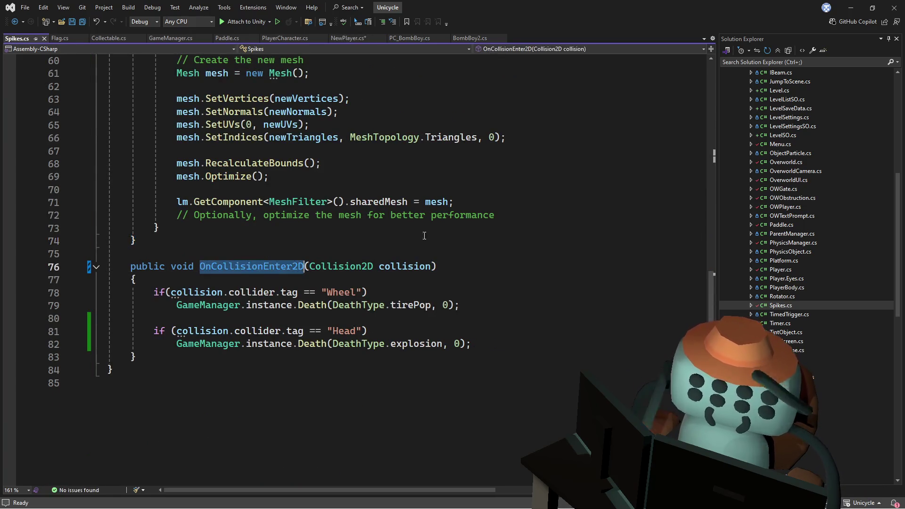
key(ctrl+minus)
double_click(257, 227)
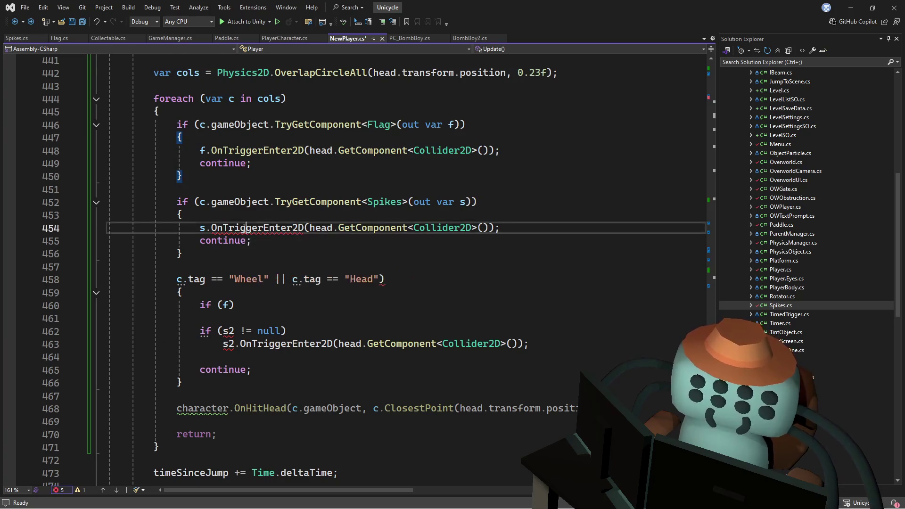
key(ctrl+v)
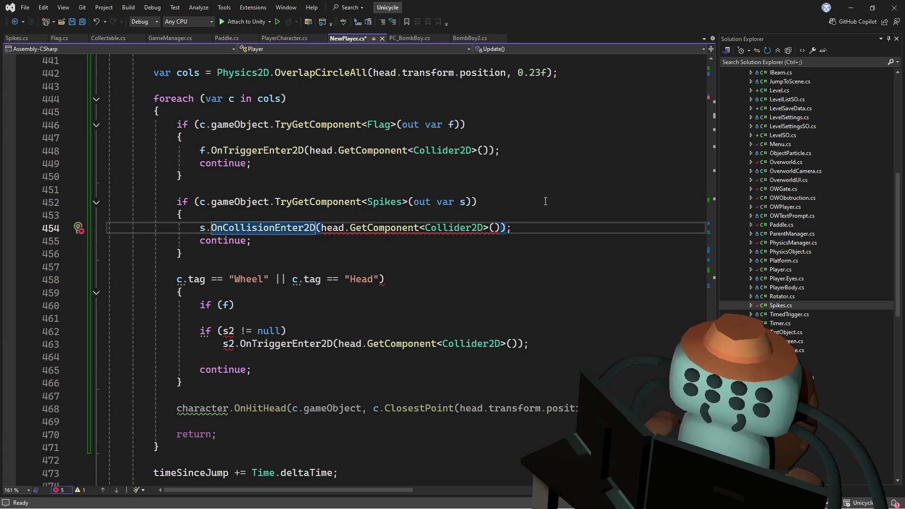
click(513, 203)
mouse_move(280, 231)
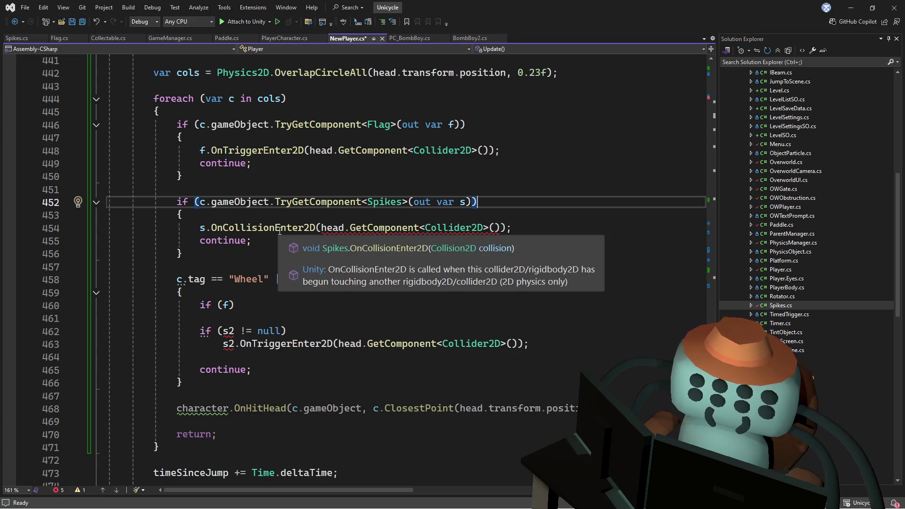
click(308, 216)
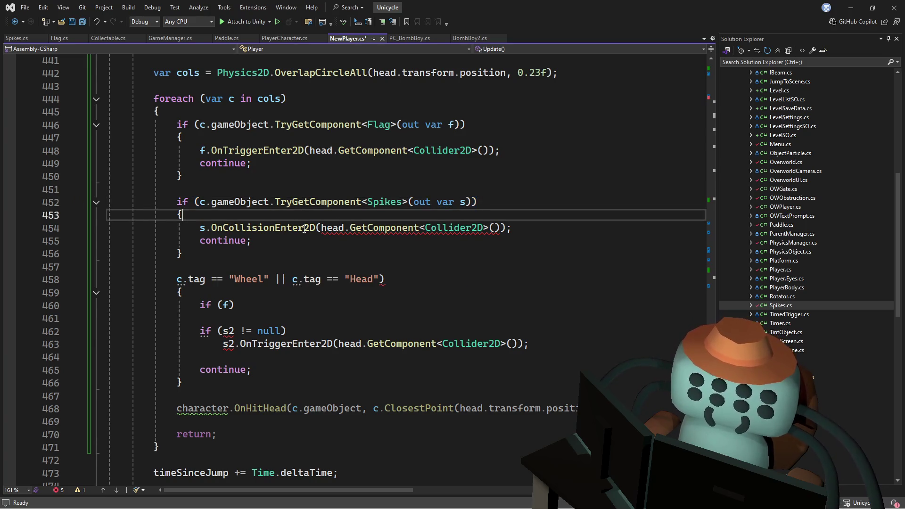
key(ctrl+z)
click(308, 190)
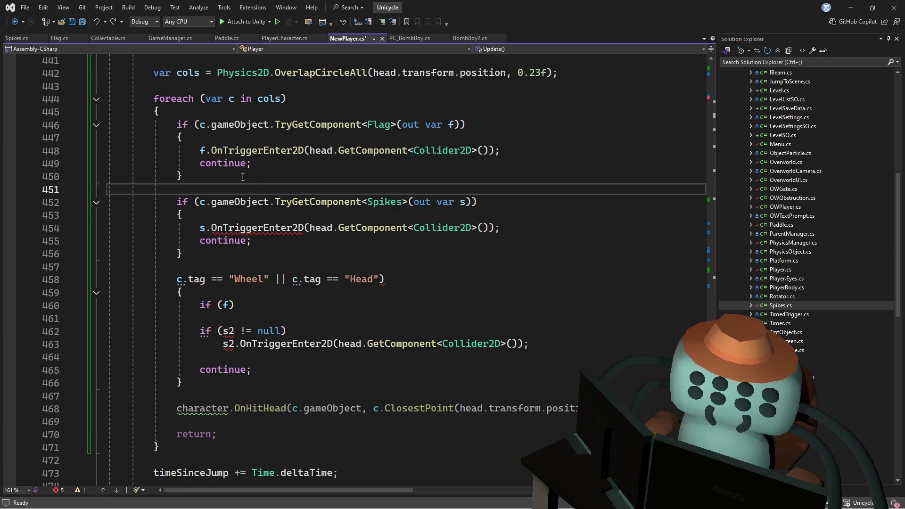
In Spikes.cs, duplicate OnCollisionEnter2D and rename the copy OnTriggerEnter2D.
click(21, 38)
drag(142, 357, 137, 240)
key(ctrl+d)
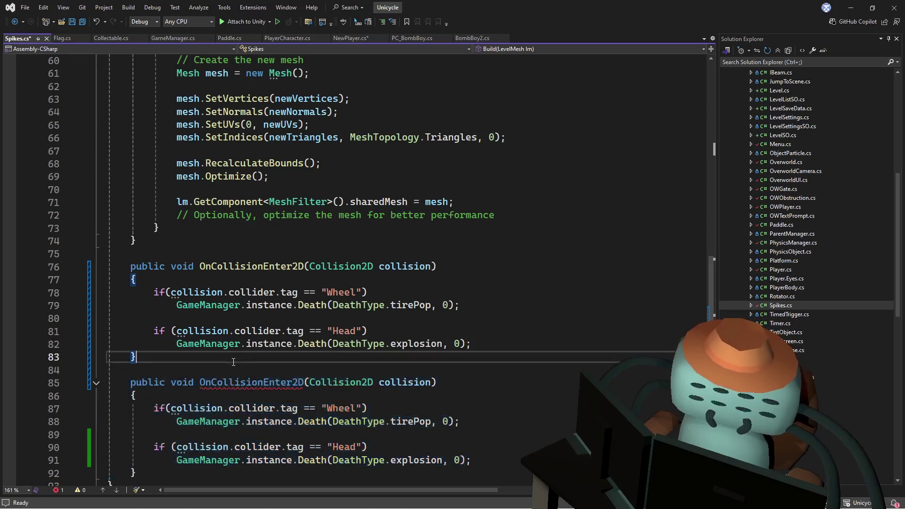
key(Escape)
double_click(262, 382)
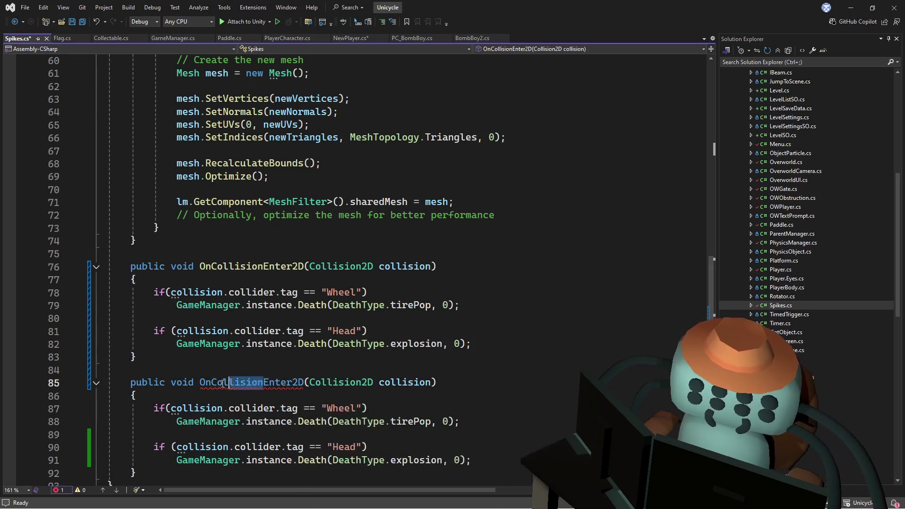
text(Trigger)
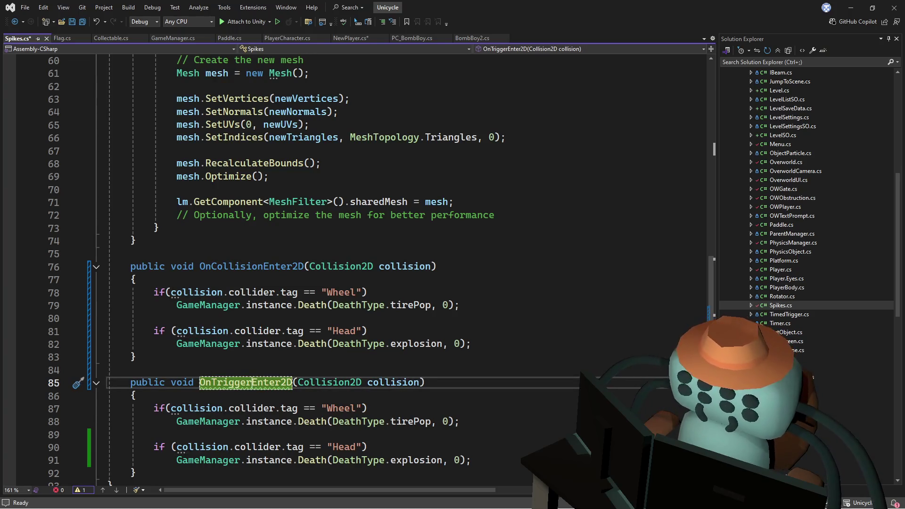
click(409, 357)
scroll(409, 363, down, 1)
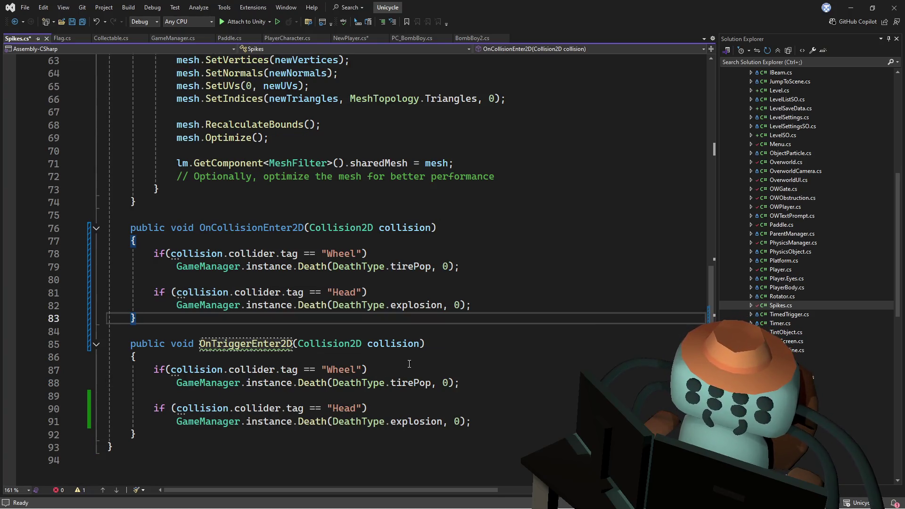
Change the copied method's parameter to Collider2D and save Spikes.cs.
double_click(335, 347)
text(Collid)
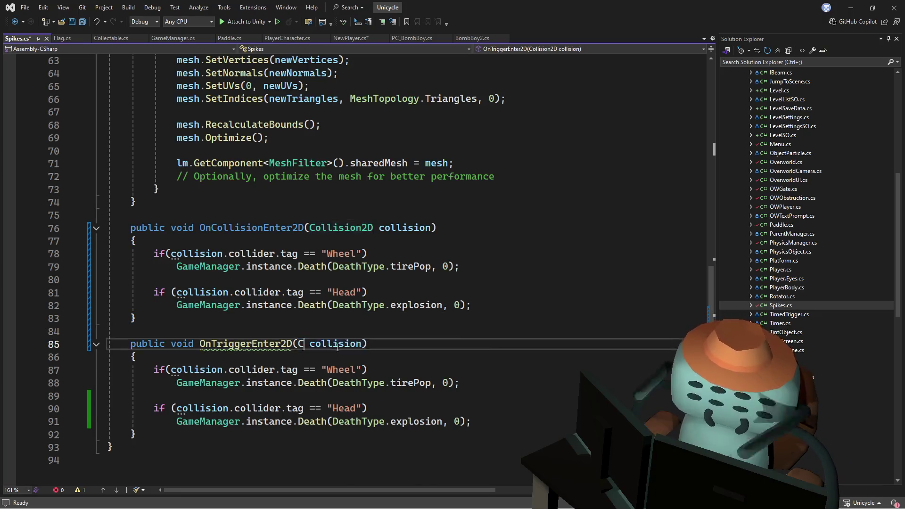
text(er2)
key(Tab)
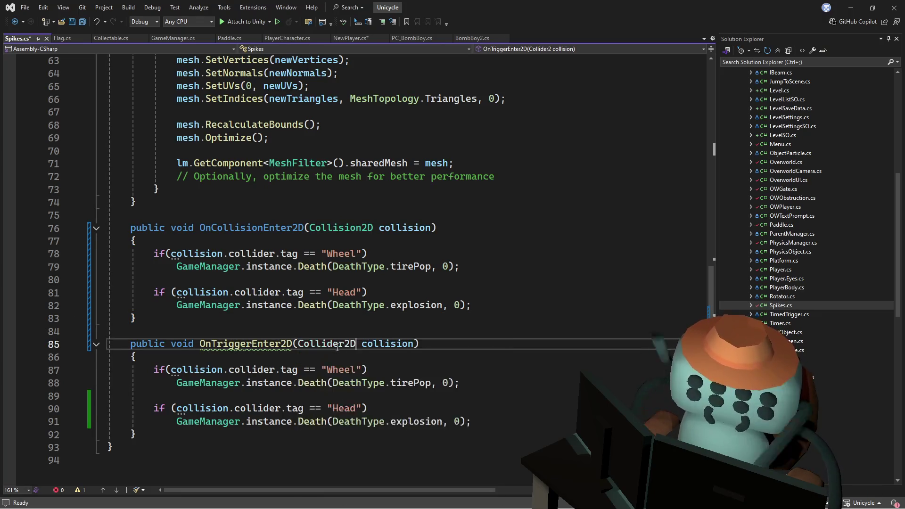
key(ctrl+s)
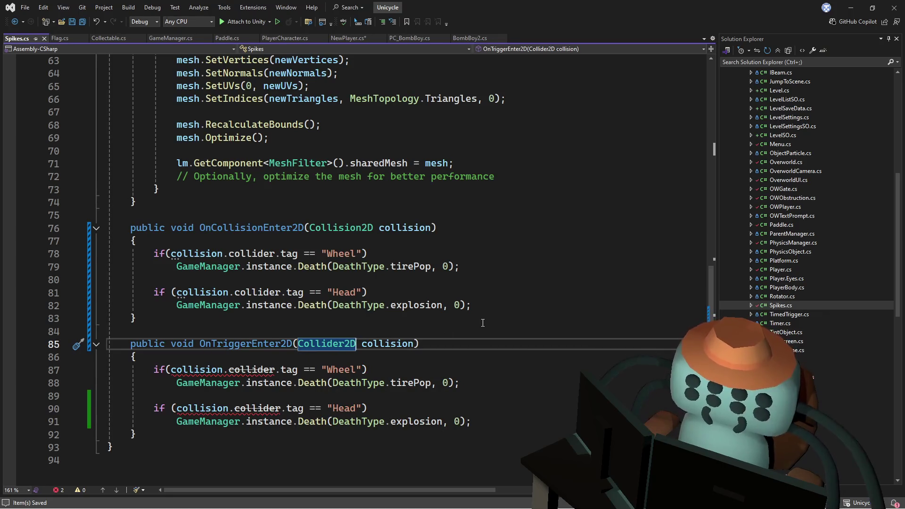
key(ctrl+Tab)
click(310, 202)
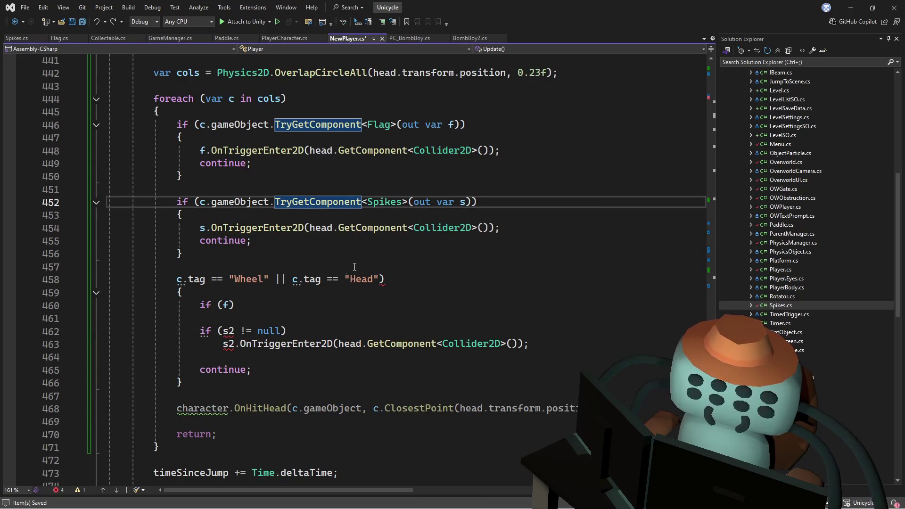
Turn the tag comparison into an if that just continues, delete the leftover f/s2 lines, and save NewPlayer.cs.
click(177, 279)
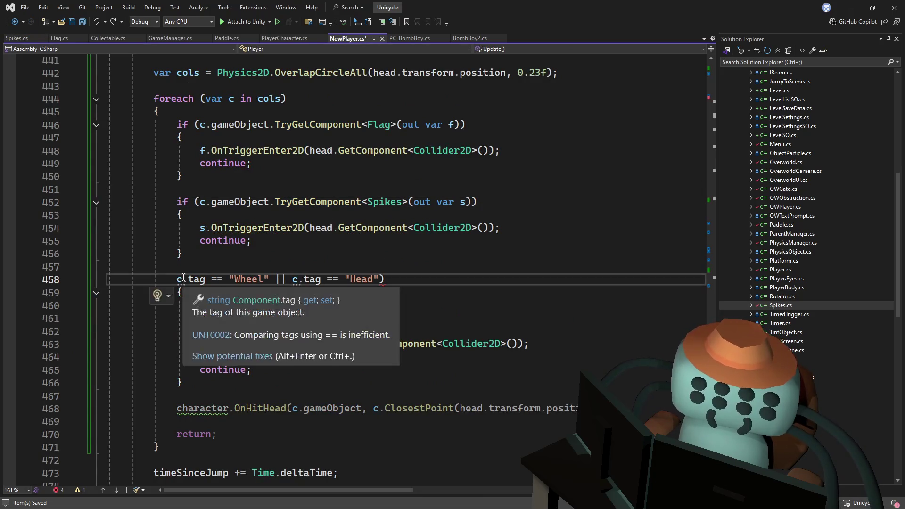
text(if()
click(351, 295)
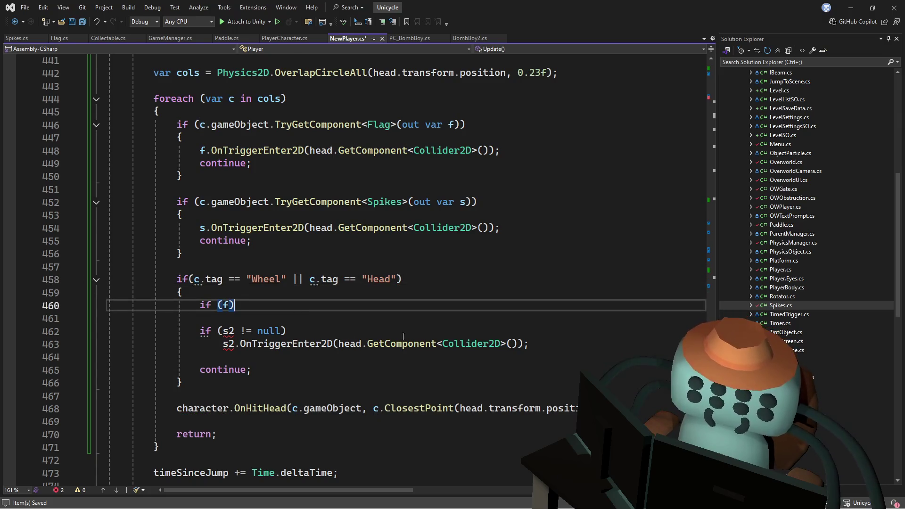
key(Down)
key(Down)
key(Down)
shift+click(351, 295)
key(Delete)
key(BackSpace)
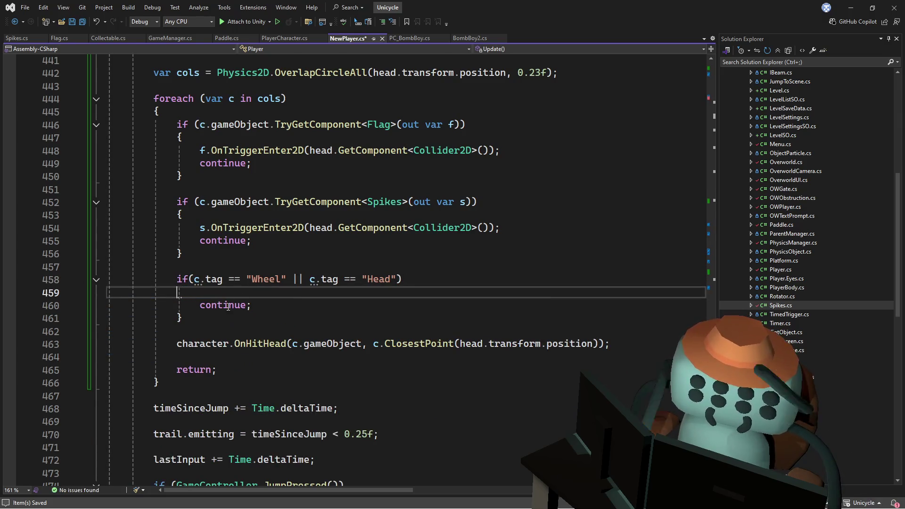
key(Down)
key(Down)
key(Delete)
click(280, 293)
key(BackSpace)
key(Up)
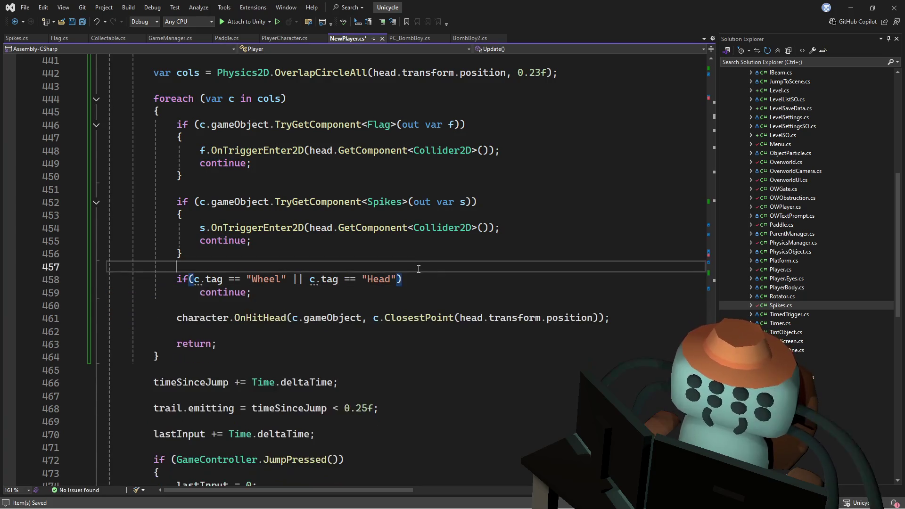
key(ctrl+s)
In Spikes' OnTriggerEnter2D, remove .collider from the Wheel and Head tag checks.
ctrl+click(302, 232)
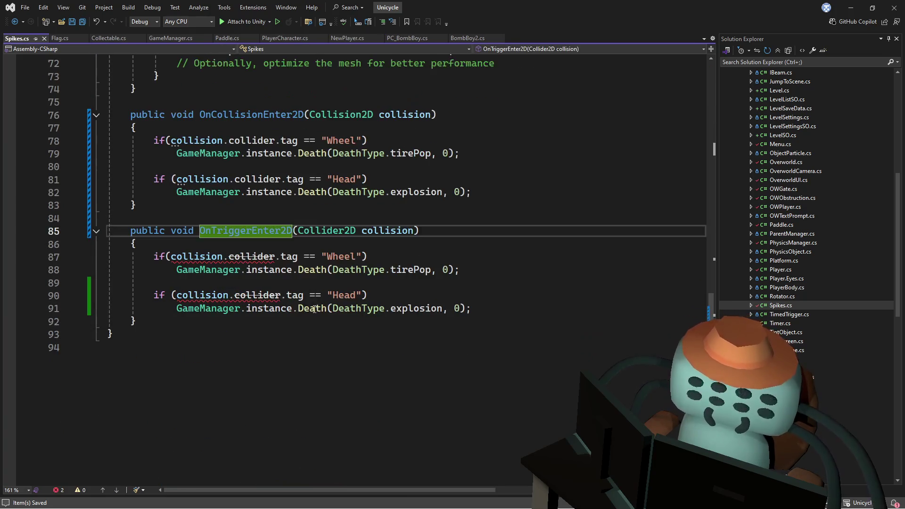
key(Down)
double_click(252, 257)
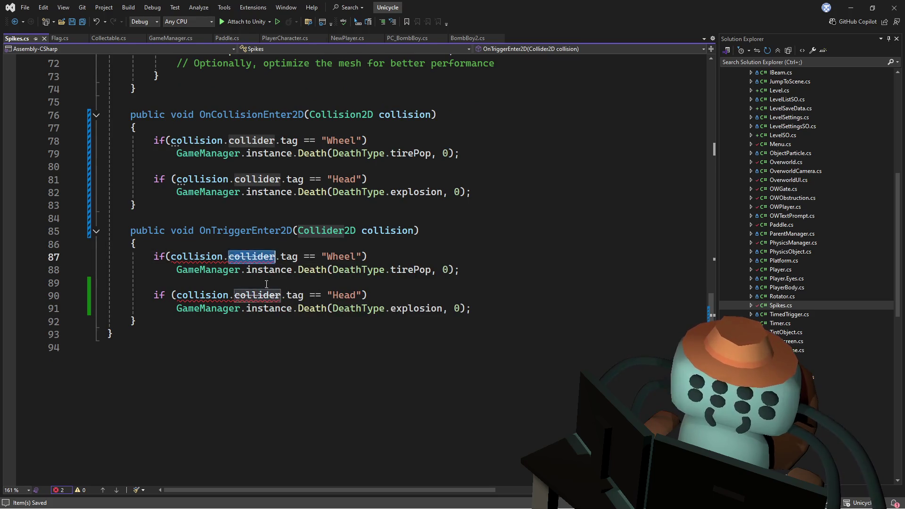
key(Delete)
key(Delete)
double_click(257, 295)
key(Delete)
key(Delete)
click(509, 213)
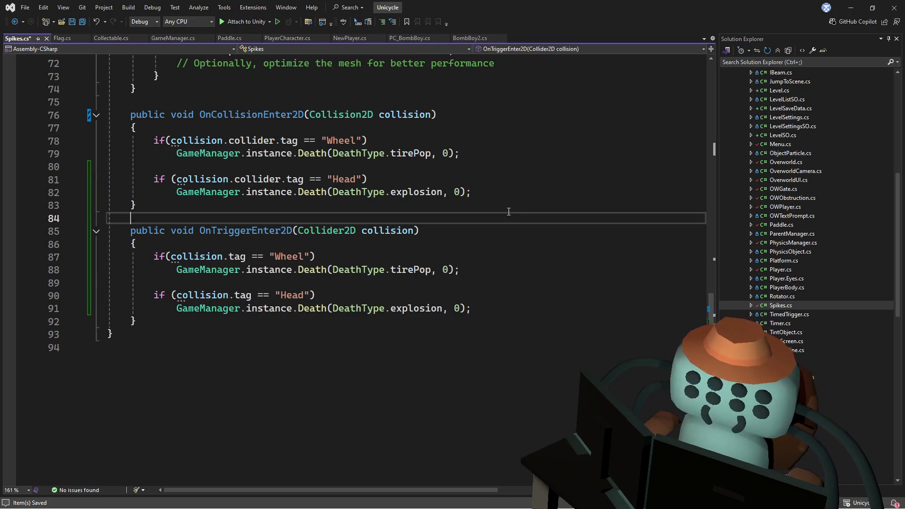
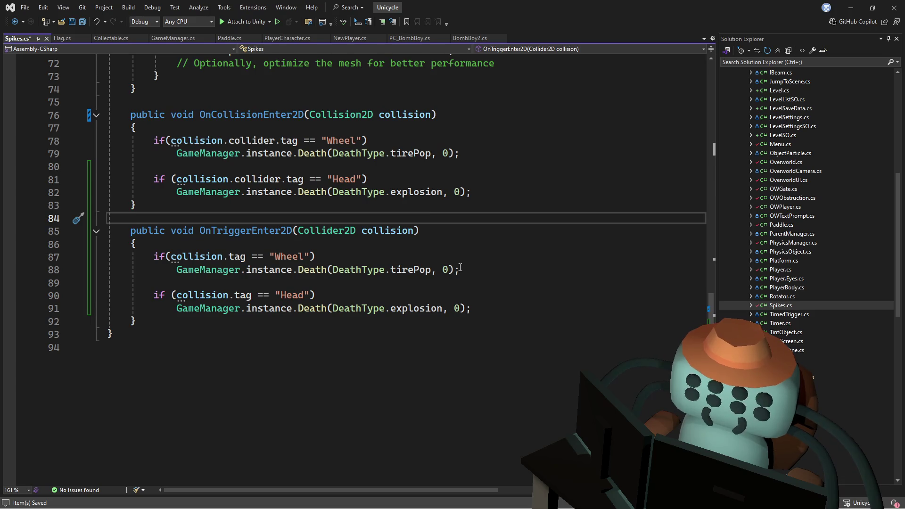
Comment out the head-hit Death call on line 91 and insert a blank line above it.
click(527, 244)
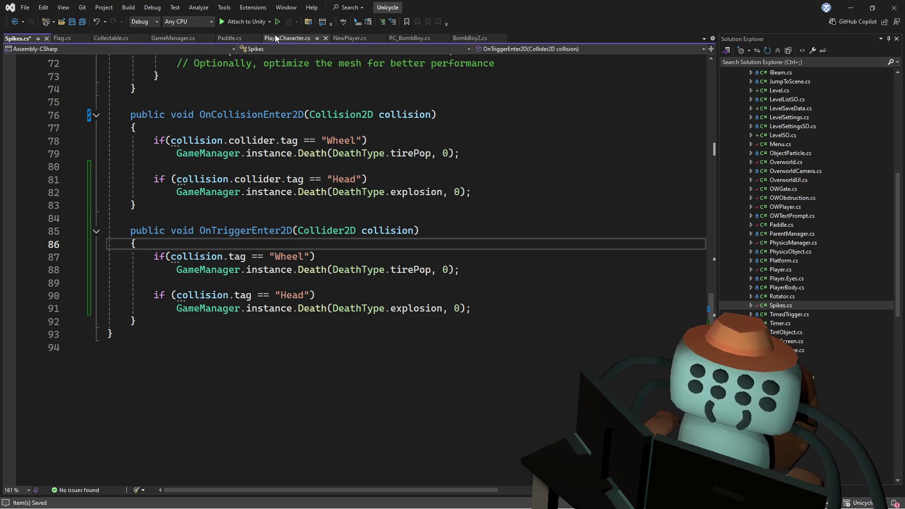
click(177, 309)
text(//)
click(494, 305)
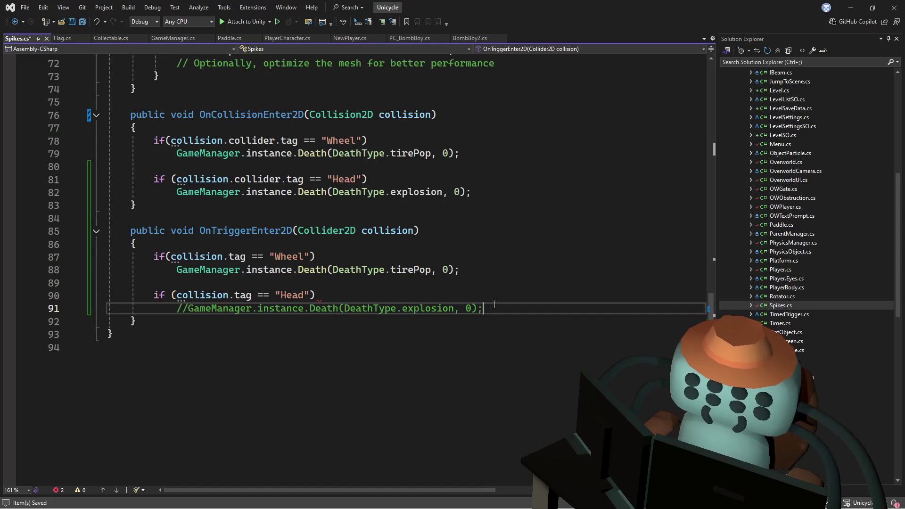
key(ctrl+Return)
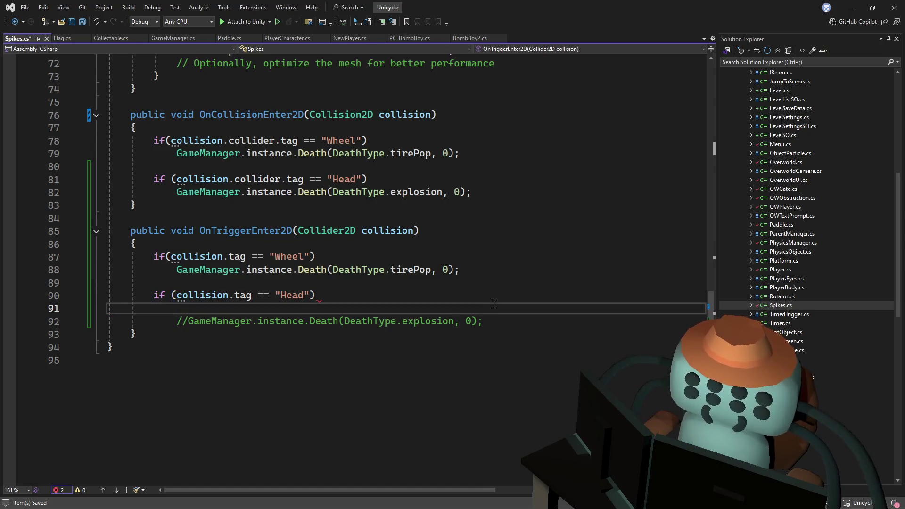
Try typing a Player.instance reference on the new line, then erase the attempt.
text(playeri)
key(BackSpace)
text(.in)
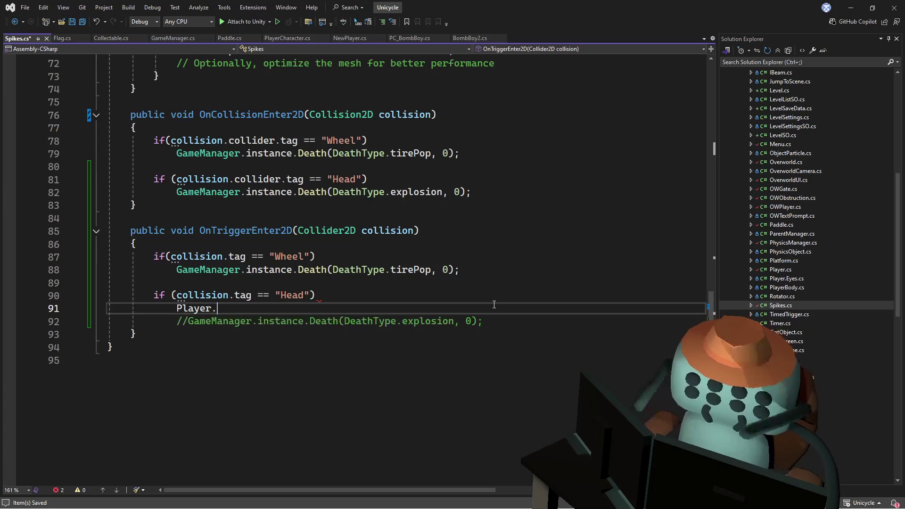
key(BackSpace)
key(BackSpace)
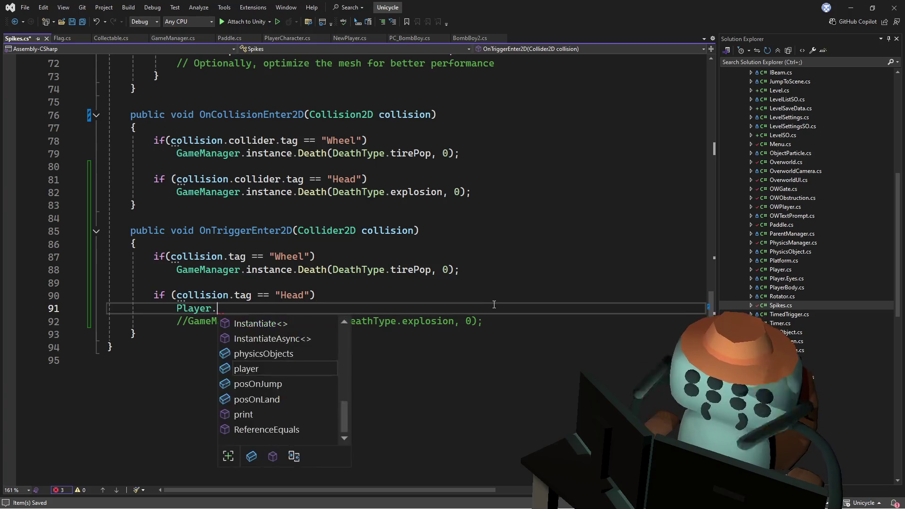
text(hu)
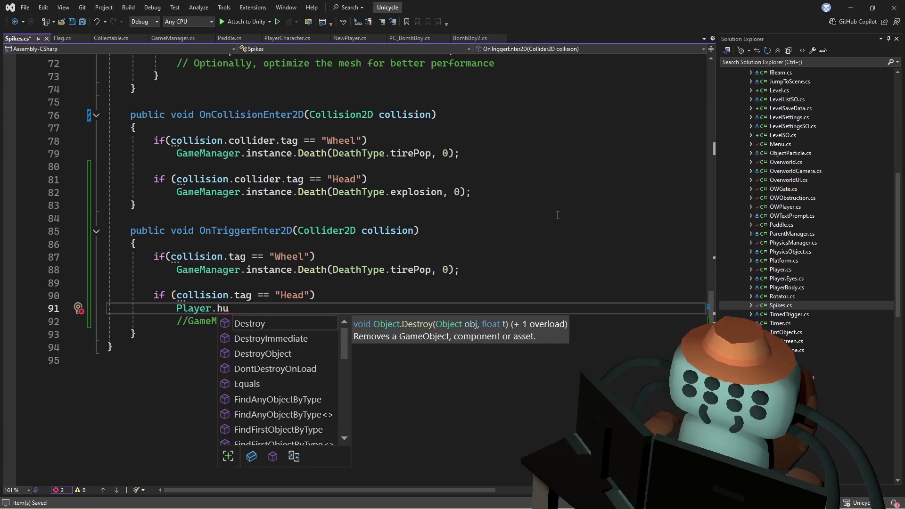
click(553, 221)
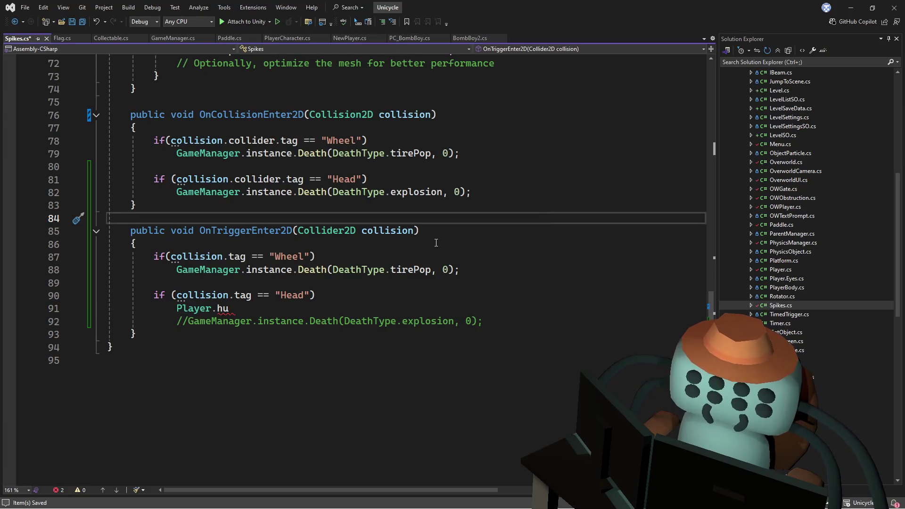
click(270, 310)
key(BackSpace)
key(BackSpace)
key(BackSpace)
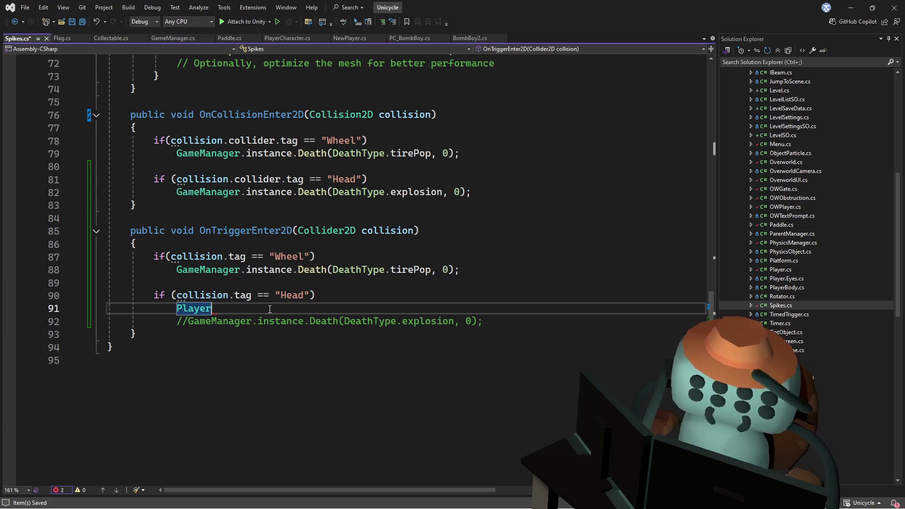
text(.inst)
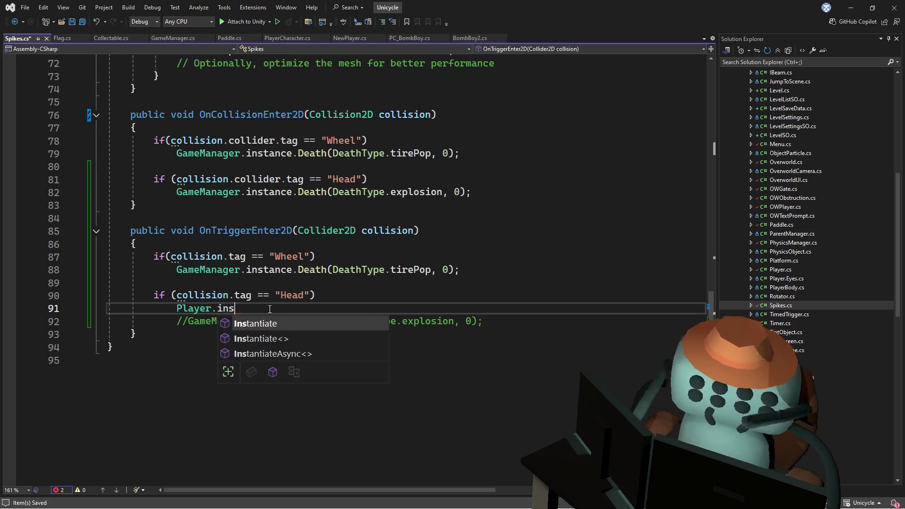
Type GameManager.instance.player. on the new line using IntelliSense completions.
key(BackSpace)
key(BackSpace)
key(BackSpace)
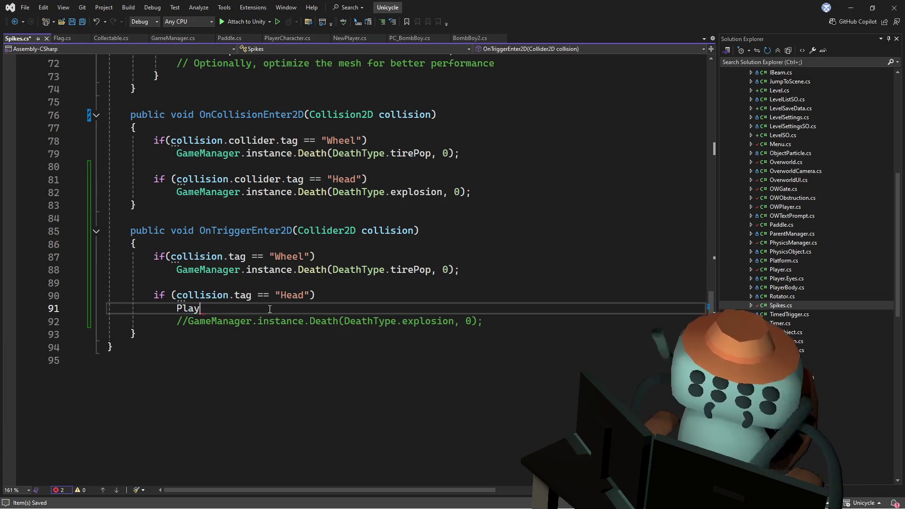
text(GameM)
key(Tab)
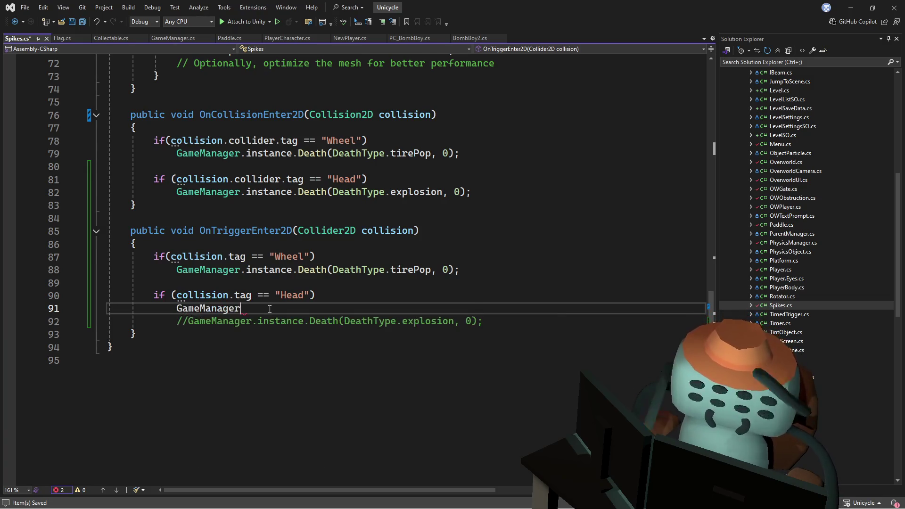
text(.in.po)
key(BackSpace)
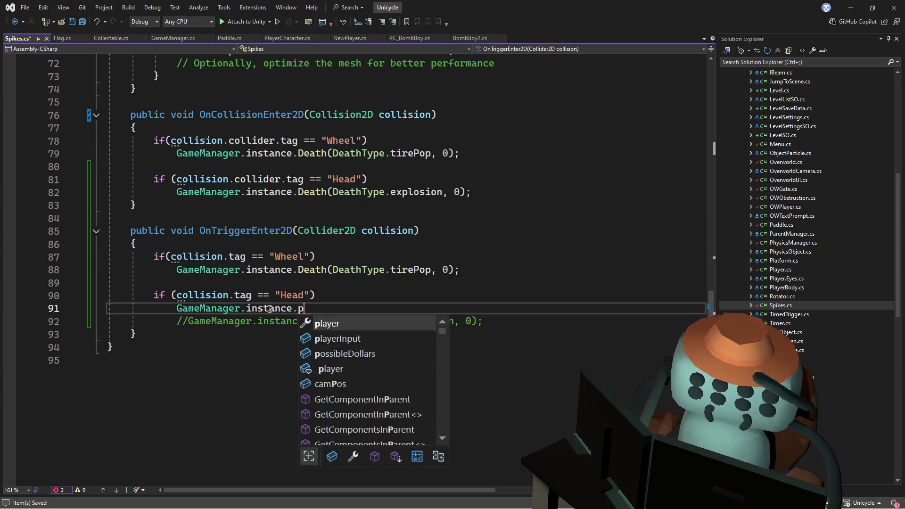
key(Tab)
text(.)
text(dea)
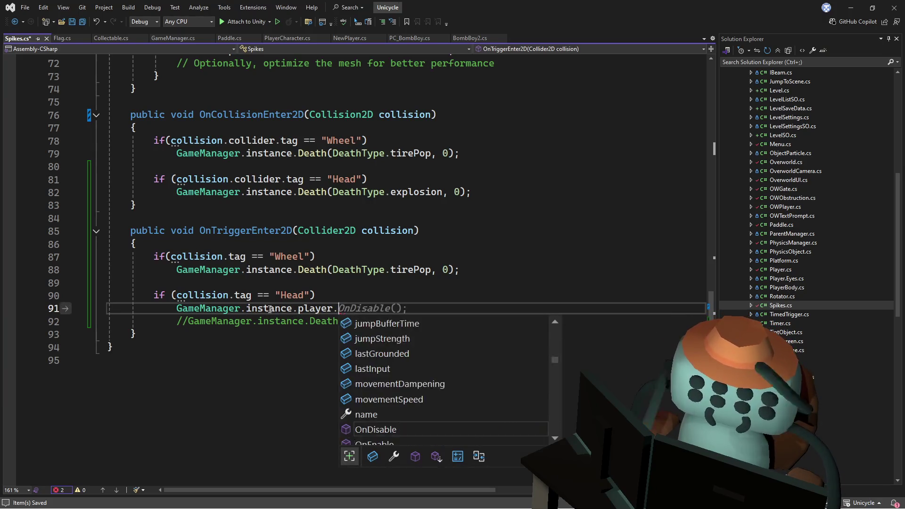
key(BackSpace)
key(BackSpace)
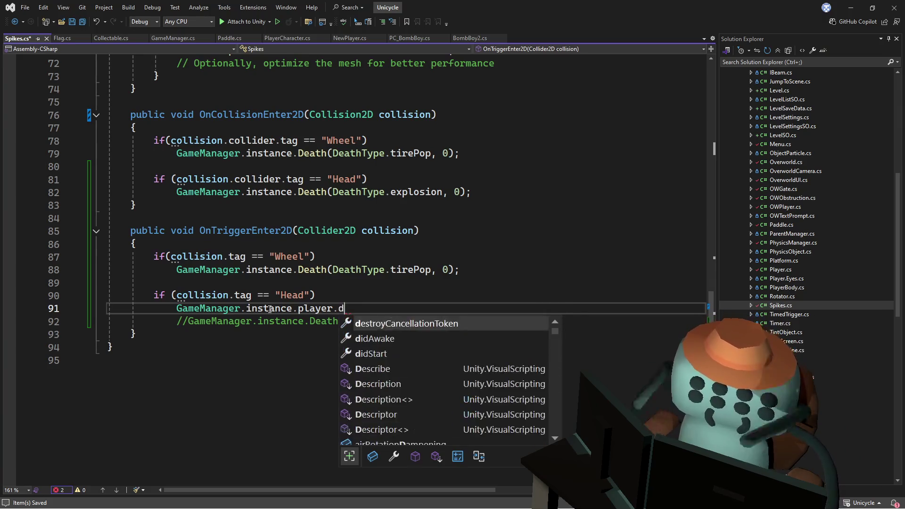
text(ie)
key(BackSpace)
key(BackSpace)
key(BackSpace)
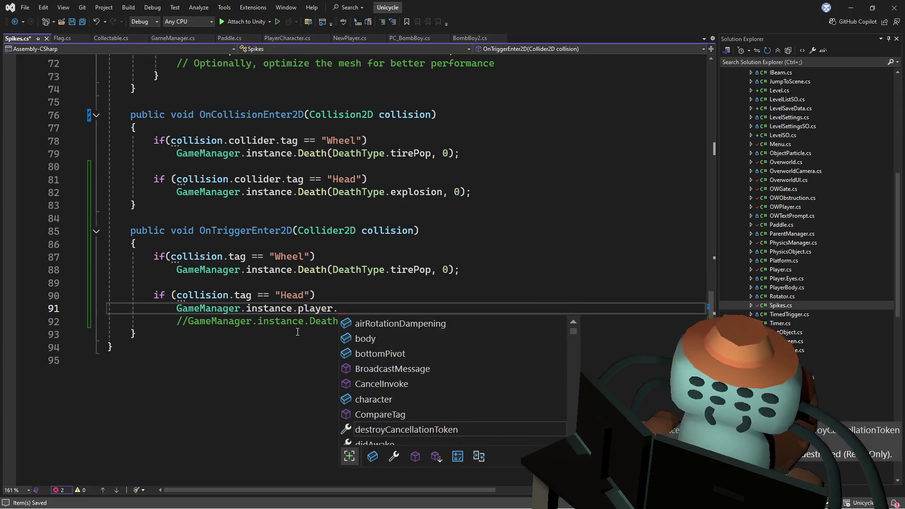
click(358, 58)
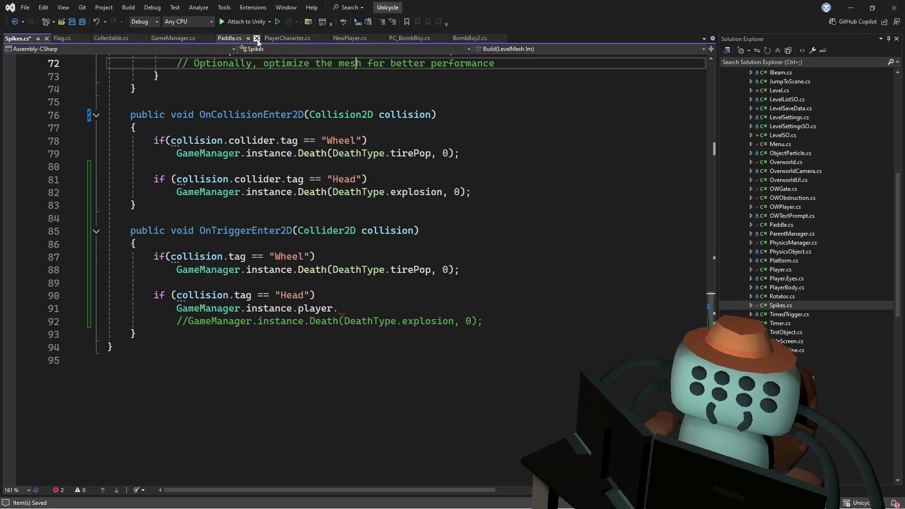
Scroll through NewPlayer.cs's head-collision code to see how it calls OnHitHead.
click(355, 40)
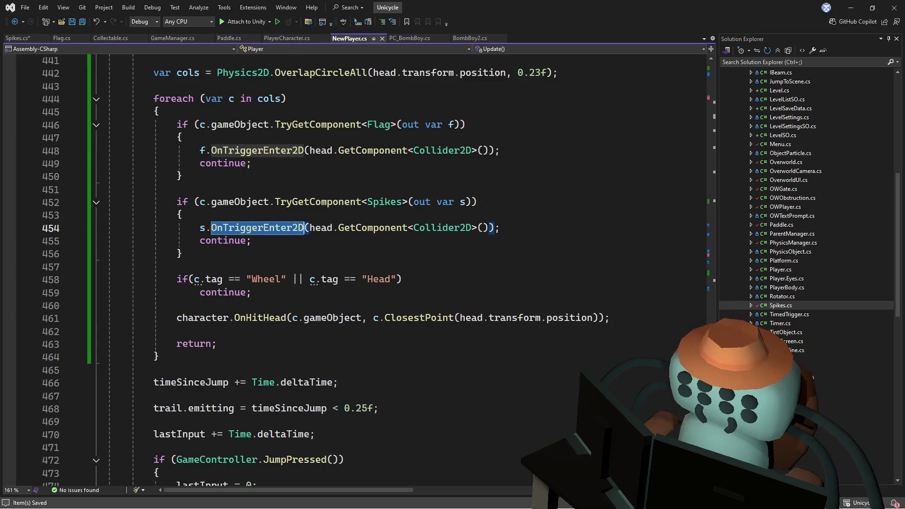
click(559, 189)
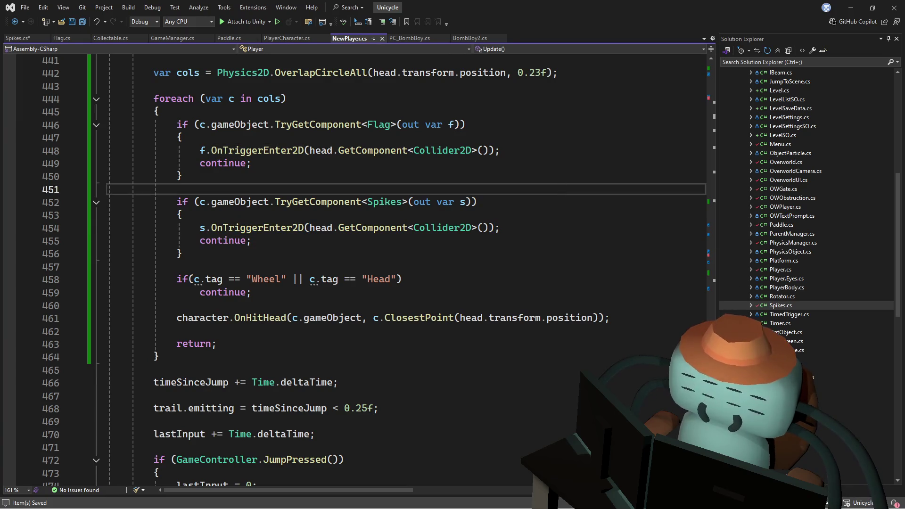
scroll(359, 271, down, 16)
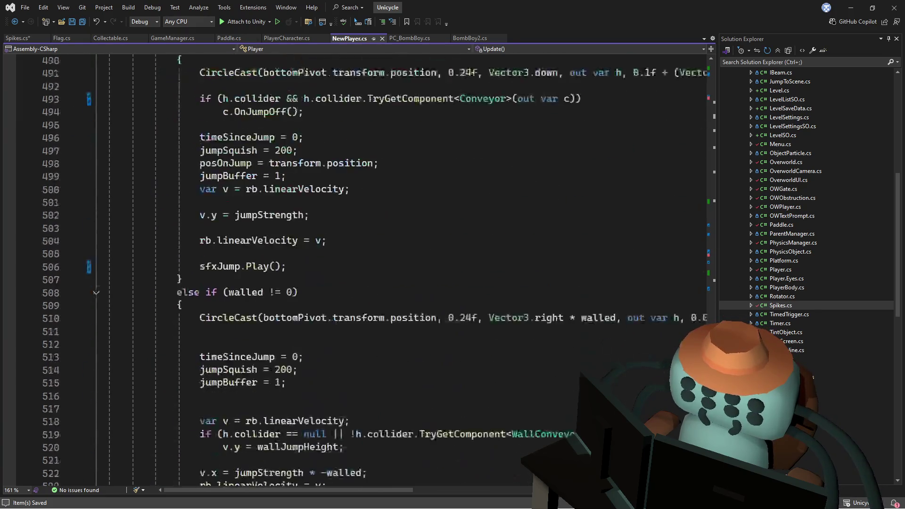
mouse_move(702, 430)
mouse_down()
mouse_move(702, 202)
mouse_move(690, 199)
mouse_move(712, 119)
mouse_move(688, 202)
mouse_up()
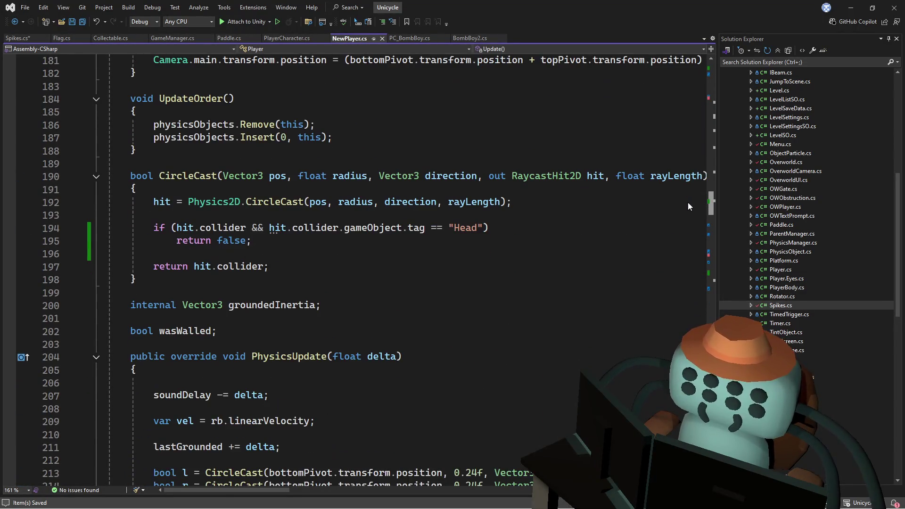
In PC_BombBoy.cs, select the OnHitHead override and search the project for it.
click(409, 38)
scroll(383, 161, up, 4)
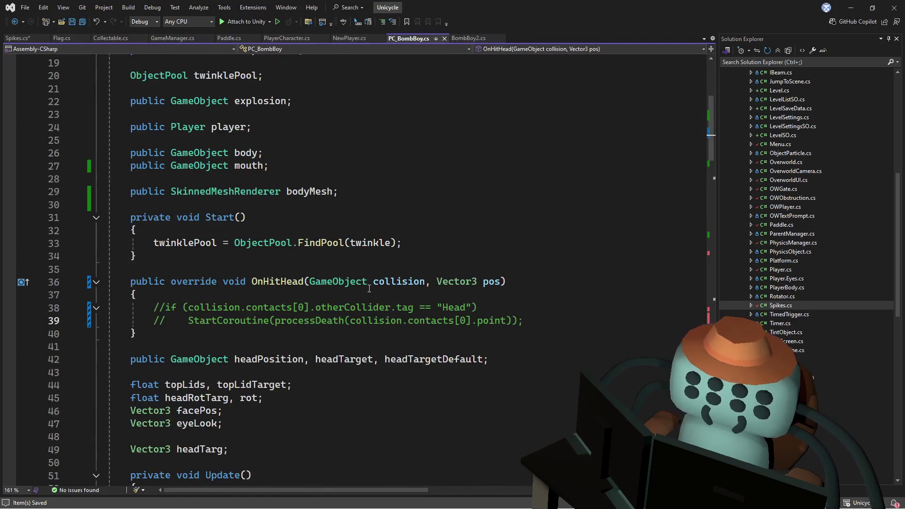
double_click(276, 282)
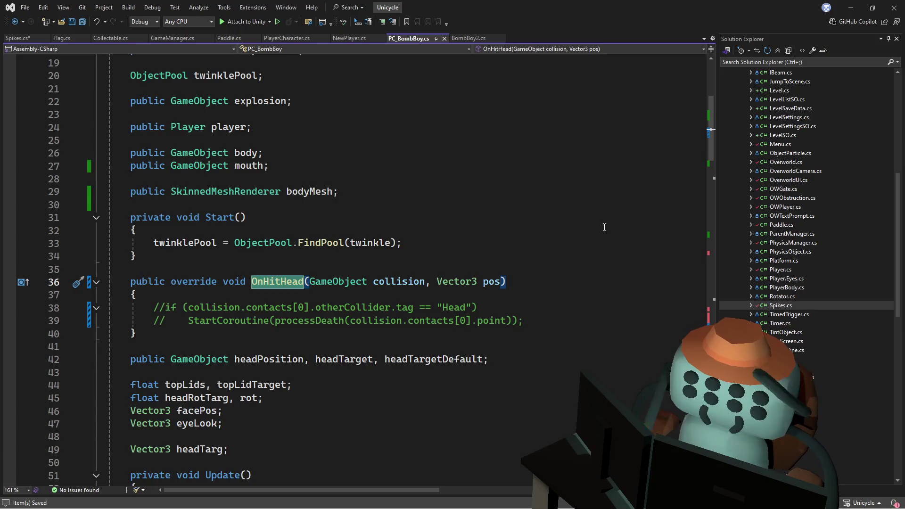
key(ctrl+f)
Step through OnHitHead matches to the character.OnHitHead call in NewPlayer.cs and select it.
click(669, 66)
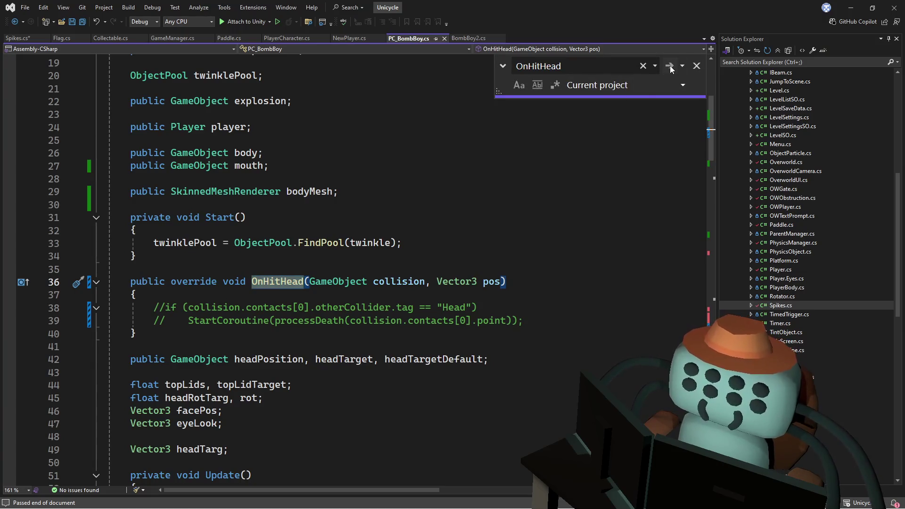
click(669, 66)
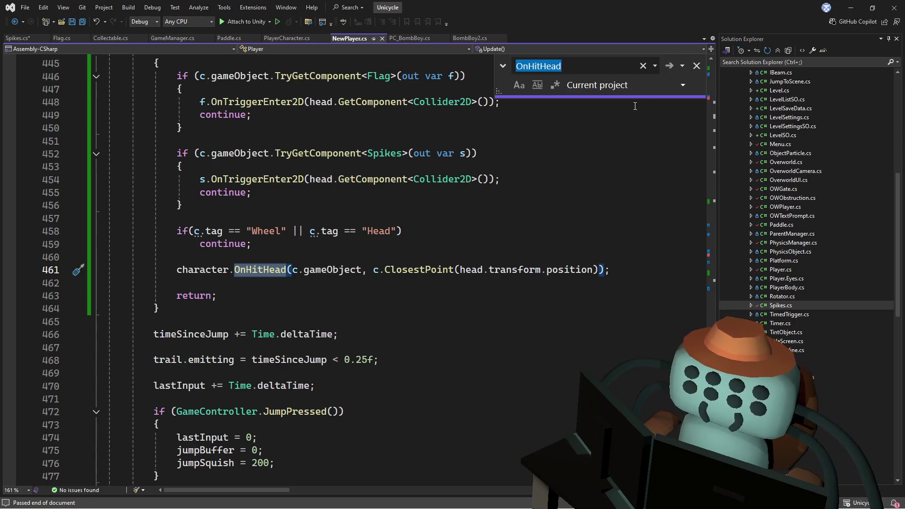
click(570, 219)
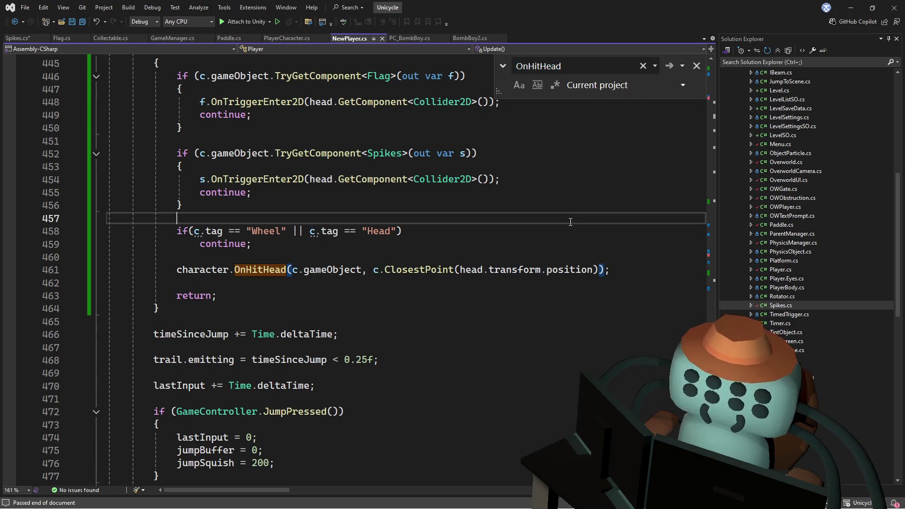
drag(638, 269, 640, 259)
key(ctrl+c)
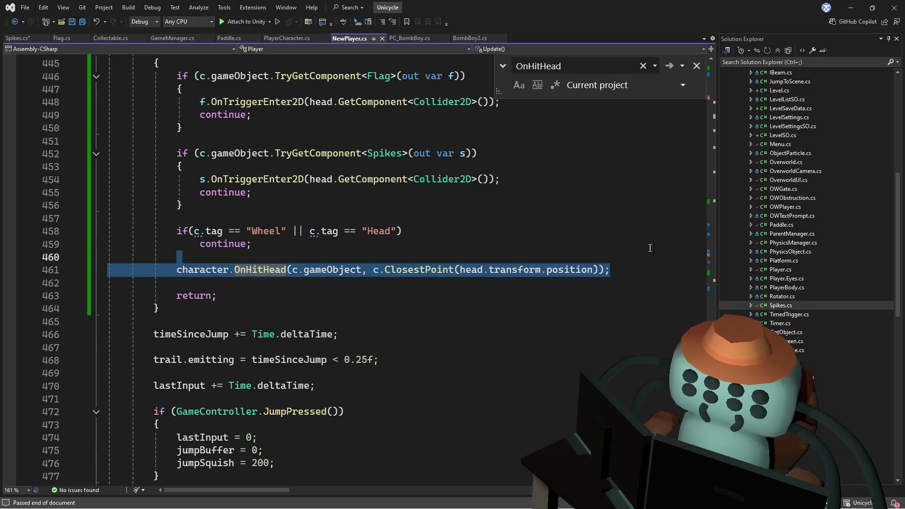
scroll(311, 271, up, 5)
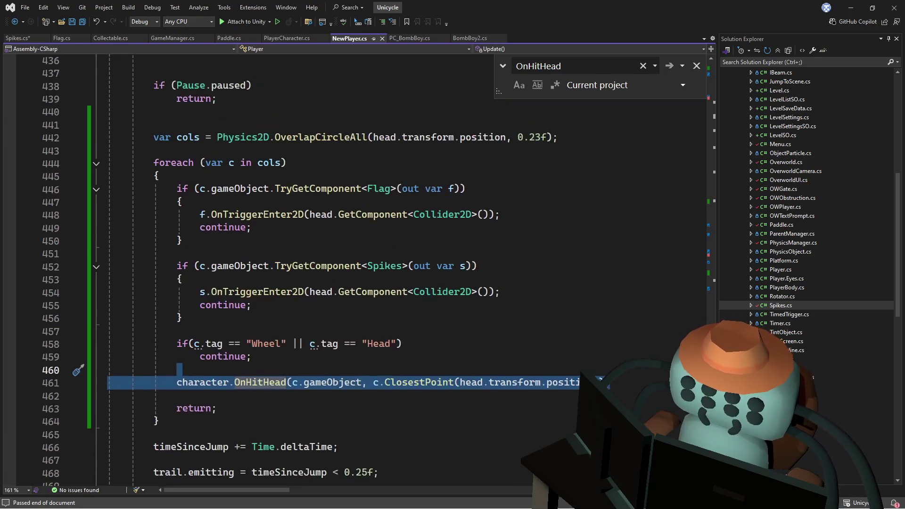
scroll(311, 271, down, 2)
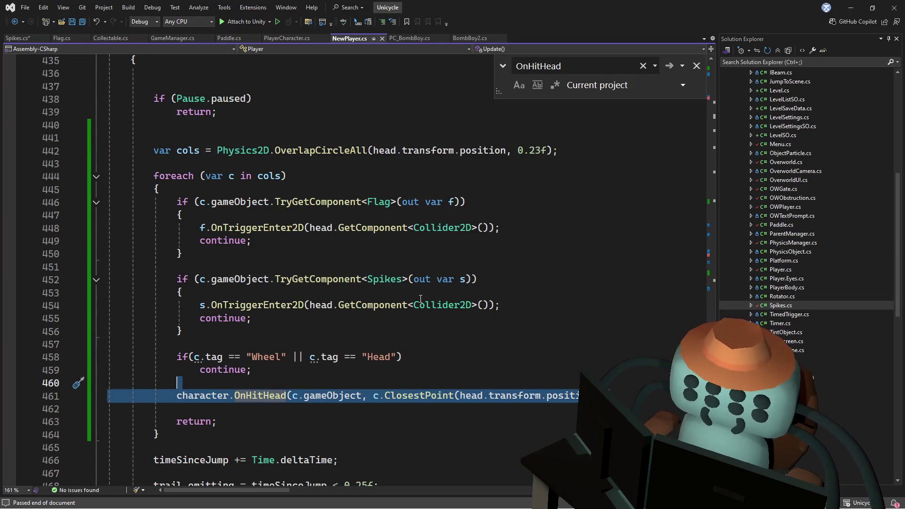
click(385, 323)
Check OnHitHead's abstract declaration in PlayerCharacter.cs and BombBoy2.cs, then return to Spikes.cs.
ctrl+click(260, 395)
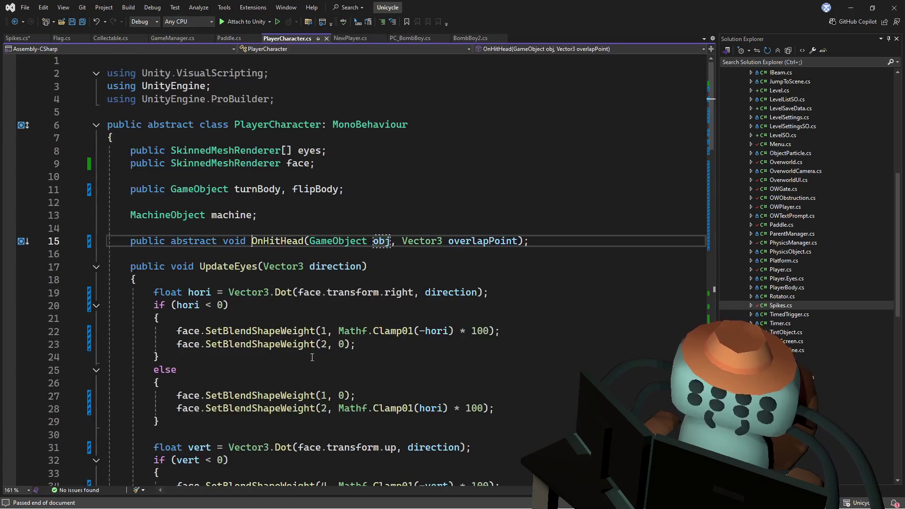
key(ctrl+minus)
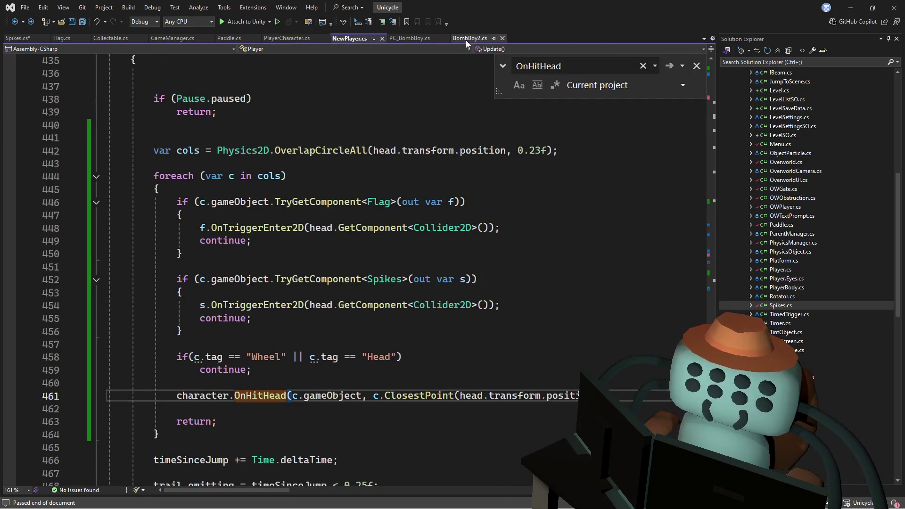
click(466, 41)
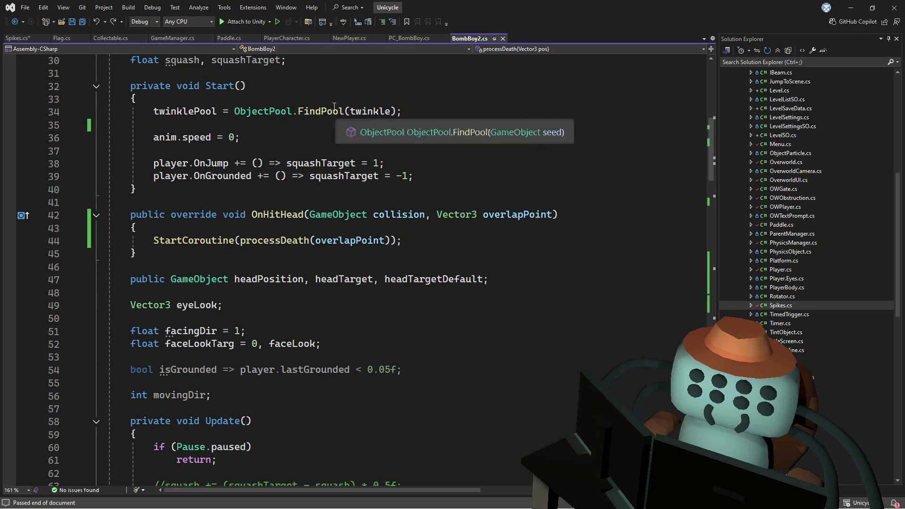
click(288, 40)
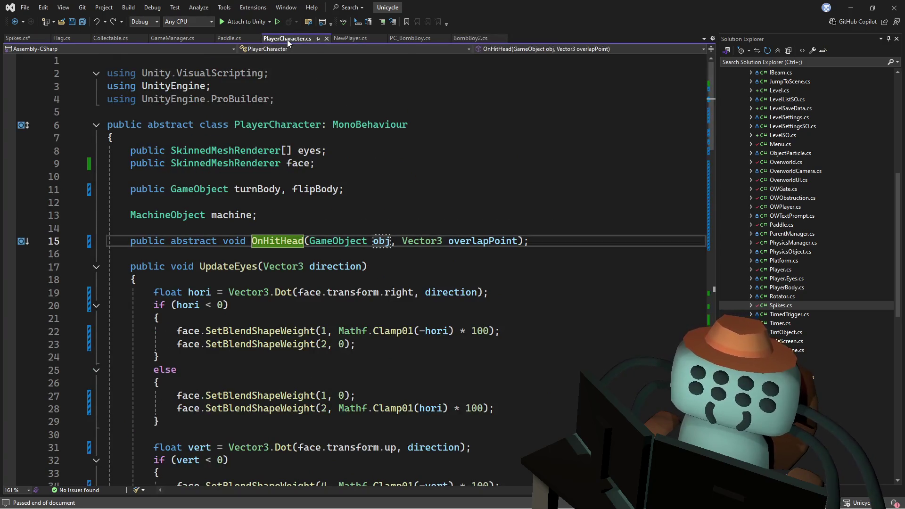
click(24, 41)
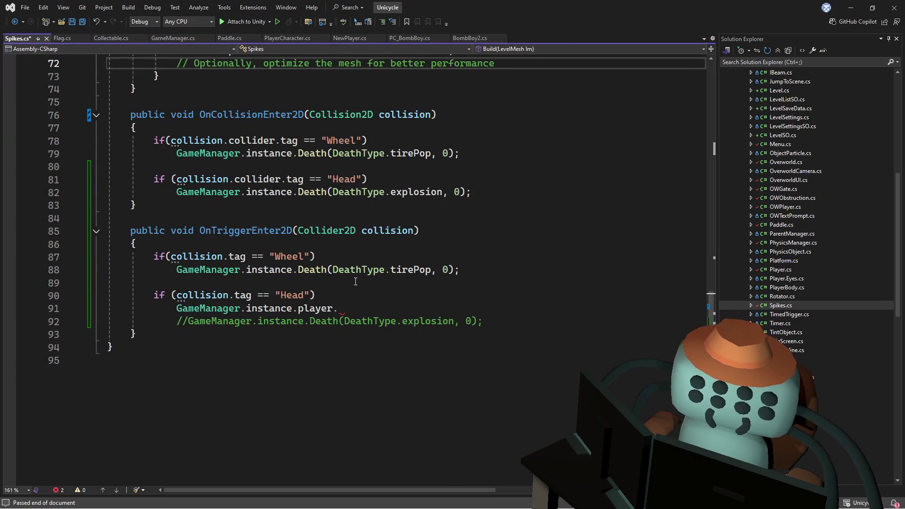
Append .GetComponent<PlayerCharacter>() to GameManager.instance.player on line 91.
drag(365, 310, 371, 299)
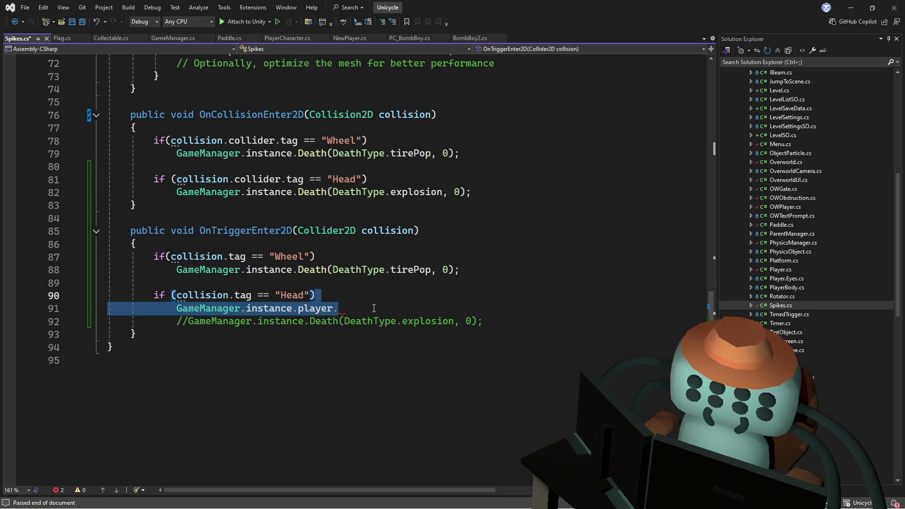
key(ctrl+v)
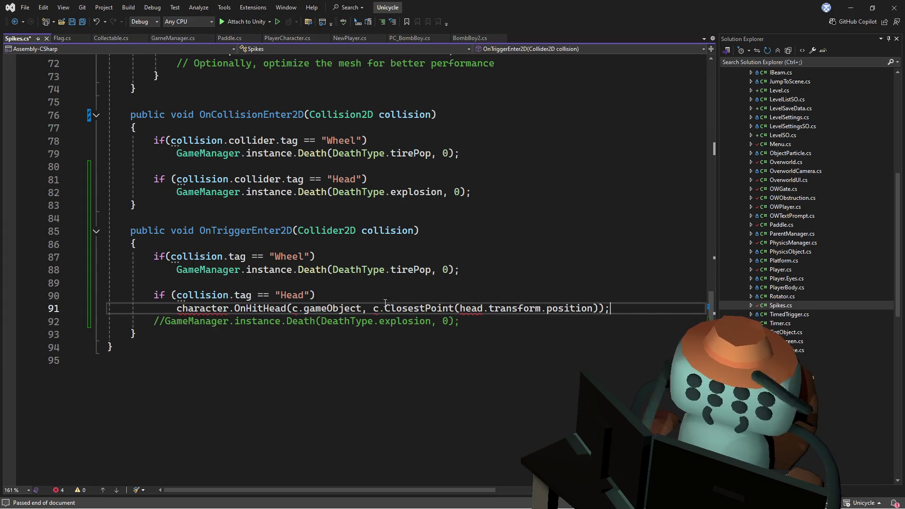
key(ctrl+z)
key(ctrl+z)
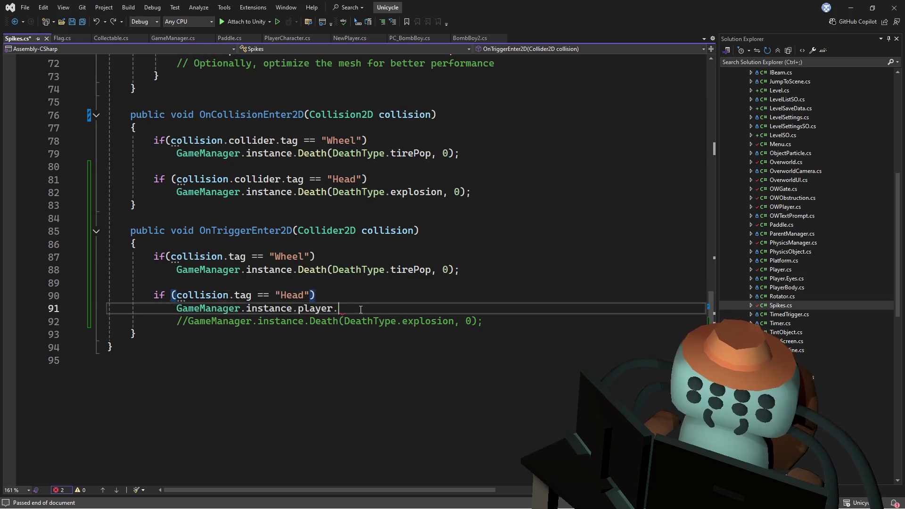
text(.get)
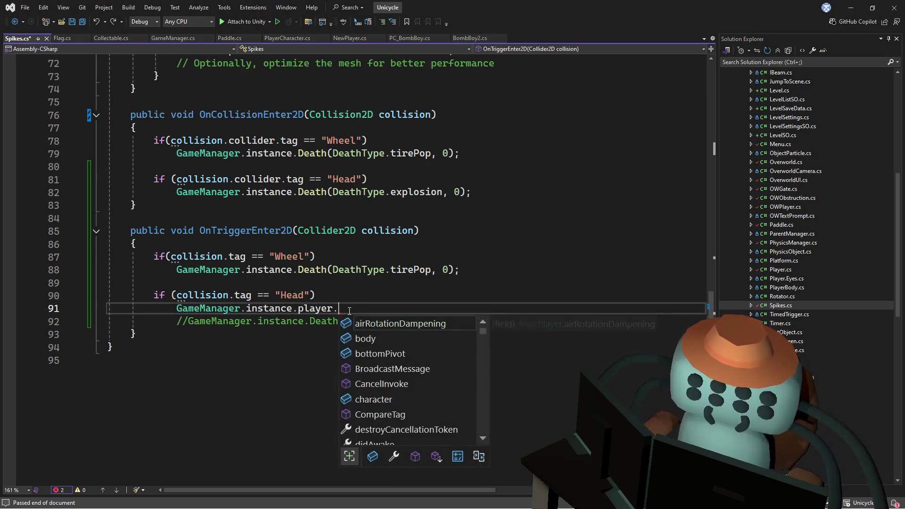
key(Tab)
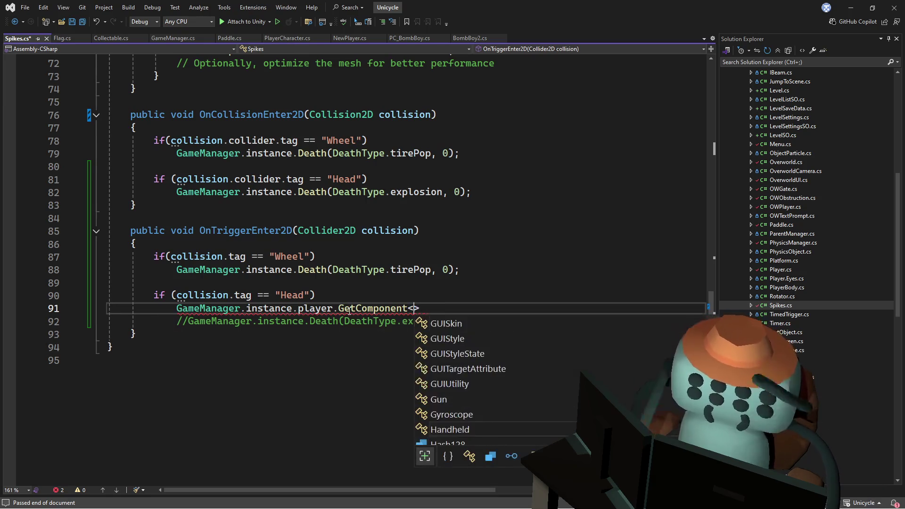
text(Player)
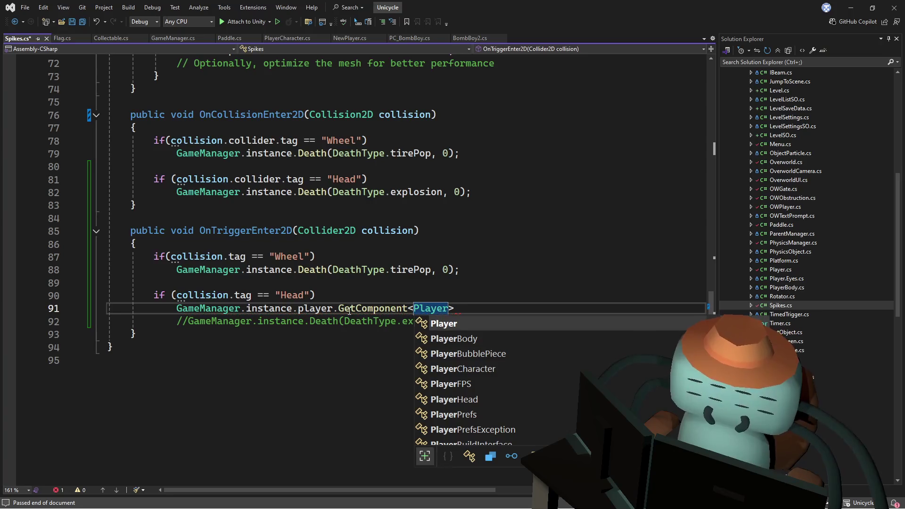
key(BackSpace)
key(BackSpace)
key(BackSpace)
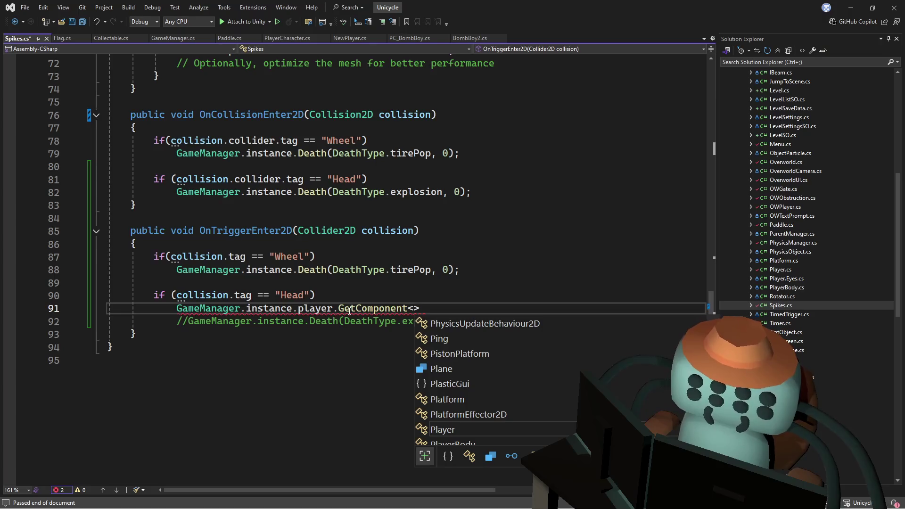
text(Characte)
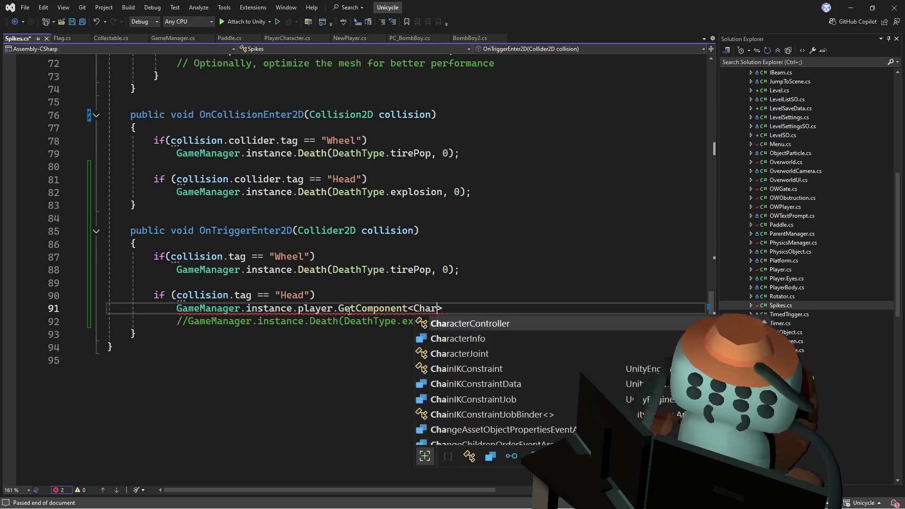
key(BackSpace)
key(BackSpace)
key(BackSpace)
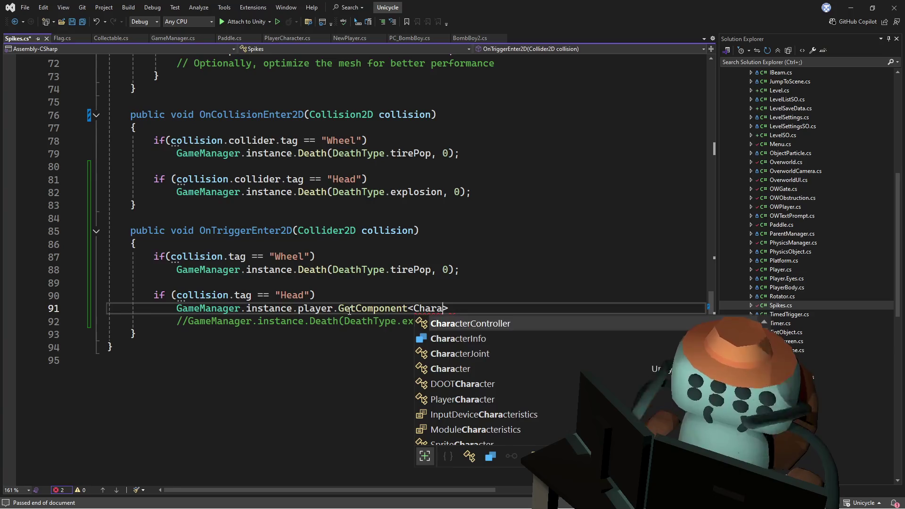
text(playercha)
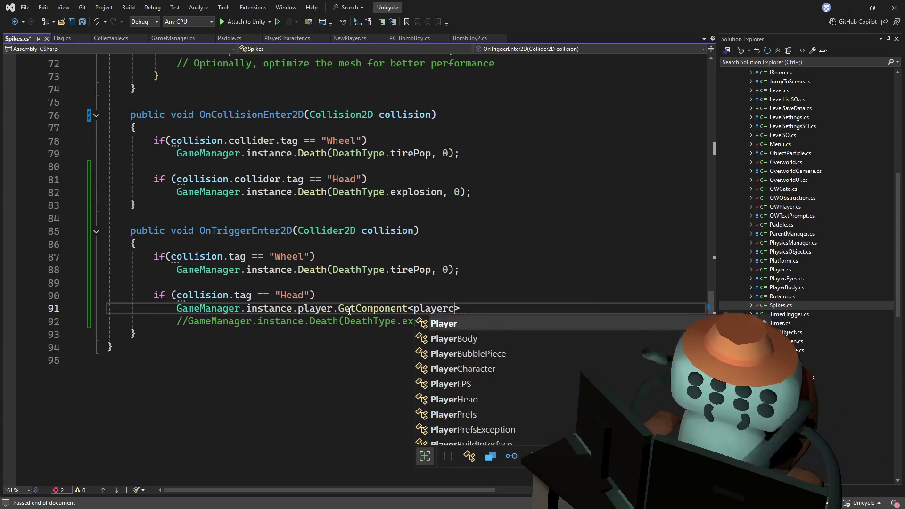
key(Tab)
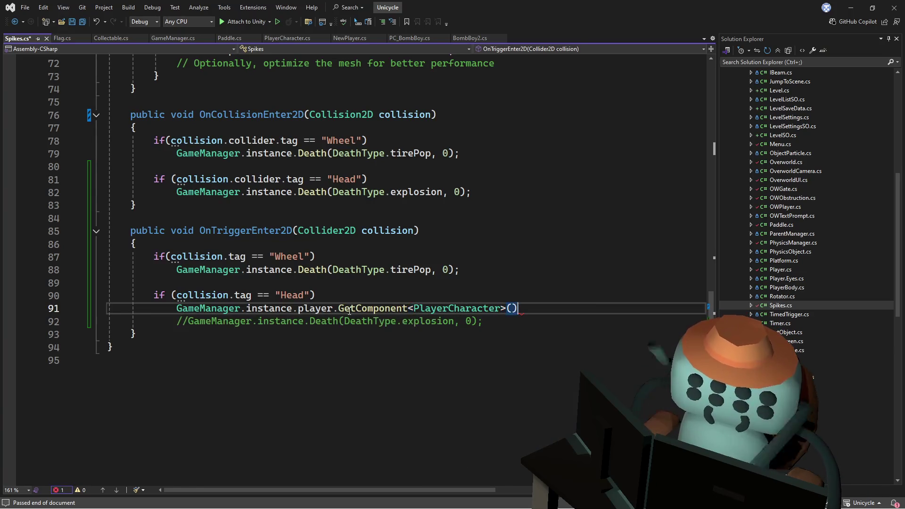
Paste the OnHitHead(c.gameObject, c.ClosestPoint(...)) call and join it onto the GetComponent line.
key(ctrl+v)
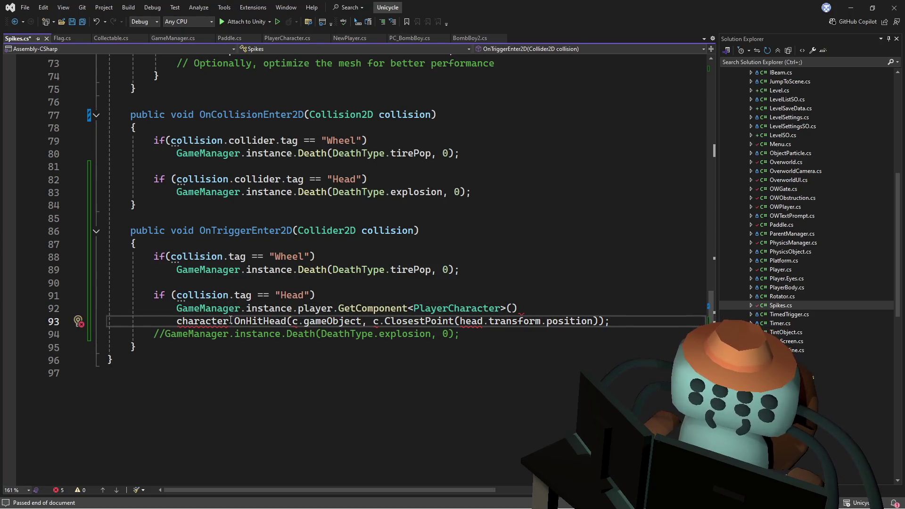
mouse_move(231, 321)
mouse_down()
mouse_move(151, 295)
mouse_move(538, 308)
mouse_up()
key(BackSpace)
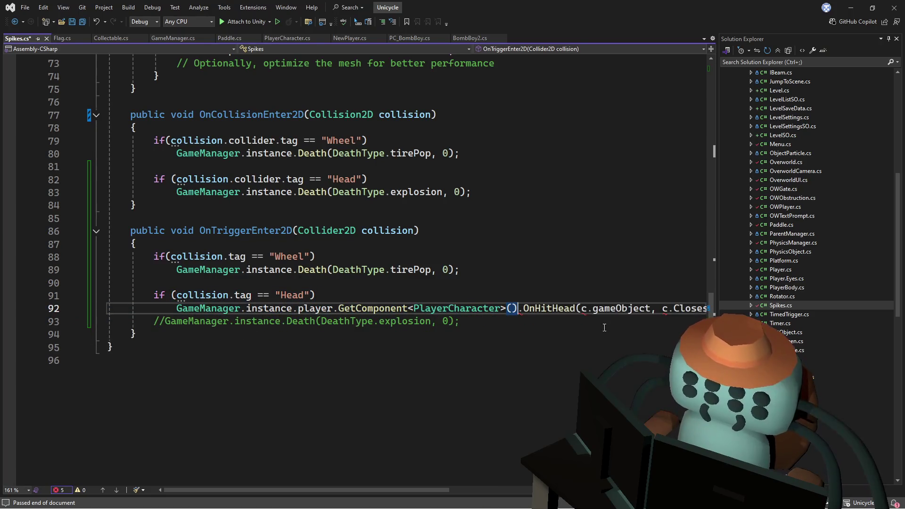
key(Up)
key(Up)
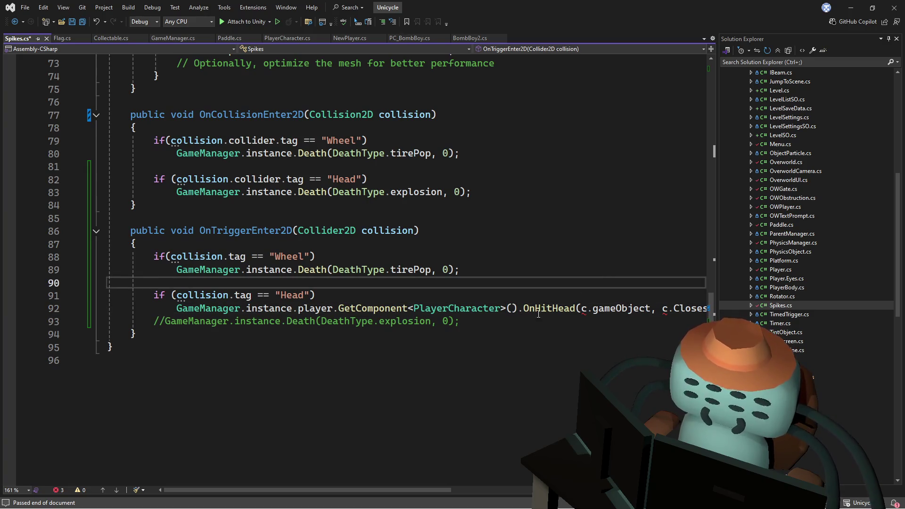
Rename the trigger parameter collision to c, including its uses in the Wheel and Head checks.
double_click(386, 228)
text(c)
key(Escape)
key(Down)
key(Down)
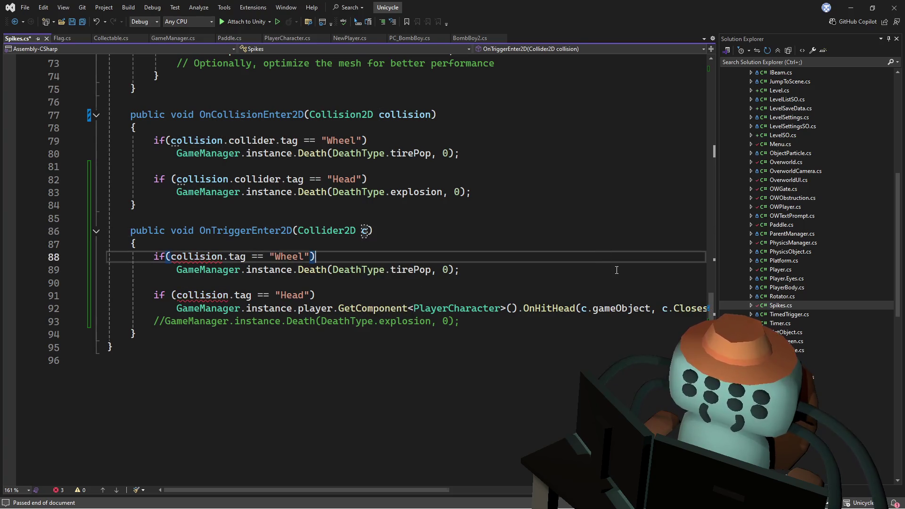
mouse_move(394, 491)
mouse_down()
mouse_move(546, 495)
mouse_move(489, 504)
mouse_up()
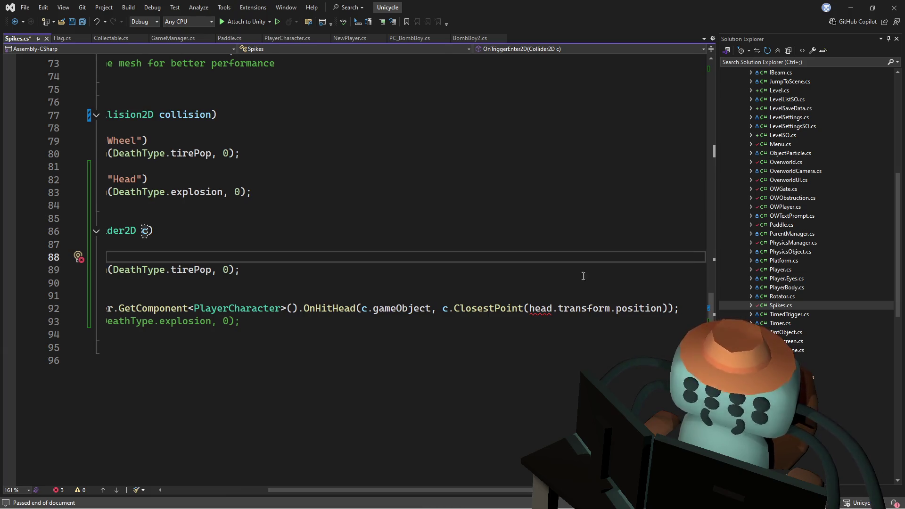
drag(436, 490, 322, 482)
double_click(194, 256)
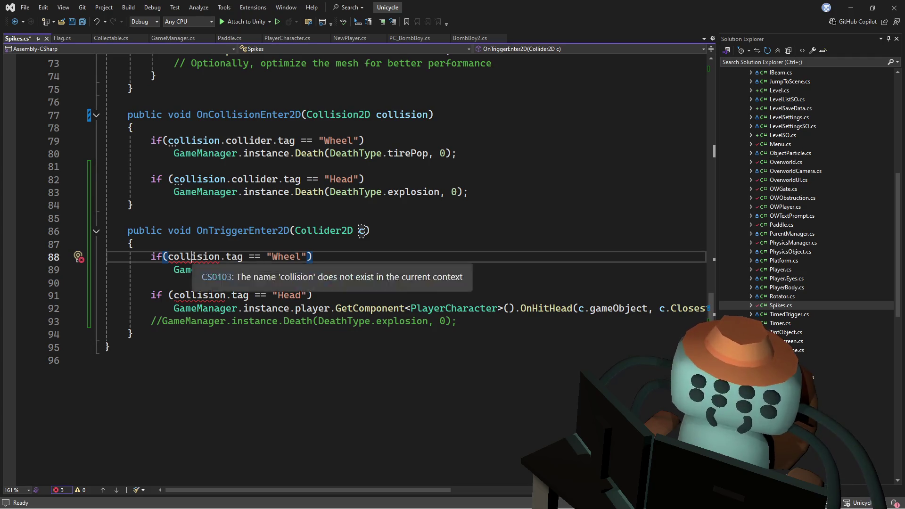
text(c)
double_click(199, 294)
text(c)
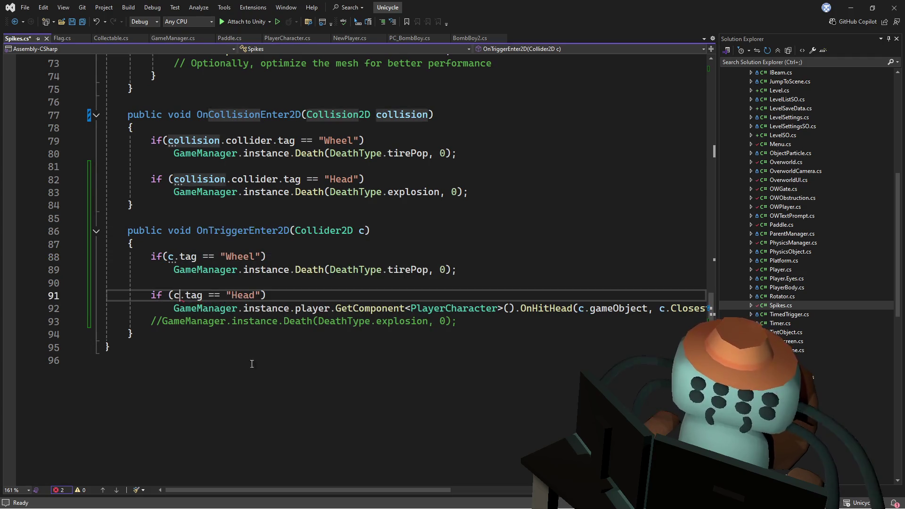
key(Escape)
key(Up)
key(Up)
key(Up)
key(End)
Delete the commented Death line and prefix head in ClosestPoint with GameManager.instance.player.
triple_click(255, 320)
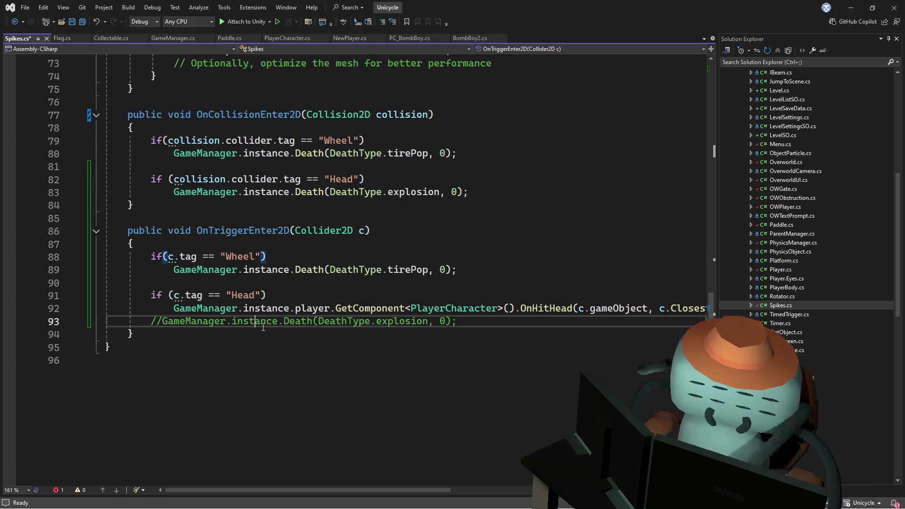
key(Delete)
mouse_move(309, 491)
mouse_down()
mouse_move(469, 502)
mouse_move(303, 499)
mouse_up()
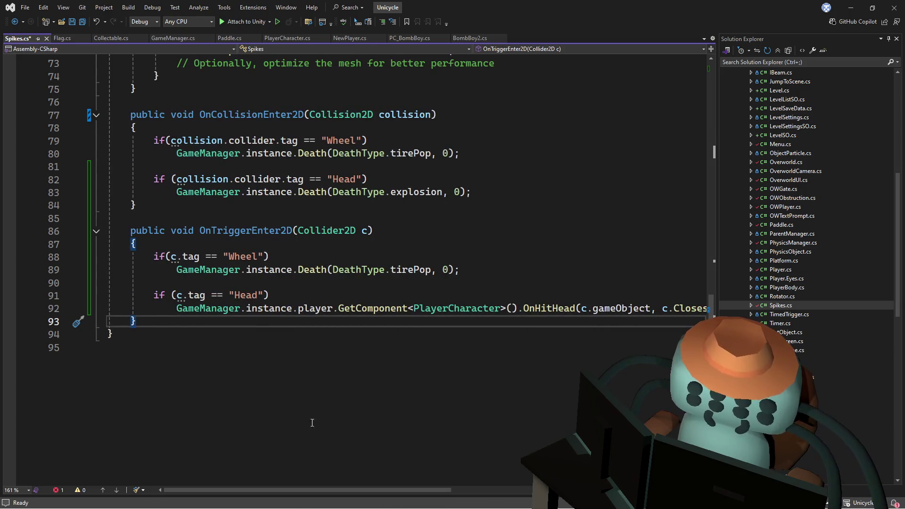
mouse_move(332, 308)
mouse_down()
mouse_move(507, 309)
mouse_move(176, 309)
mouse_up()
key(ctrl+c)
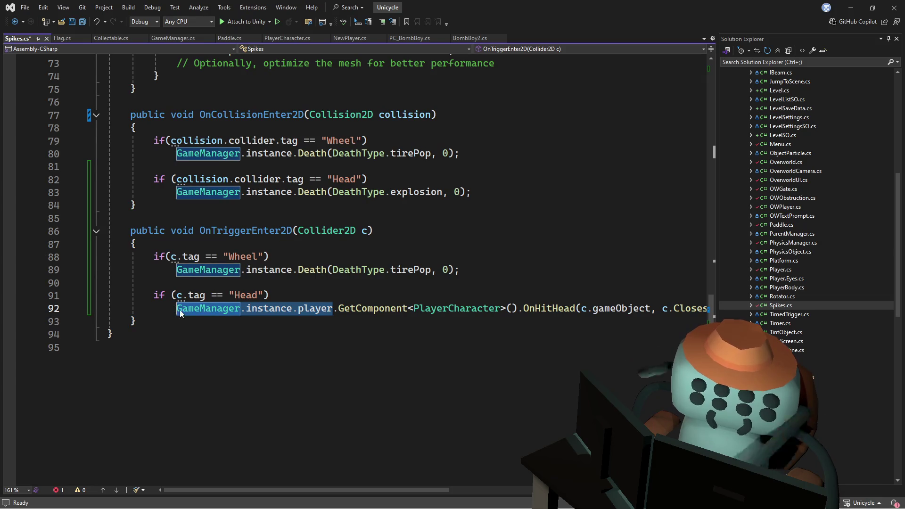
drag(324, 490, 475, 491)
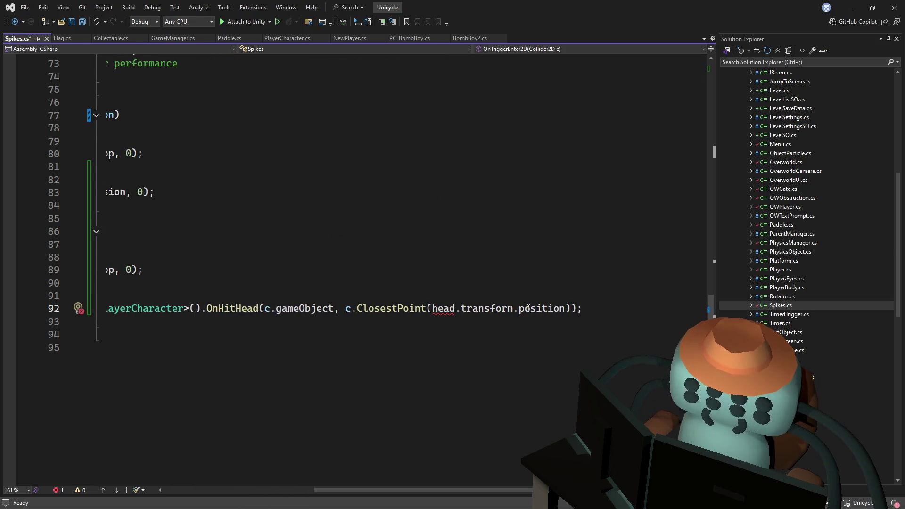
click(429, 310)
key(ctrl+v)
key(ctrl+space)
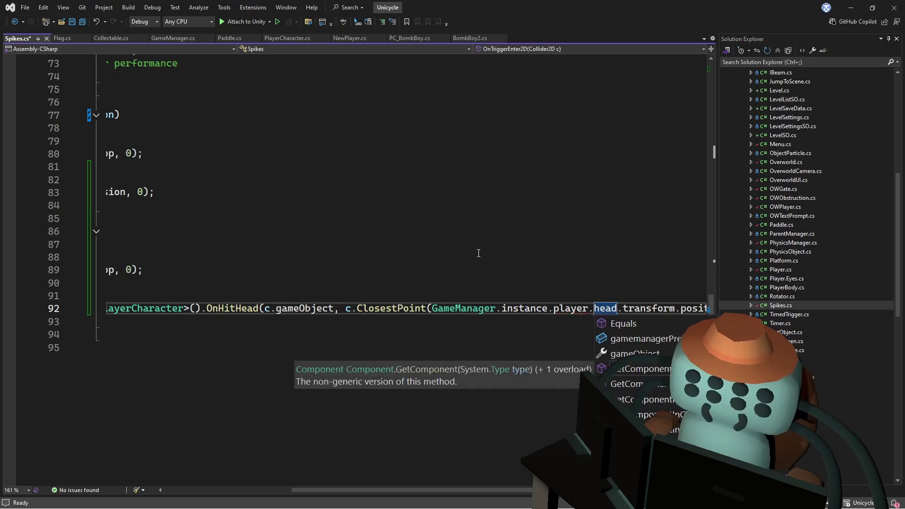
click(514, 192)
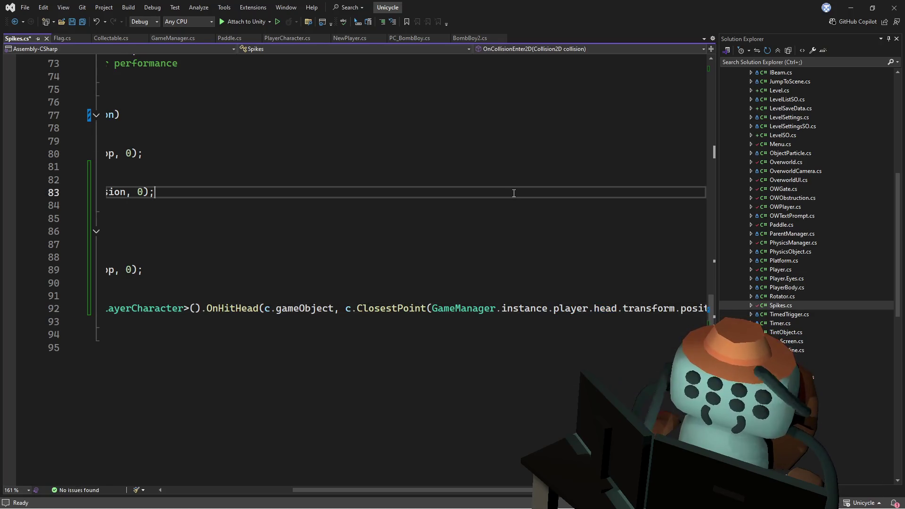
Save Spikes.cs and switch to Unity to let the scripts recompile.
key(ctrl+s)
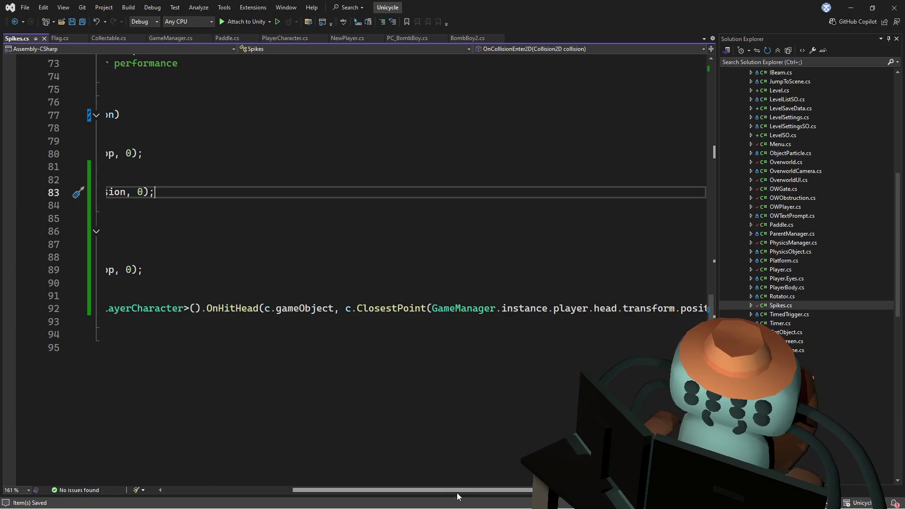
drag(459, 490, 239, 470)
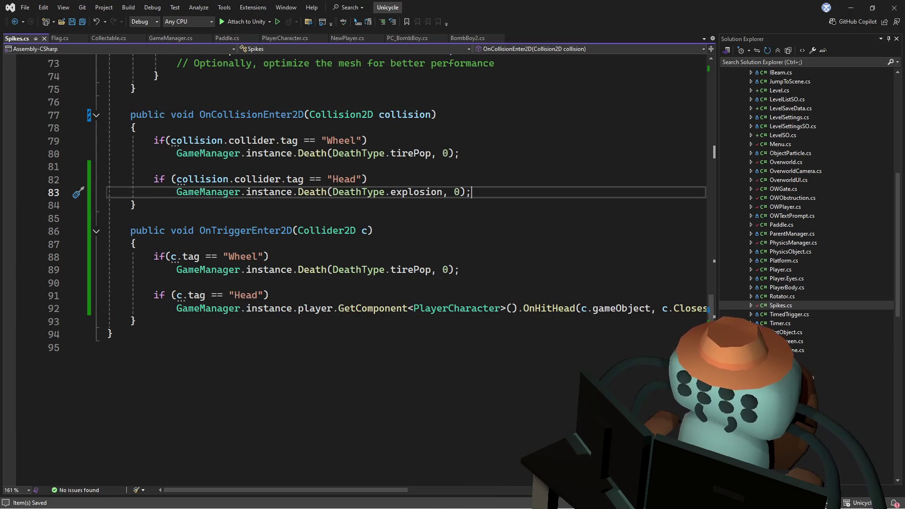
click(605, 354)
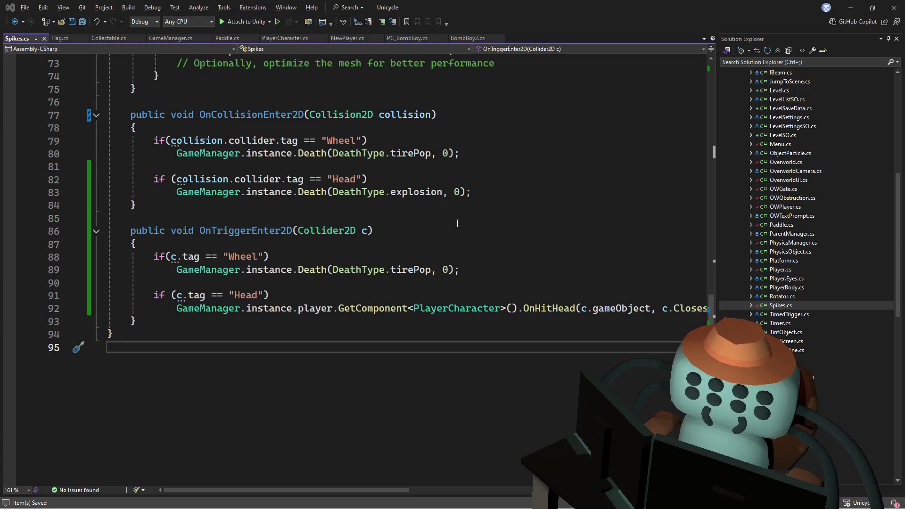
click(455, 219)
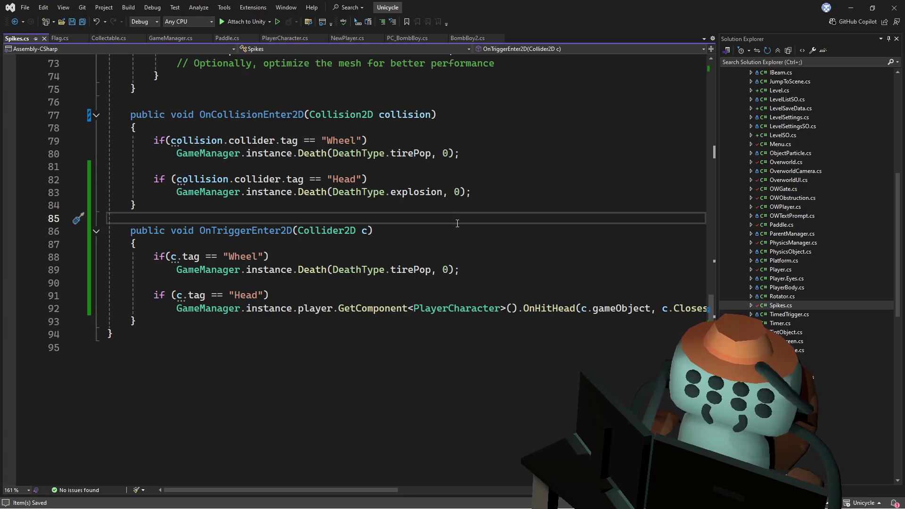
key(alt+Tab)
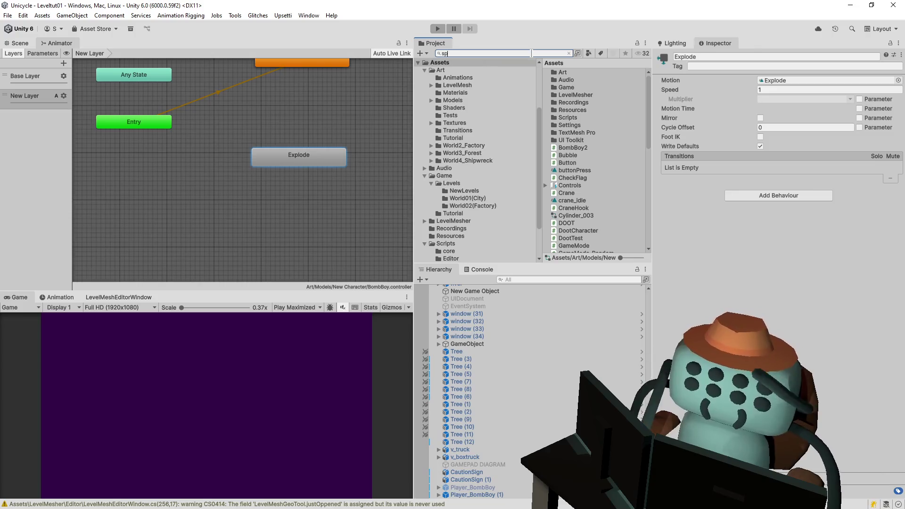
Find the 'To the Point' level asset, copy its scene name Level038, and open that scene.
text(ike)
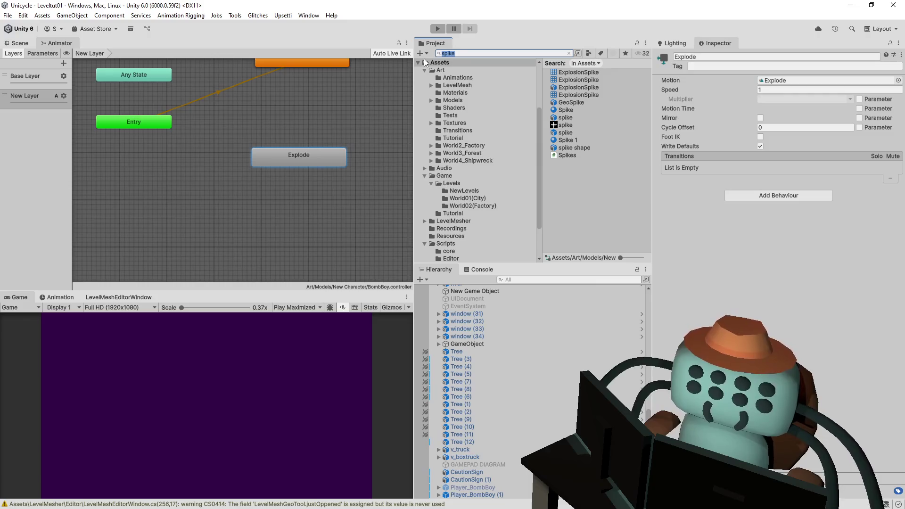
text(to)
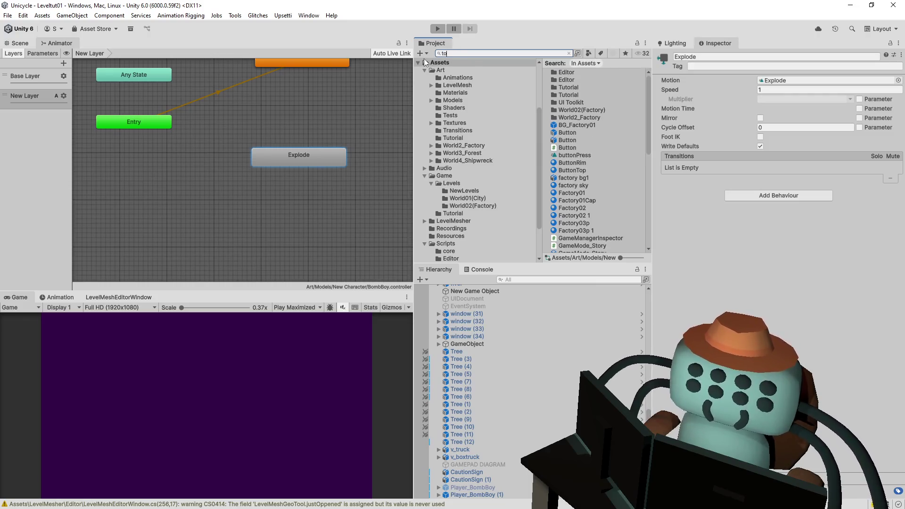
text(th)
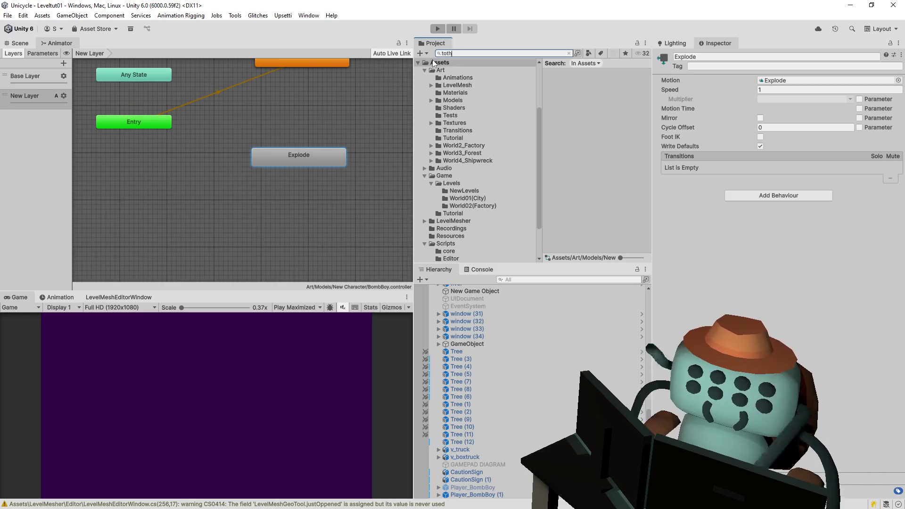
text(e the)
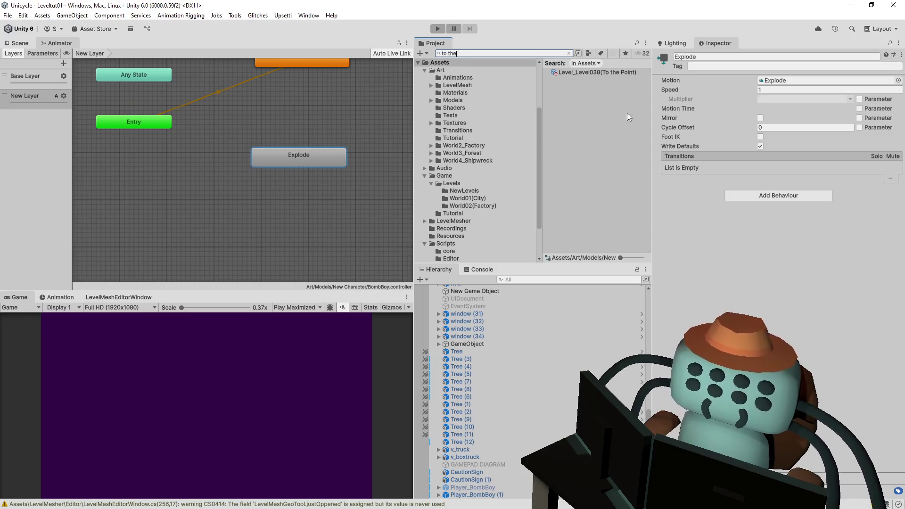
click(619, 75)
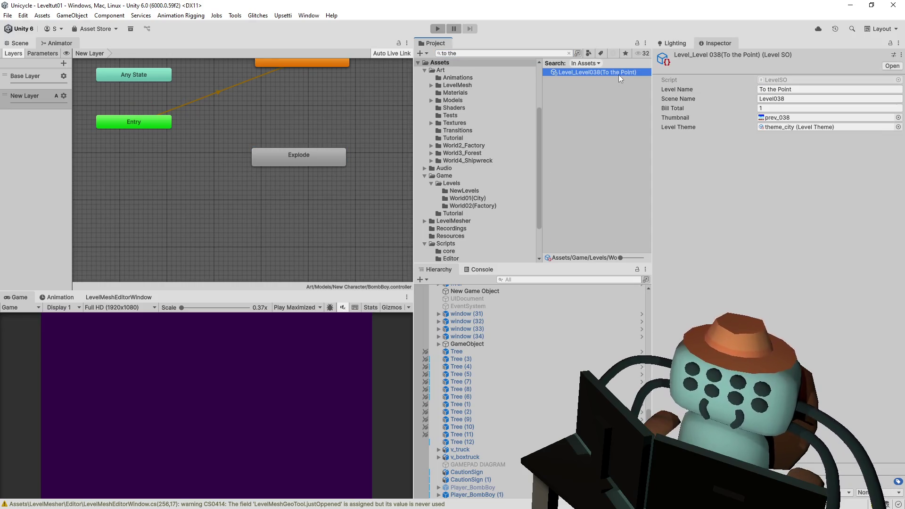
click(788, 99)
key(ctrl+c)
click(505, 54)
key(ctrl+v)
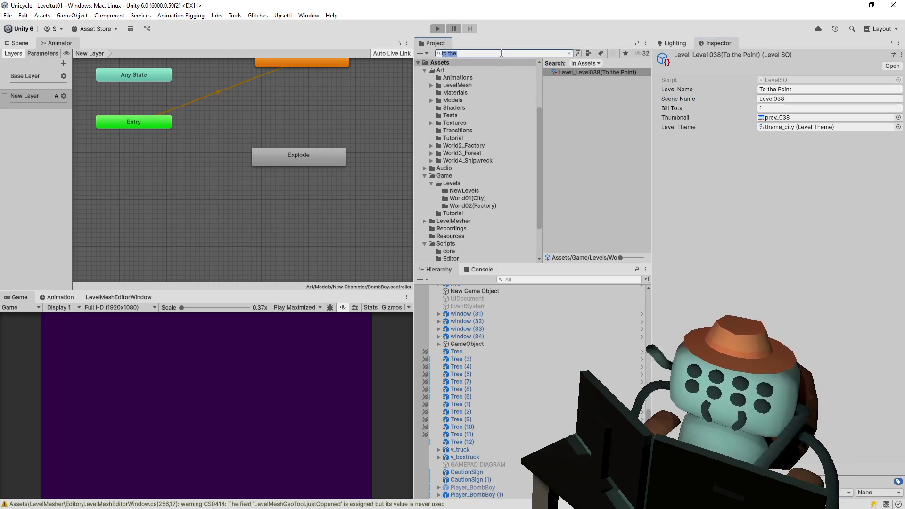
click(573, 72)
double_click(573, 72)
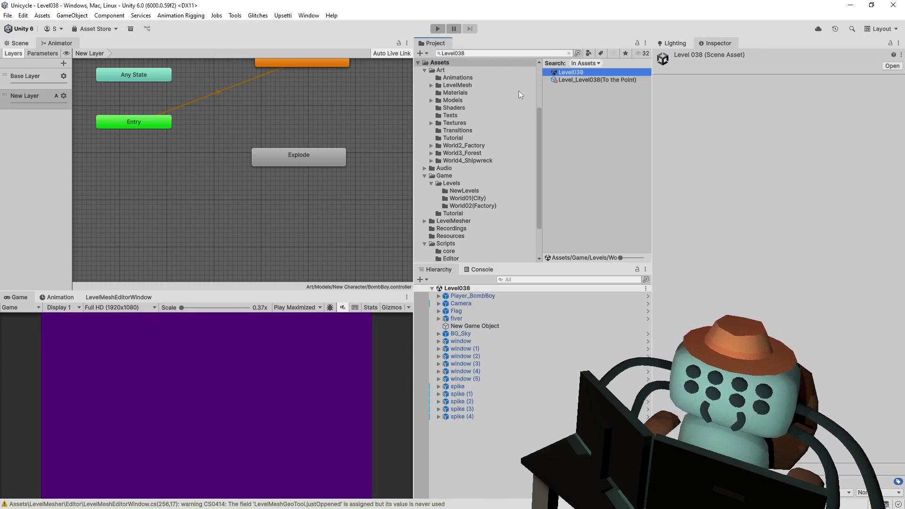
click(437, 29)
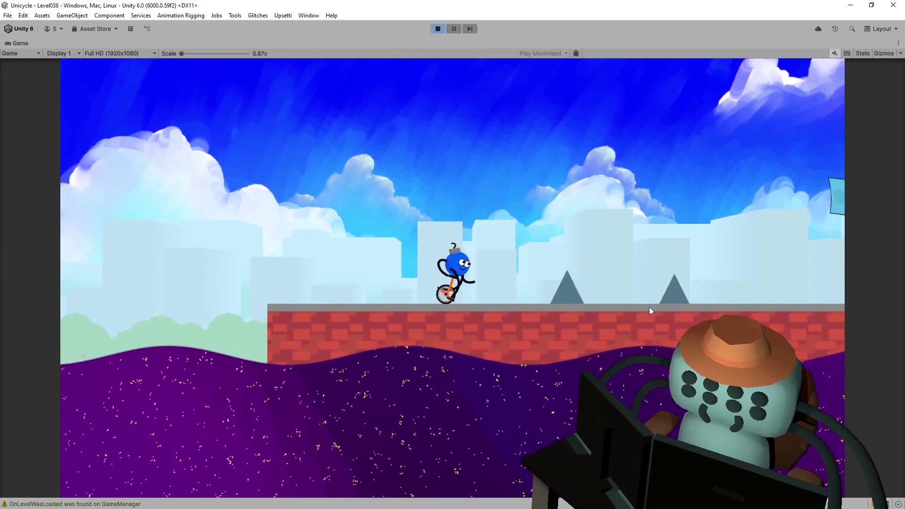
key(space)
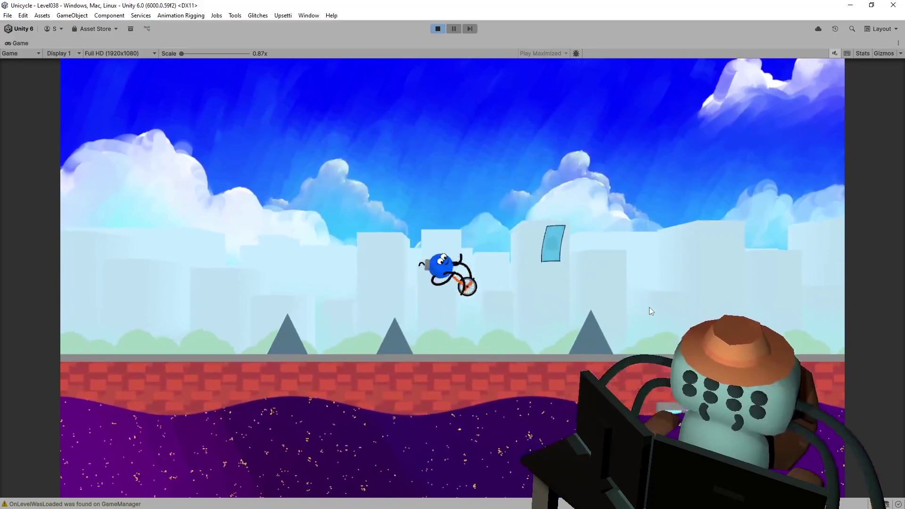
key(space)
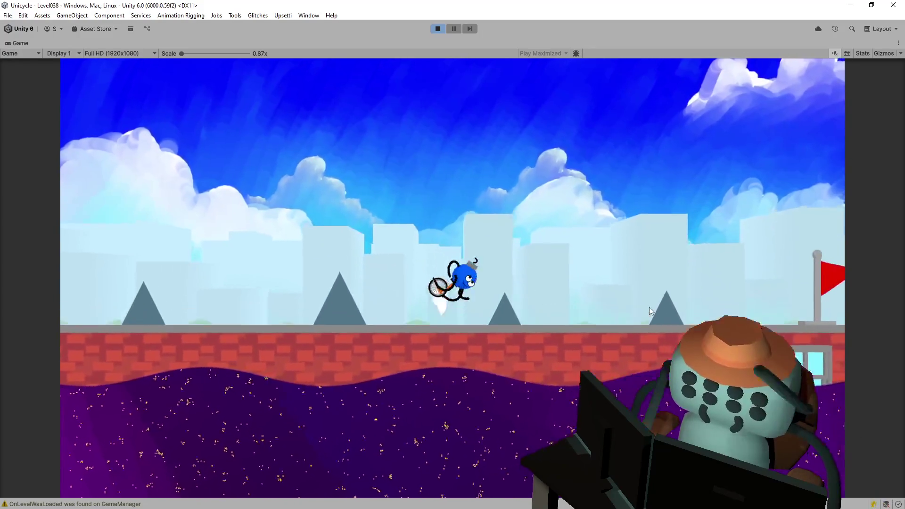
key(space)
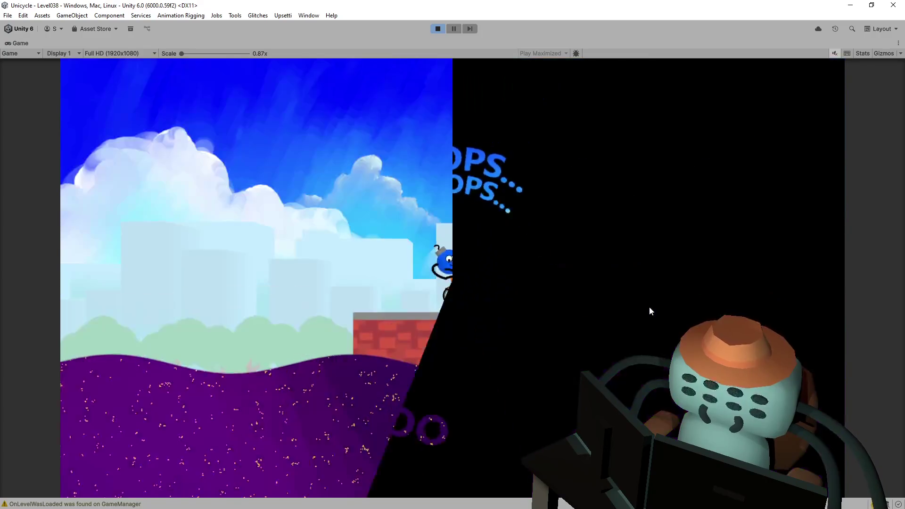
key(space)
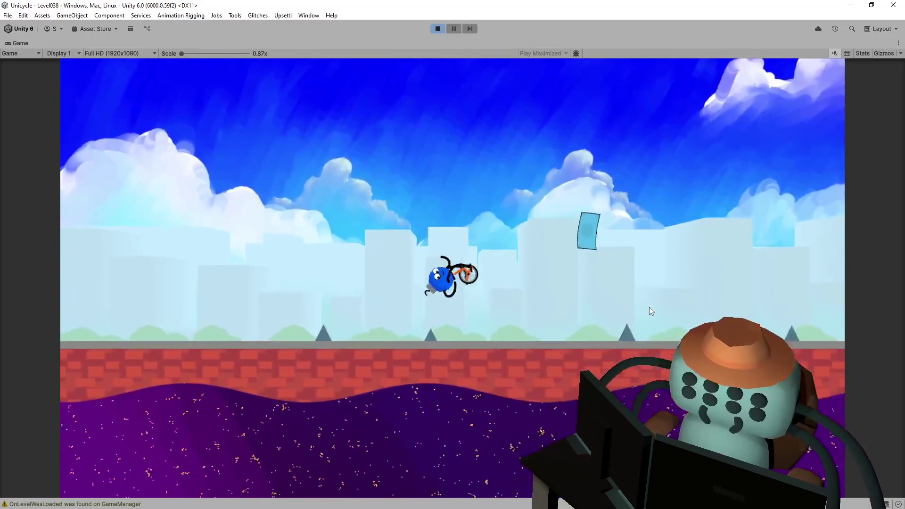
key(space)
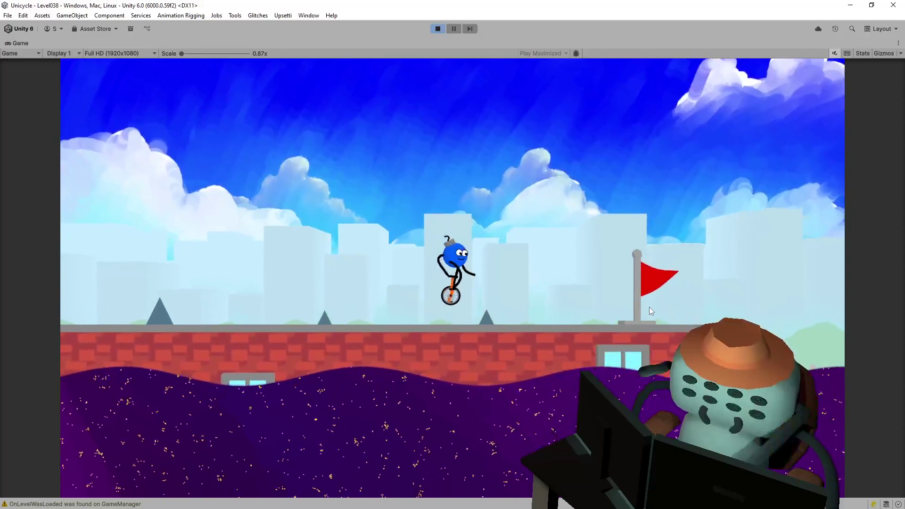
key(r)
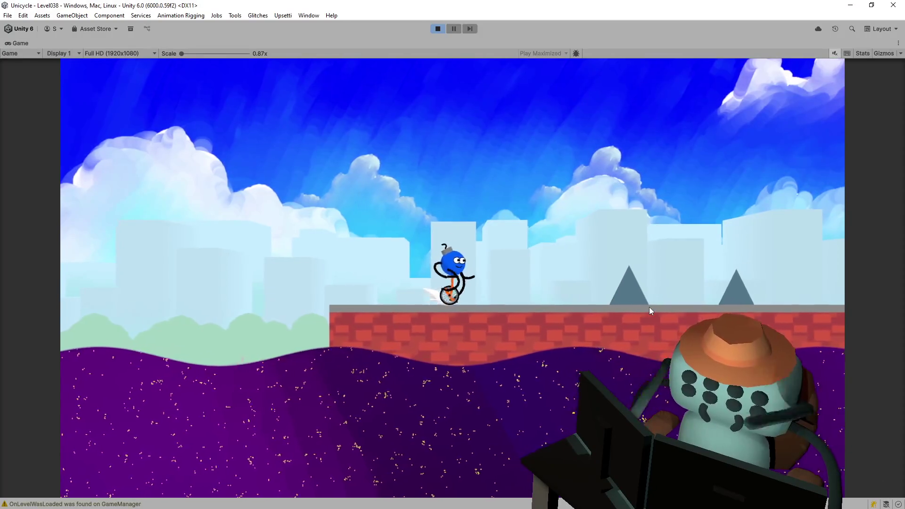
key(space)
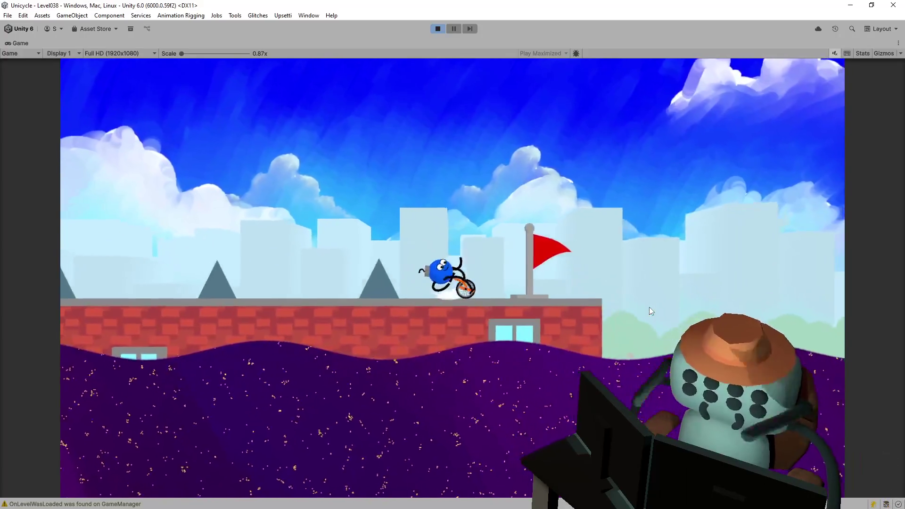
key(space)
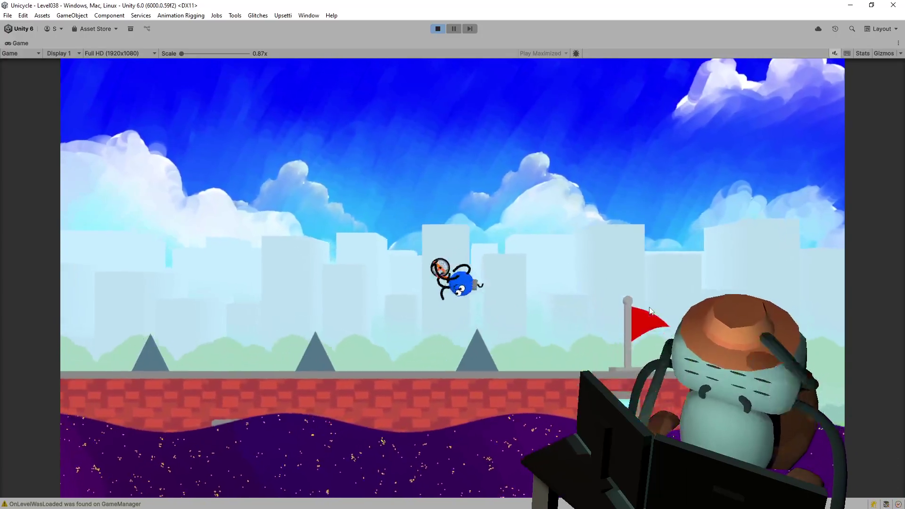
key(space)
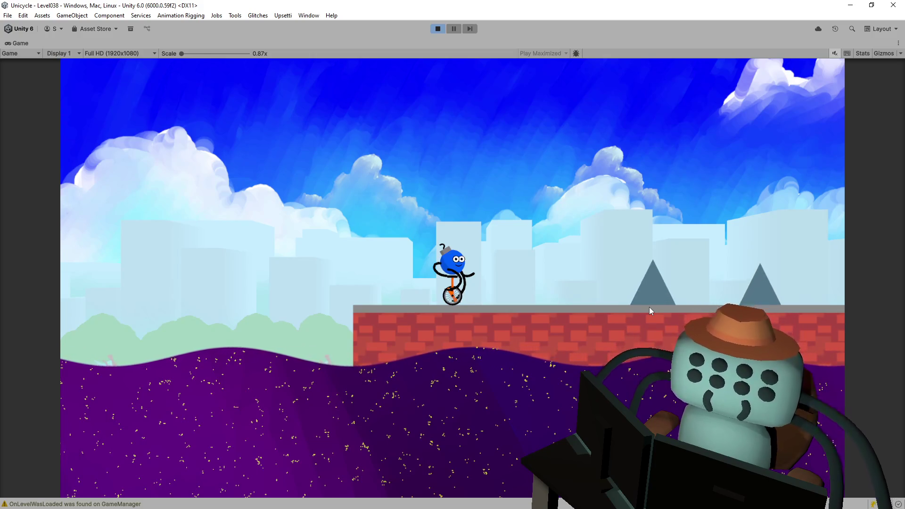
key(Right)
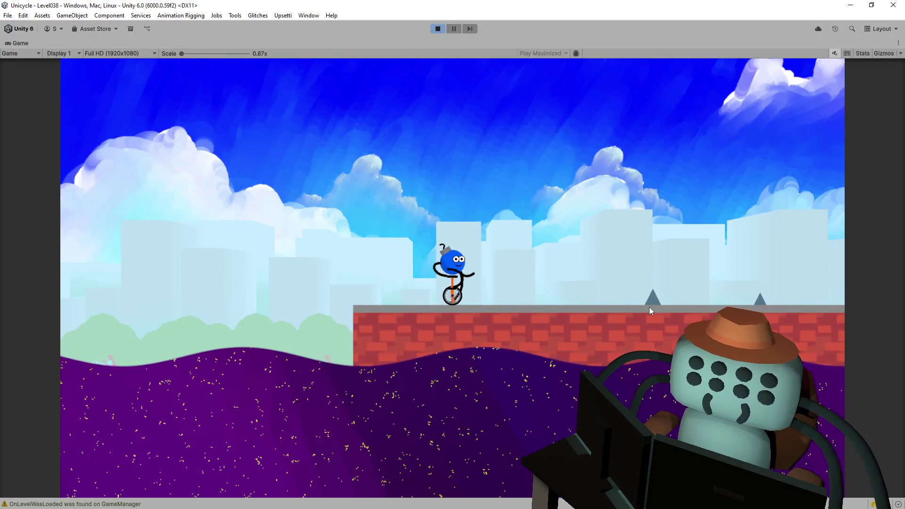
key(Right)
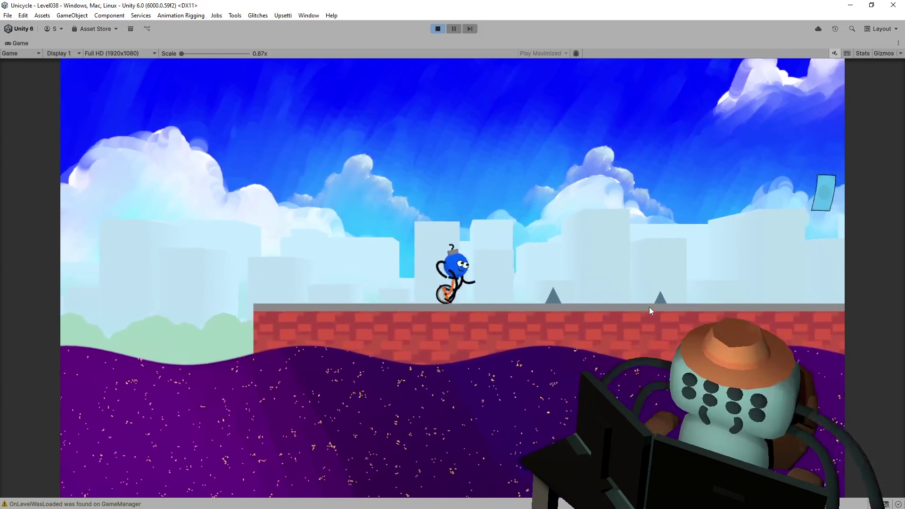
key(Left)
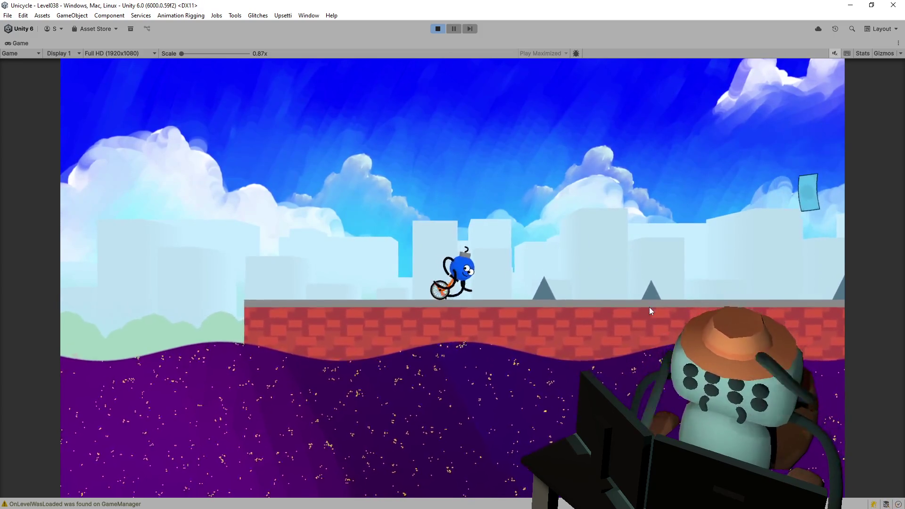
key(Right)
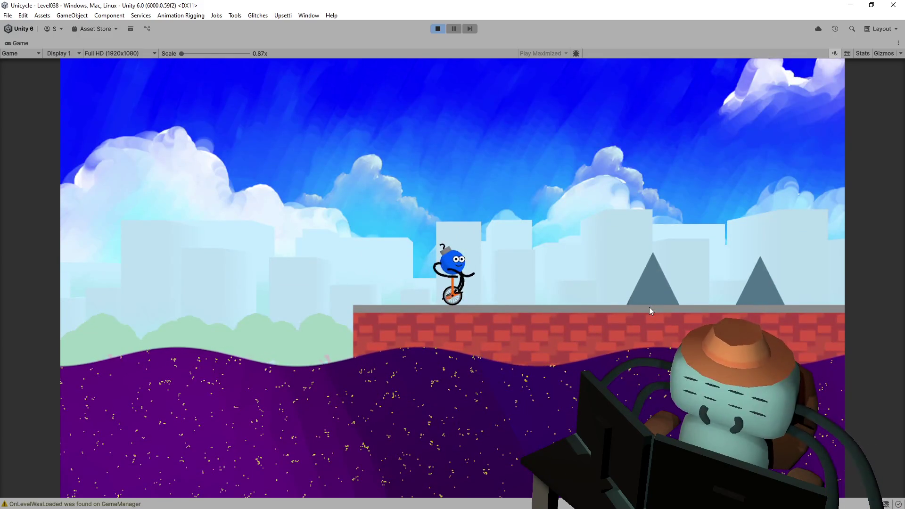
key(Right)
key(space)
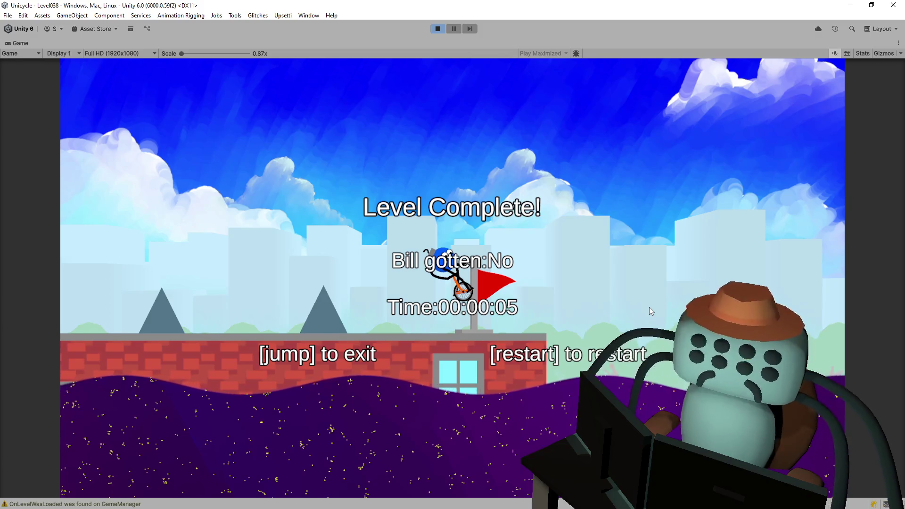
key(r)
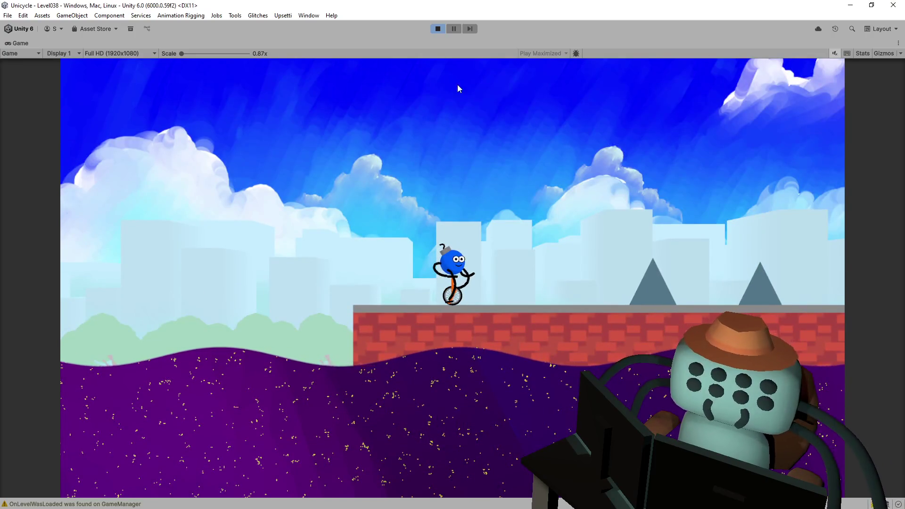
click(437, 29)
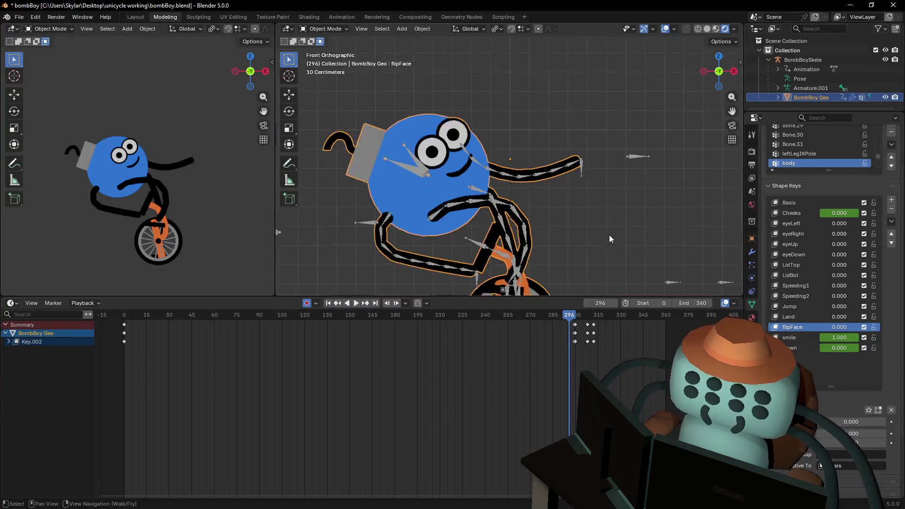
Zoom the Dope Sheet around bombBoy's keys and scrub the playhead from frame 296 to 330.
scroll(609, 234, down, 8)
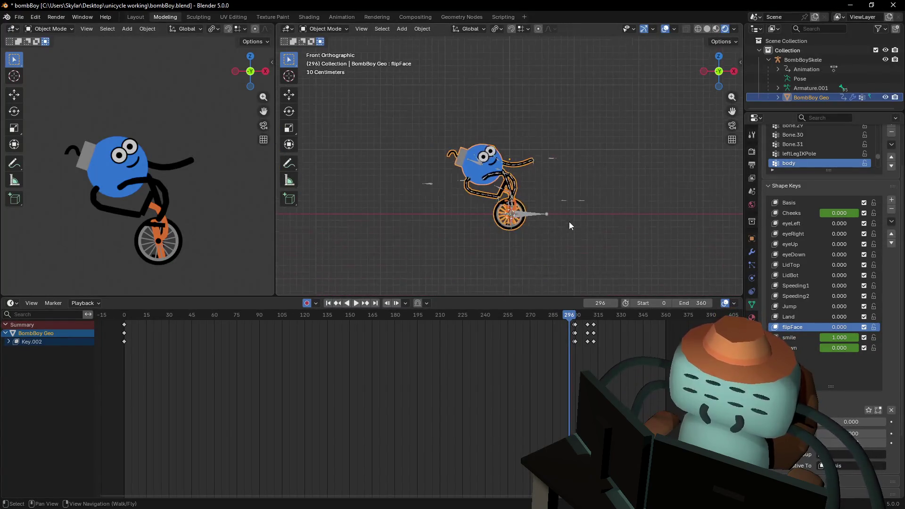
scroll(538, 367, up, 2)
middle_drag(579, 352, 473, 375)
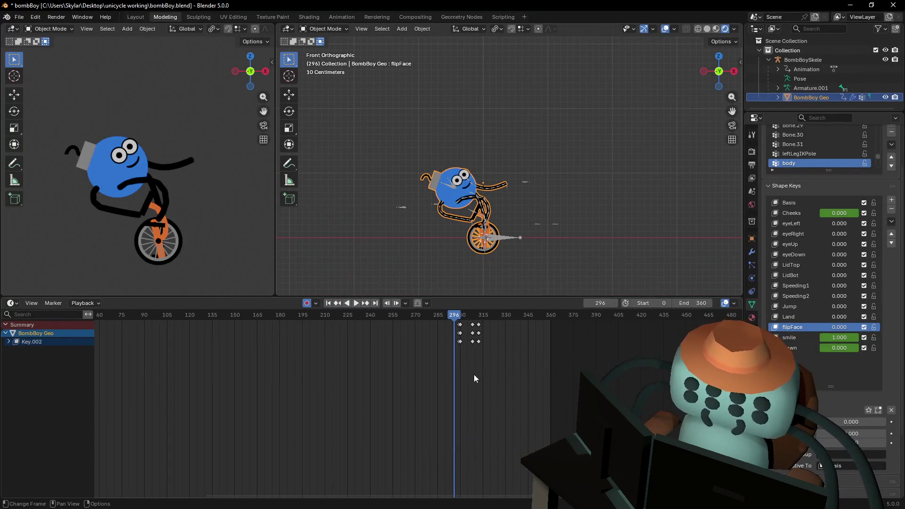
middle_drag(507, 342, 387, 352)
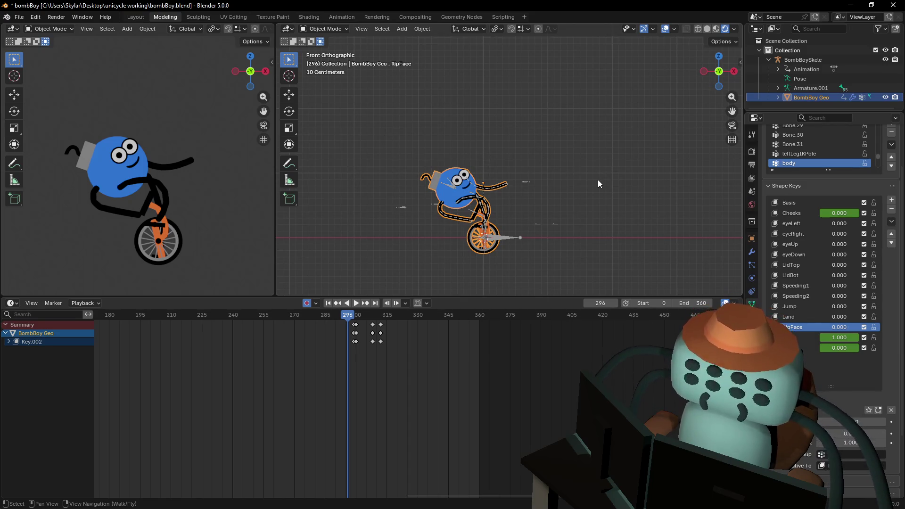
mouse_move(593, 181)
shift+middle_down()
mouse_move(514, 208)
mouse_move(510, 197)
mouse_move(550, 197)
shift+middle_up()
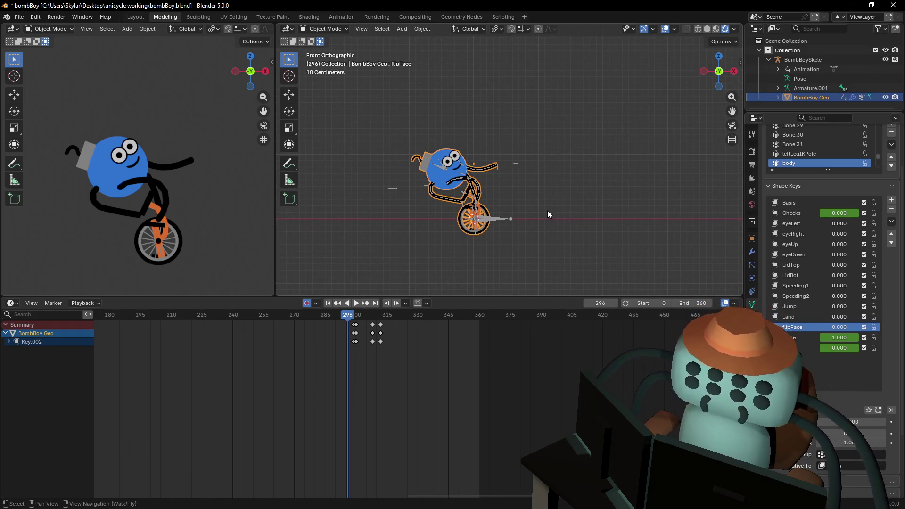
mouse_move(348, 317)
mouse_down()
mouse_move(470, 320)
mouse_move(393, 323)
mouse_move(414, 324)
mouse_move(418, 336)
mouse_up()
Raise the last face shape key to 1 and key bombBoy's shape keys at frames 330 and 329.
scroll(518, 141, up, 2)
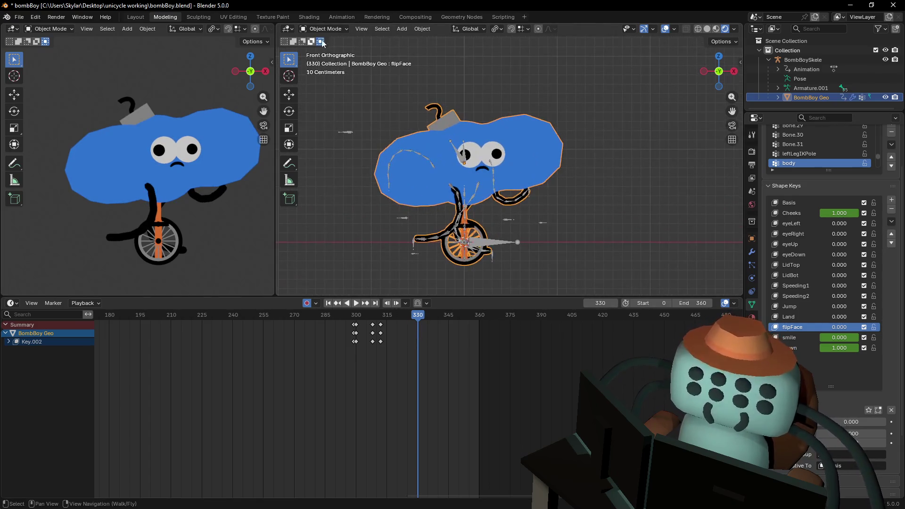
scroll(507, 229, up, 2)
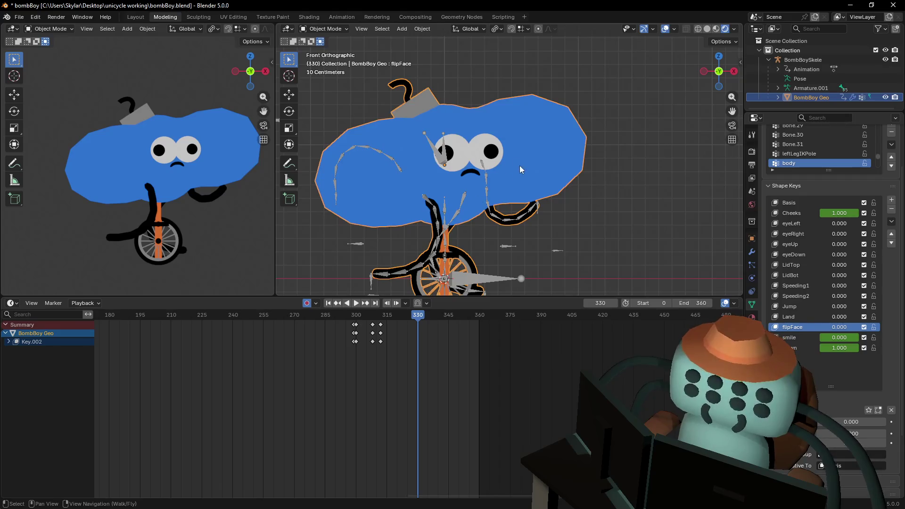
shift+middle_drag(521, 170, 545, 170)
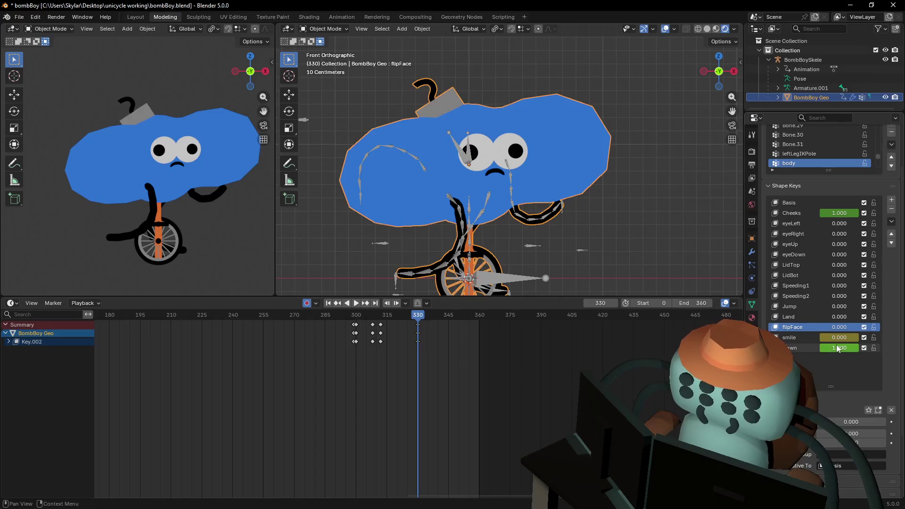
key(i)
middle_drag(477, 334, 485, 335)
key(Left)
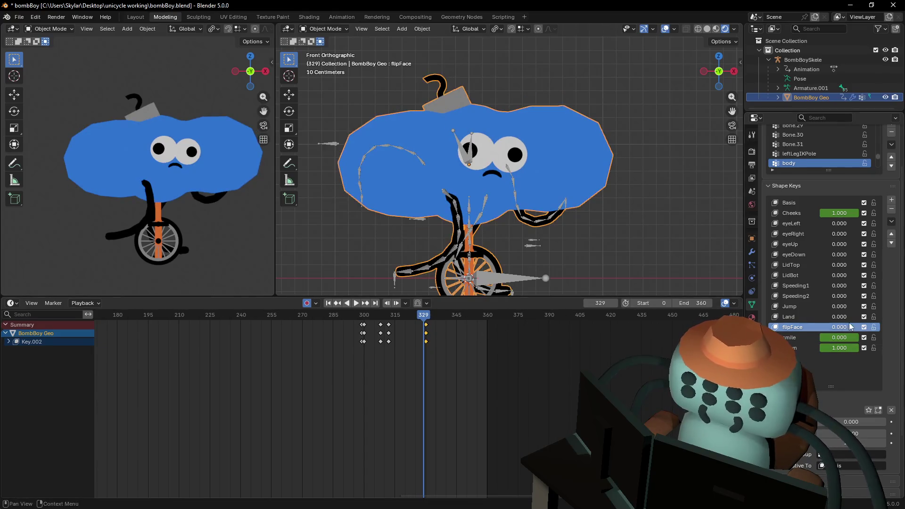
key(i)
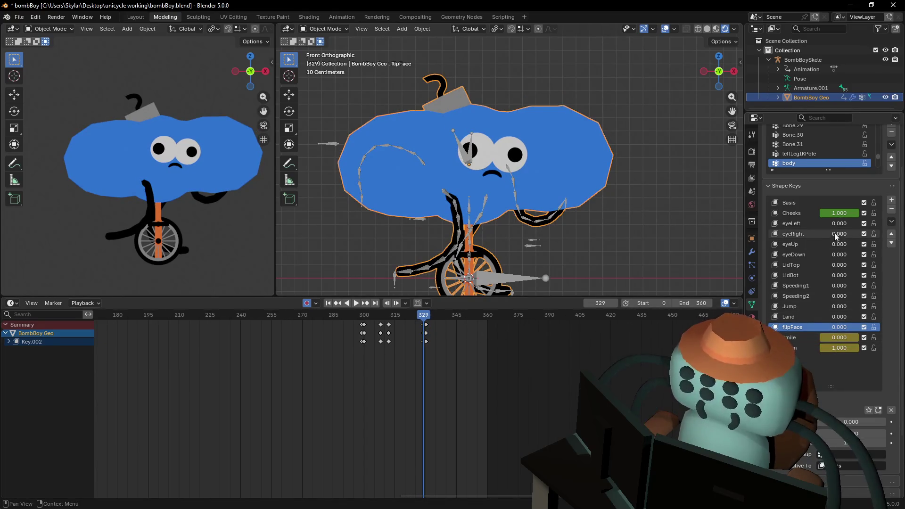
key(i)
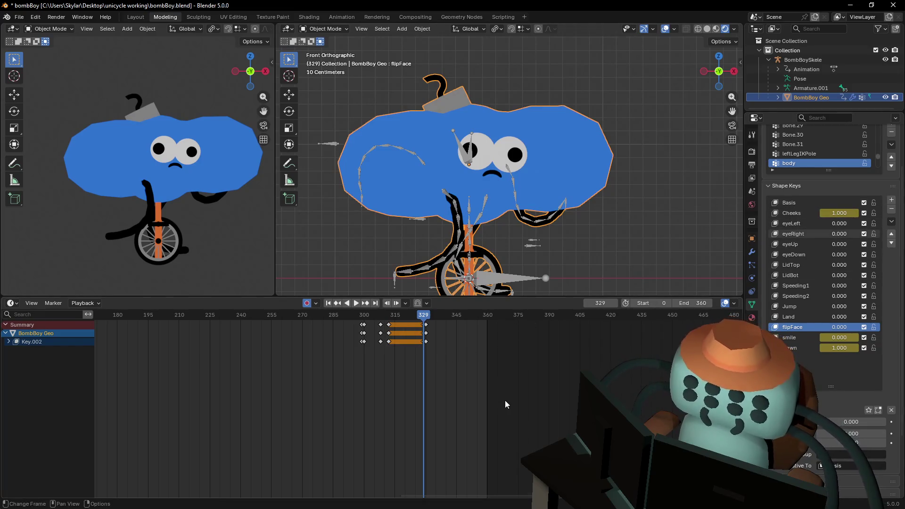
key(Right)
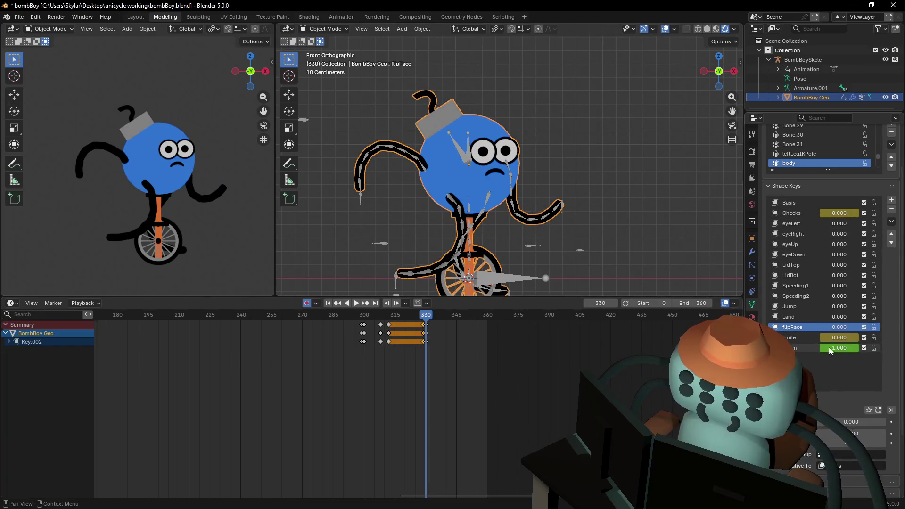
Select the BombBoySkele armature and switch it to Pose Mode.
click(337, 31)
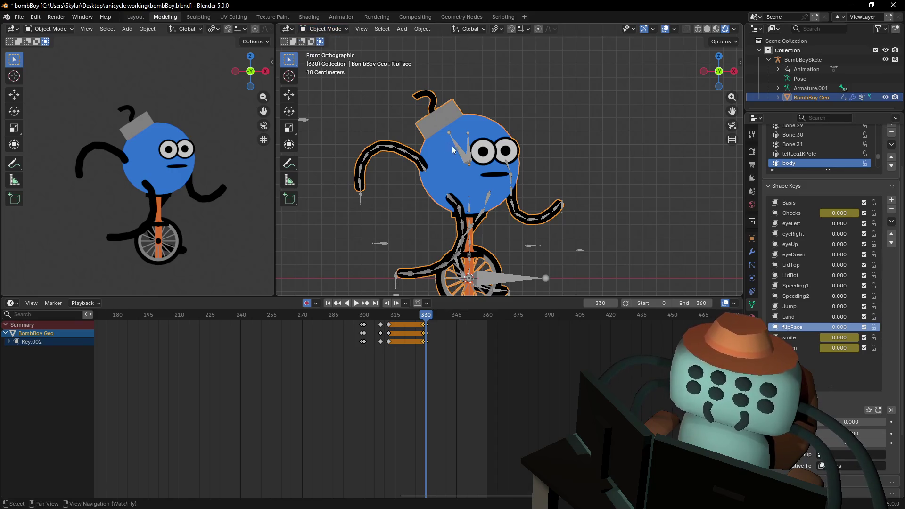
click(460, 148)
click(325, 29)
click(330, 57)
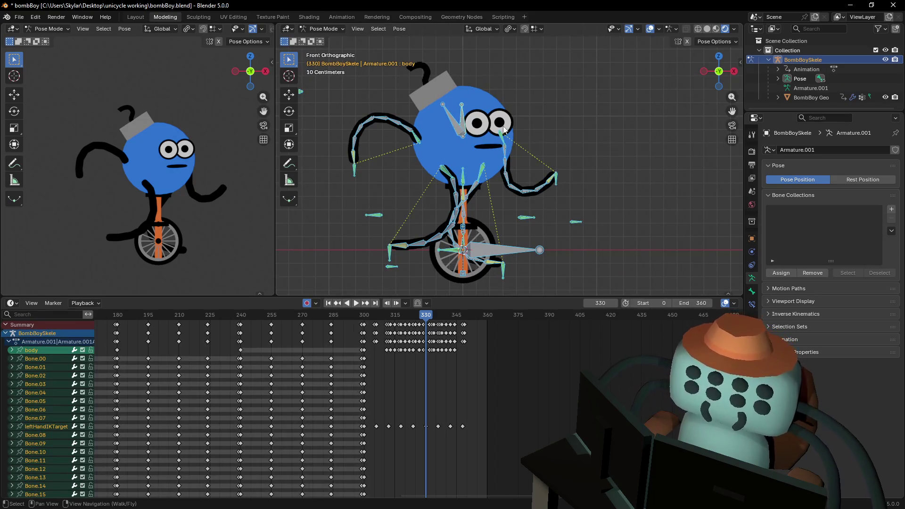
Key all BombBoySkele bones at frame 329, then reset them to rest pose at frame 330.
key(alt+g)
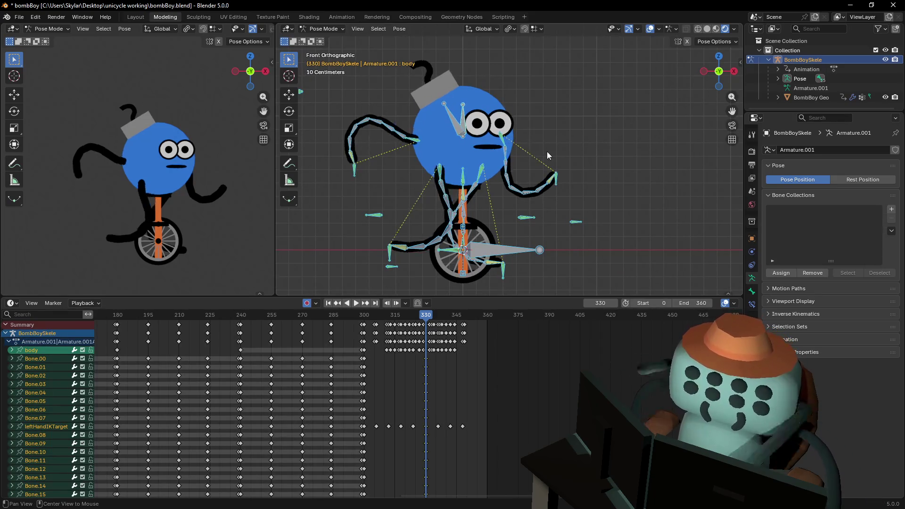
key(alt+r)
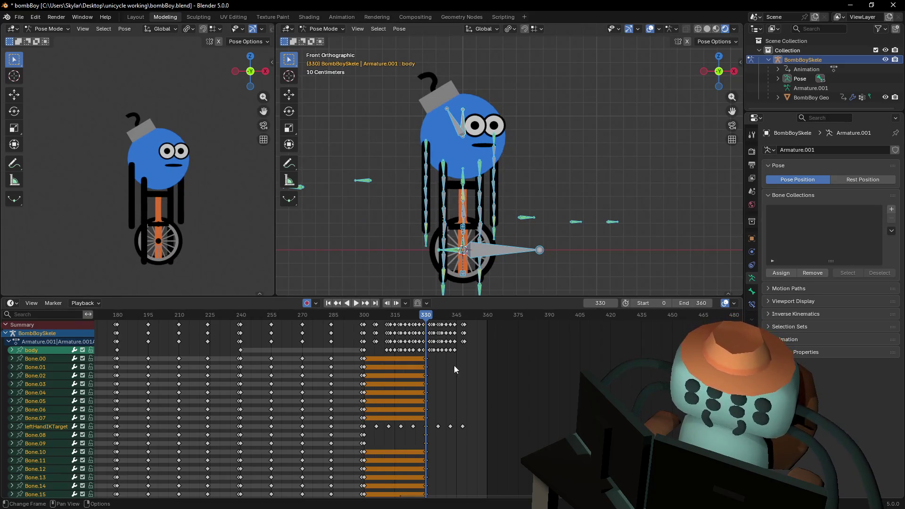
scroll(446, 356, up, 3)
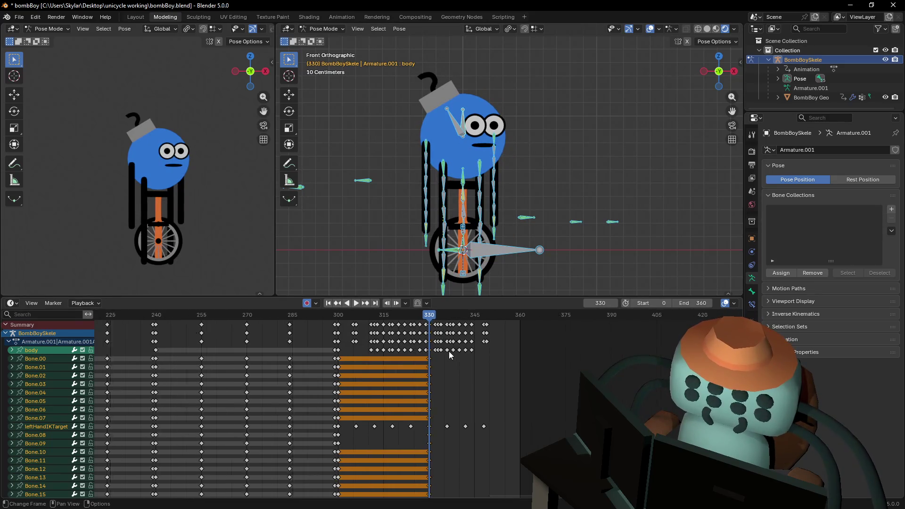
key(ctrl+z)
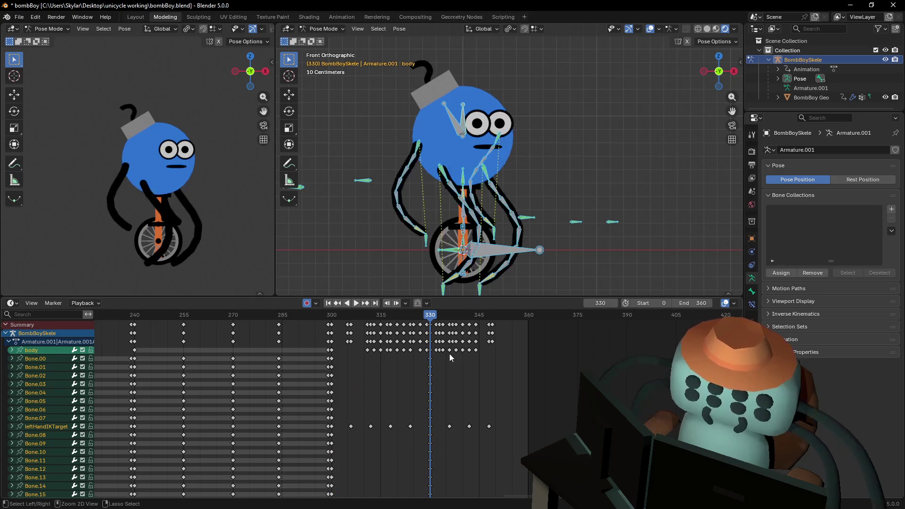
key(ctrl+z)
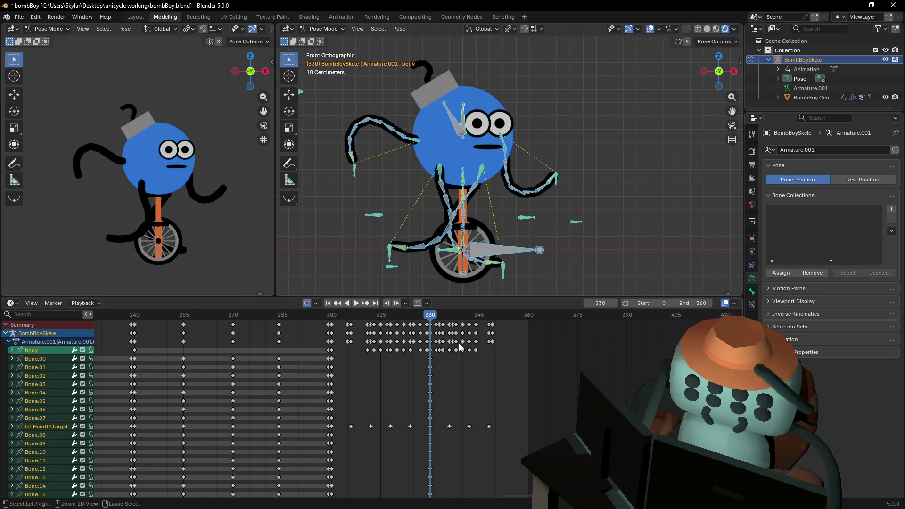
key(Left)
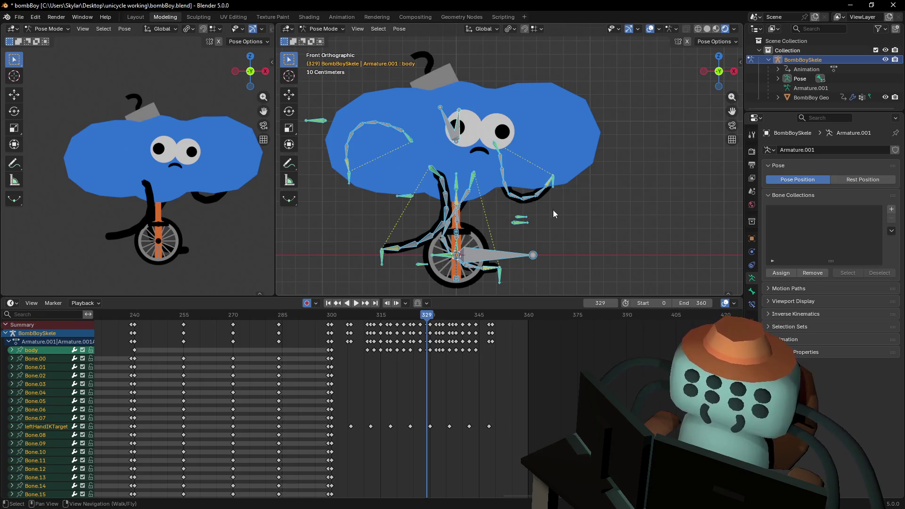
key(i)
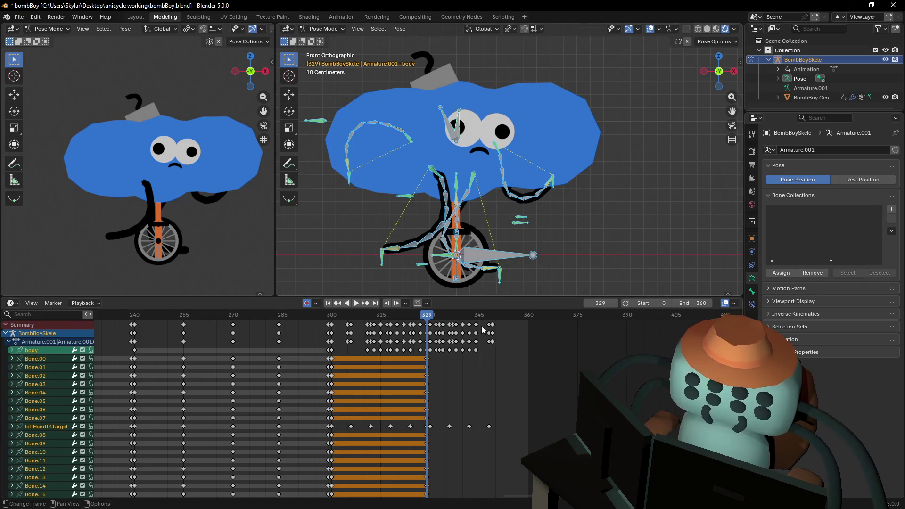
key(Right)
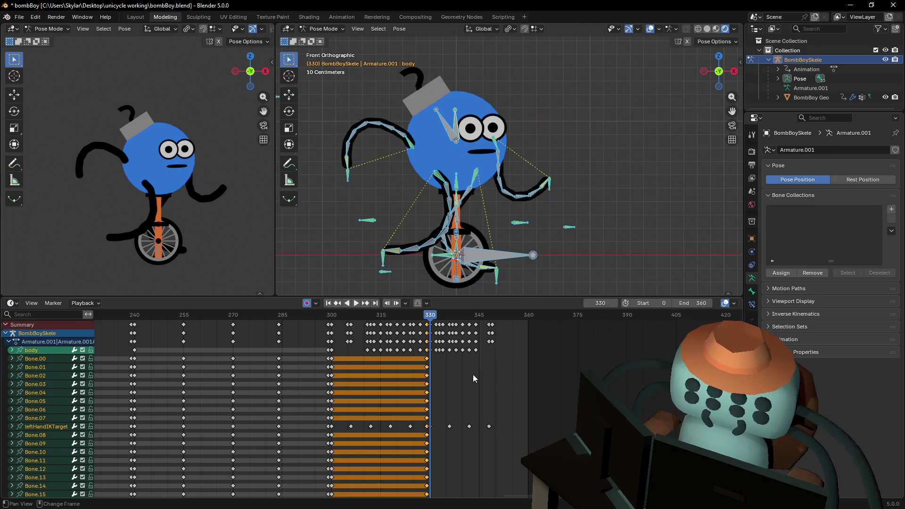
key(alt+r)
key(alt+g)
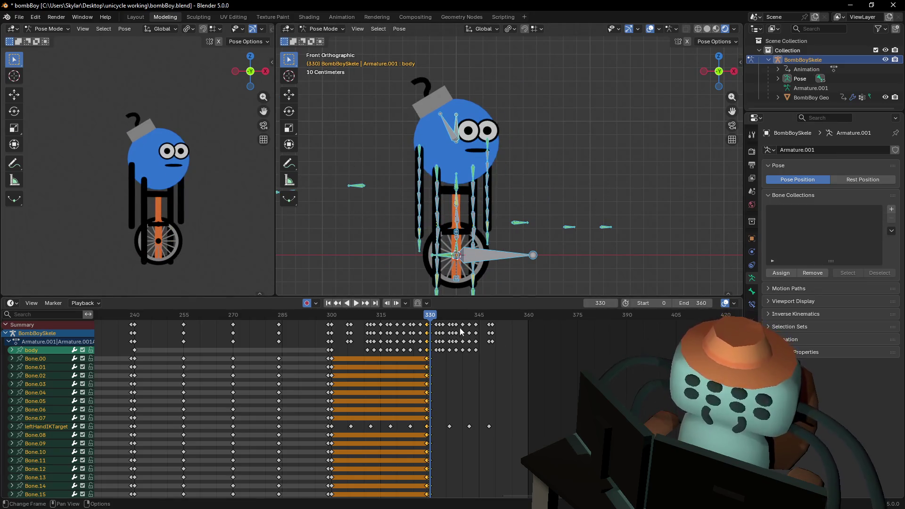
Delete the keyframes after frame 330 and play back the head-hit animation to check it.
drag(555, 322, 436, 326)
key(Delete)
key(space)
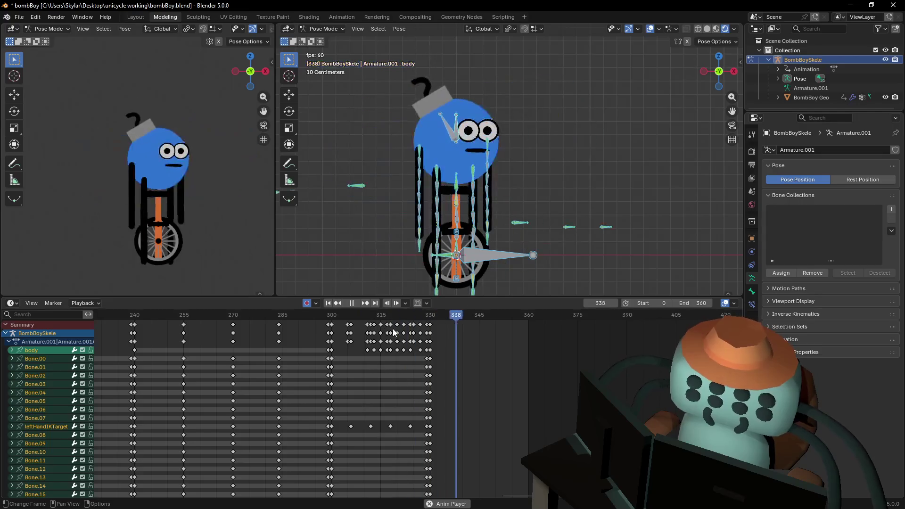
mouse_move(377, 315)
mouse_down()
mouse_move(333, 317)
mouse_move(387, 313)
mouse_move(438, 321)
mouse_move(412, 327)
mouse_move(437, 328)
mouse_move(338, 337)
mouse_up()
key(space)
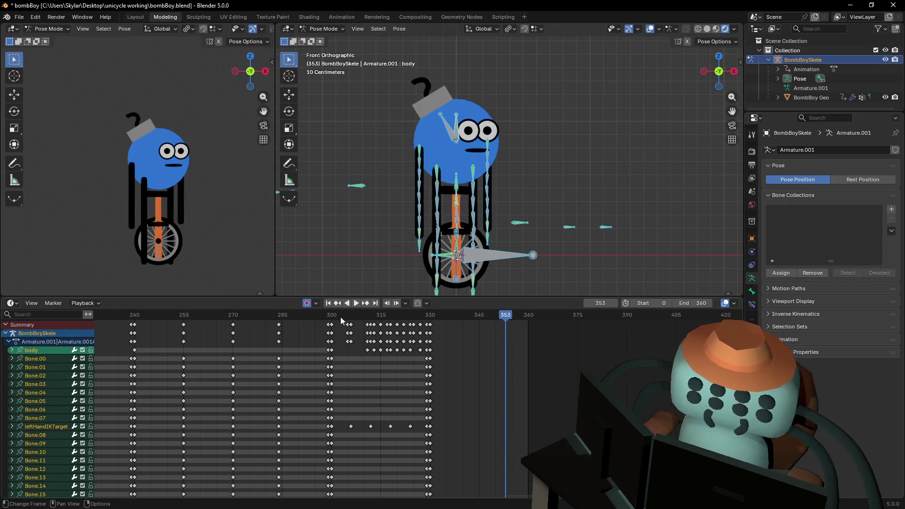
mouse_move(434, 318)
mouse_down()
mouse_move(446, 323)
mouse_move(444, 337)
mouse_move(455, 325)
mouse_move(430, 340)
mouse_up()
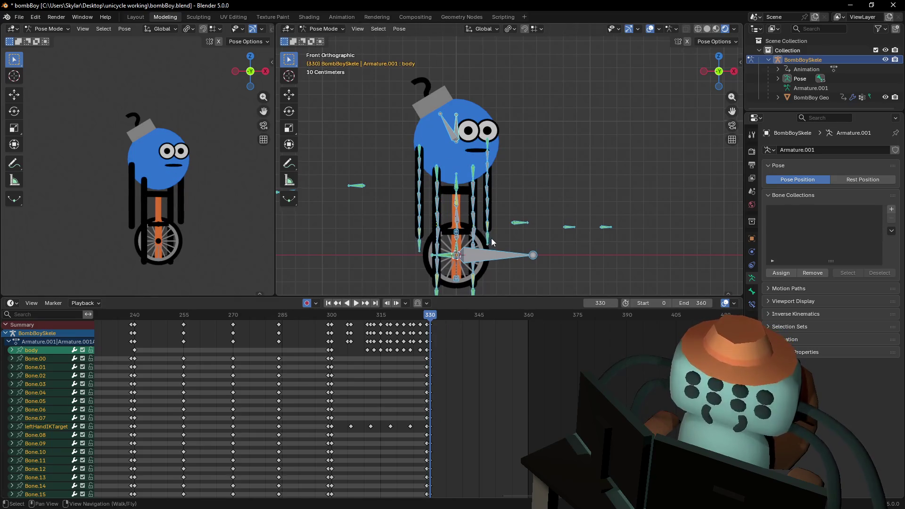
shift+middle_drag(497, 268, 479, 240)
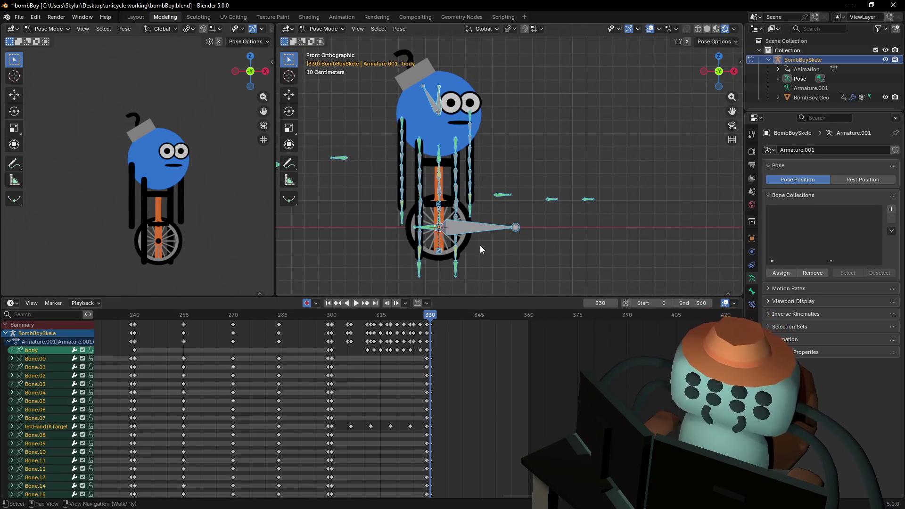
Move the left and right foot IK targets to bend both legs up.
click(456, 271)
key(g)
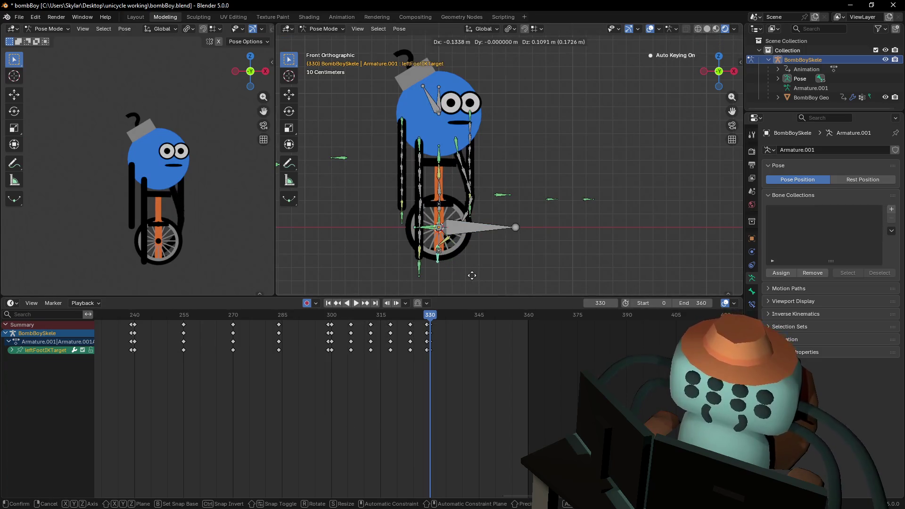
click(472, 277)
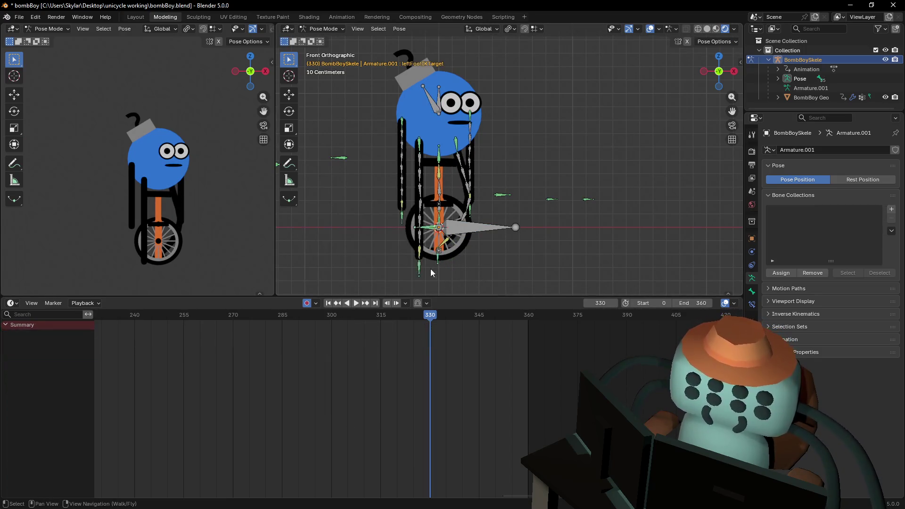
click(426, 276)
key(g)
key(Return)
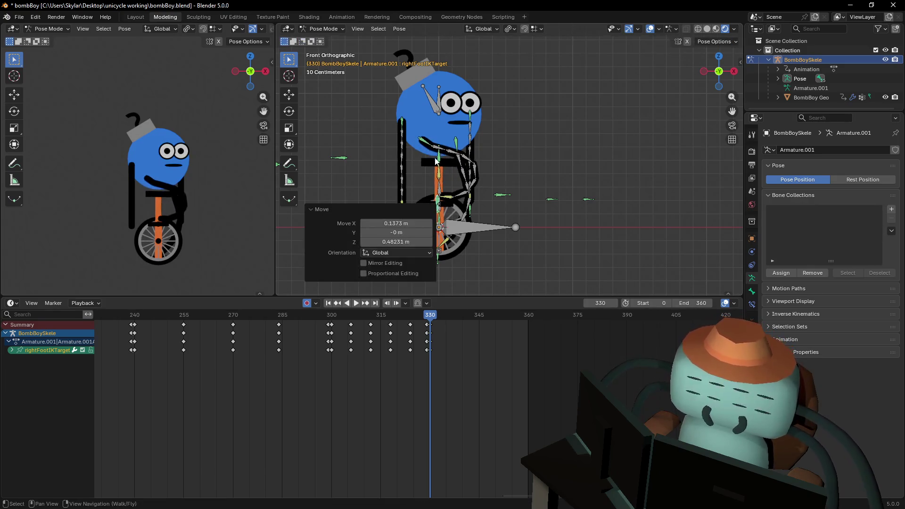
Rotate Bone.09 to adjust the pose at frame 330.
click(437, 157)
key(r)
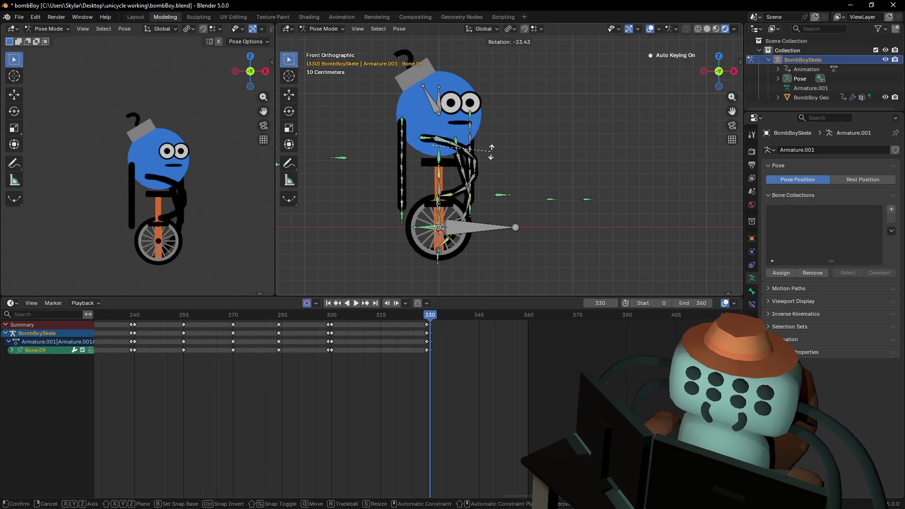
key(Return)
click(659, 199)
Raise the right hand target to the head and rotate Bone.25 so that hand clutches the head.
click(441, 250)
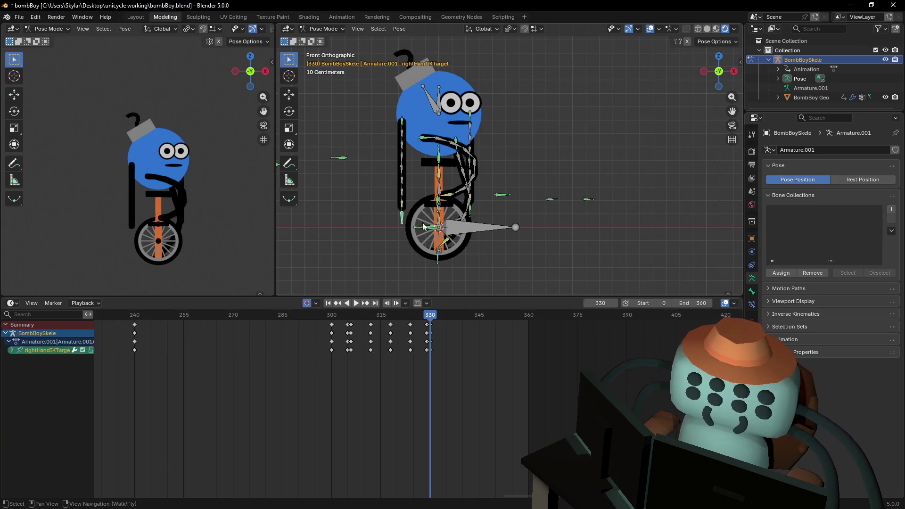
key(g)
click(469, 191)
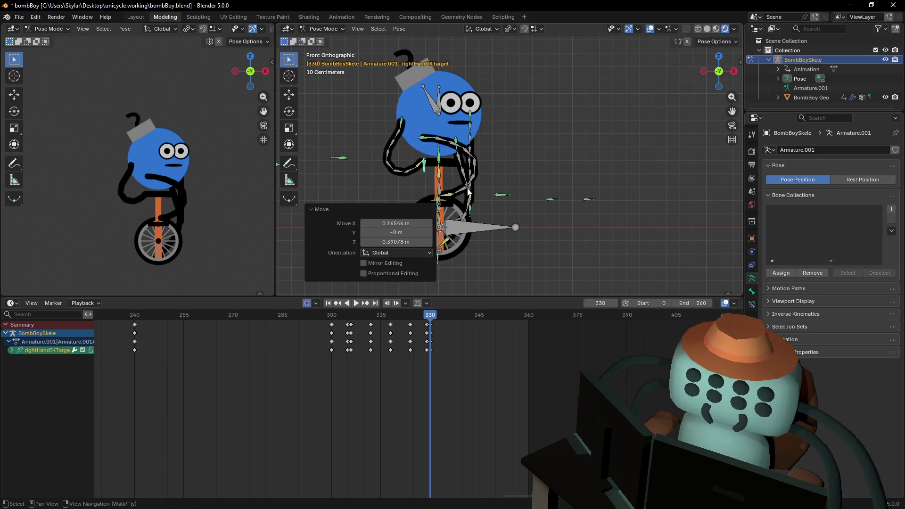
click(398, 136)
key(r)
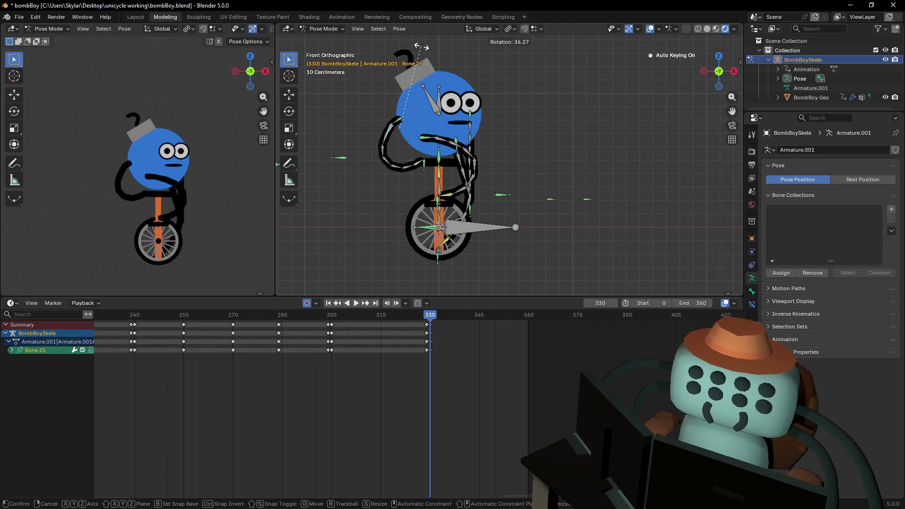
click(413, 49)
Fling the left arm out by moving its hand target, then rotate Bone.01 to tilt the body.
click(474, 215)
key(g)
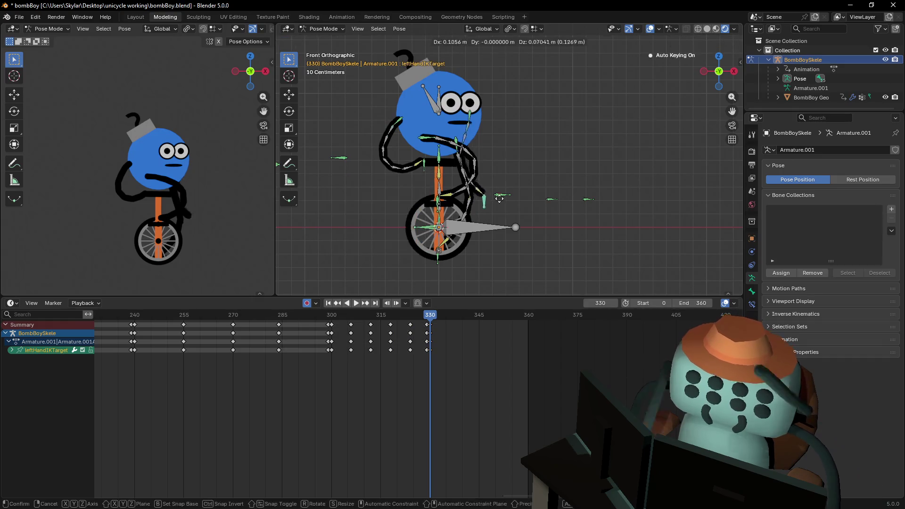
click(542, 158)
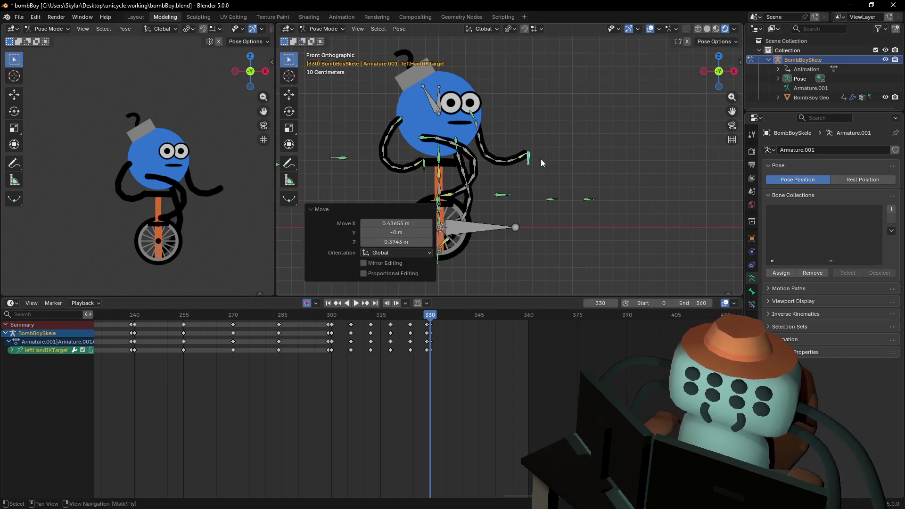
shift+middle_drag(499, 146, 513, 178)
click(492, 158)
key(r)
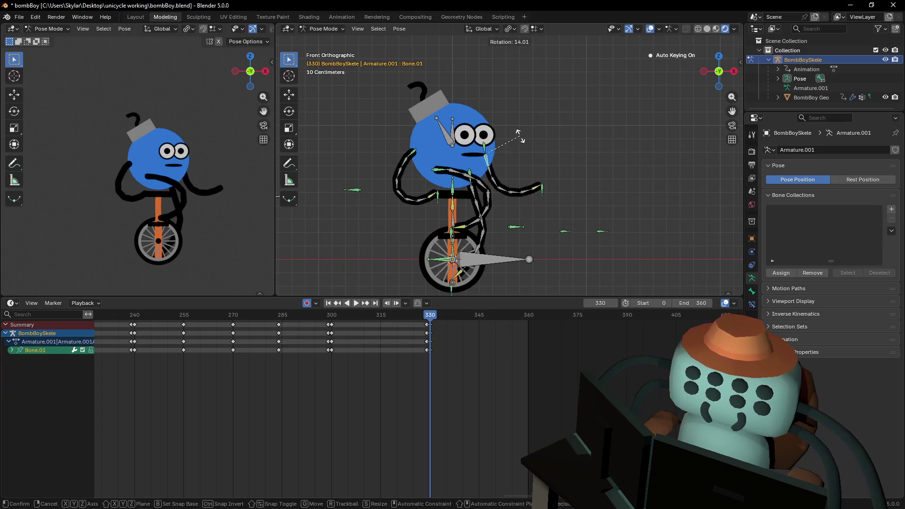
click(523, 151)
click(577, 180)
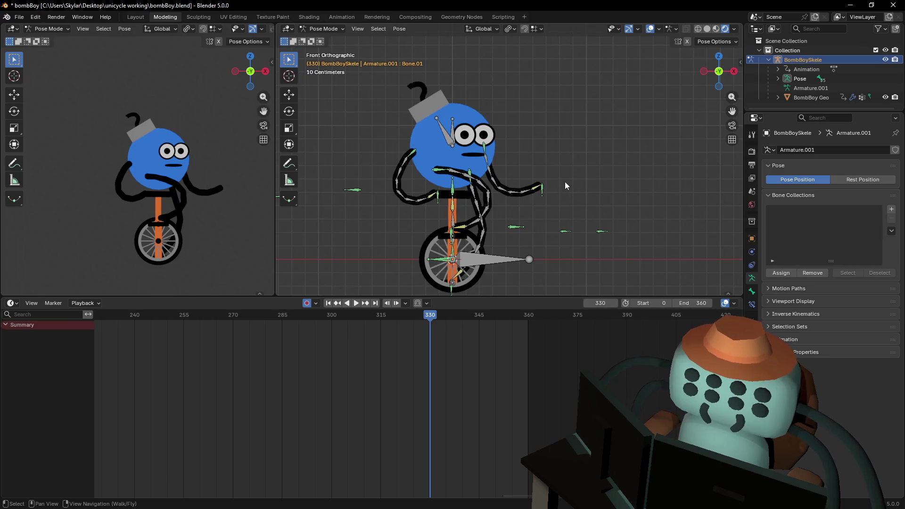